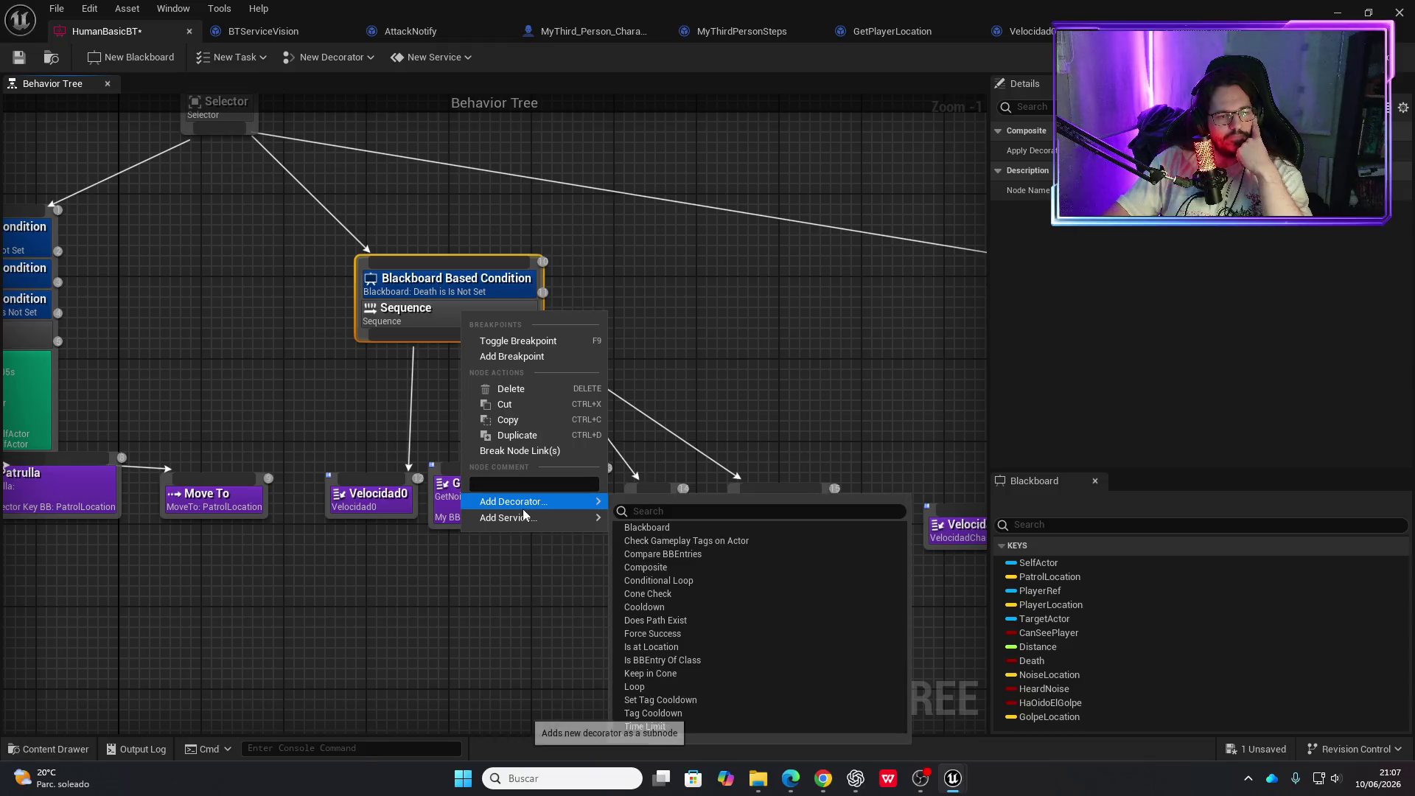
Add a Blackboard condition to the middle Sequence with Observer aborts set to Both
click(629, 527)
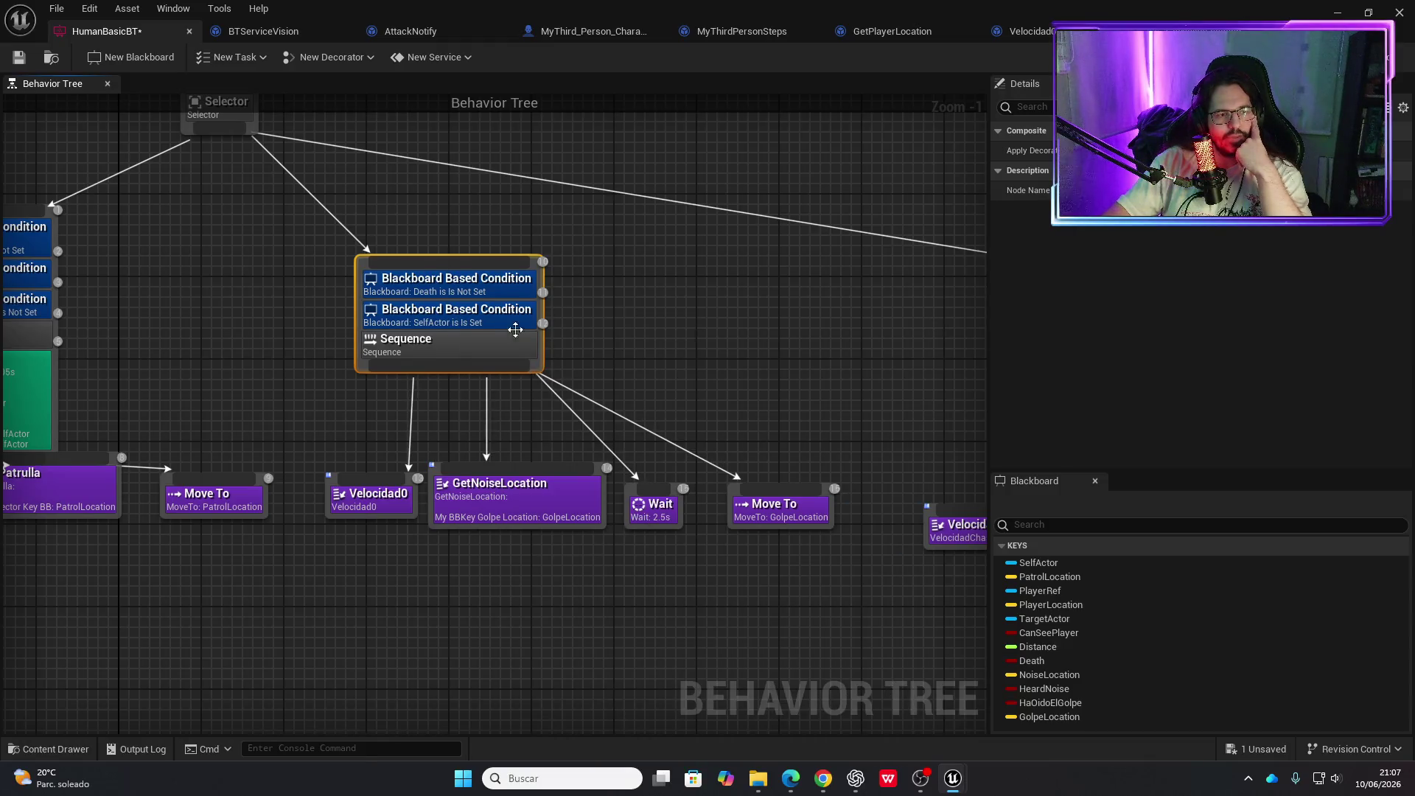
click(494, 319)
click(1209, 170)
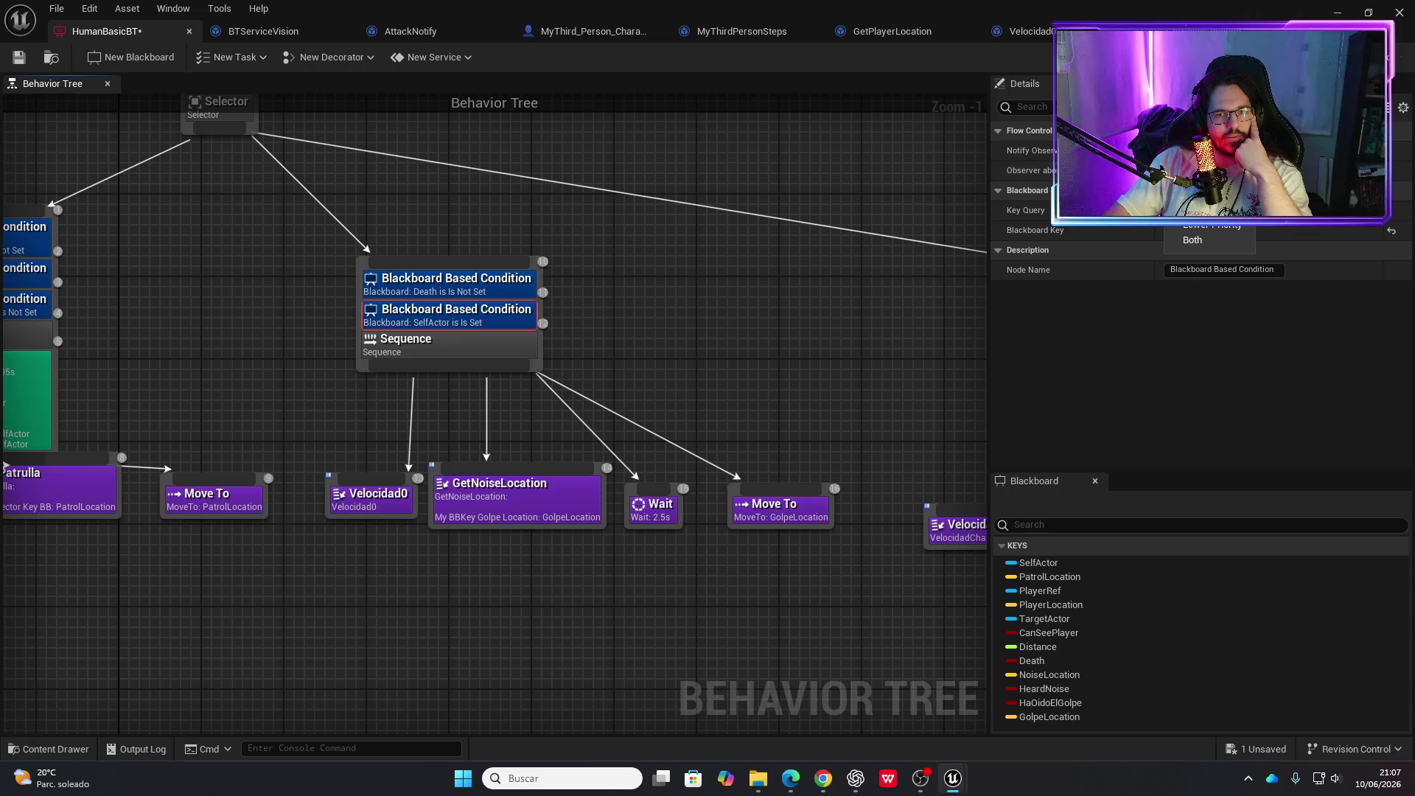
click(1207, 241)
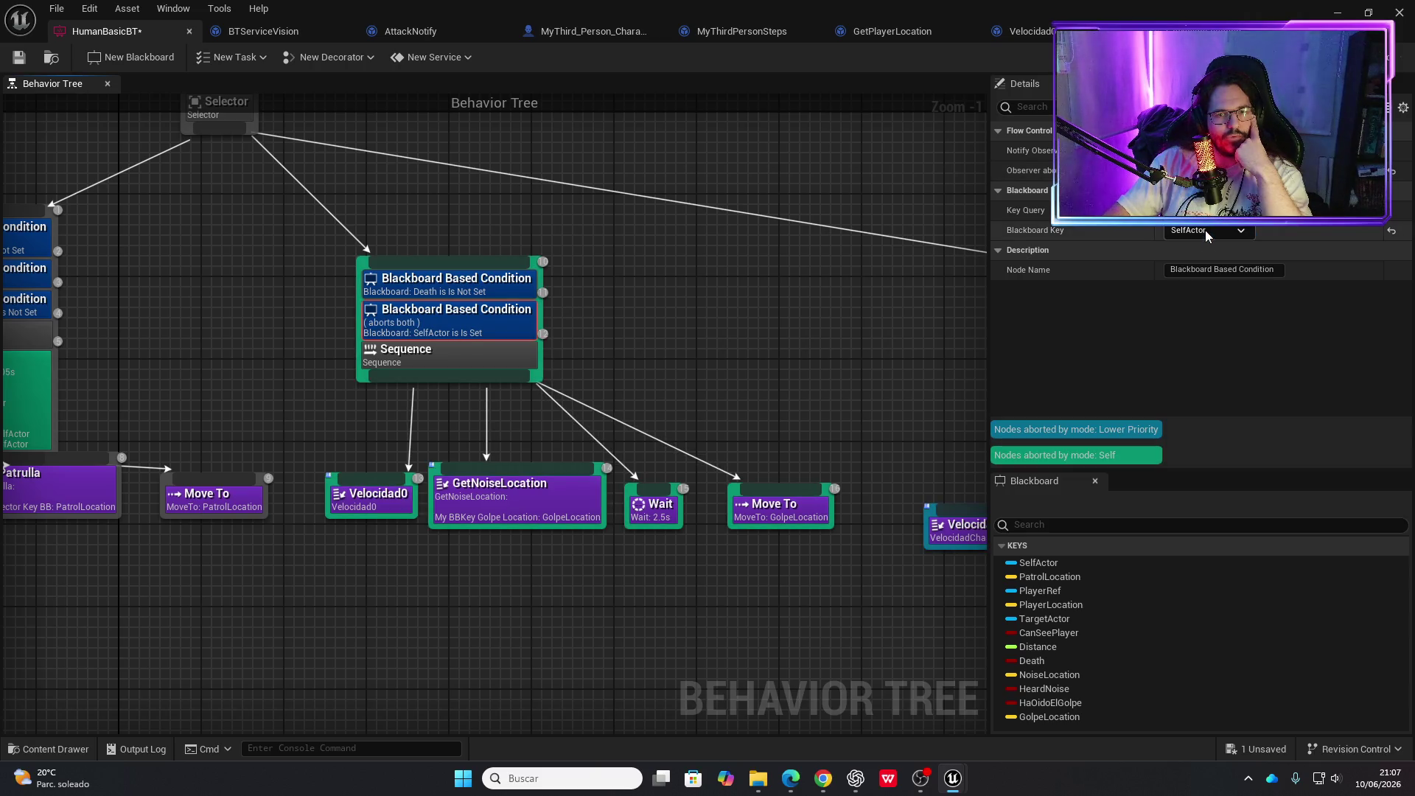
Inspect the Death and HaOidoElGolpe conditions on the left Sequence for reference
drag(831, 297, 981, 288)
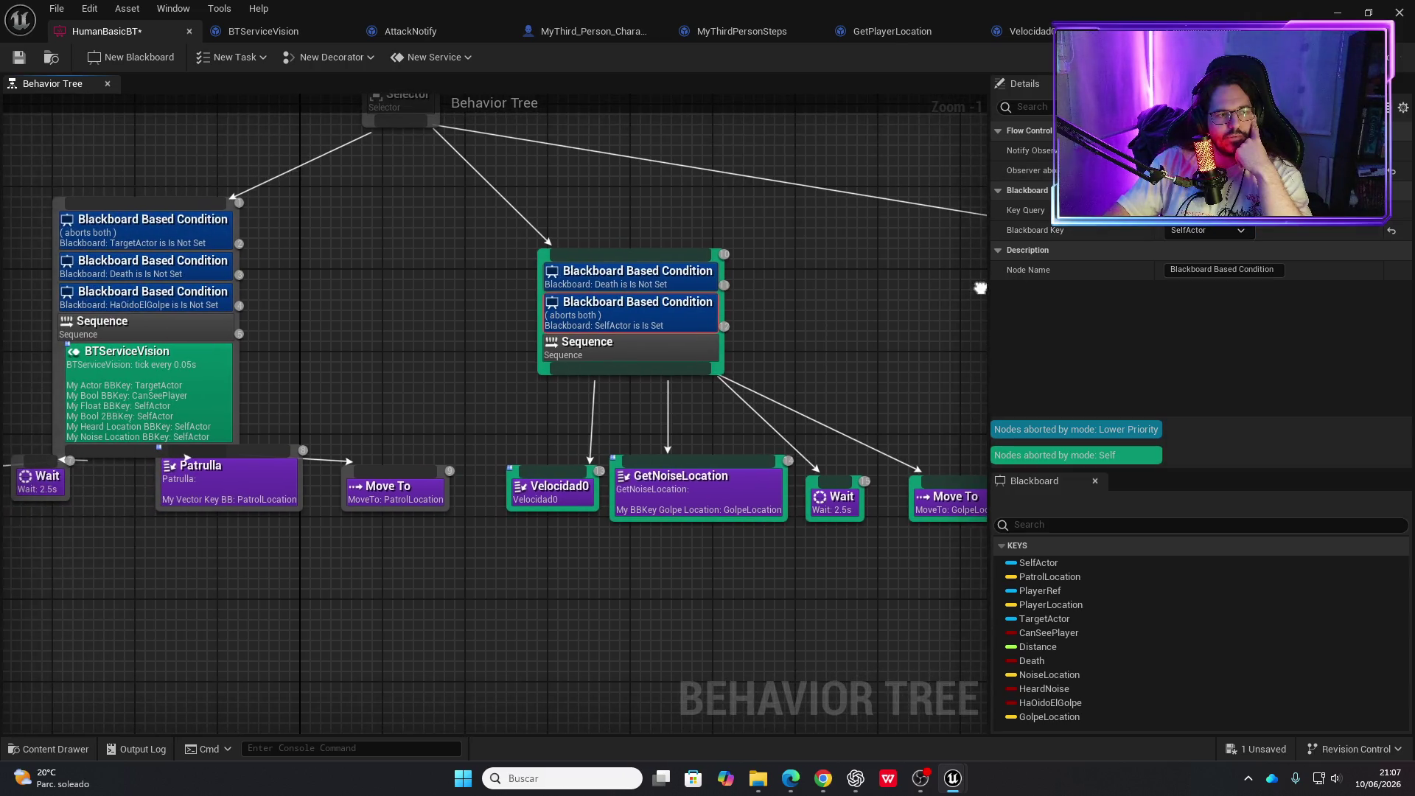
click(169, 304)
mouse_move(171, 301)
mouse_down()
mouse_move(187, 297)
mouse_move(184, 272)
mouse_up()
click(188, 267)
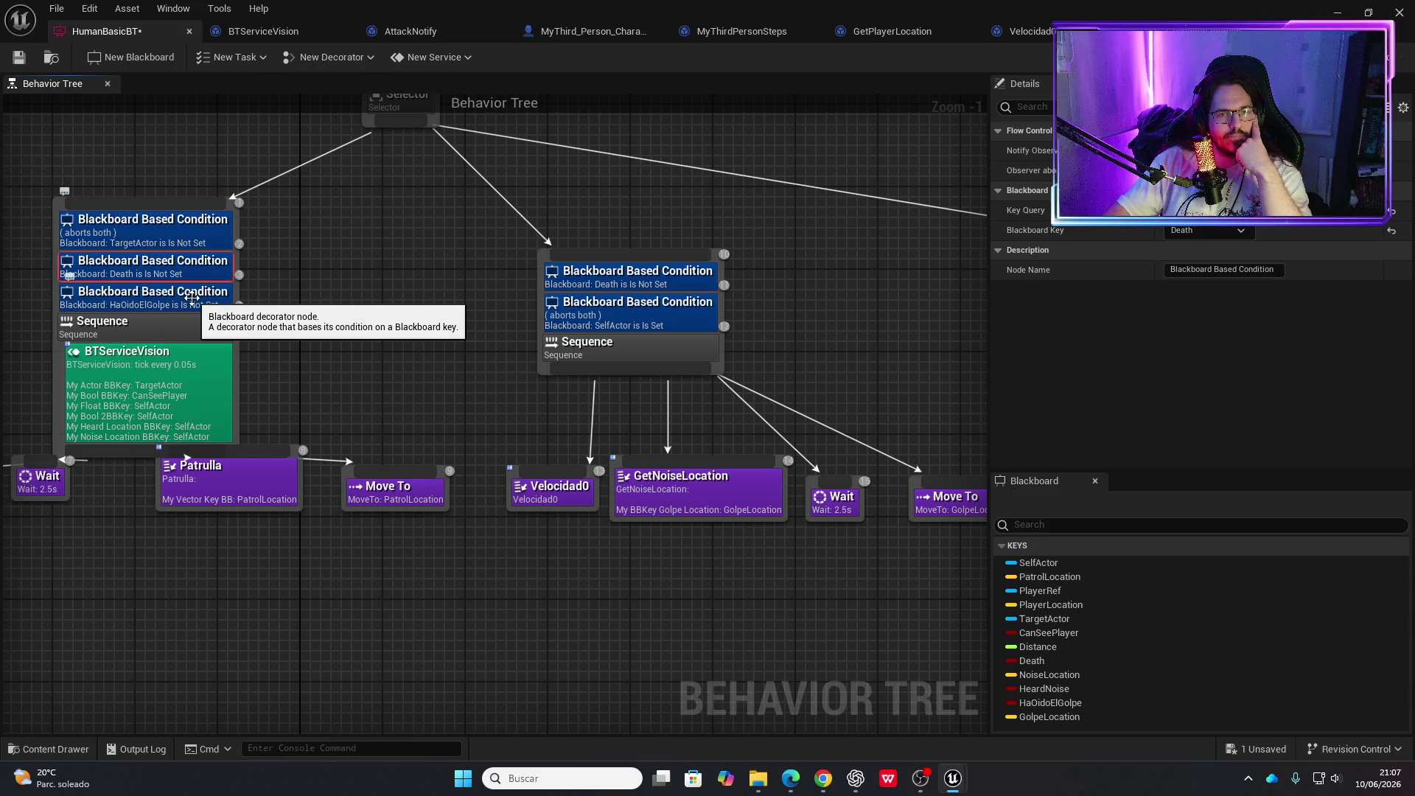
click(192, 297)
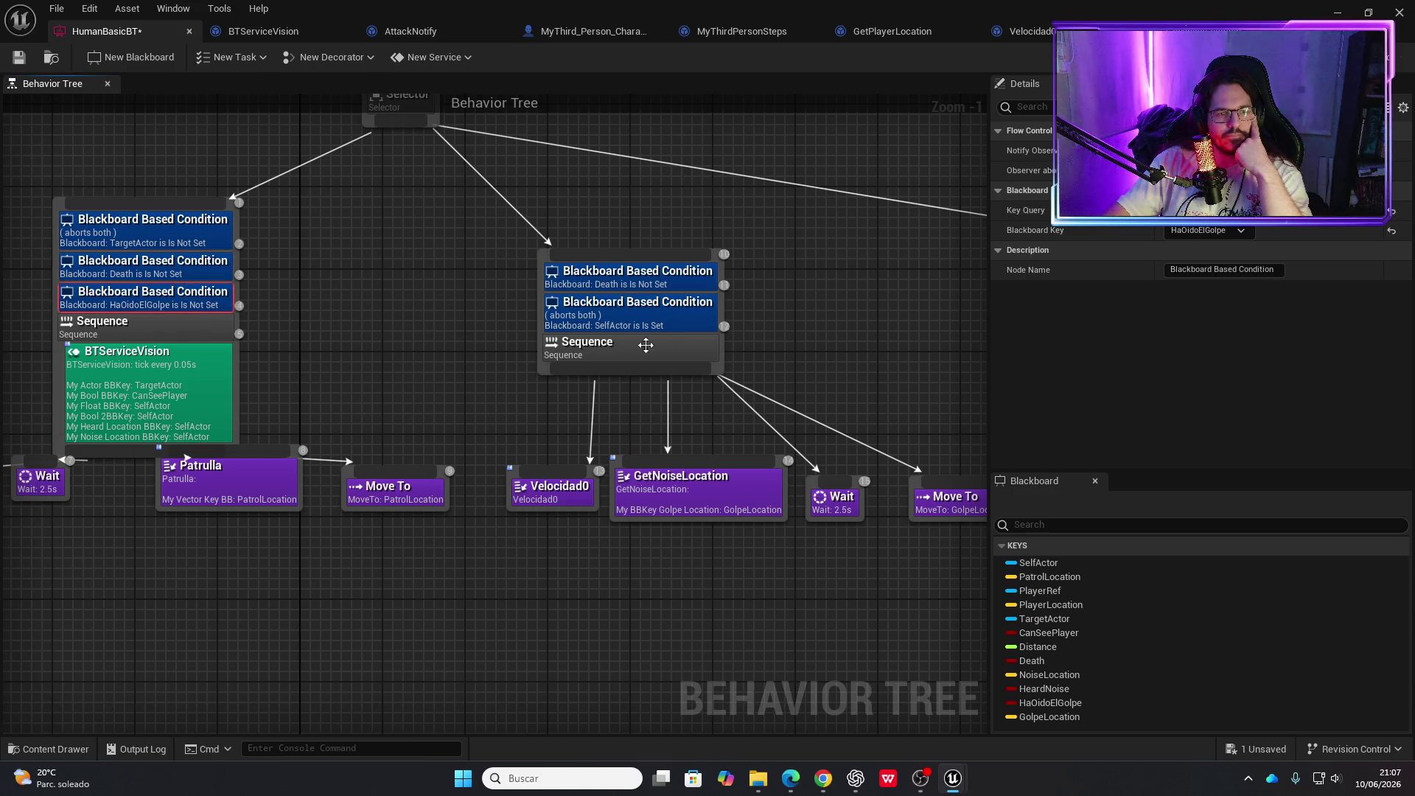
drag(666, 323, 673, 306)
Set the new condition's Blackboard Key to HaOidoElGolpe
click(673, 307)
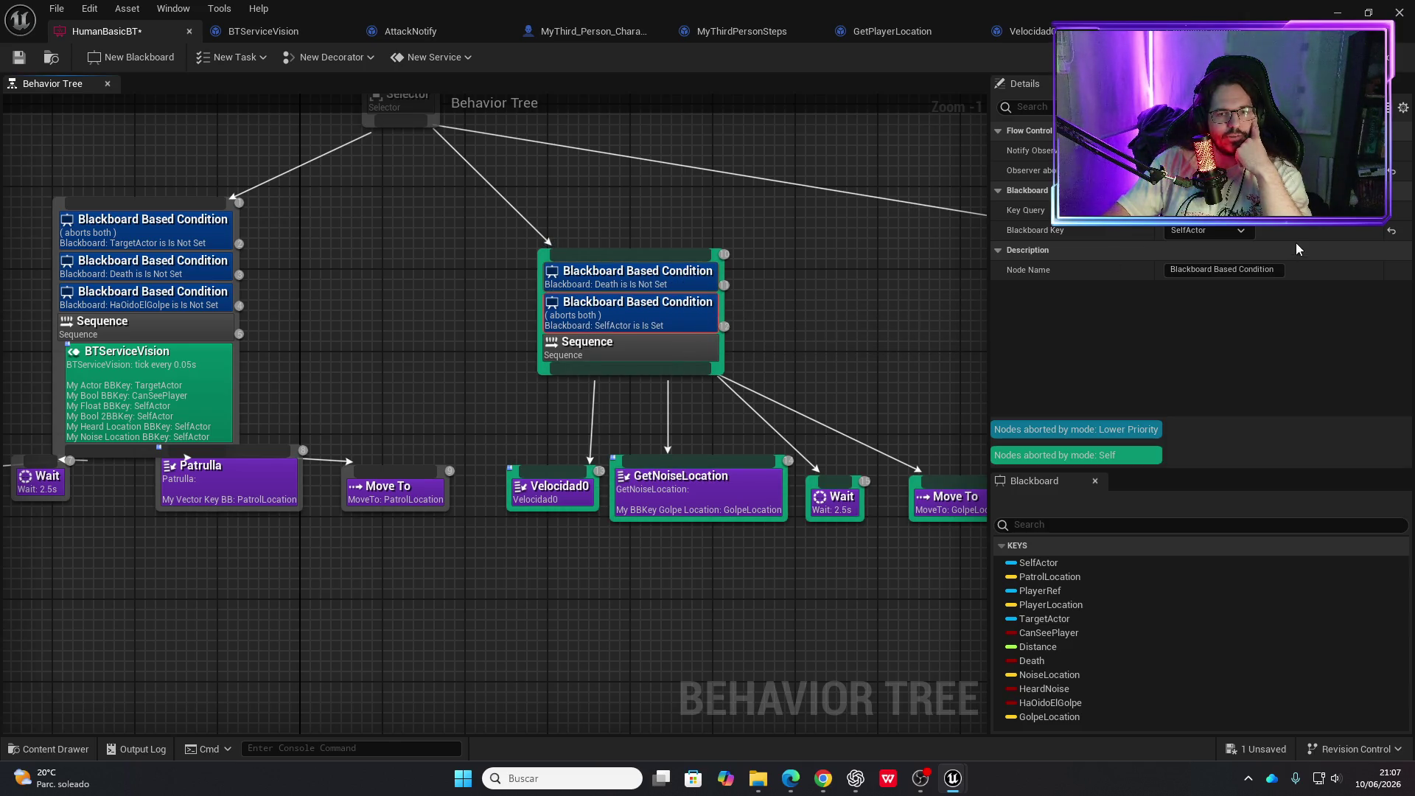
click(1224, 230)
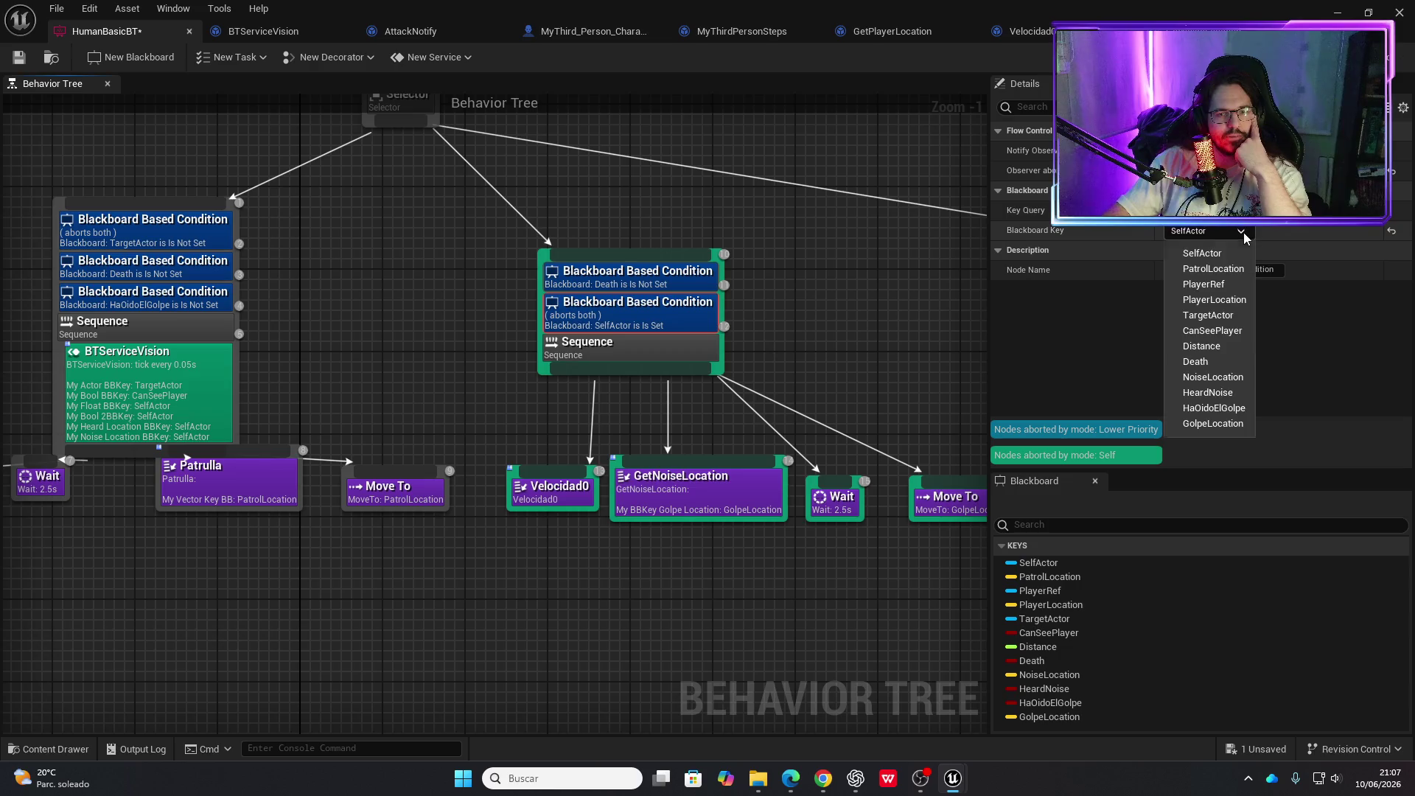
click(1214, 407)
drag(902, 380, 749, 345)
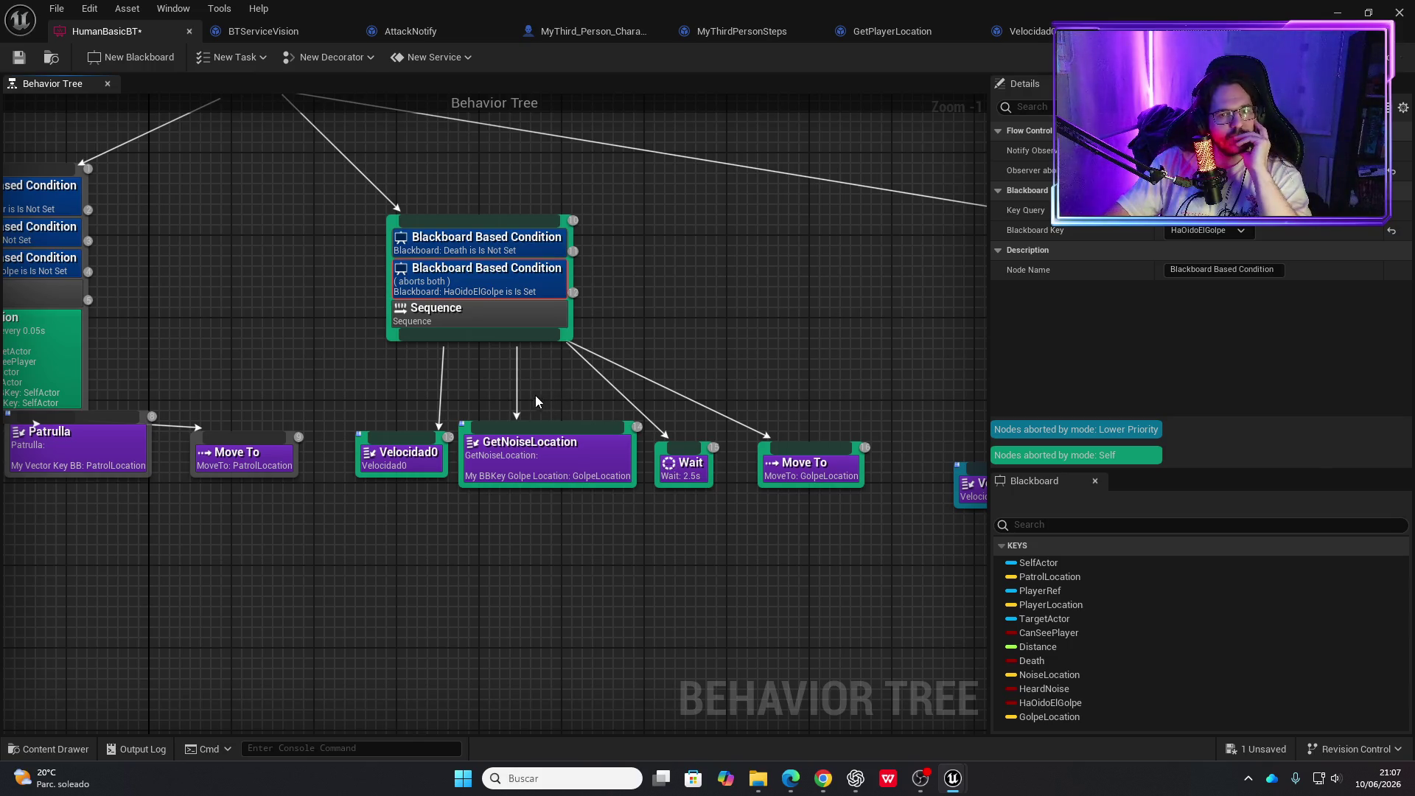
Review the BTServiceVision and Selector branches and save the behavior tree
drag(913, 306, 519, 350)
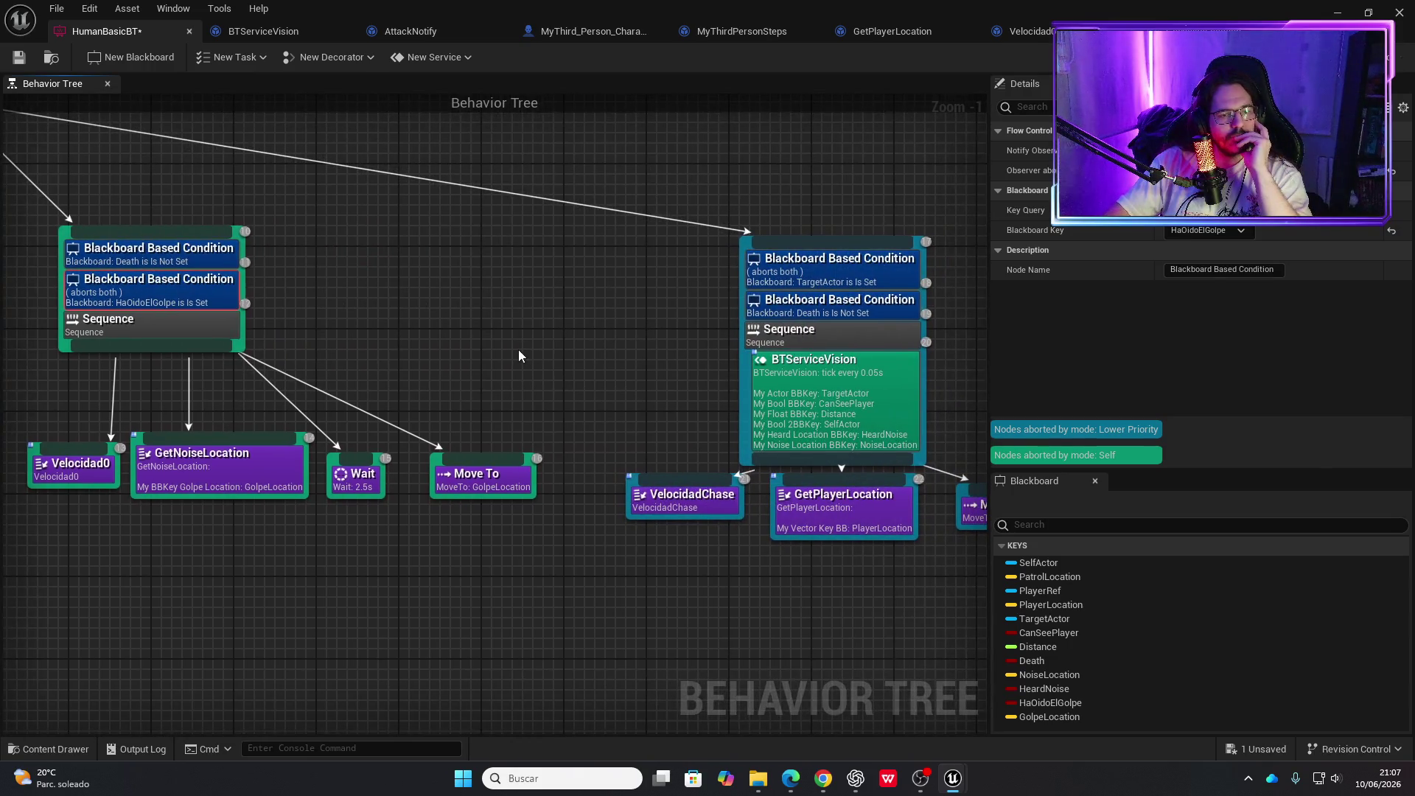
scroll(519, 356, down, 2)
drag(399, 340, 538, 334)
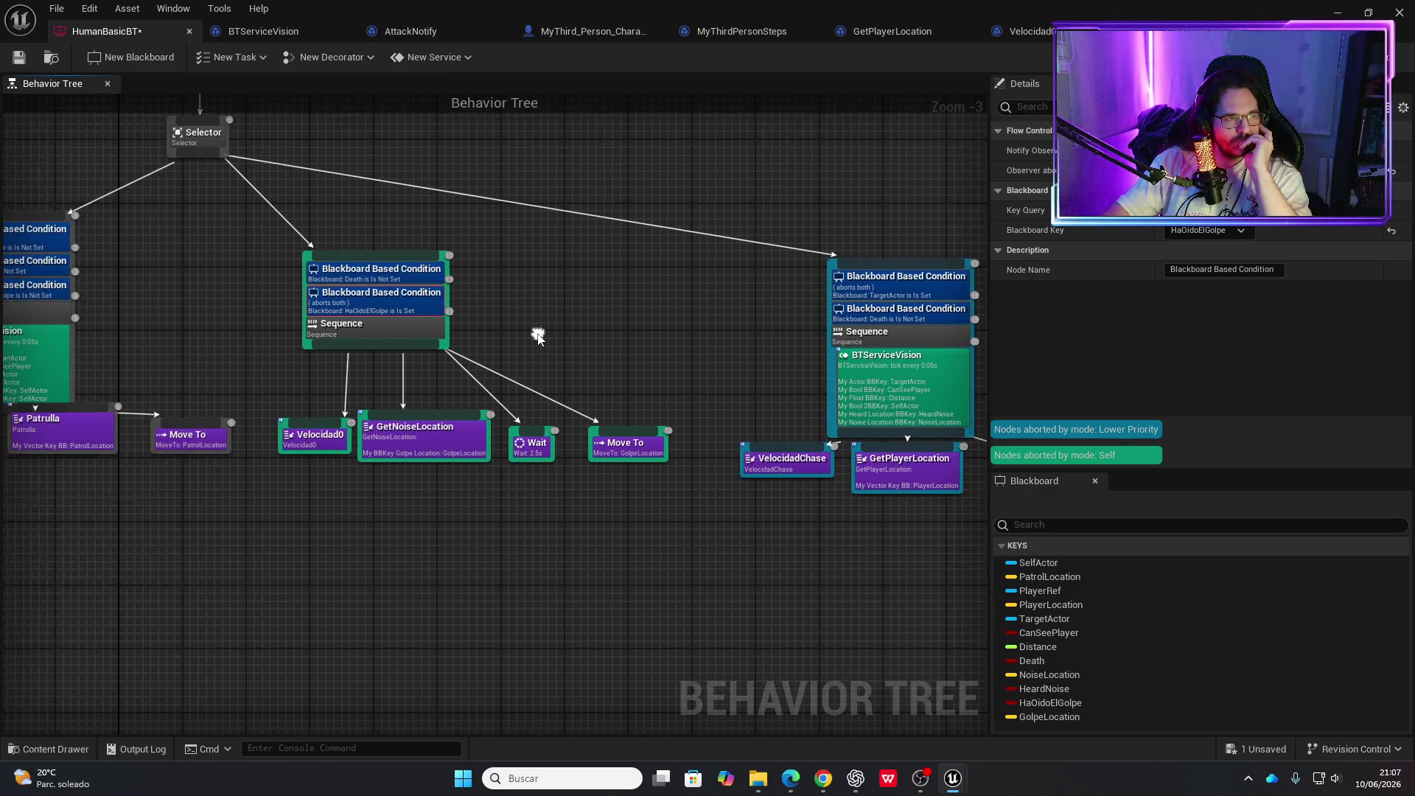
click(18, 58)
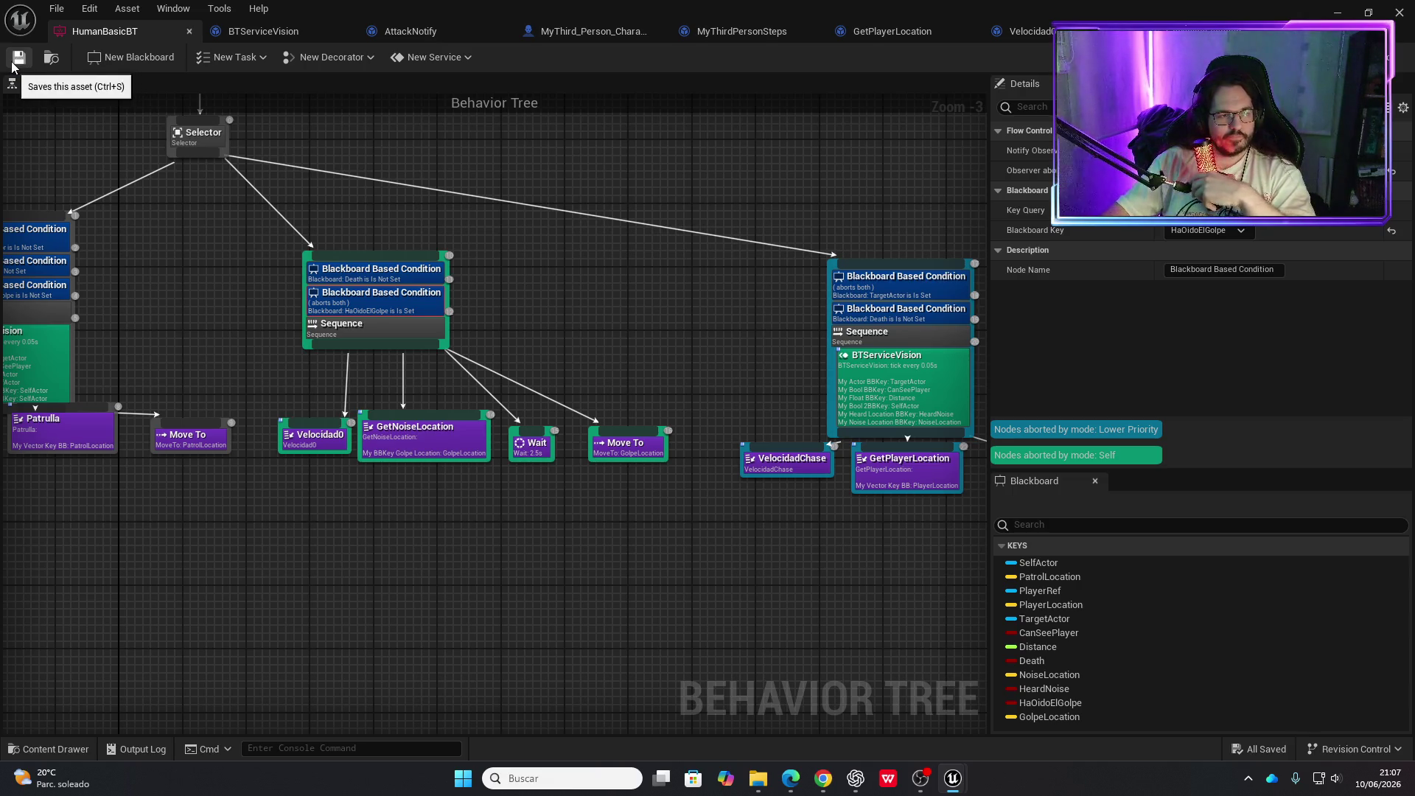
Browse the middle Sequence's Add Service options without adding a service
drag(195, 339, 234, 325)
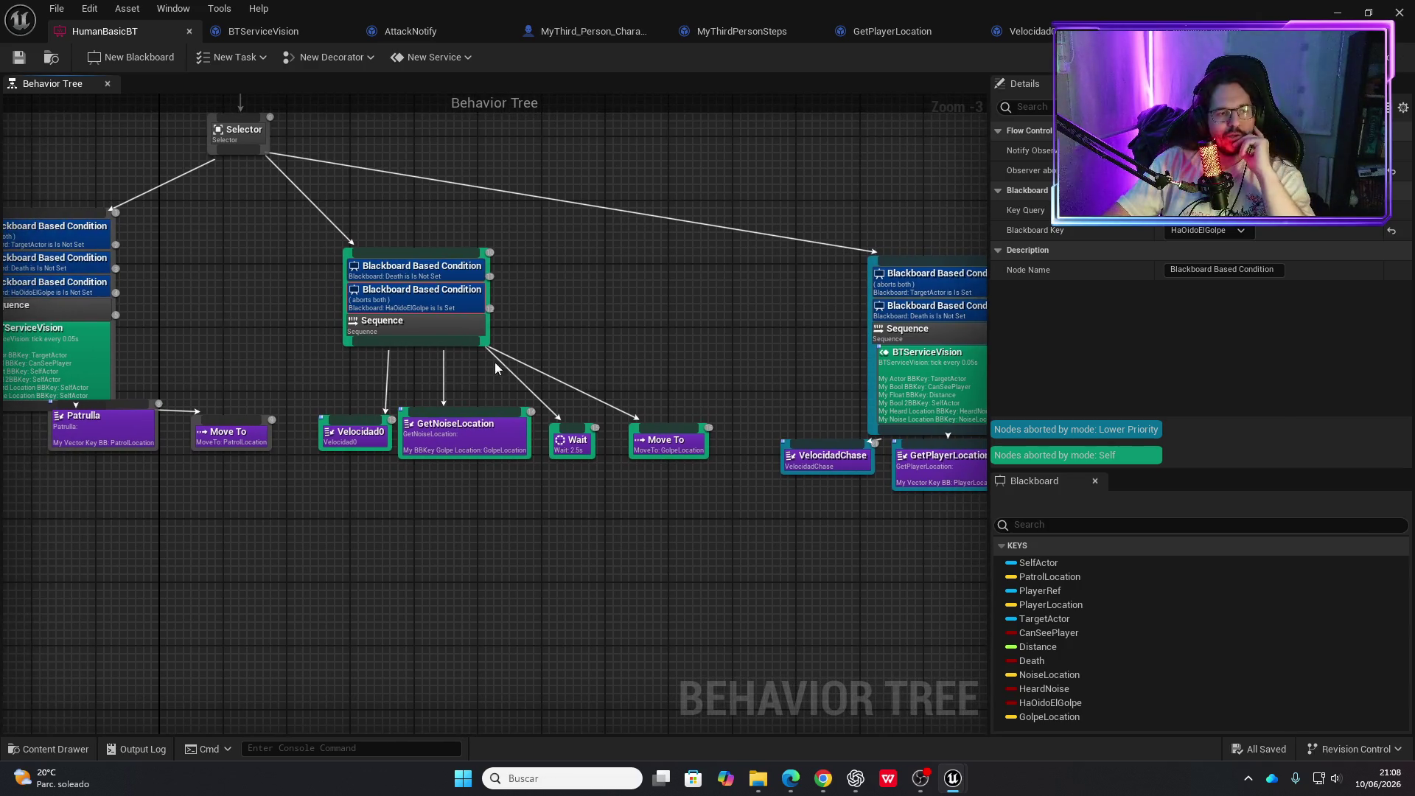
drag(546, 378, 461, 407)
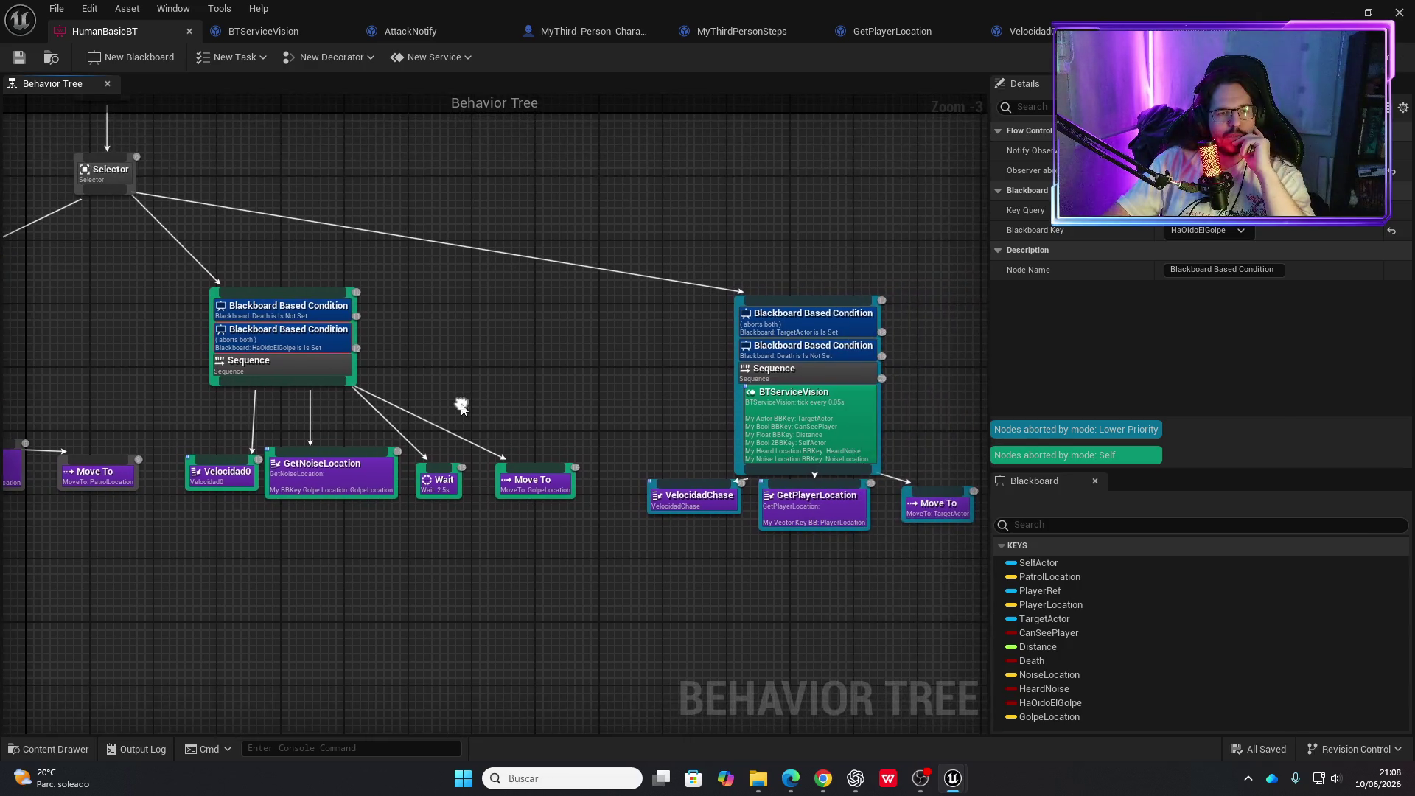
right_click(295, 370)
mouse_move(350, 579)
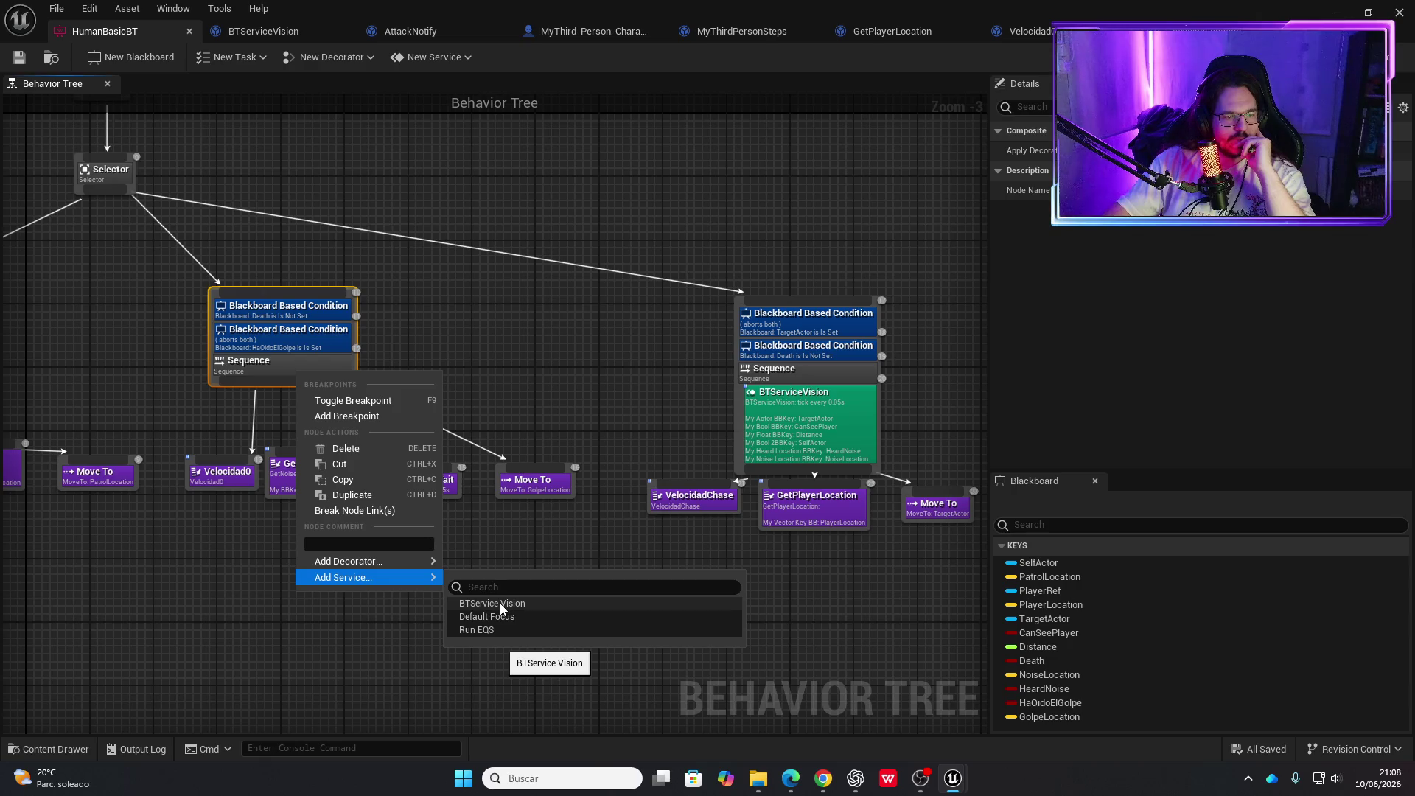
click(492, 357)
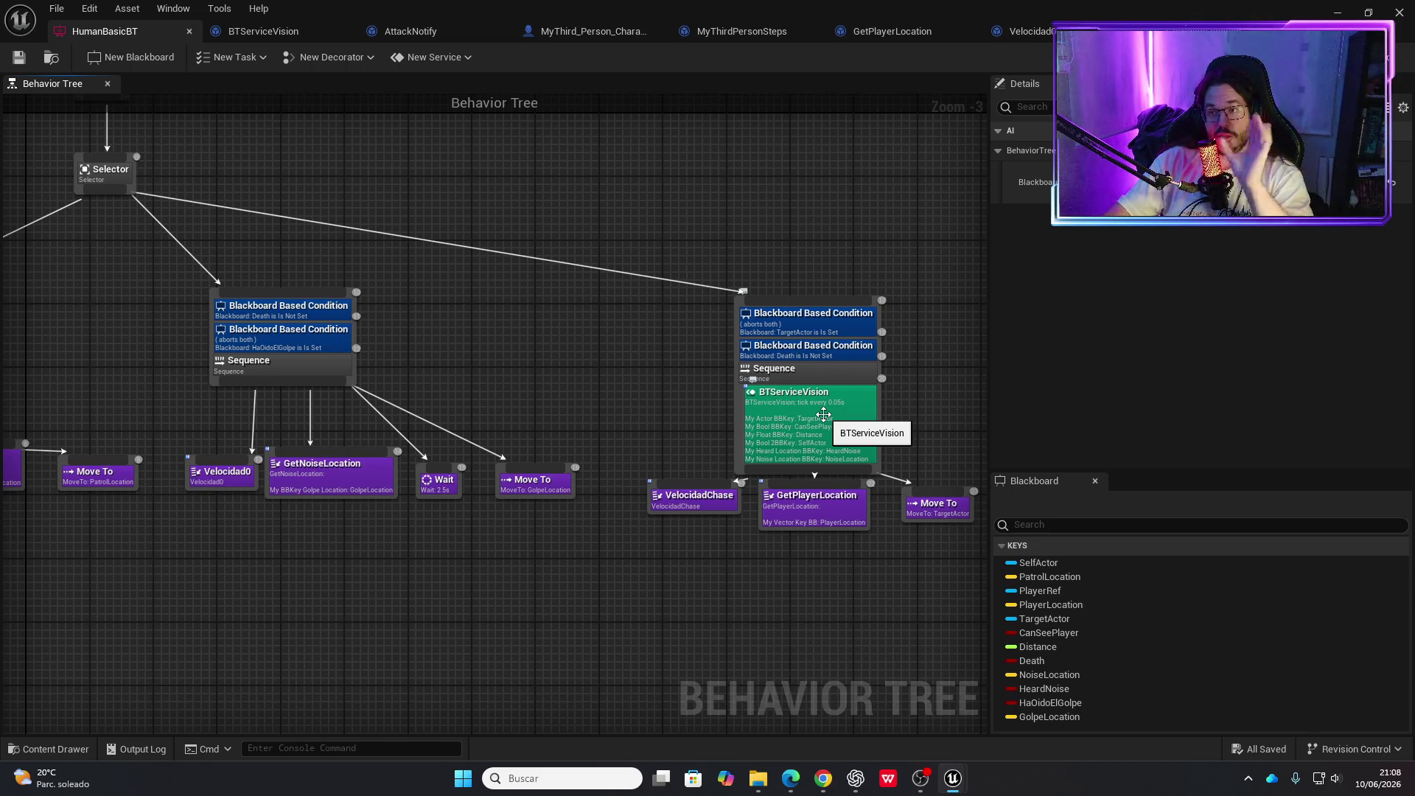
Select the middle Sequence and bring up the New Service base classes
drag(328, 369, 497, 373)
click(494, 373)
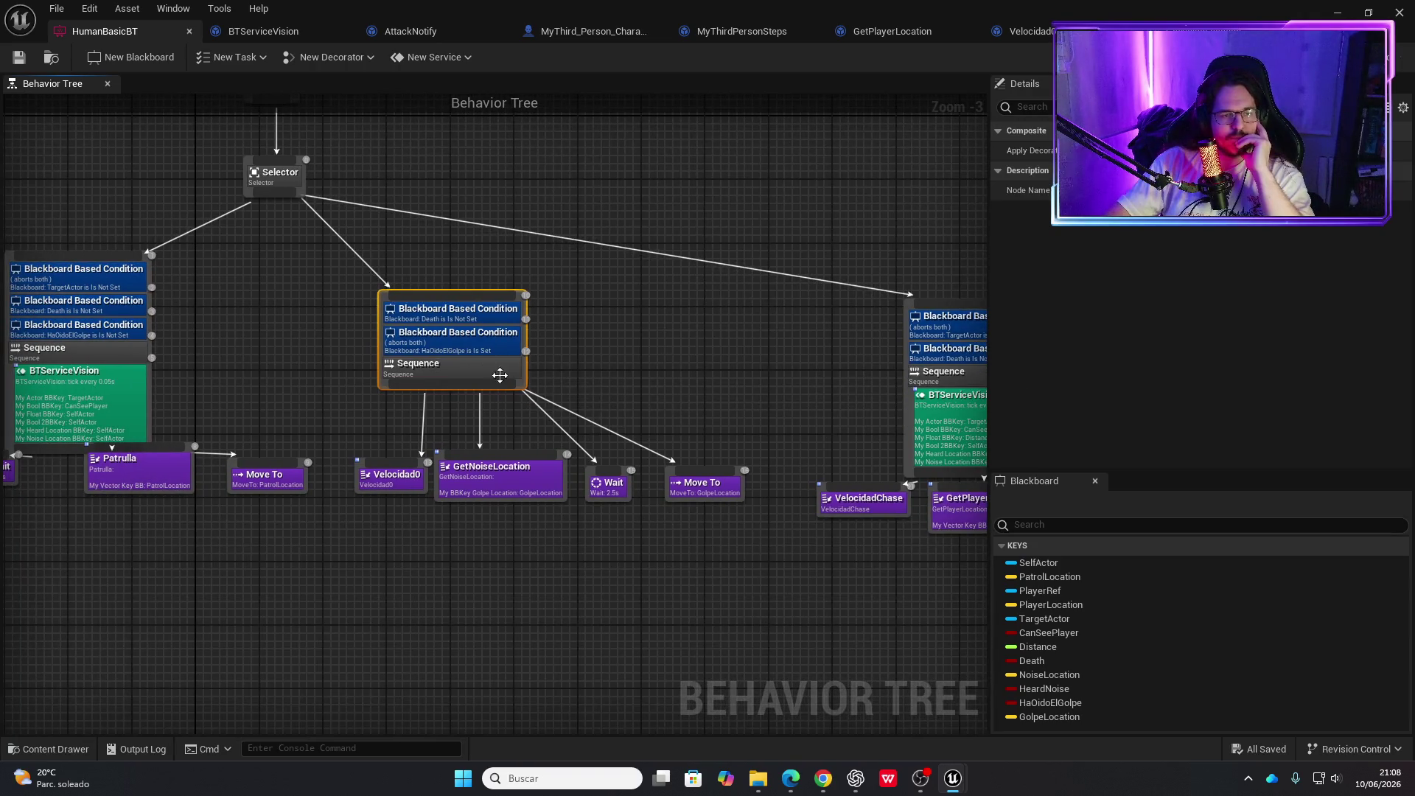
click(453, 59)
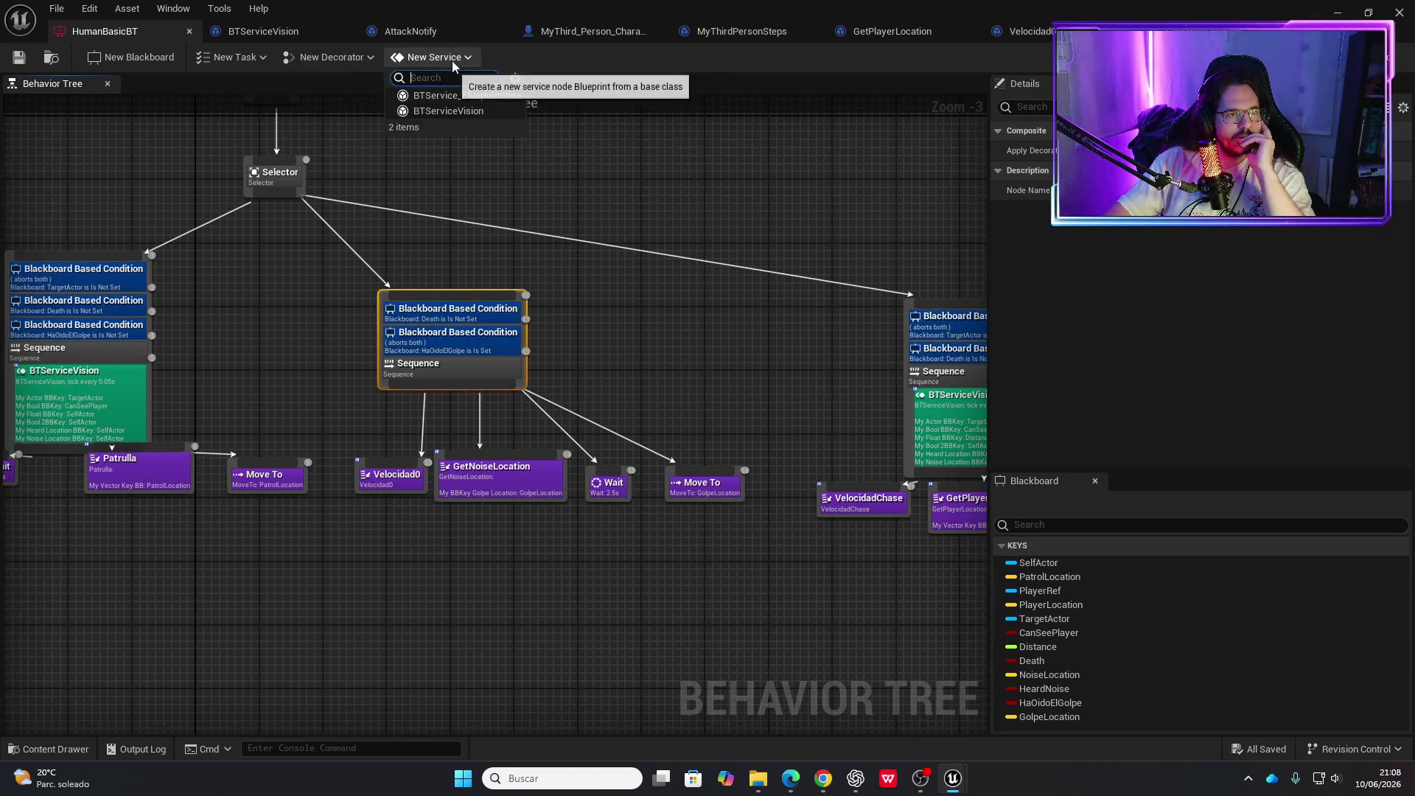
Create a BTService_BlueprintBase service and save it as BTServiceGolpeOido
click(467, 96)
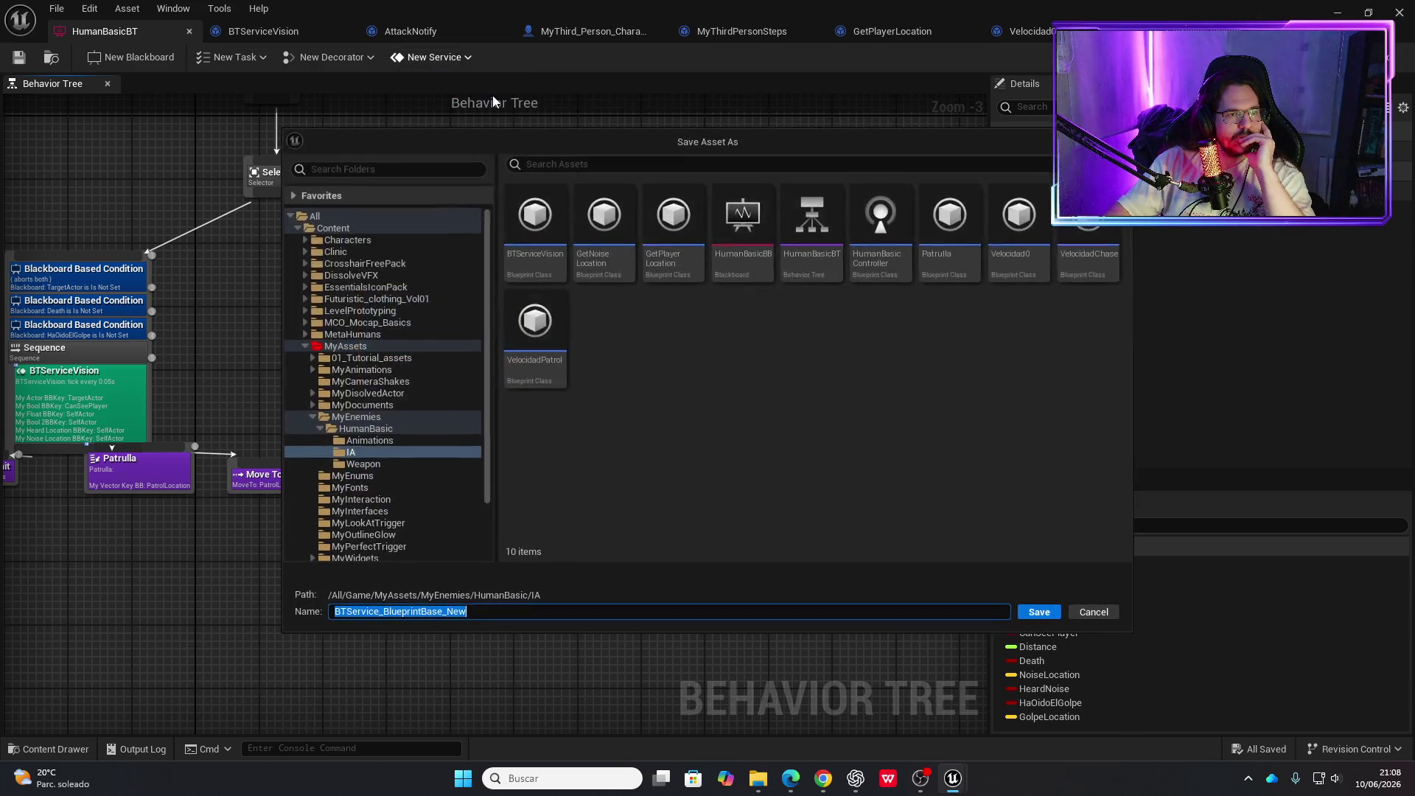
text(B)
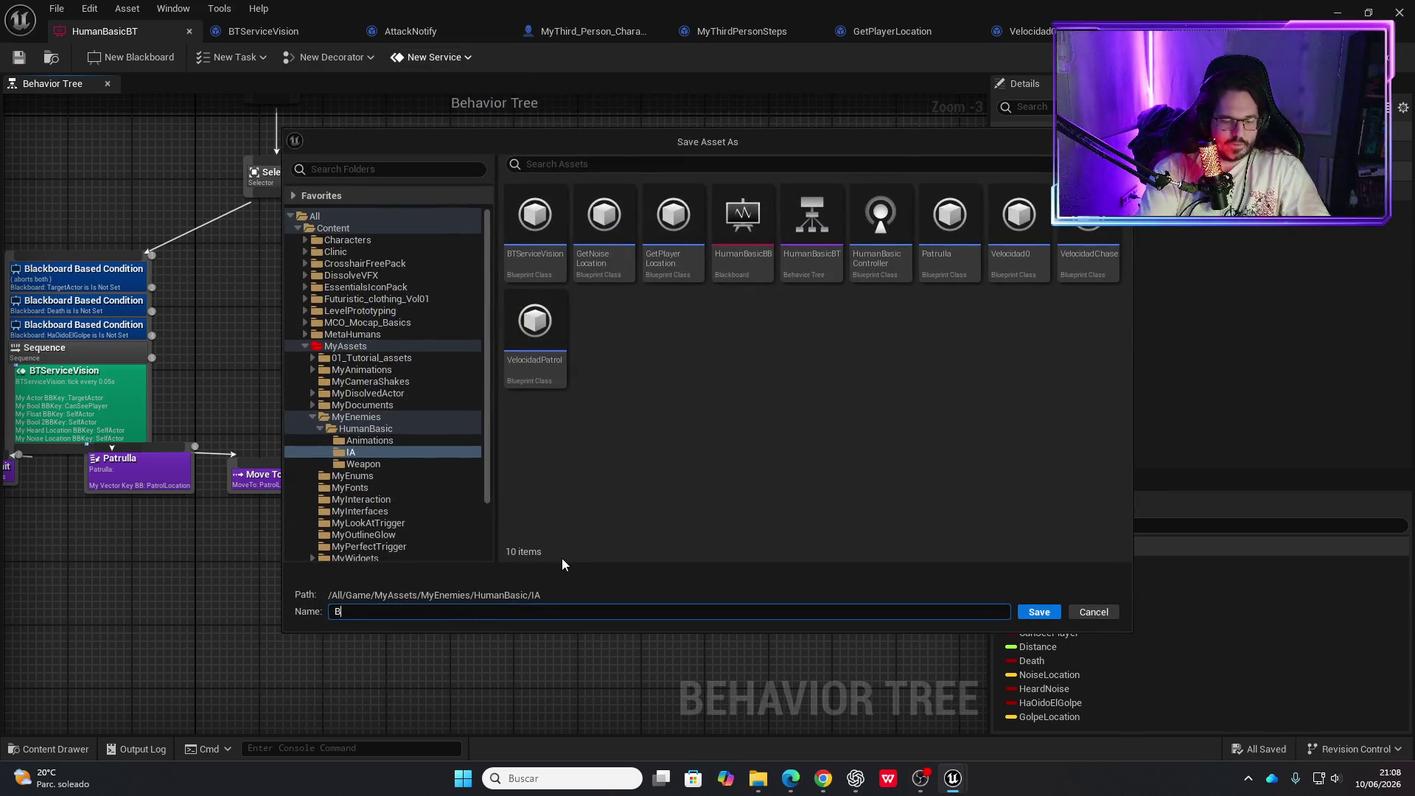
text(TService)
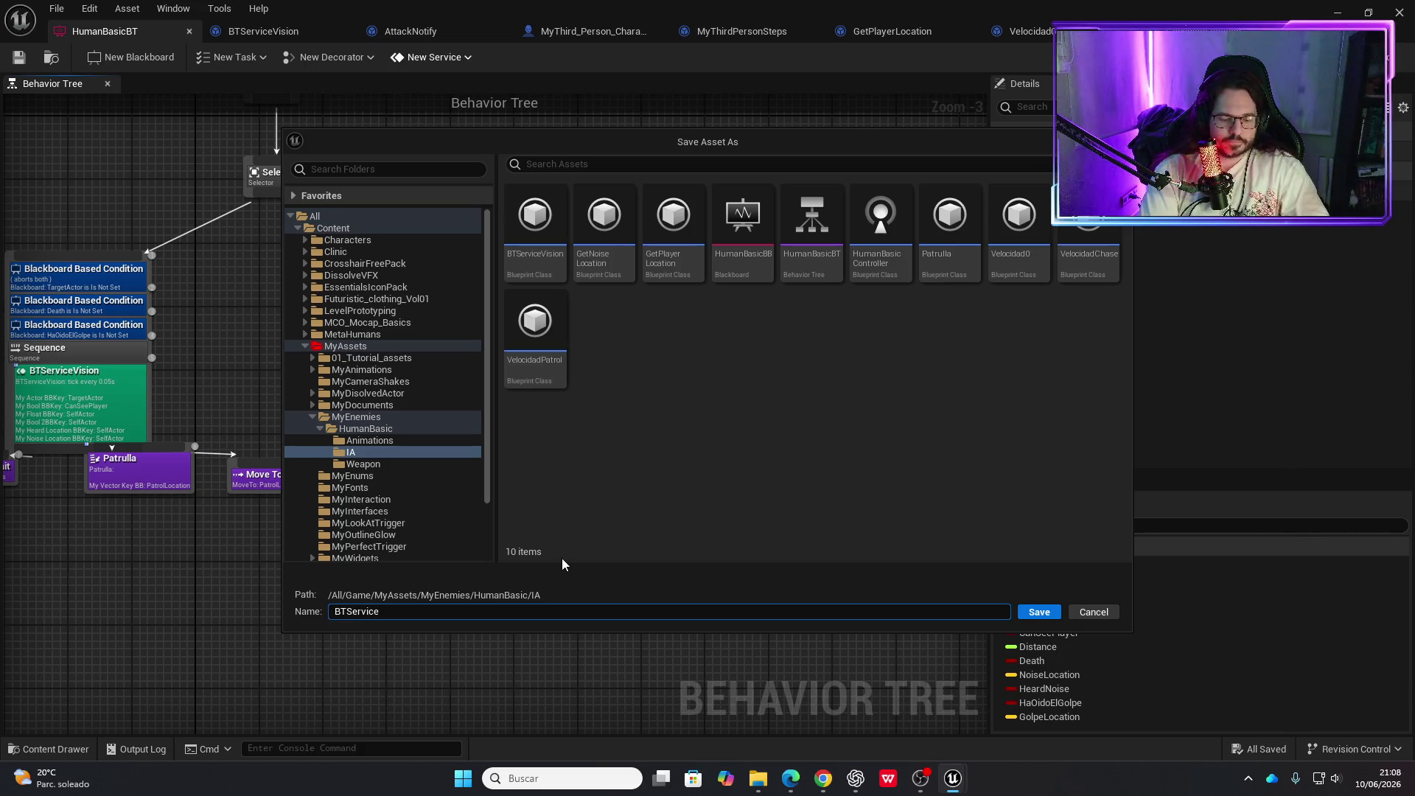
text(Oi)
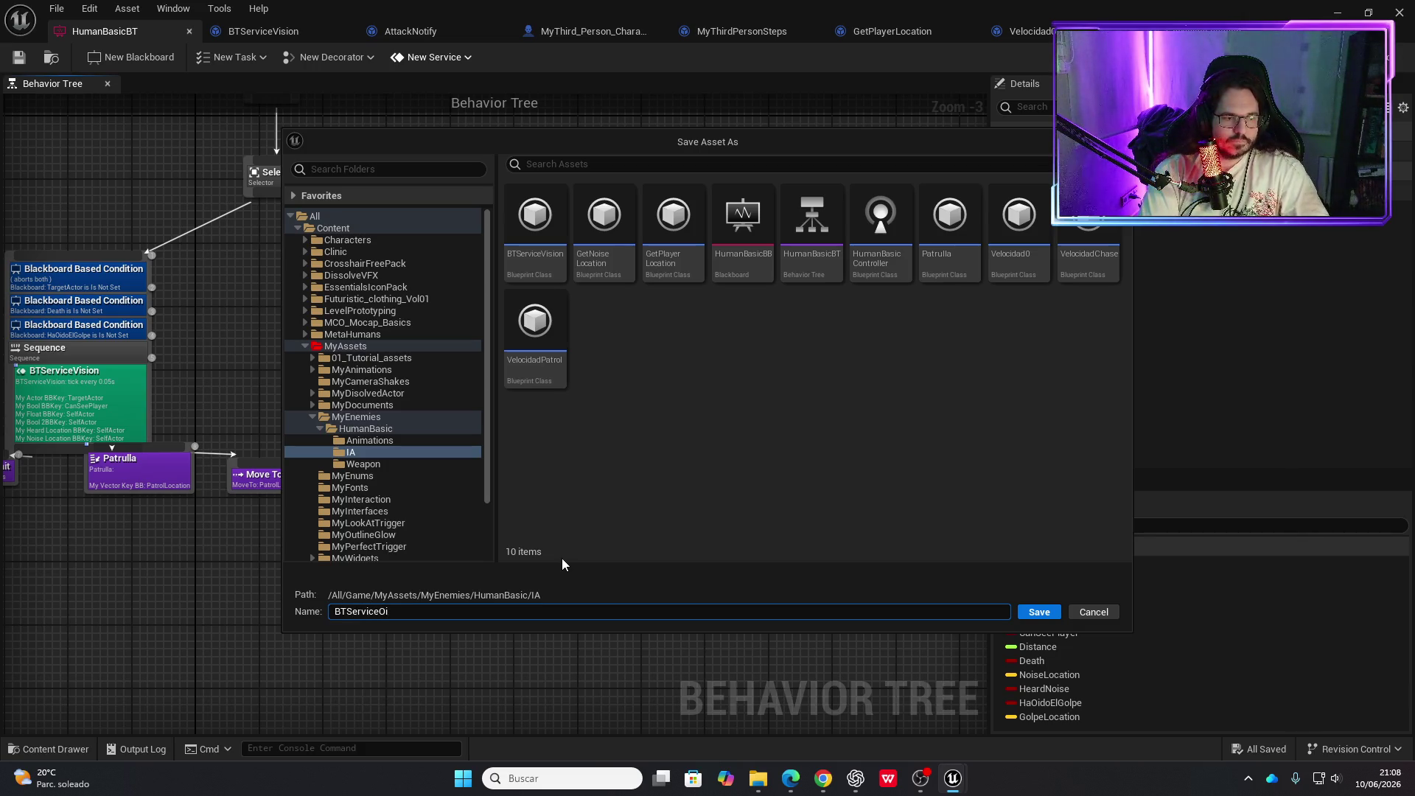
text(do)
key(BackSpace)
key(BackSpace)
key(BackSpace)
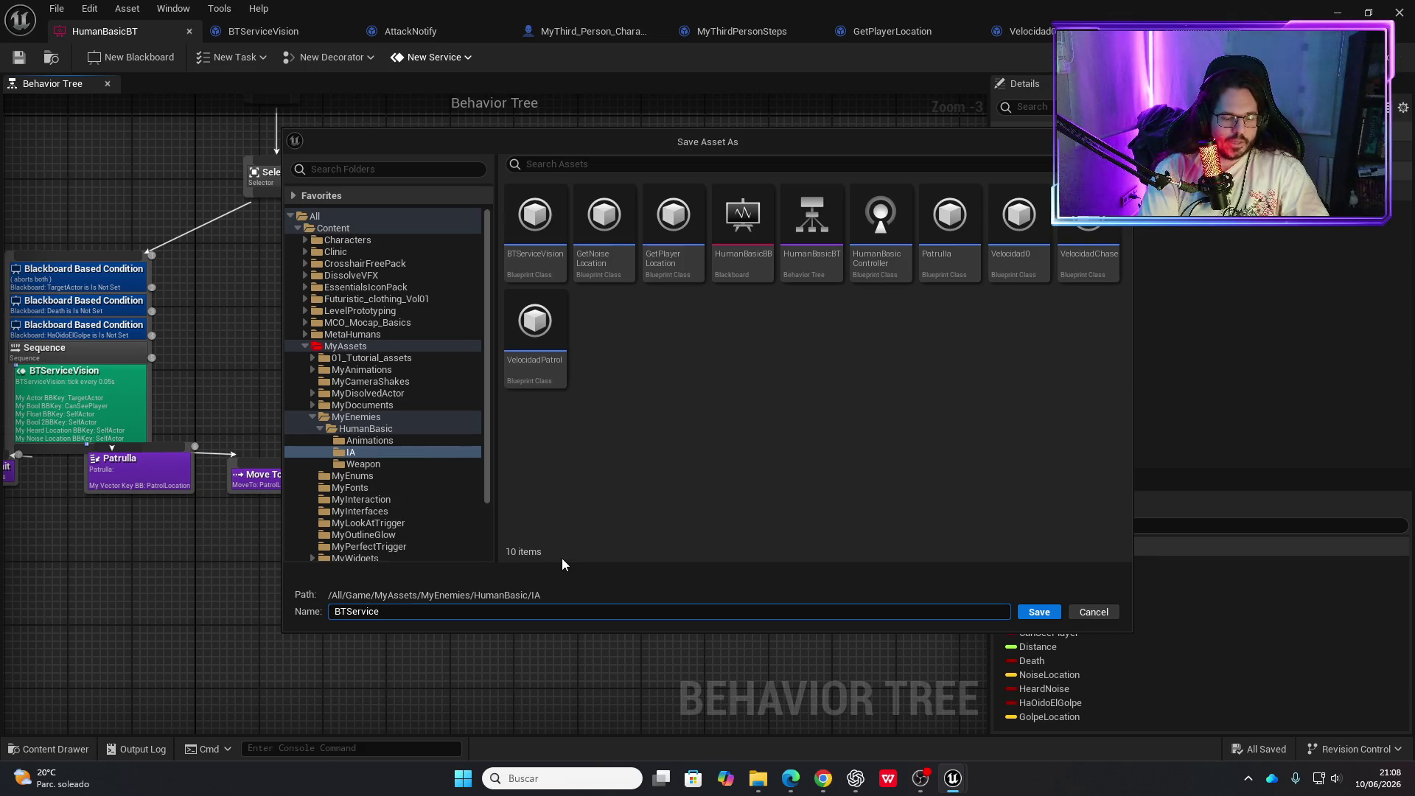
text(GolpeOido)
key(Return)
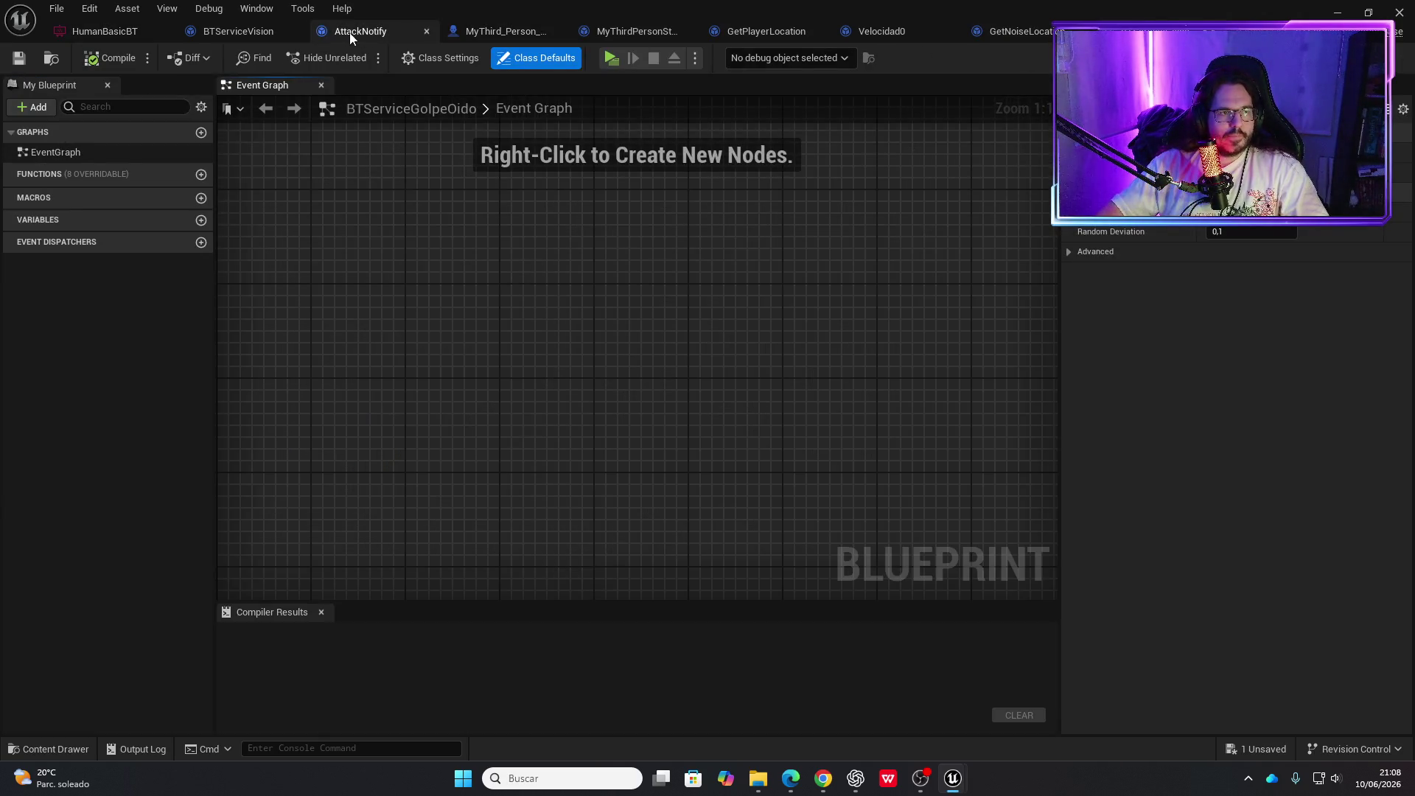
Compare the BTServiceVision blueprint against the empty BTServiceGolpeOido graph
click(251, 34)
scroll(664, 489, down, 2)
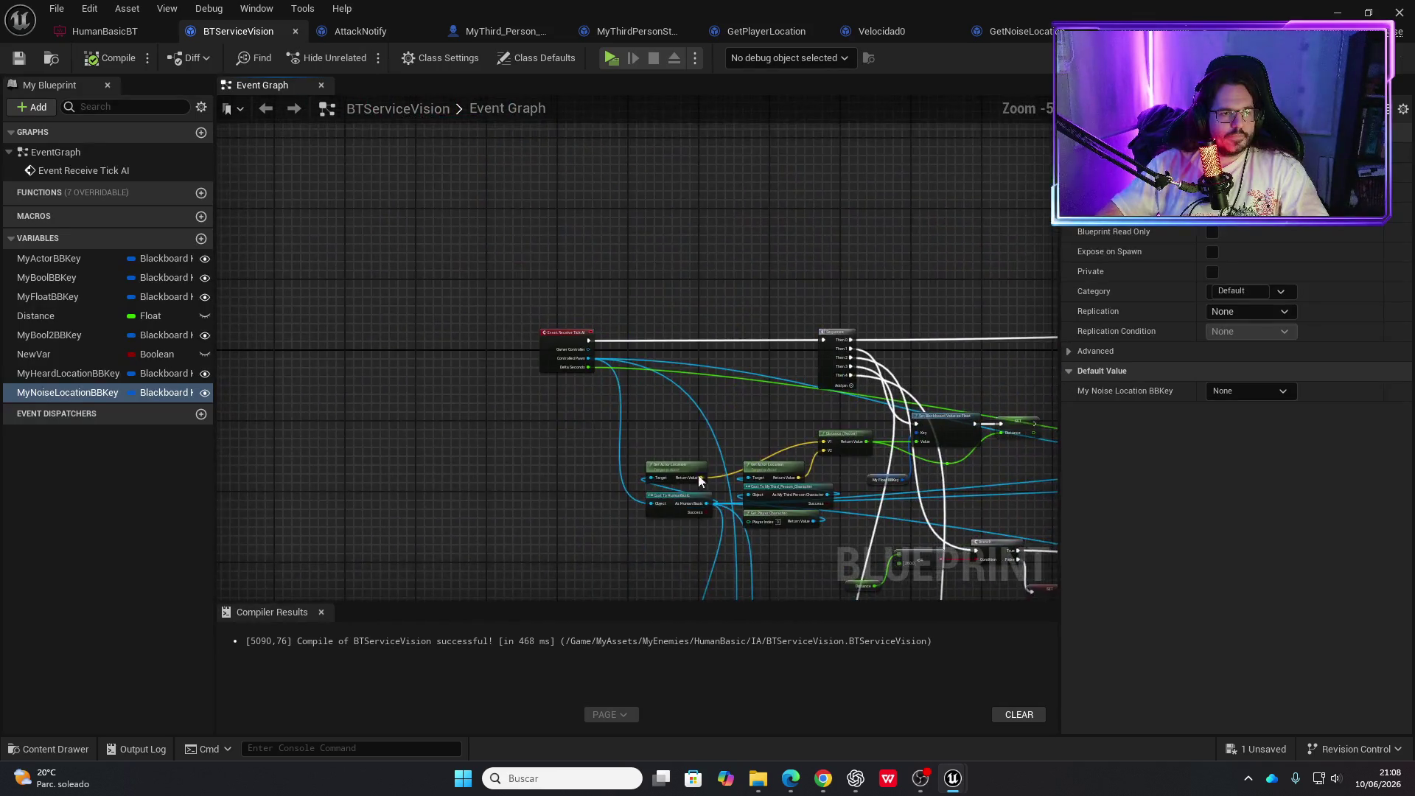
key(ctrl+Tab)
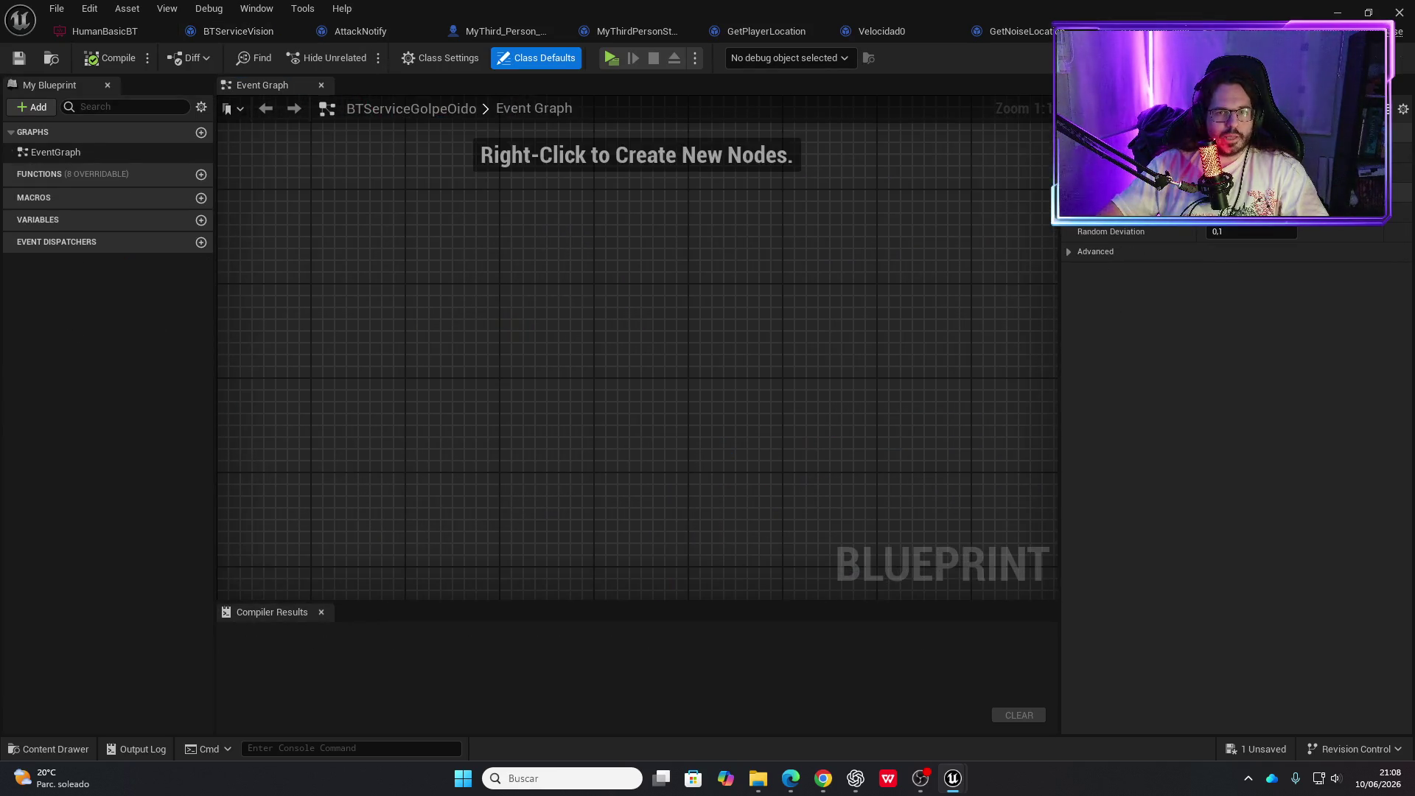
right_click(446, 326)
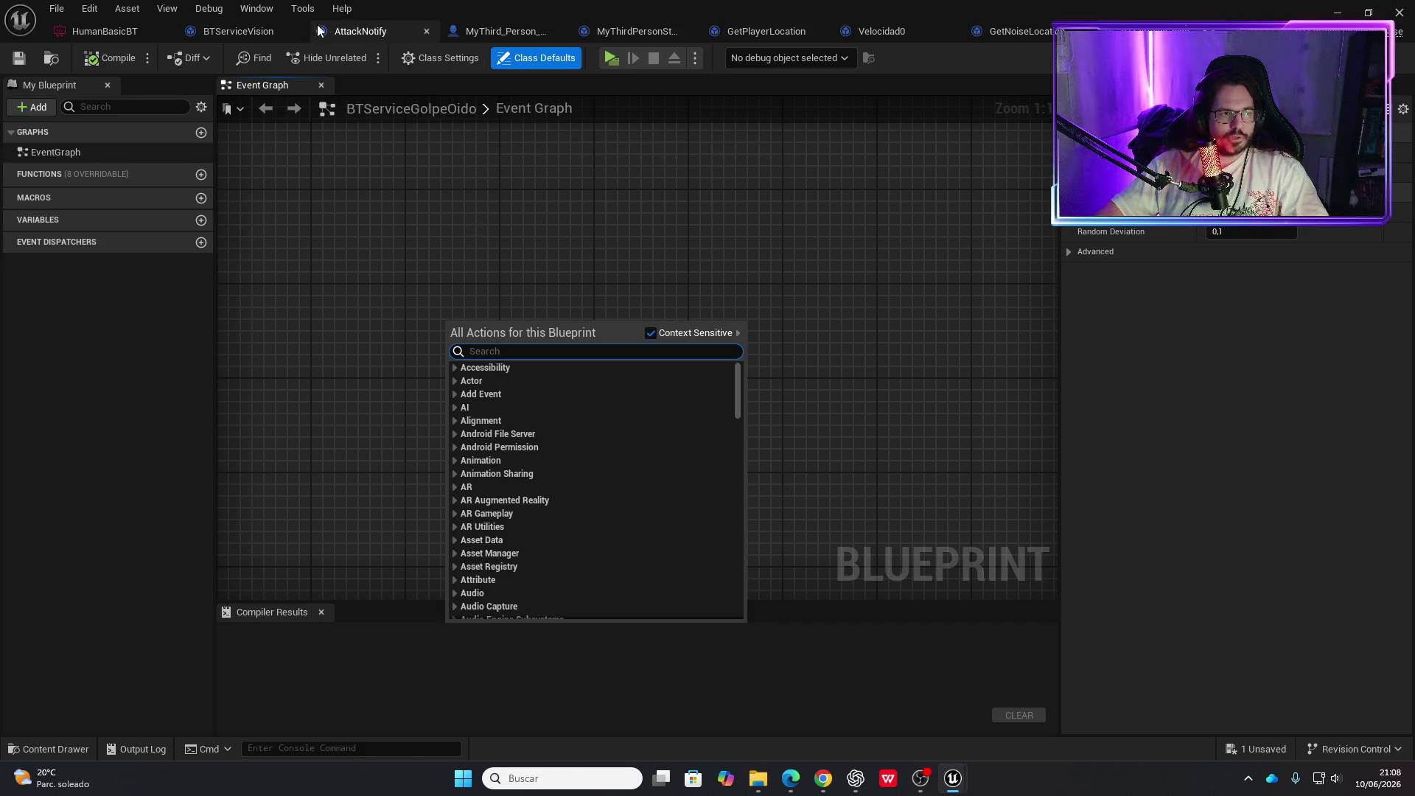
click(260, 31)
key(ctrl+Tab)
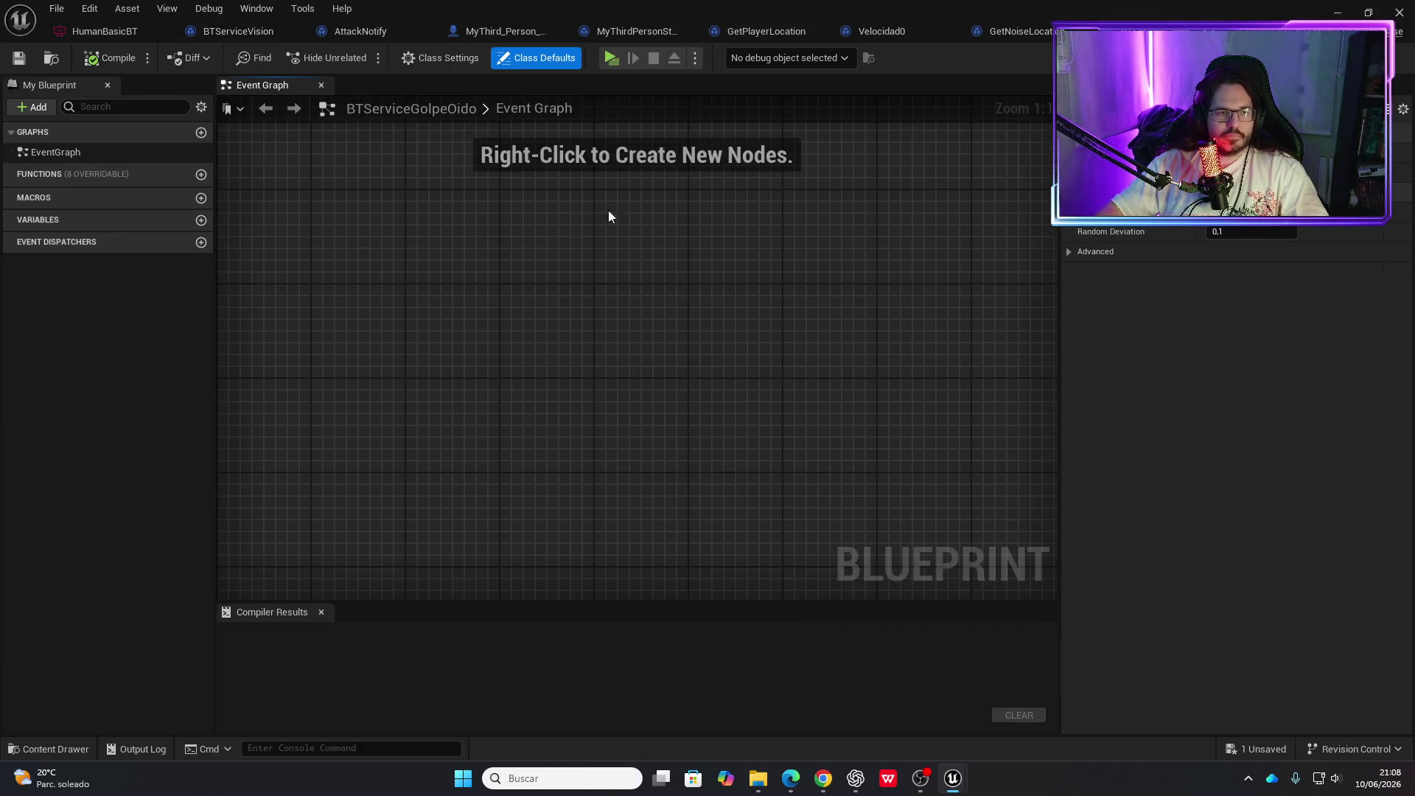
Add an Event Receive Tick AI node to the BTServiceGolpeOido graph
right_click(480, 261)
text(tick)
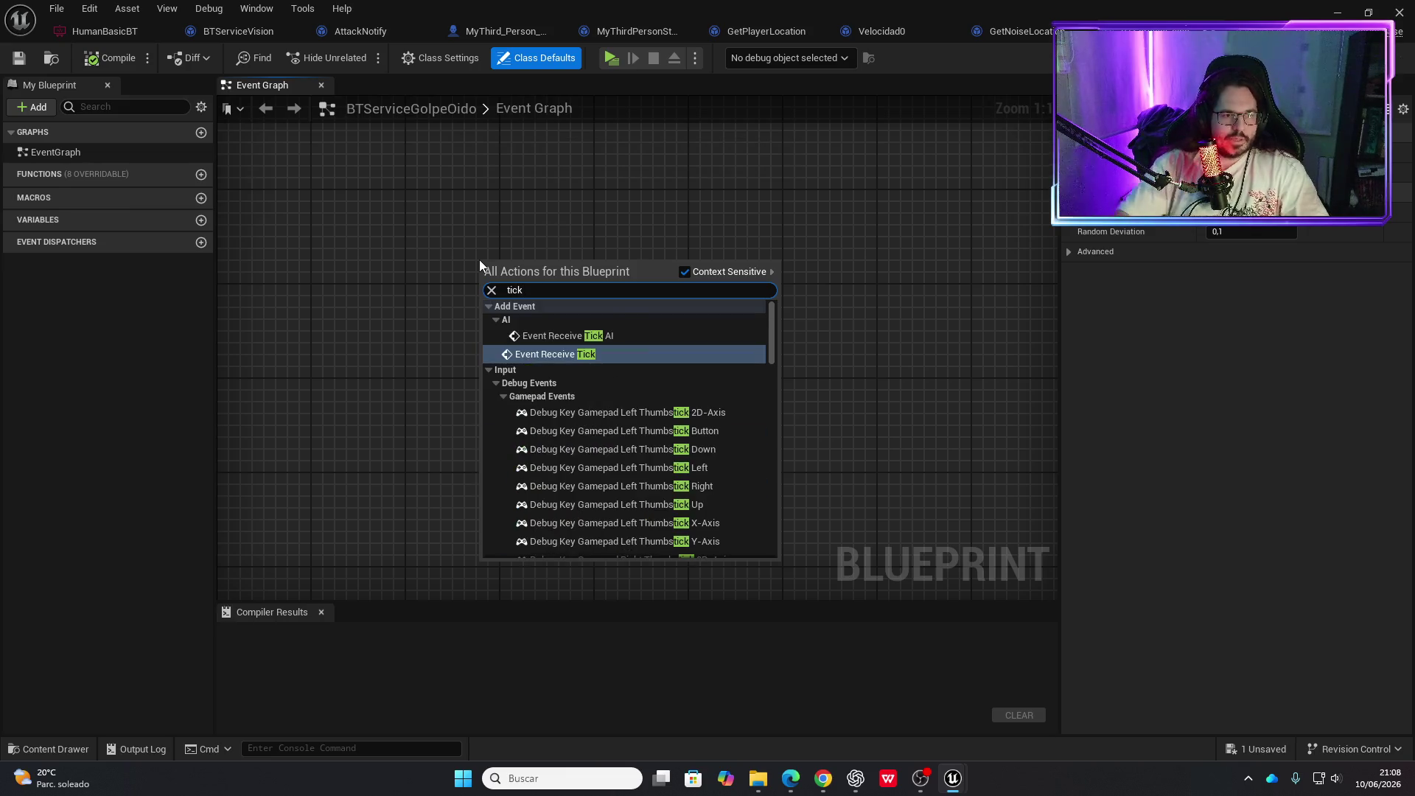
click(577, 342)
mouse_move(558, 256)
mouse_down()
mouse_move(599, 255)
mouse_move(582, 256)
mouse_up()
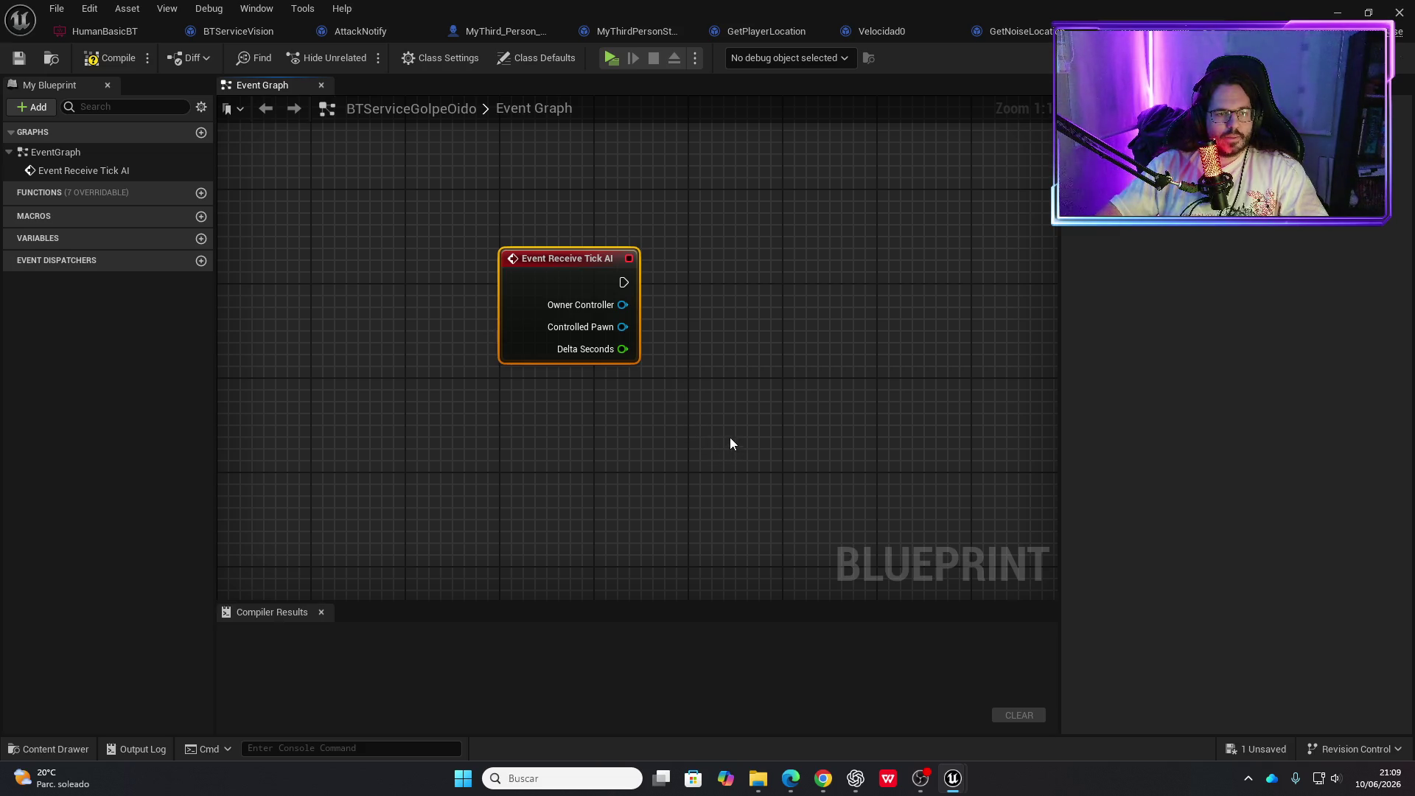
Add a Blackboard Key Selector variable named MyGolpeOidoBBKey
click(201, 238)
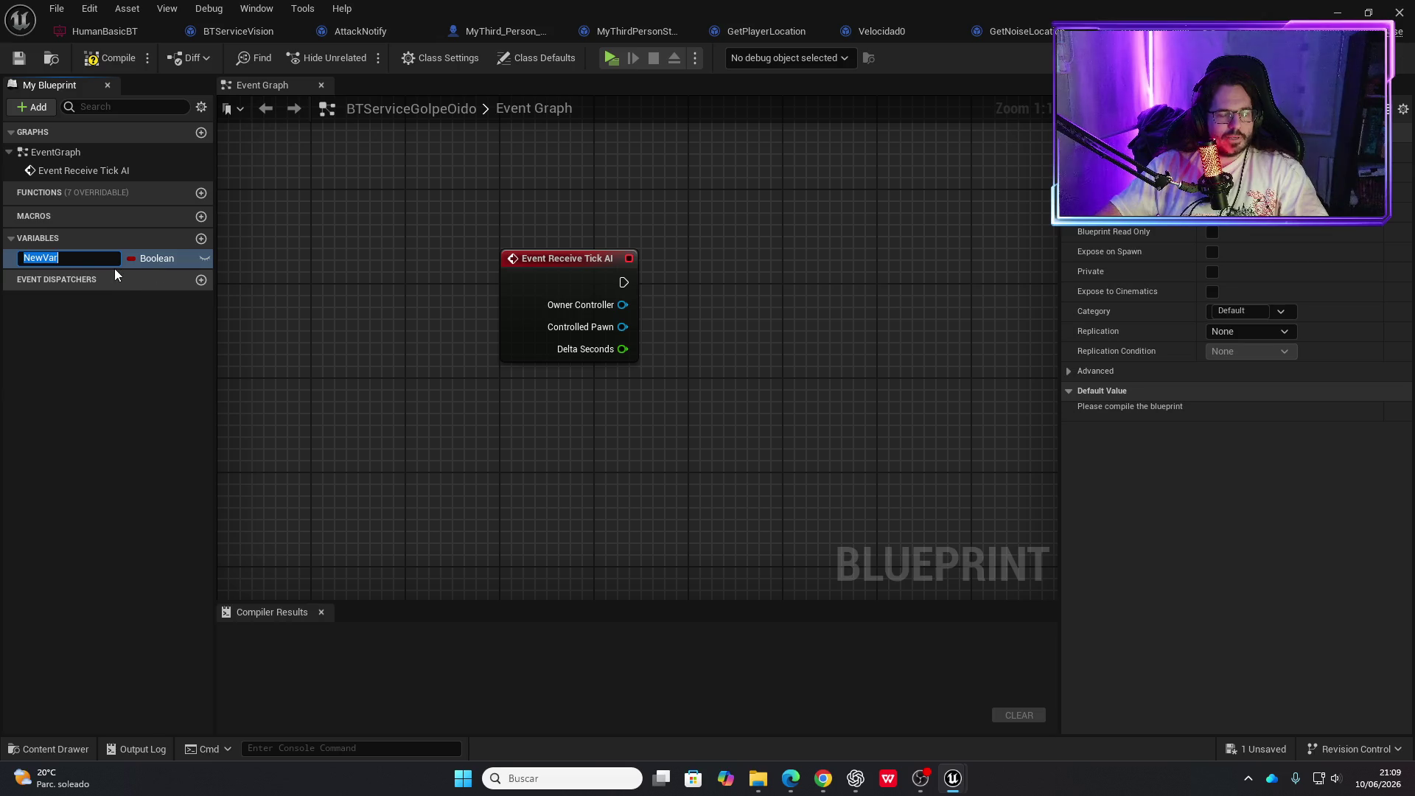
key(Return)
click(1400, 192)
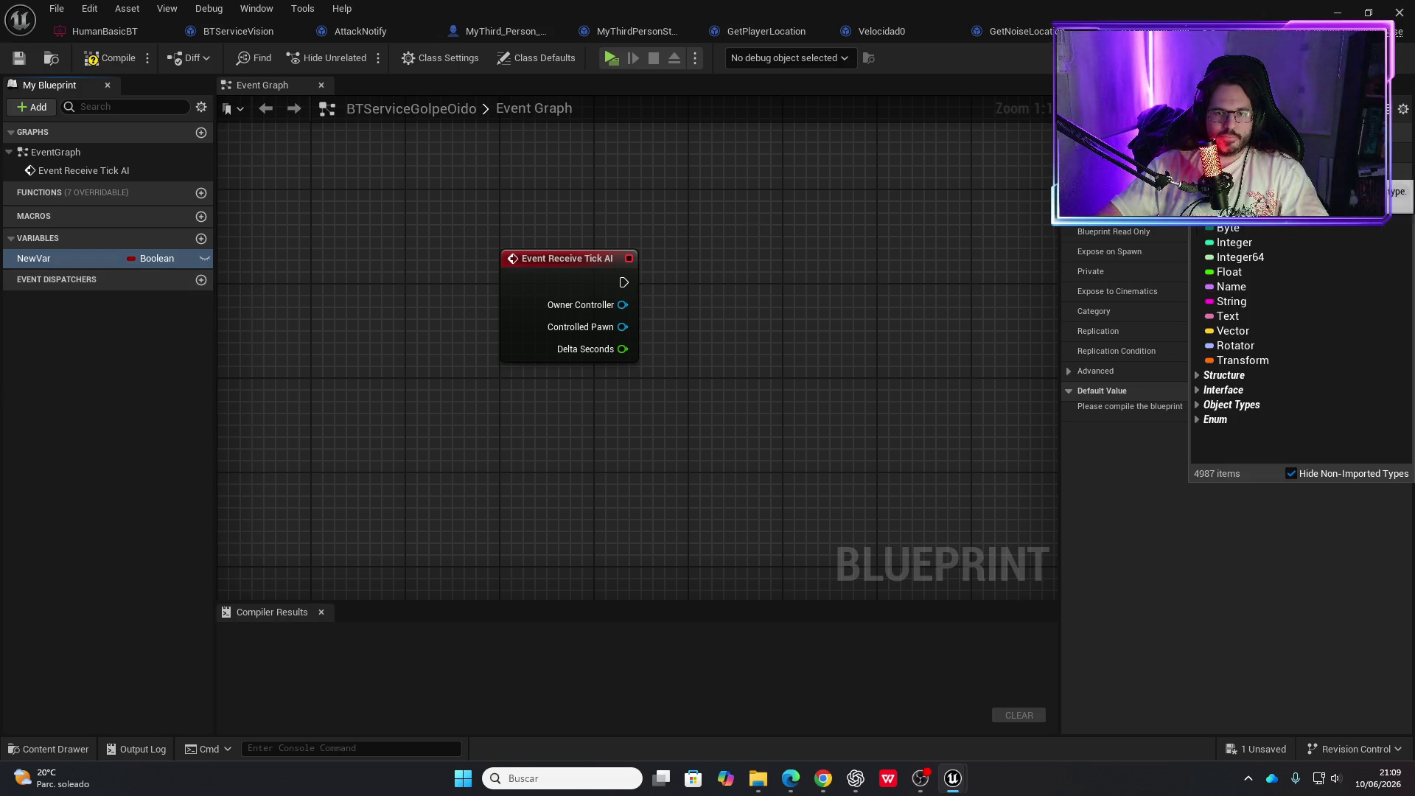
text(black)
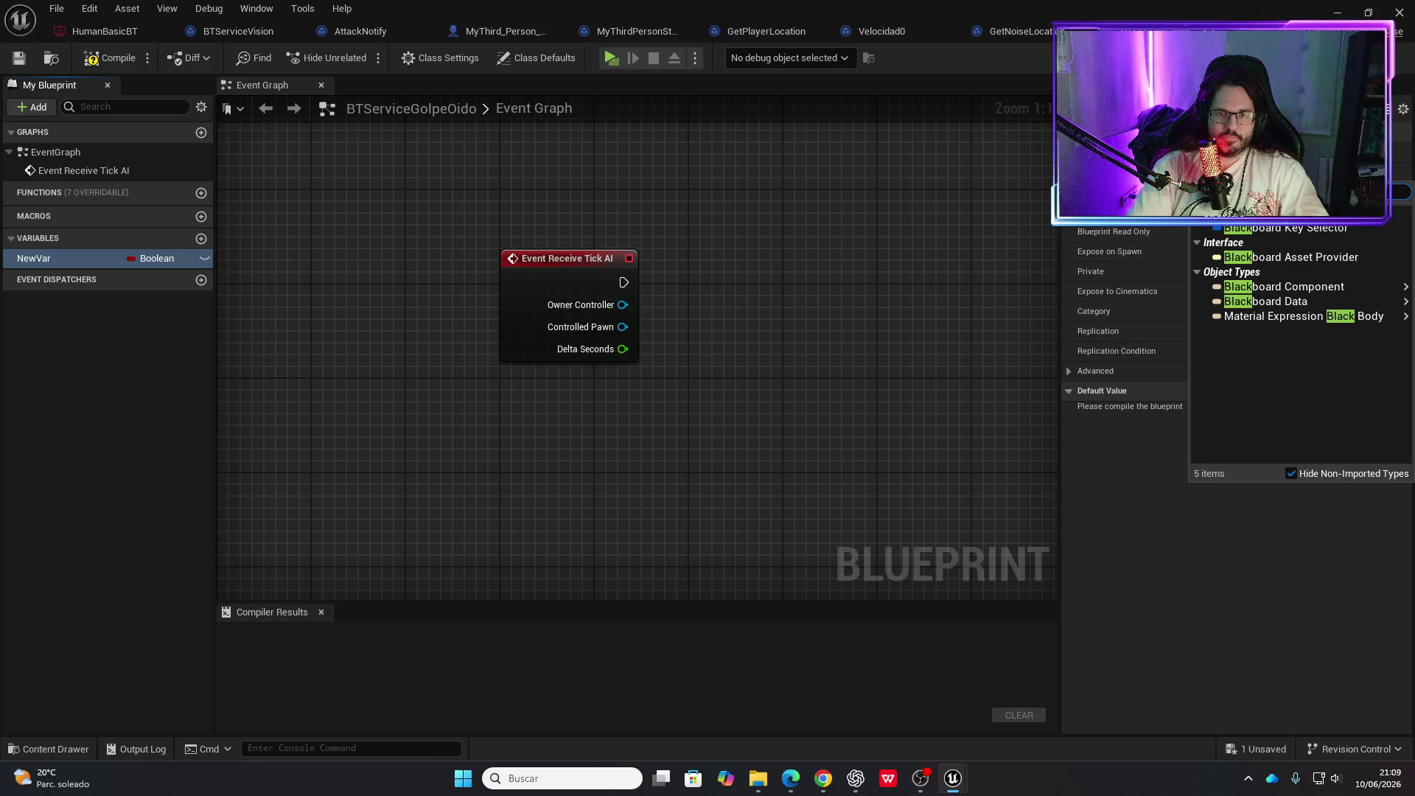
click(1295, 228)
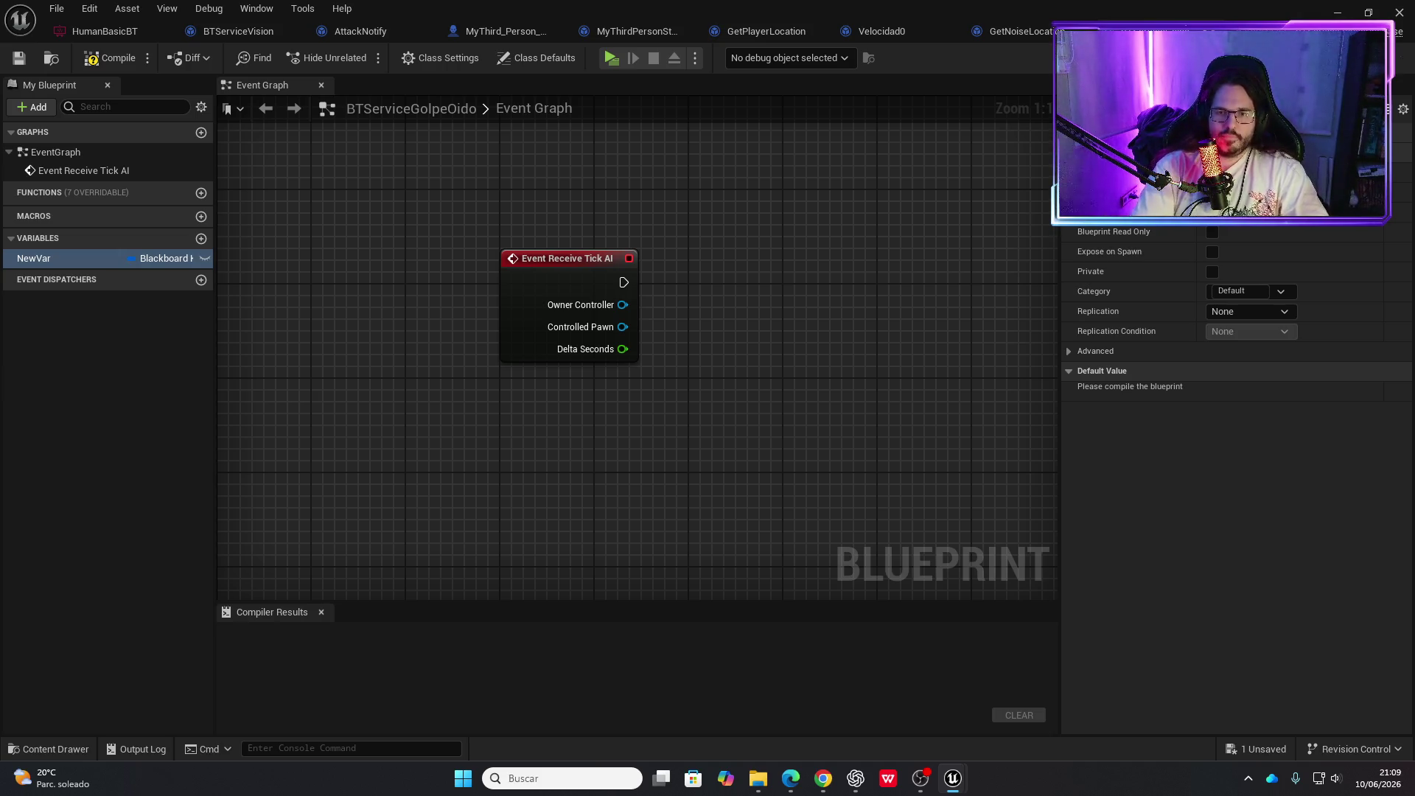
text(MyGolpeOidoBBKey)
key(Return)
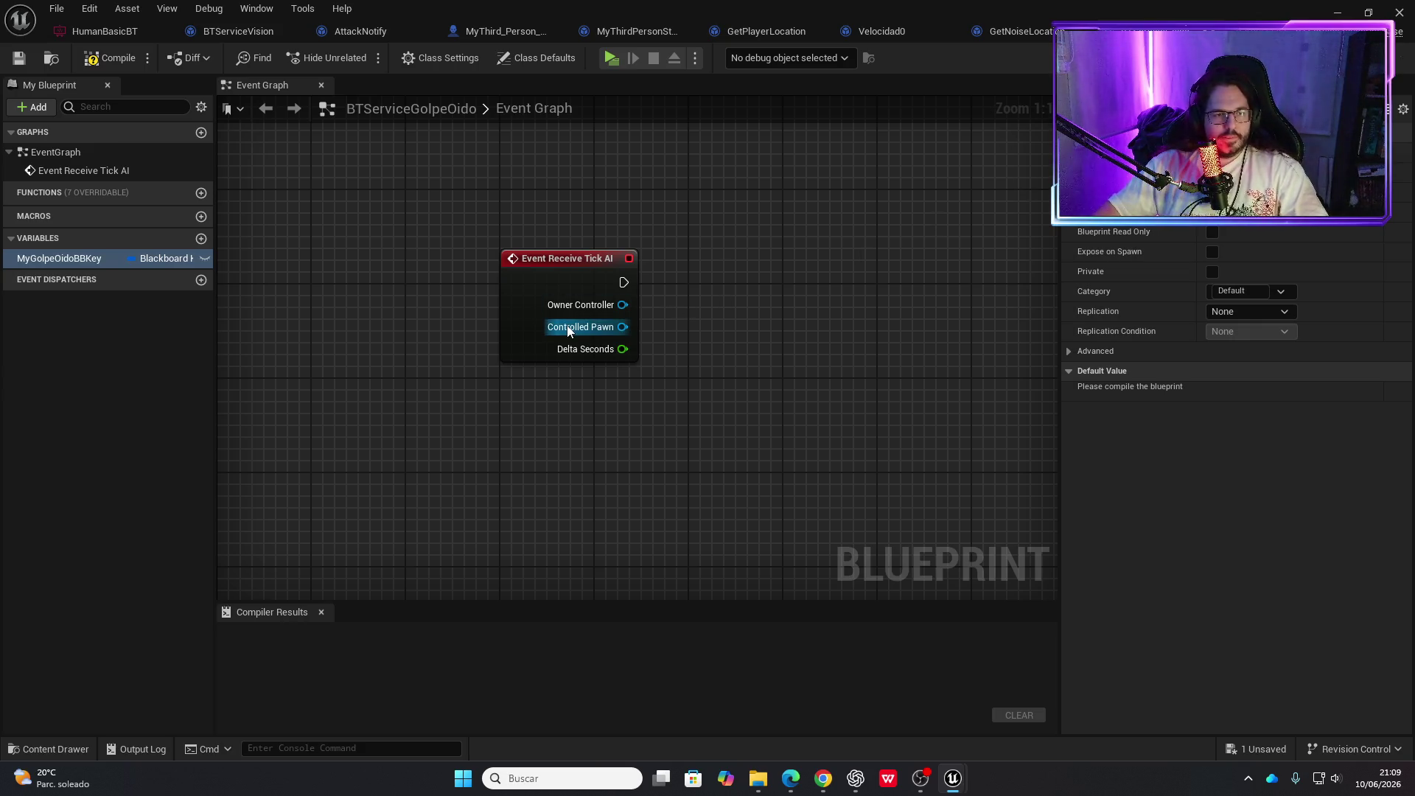
right_click(706, 363)
Add Get Player Character feeding a pure Cast To MyThird_Person_Character
text(get p)
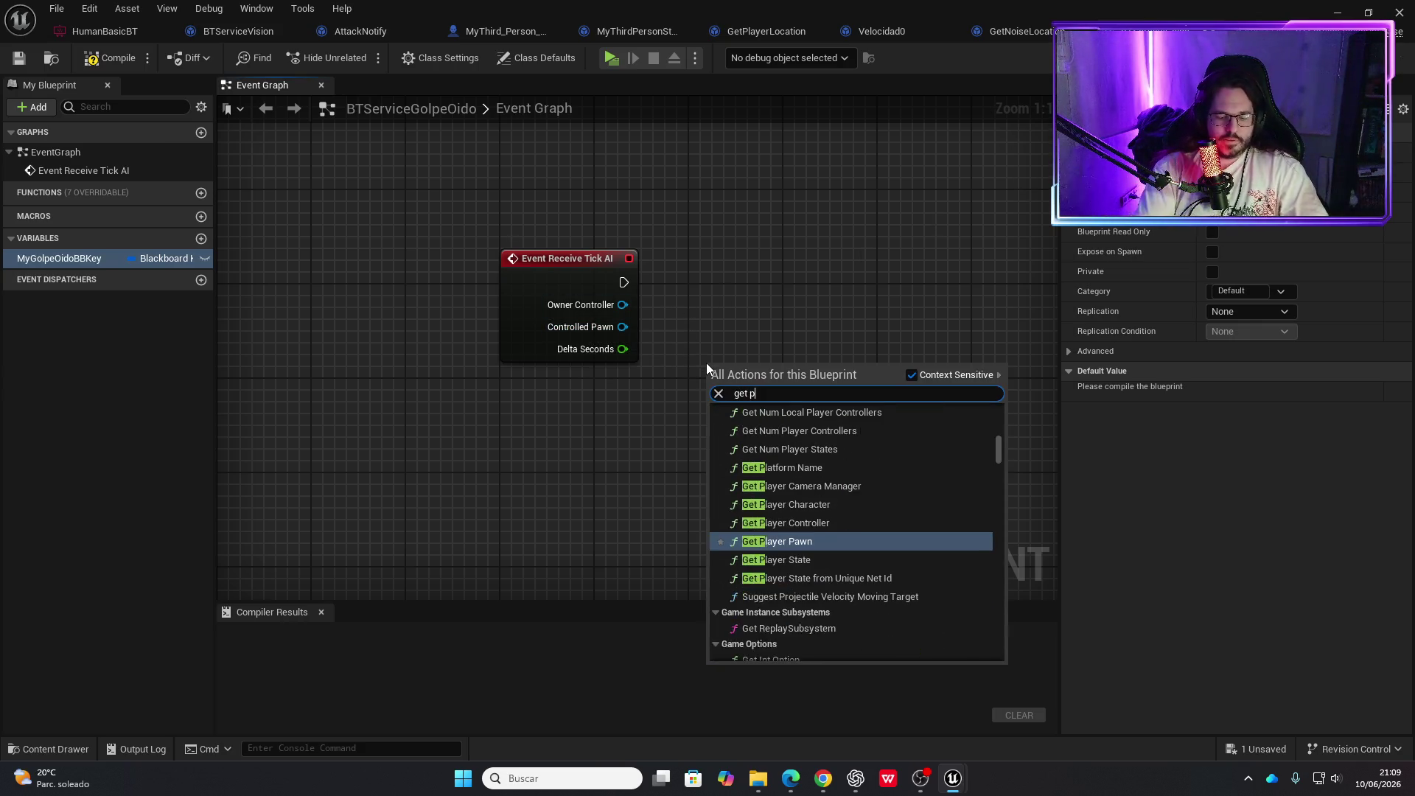
text(layer chara)
key(Return)
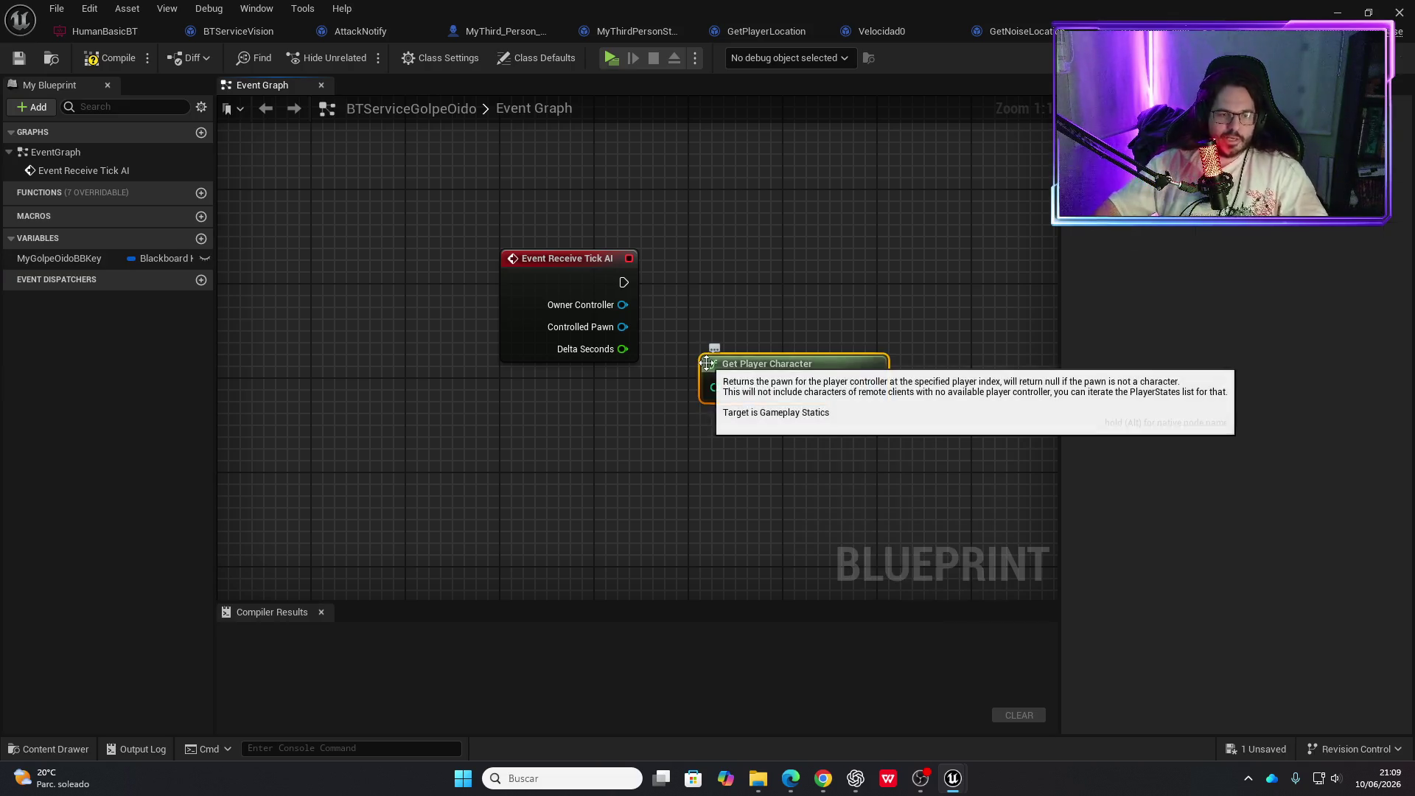
drag(872, 385, 834, 325)
text(cast to my th)
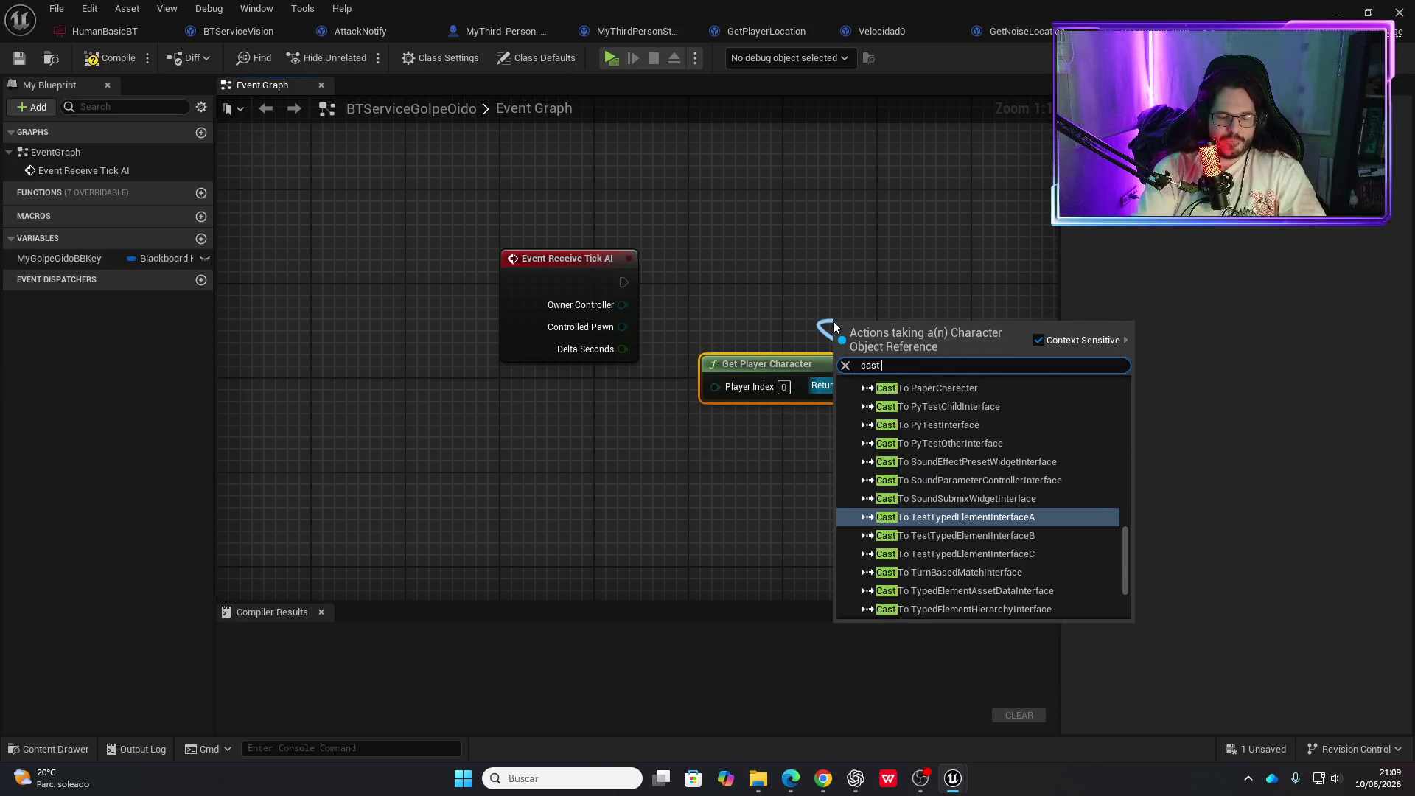
key(Return)
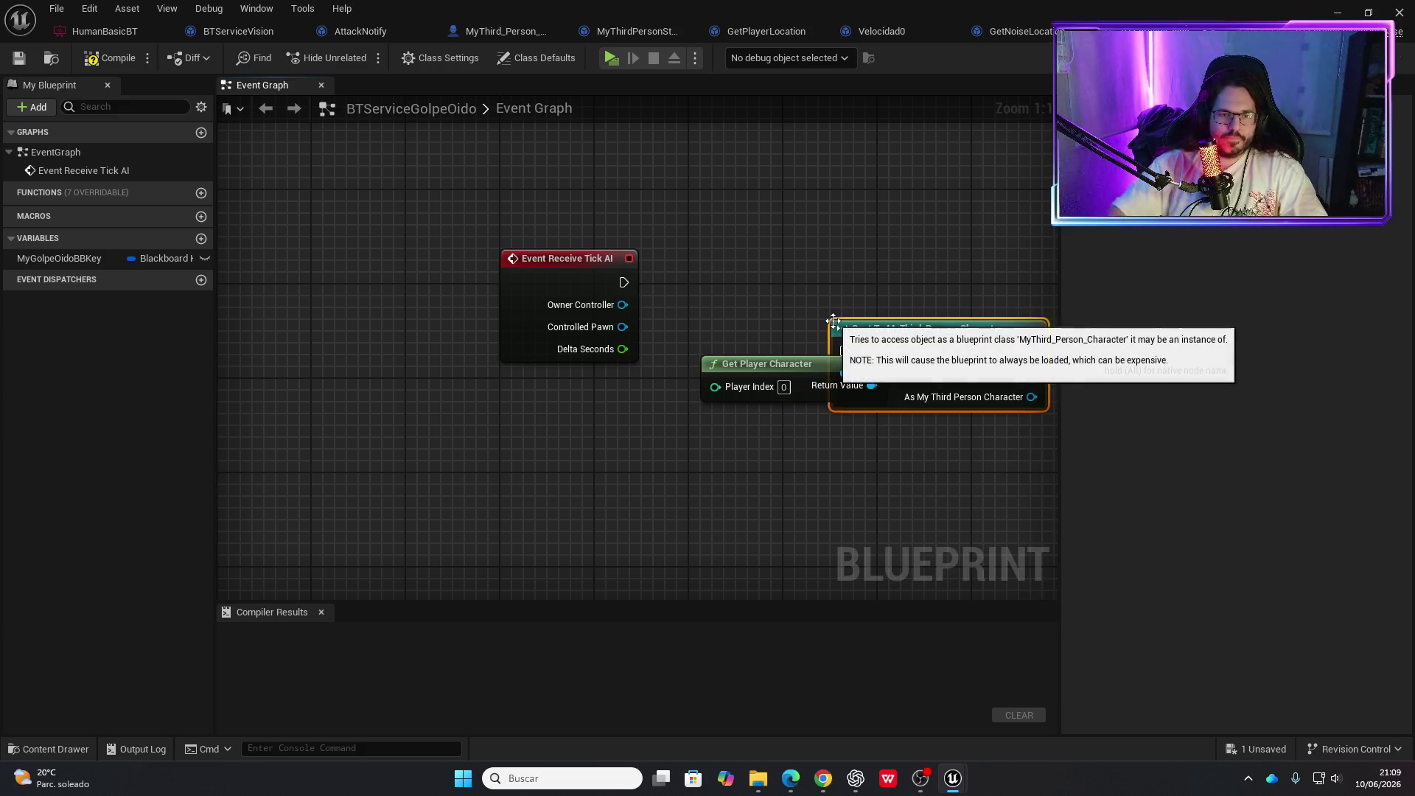
right_click(920, 328)
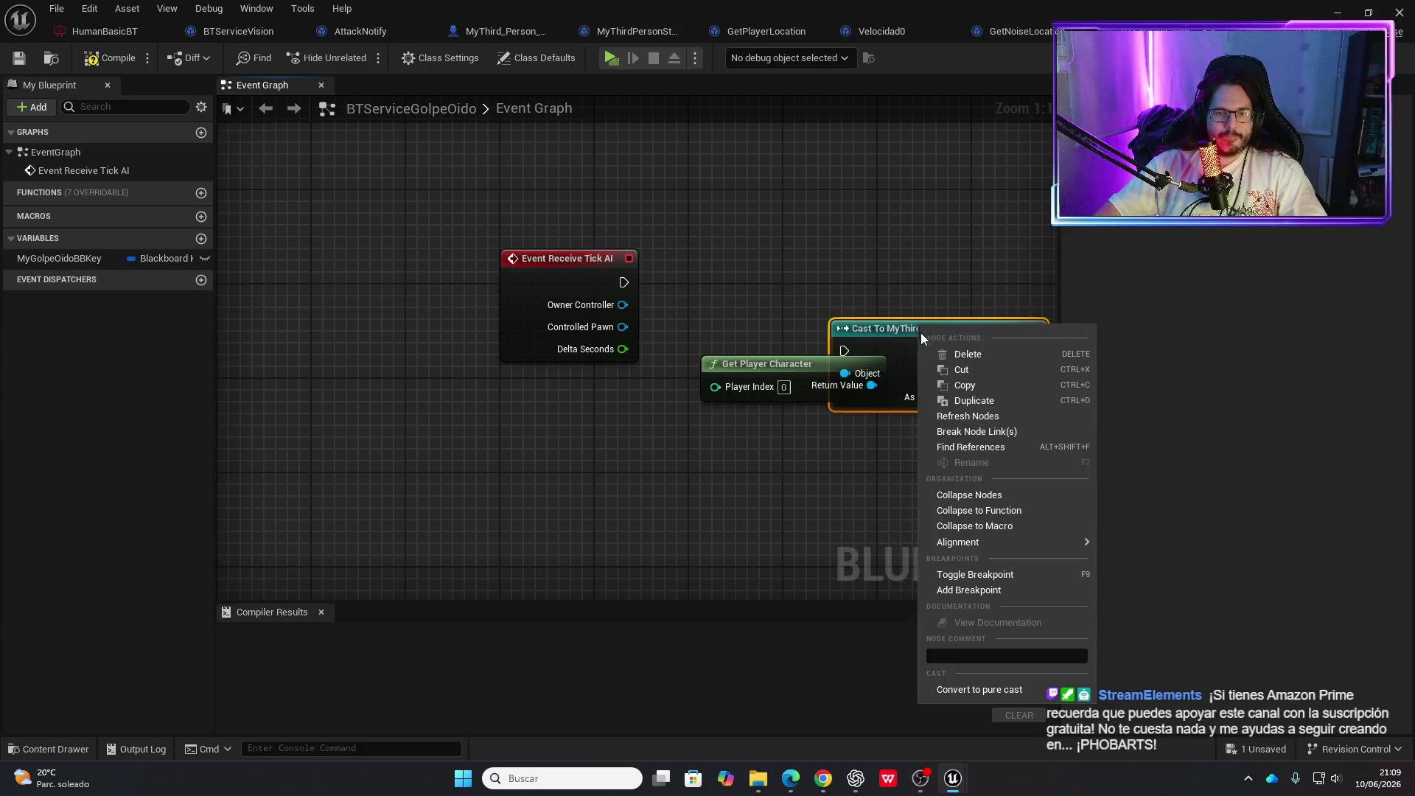
click(979, 689)
Place the cast beside Get Player Character and wire a Golpe Dado getter from it
drag(940, 324, 811, 290)
mouse_move(813, 488)
mouse_down()
mouse_move(824, 293)
mouse_move(847, 423)
mouse_up()
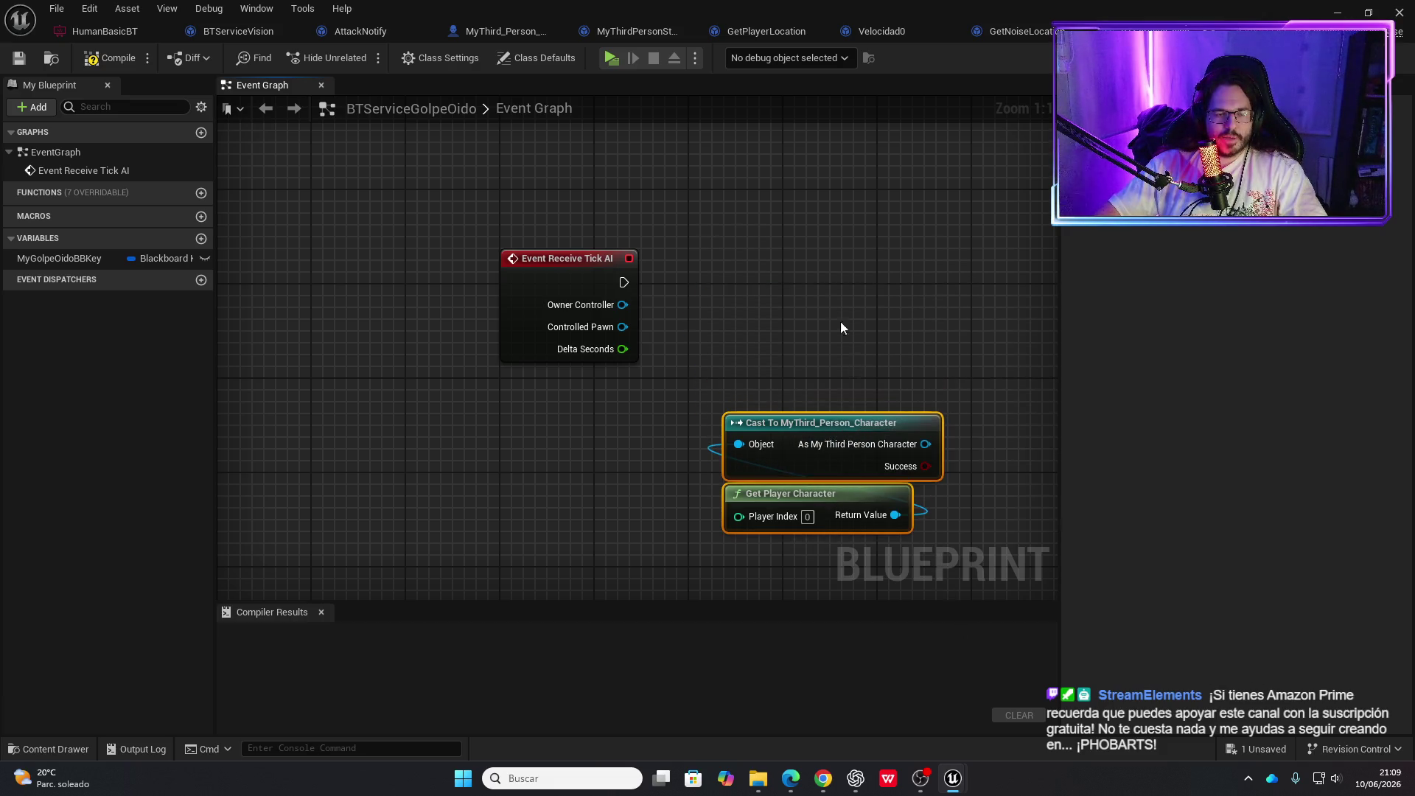
drag(649, 350, 466, 353)
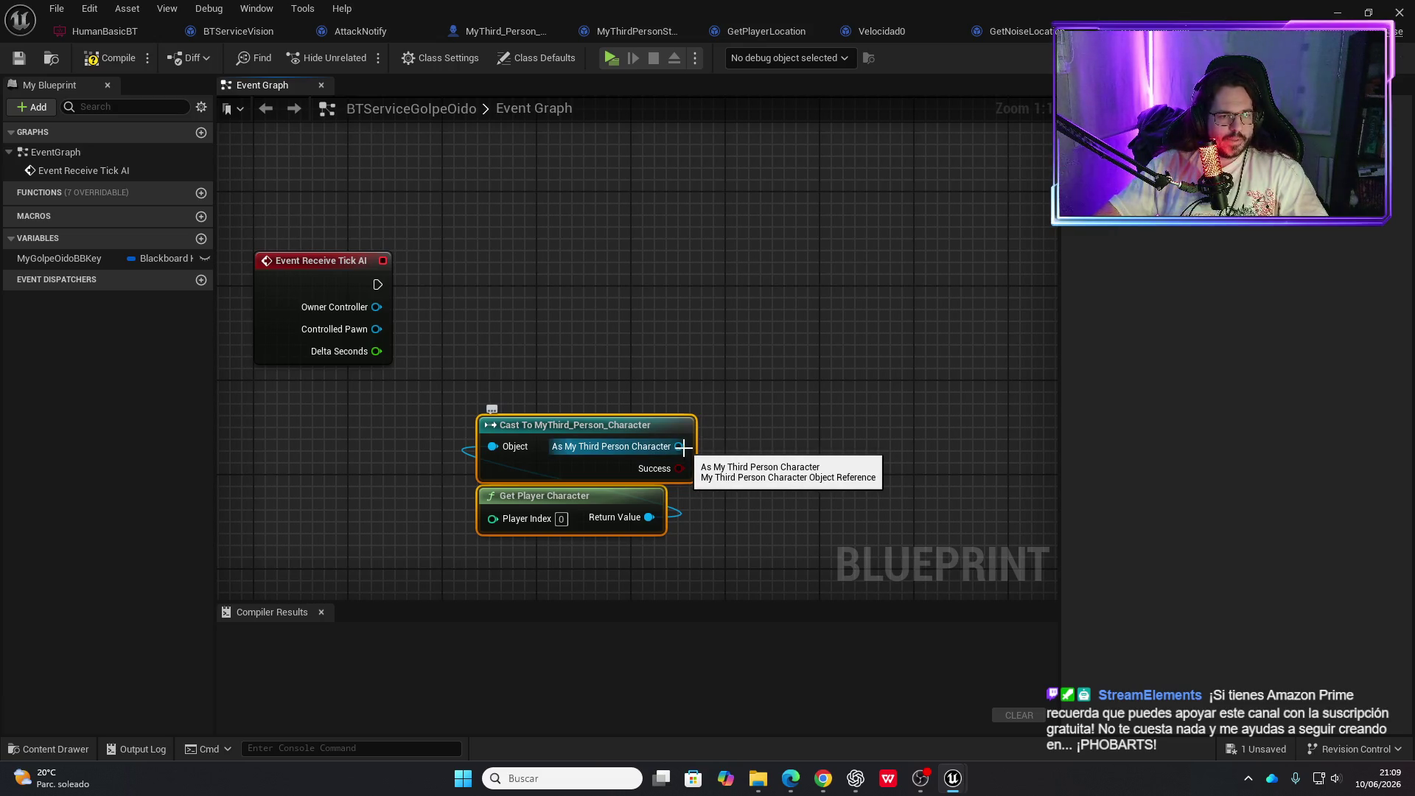
drag(683, 448, 723, 403)
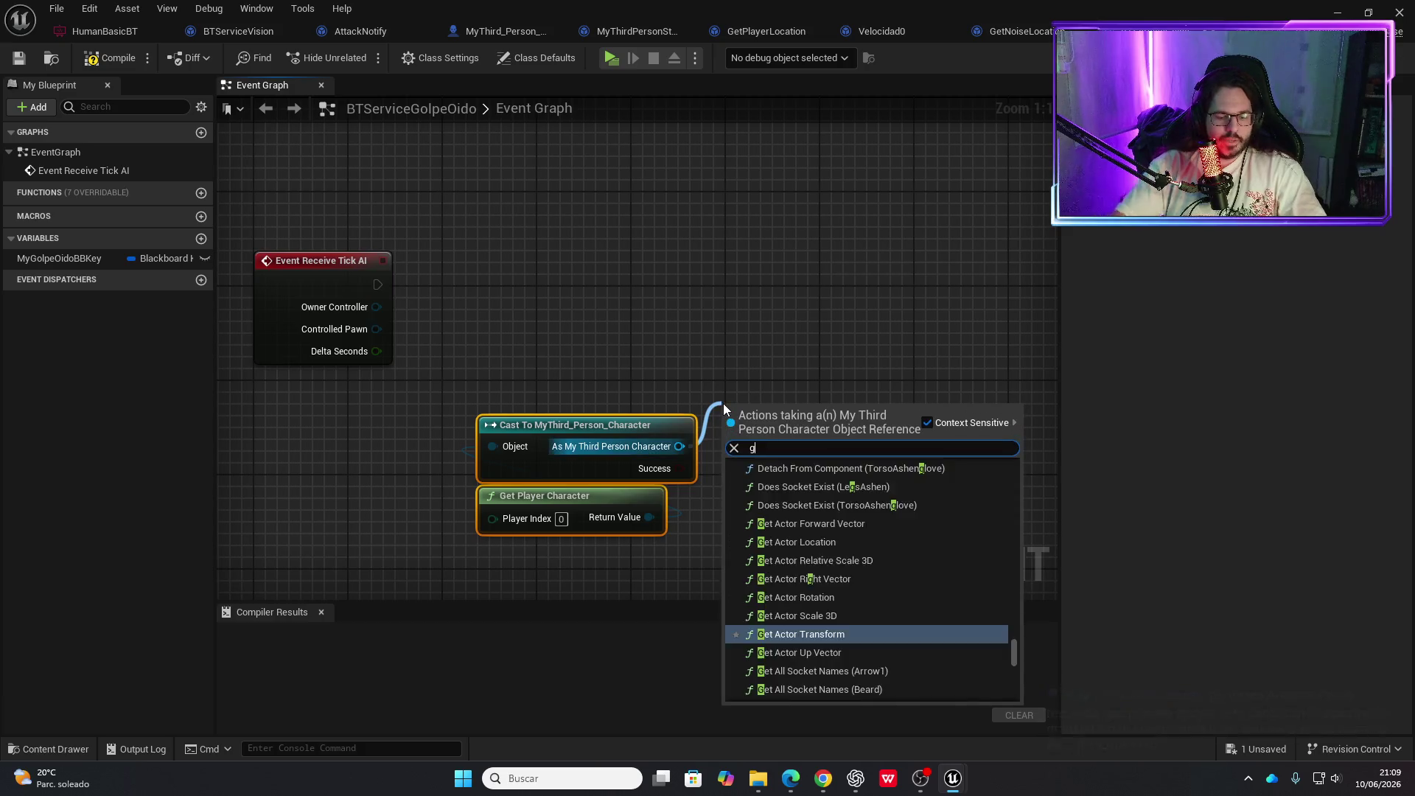
text(get golpe)
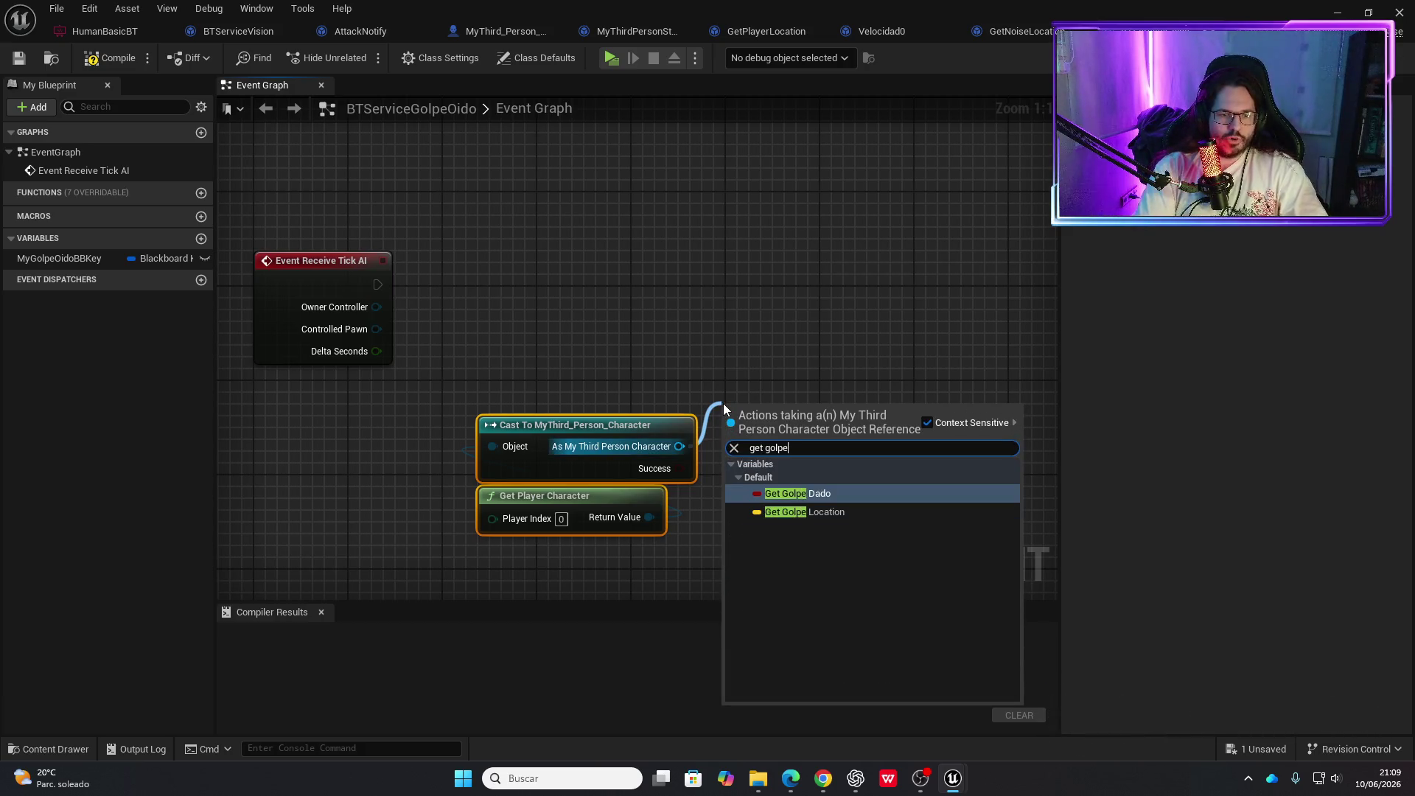
key(Return)
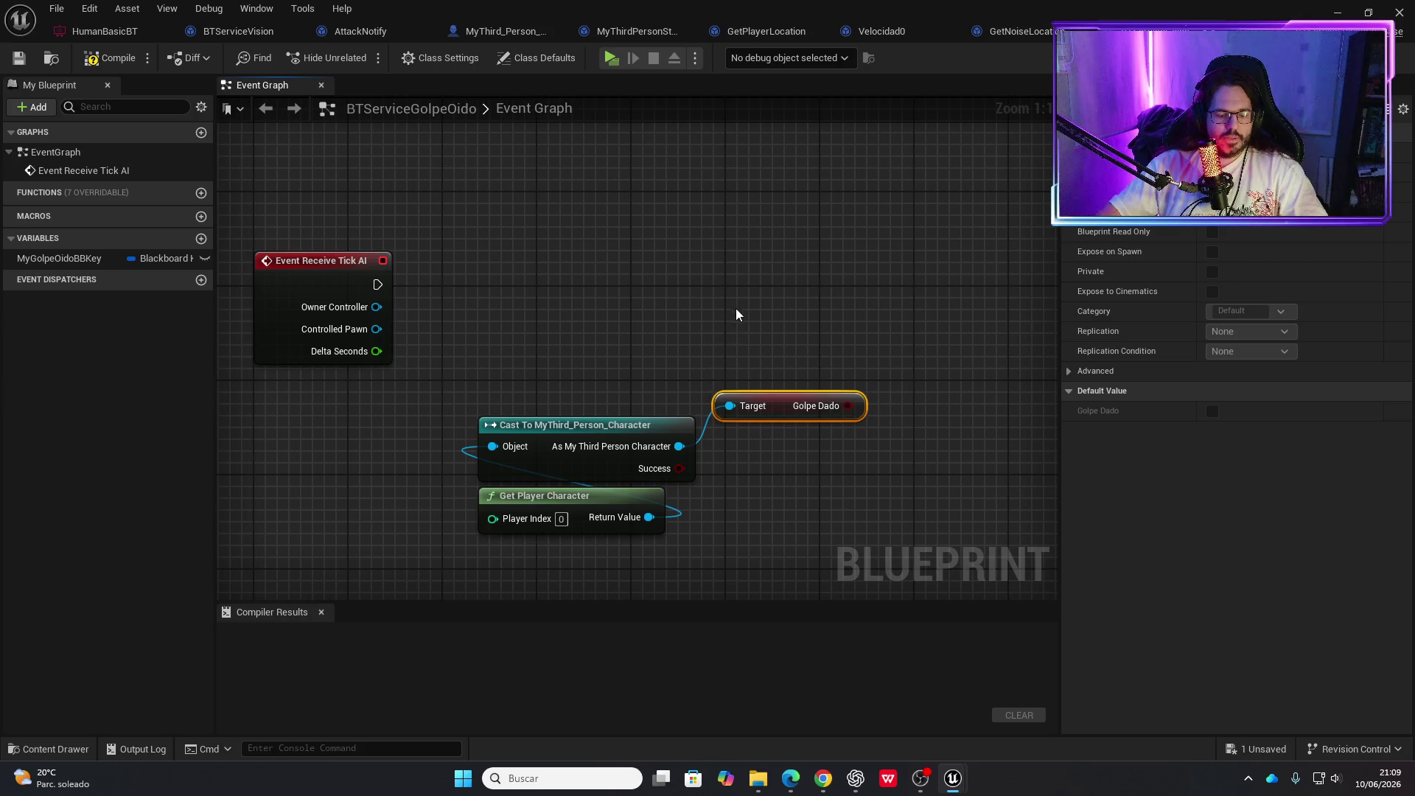
Place a MyGolpeOidoBBKey getter in the graph, discarding a stray Branch and setter
click(726, 294)
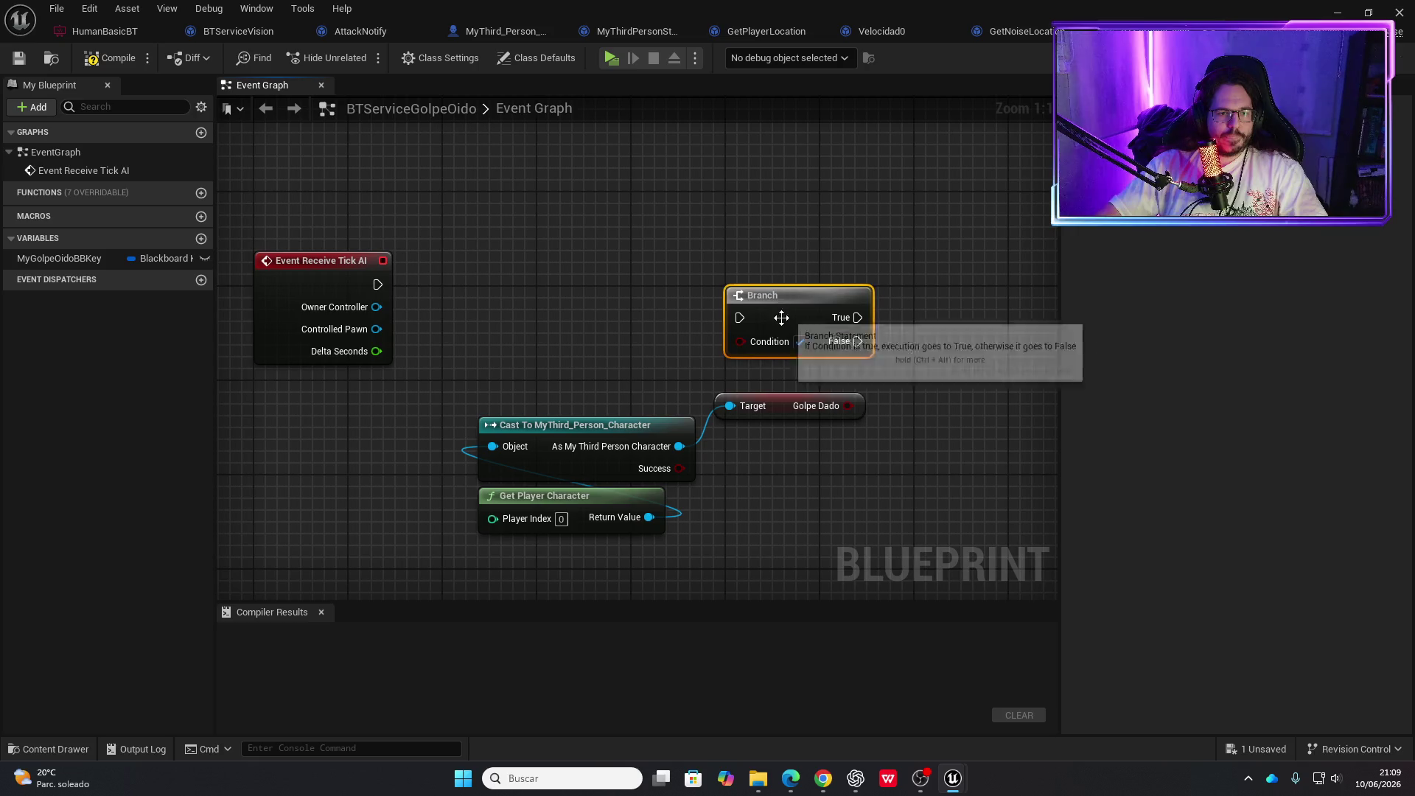
key(Delete)
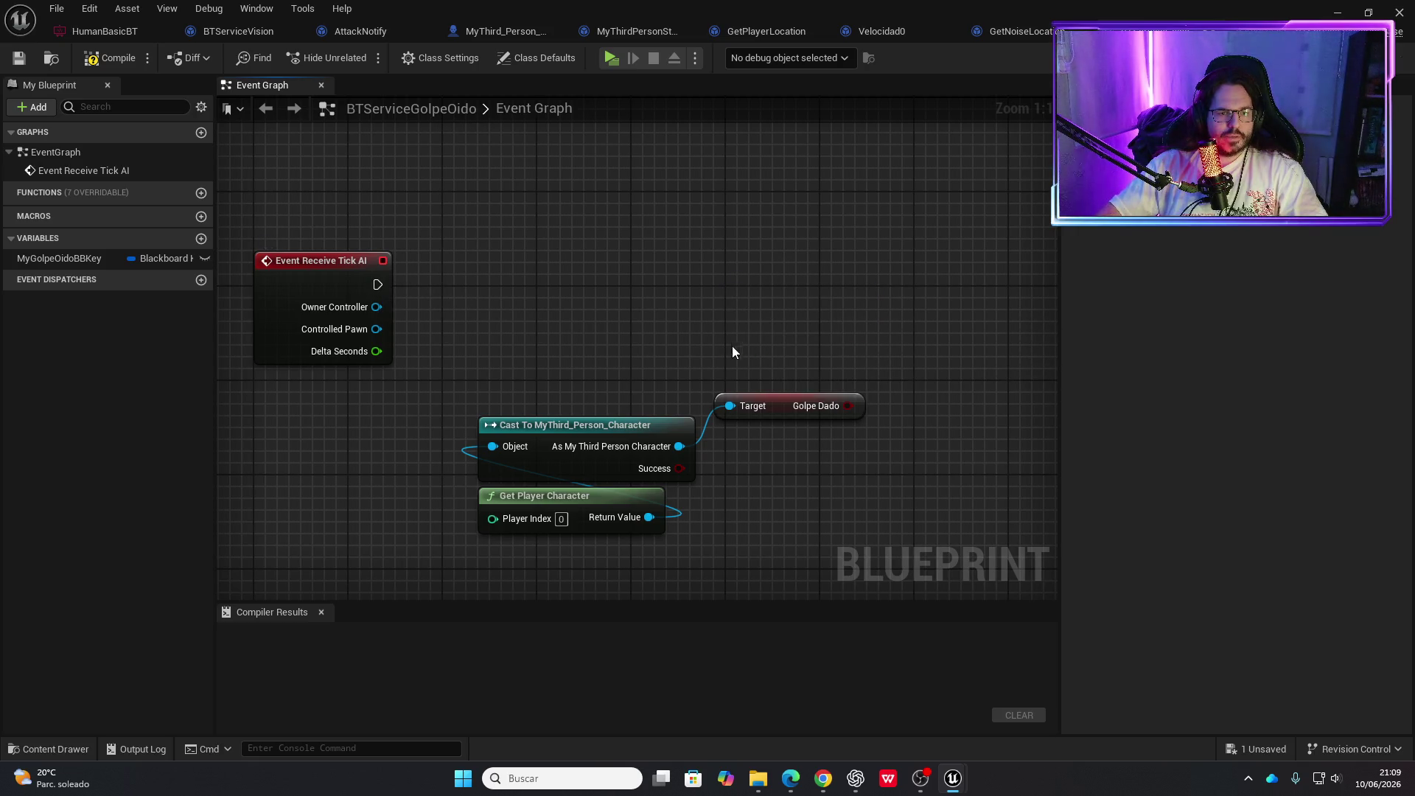
drag(81, 253, 542, 278)
click(609, 321)
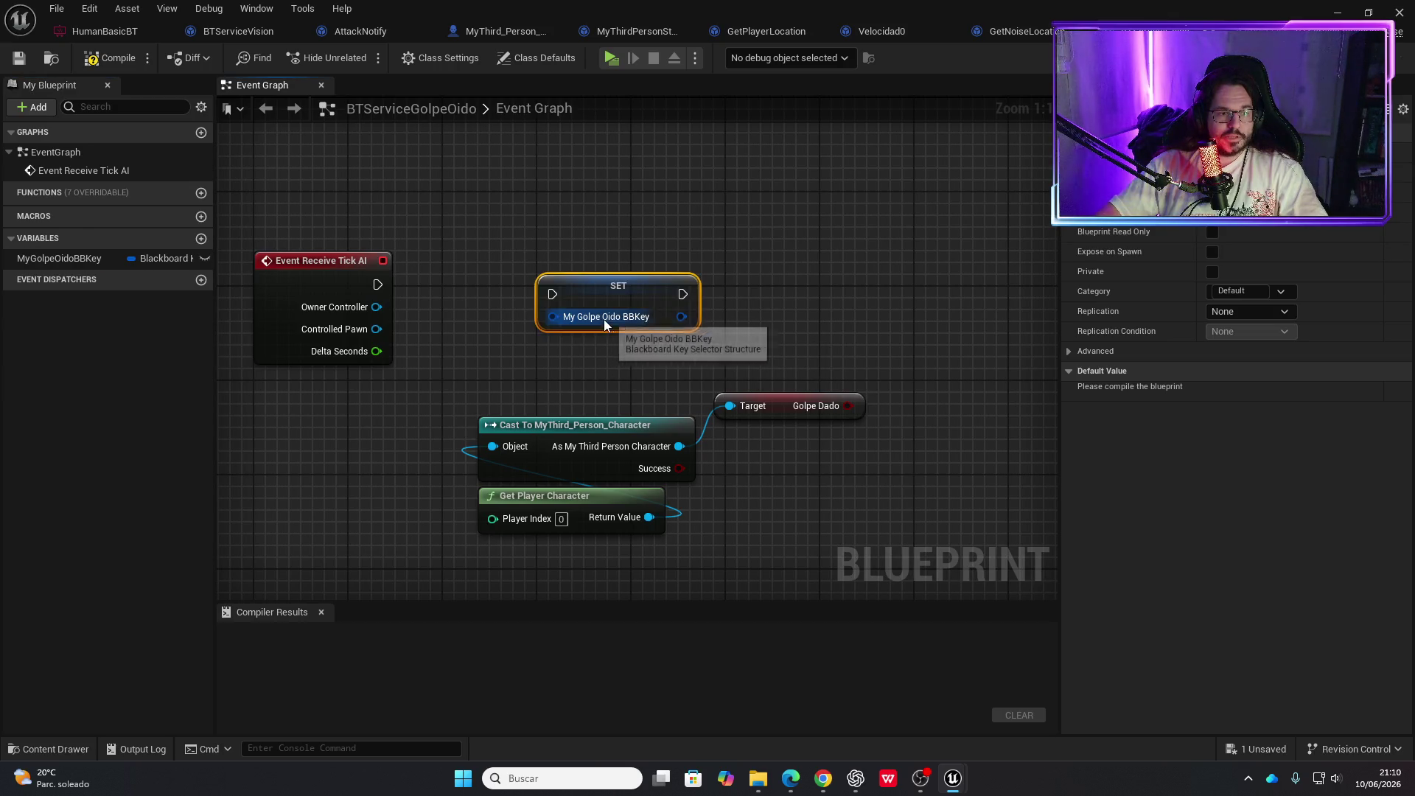
key(ctrl+z)
drag(84, 258, 552, 315)
click(641, 342)
Wire Set Blackboard Value as Bool from the key, fed by Golpe Dado and the AI tick
drag(657, 324, 725, 290)
text(set)
key(Up)
key(Up)
key(Up)
key(Return)
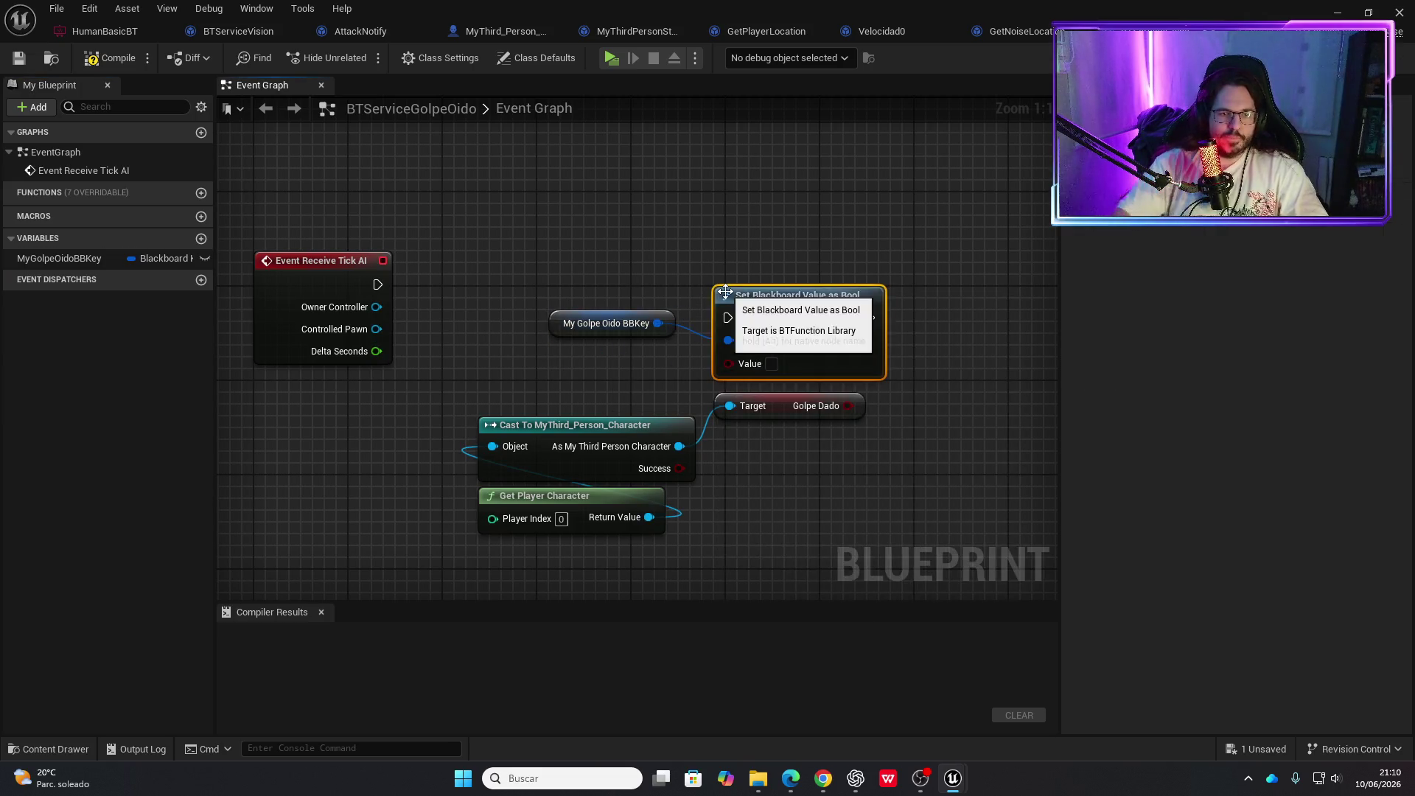
drag(849, 406, 728, 363)
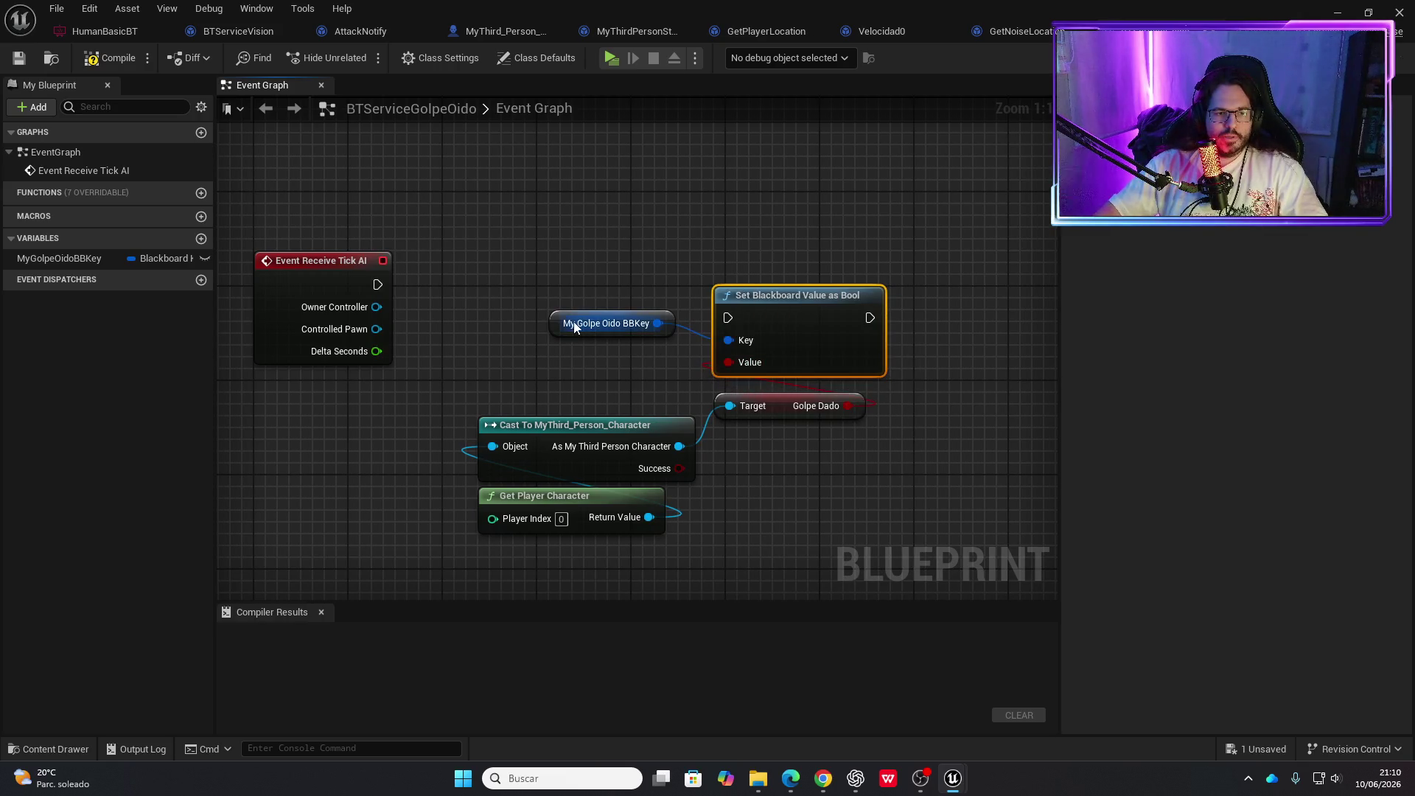
drag(590, 322, 565, 358)
mouse_move(377, 285)
mouse_down()
mouse_move(727, 317)
mouse_move(767, 275)
mouse_up()
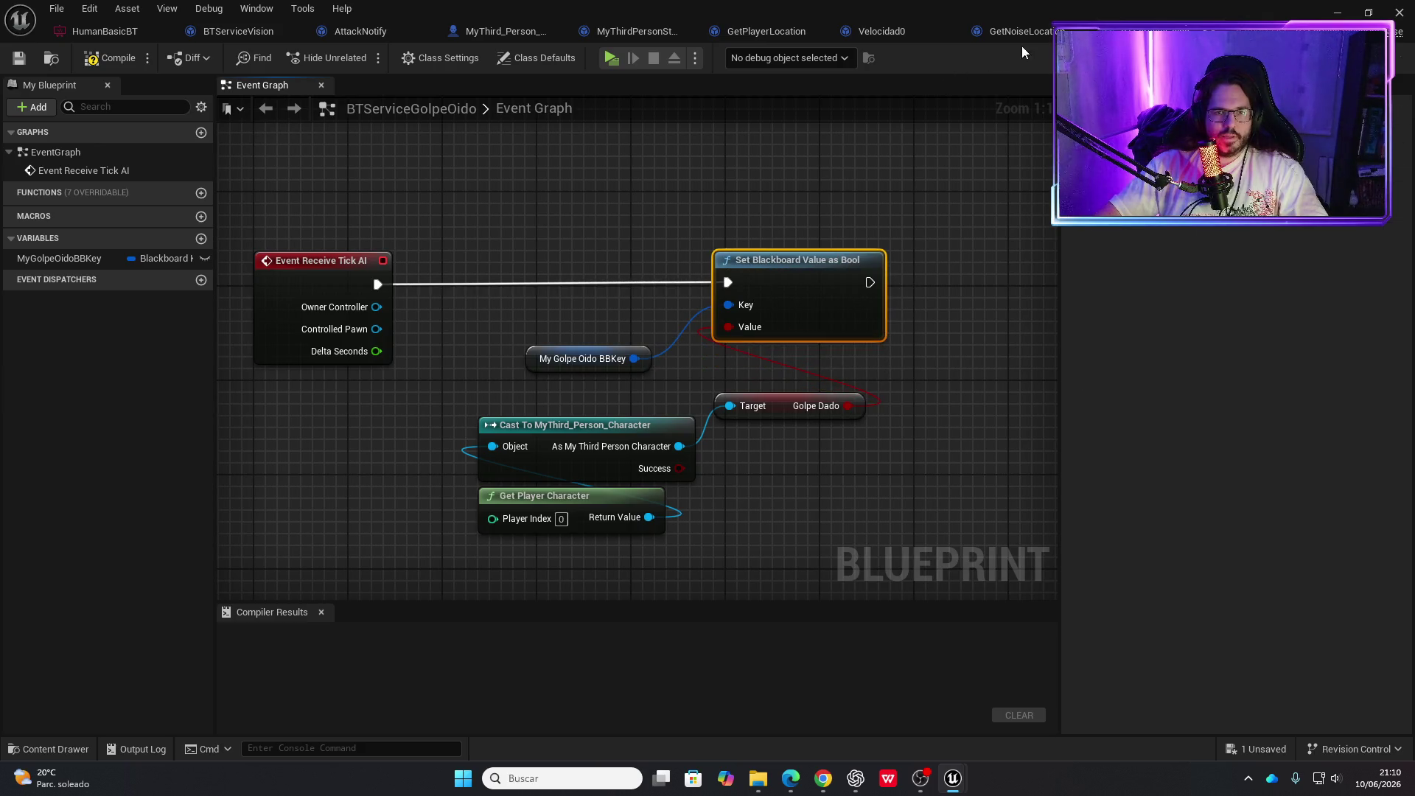
Look over the whole BTServiceVision network
click(284, 31)
scroll(750, 307, down, 7)
drag(882, 329, 425, 299)
scroll(609, 347, up, 4)
scroll(538, 426, down, 8)
scroll(458, 343, up, 1)
scroll(458, 344, up, 4)
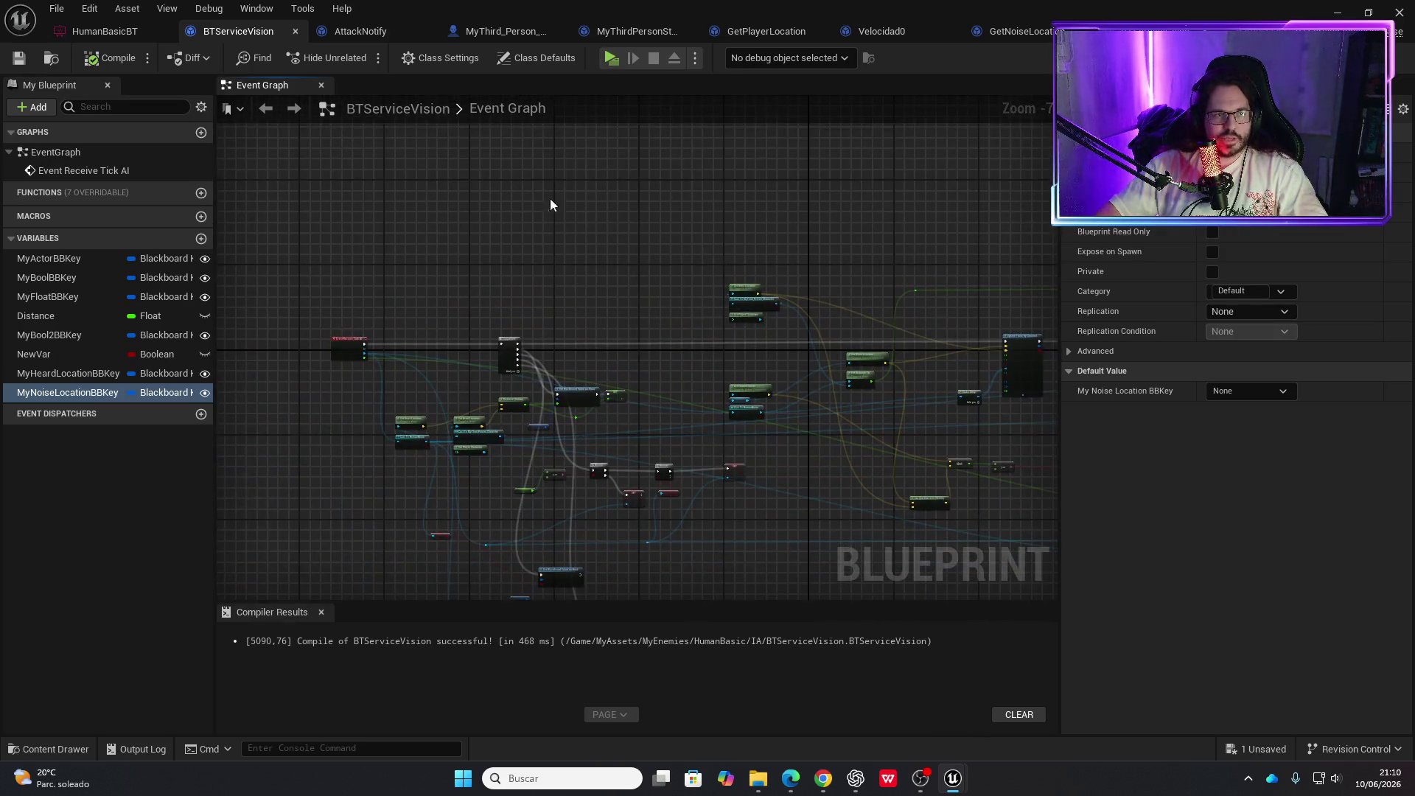
Switch back to BTServiceGolpeOido and compile it successfully
key(ctrl+Tab)
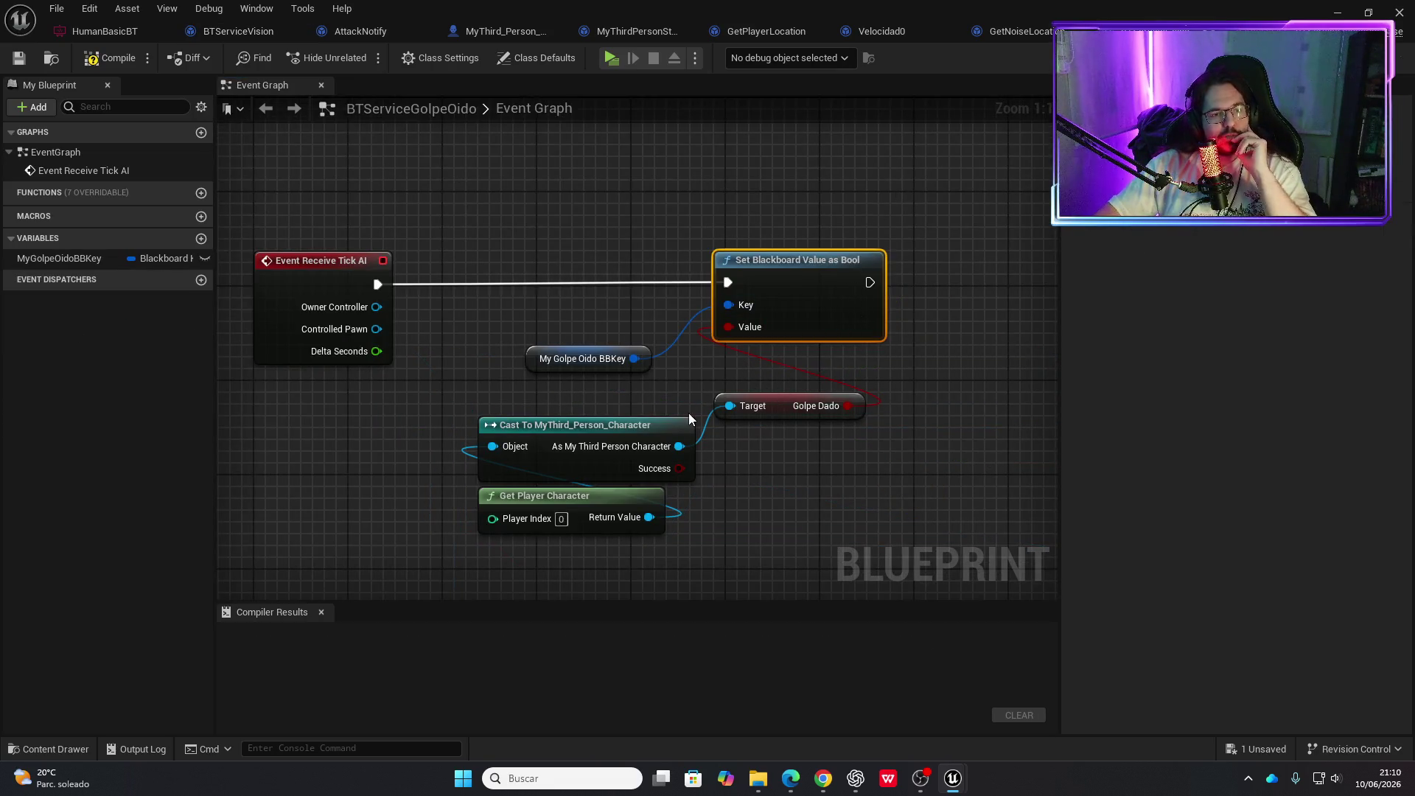
click(104, 61)
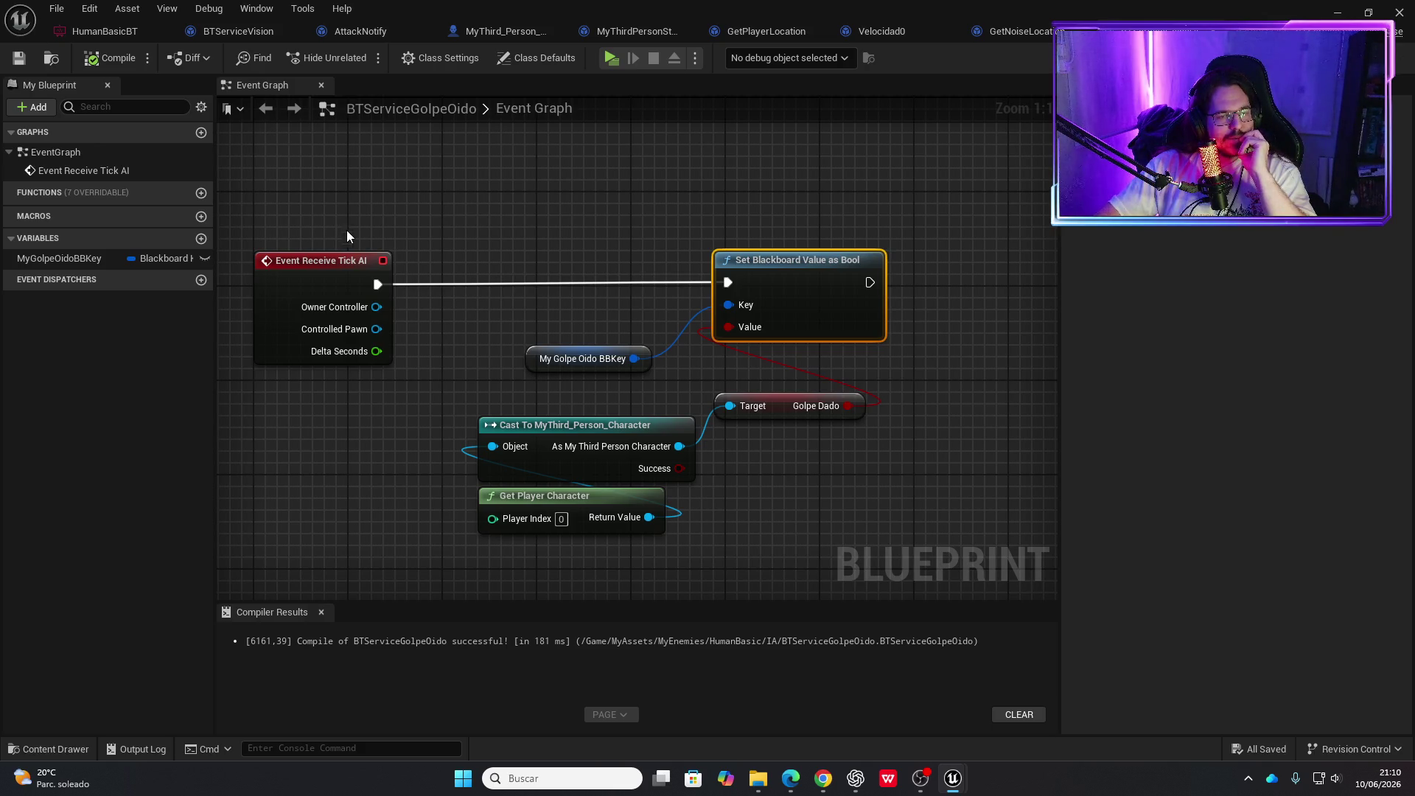
mouse_move(603, 275)
mouse_down()
mouse_move(464, 294)
mouse_move(632, 298)
mouse_up()
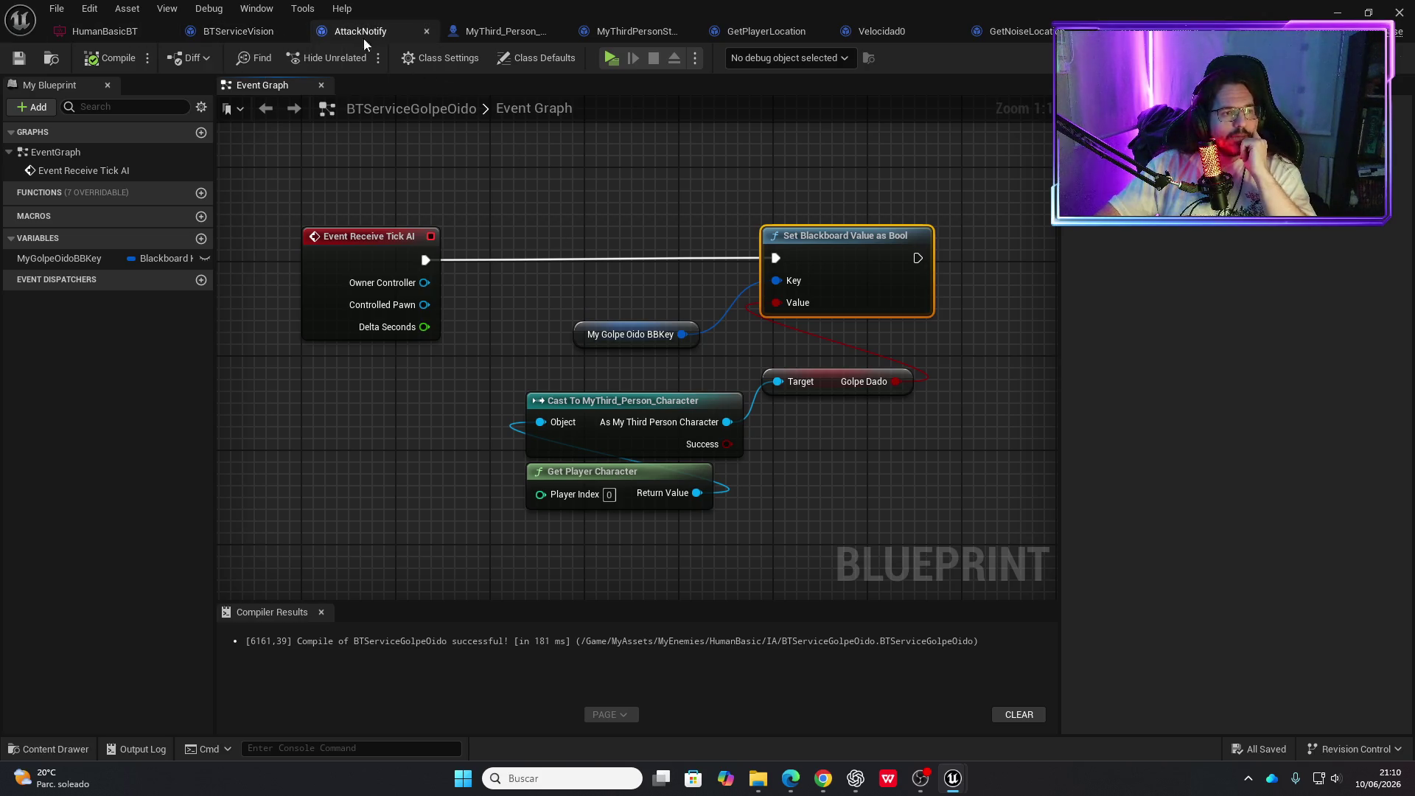
Delete SET Noise Activate and the lower Delay from MyThird_Person_Character, then compile and save
click(461, 33)
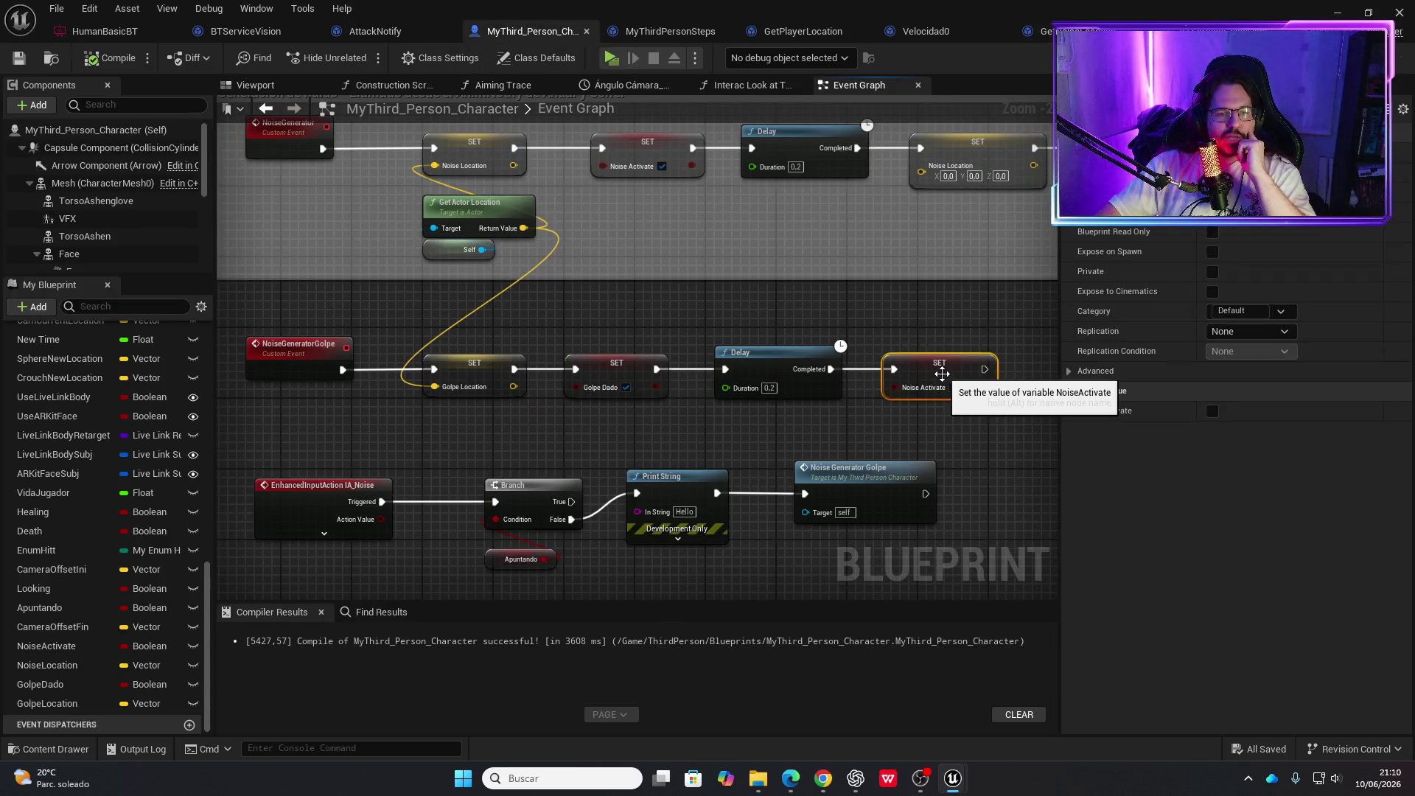
key(Delete)
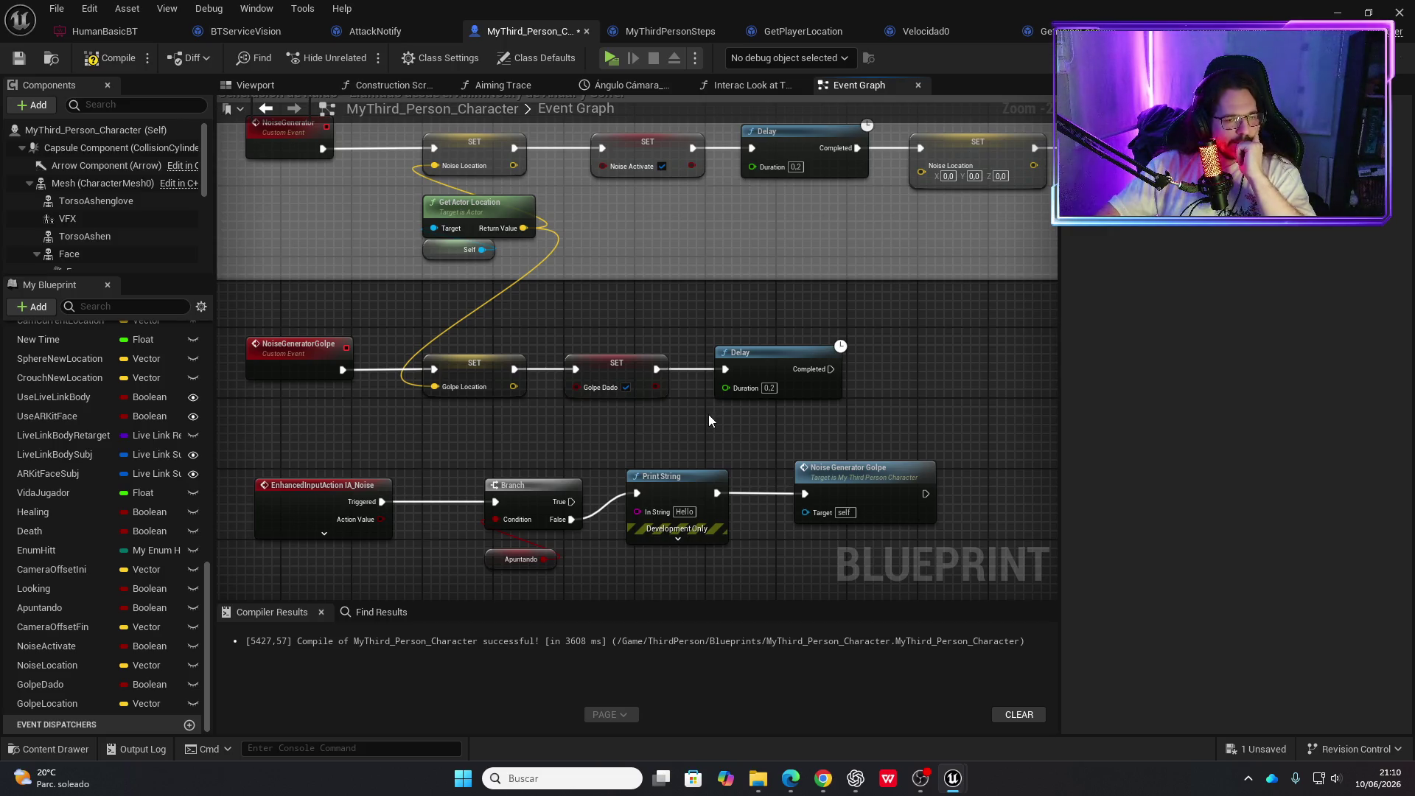
click(726, 354)
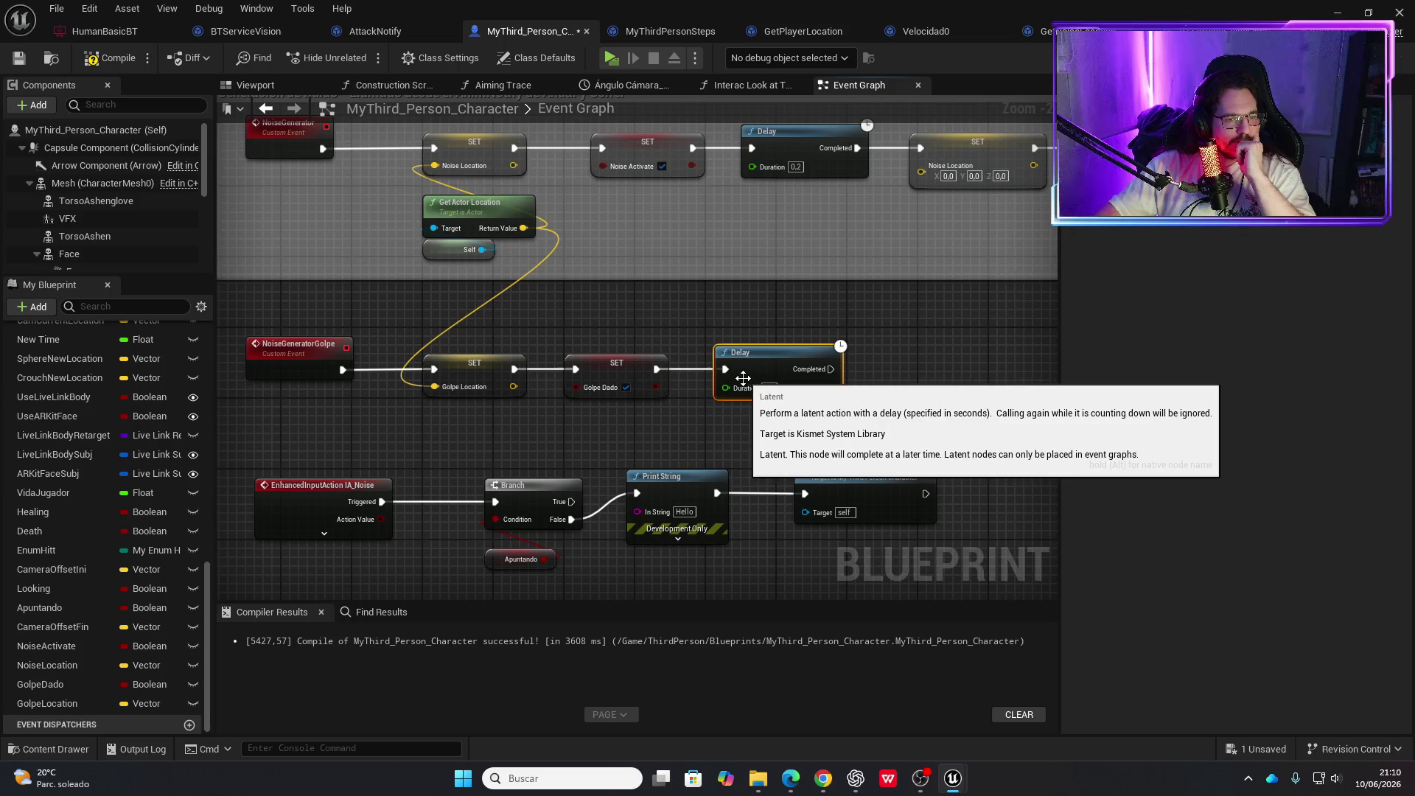
key(Delete)
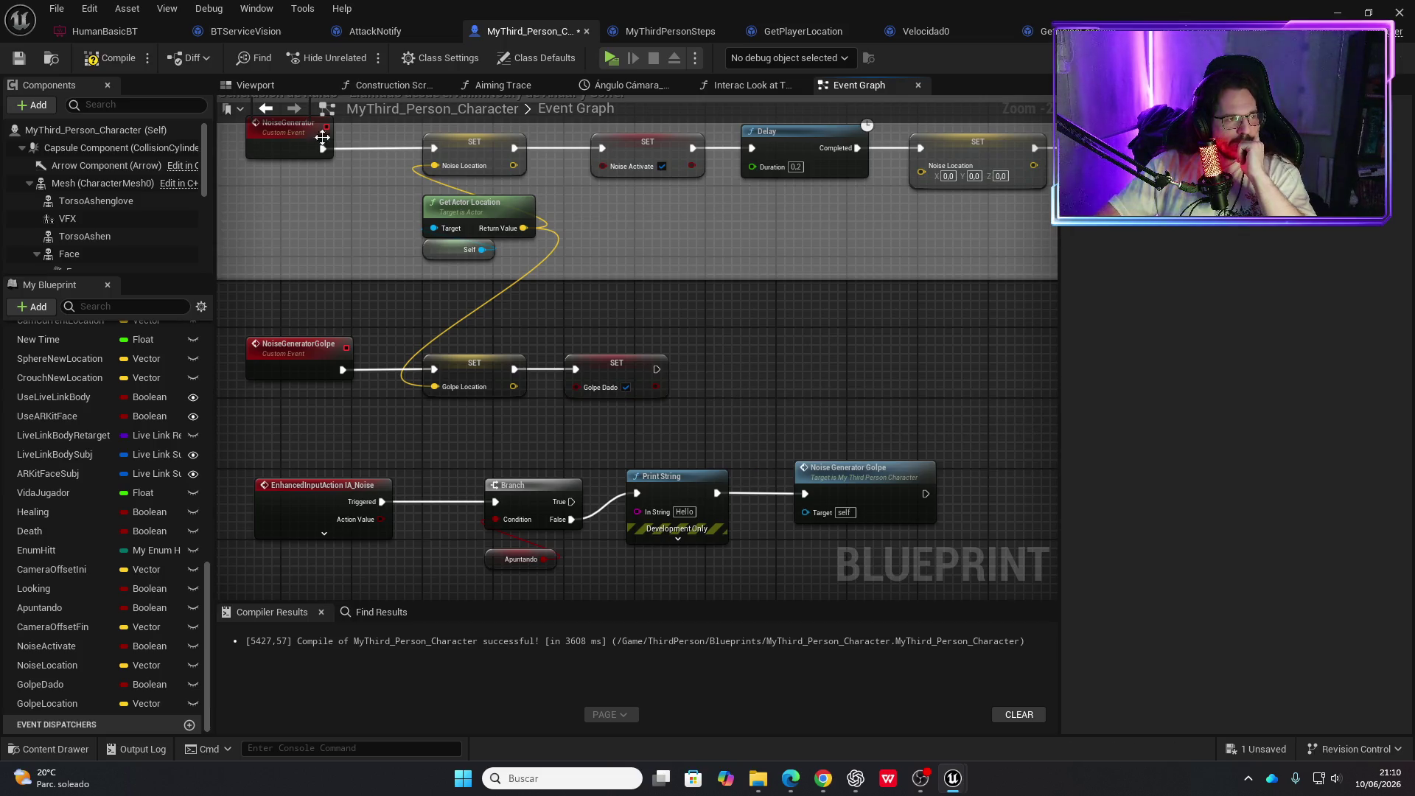
click(137, 67)
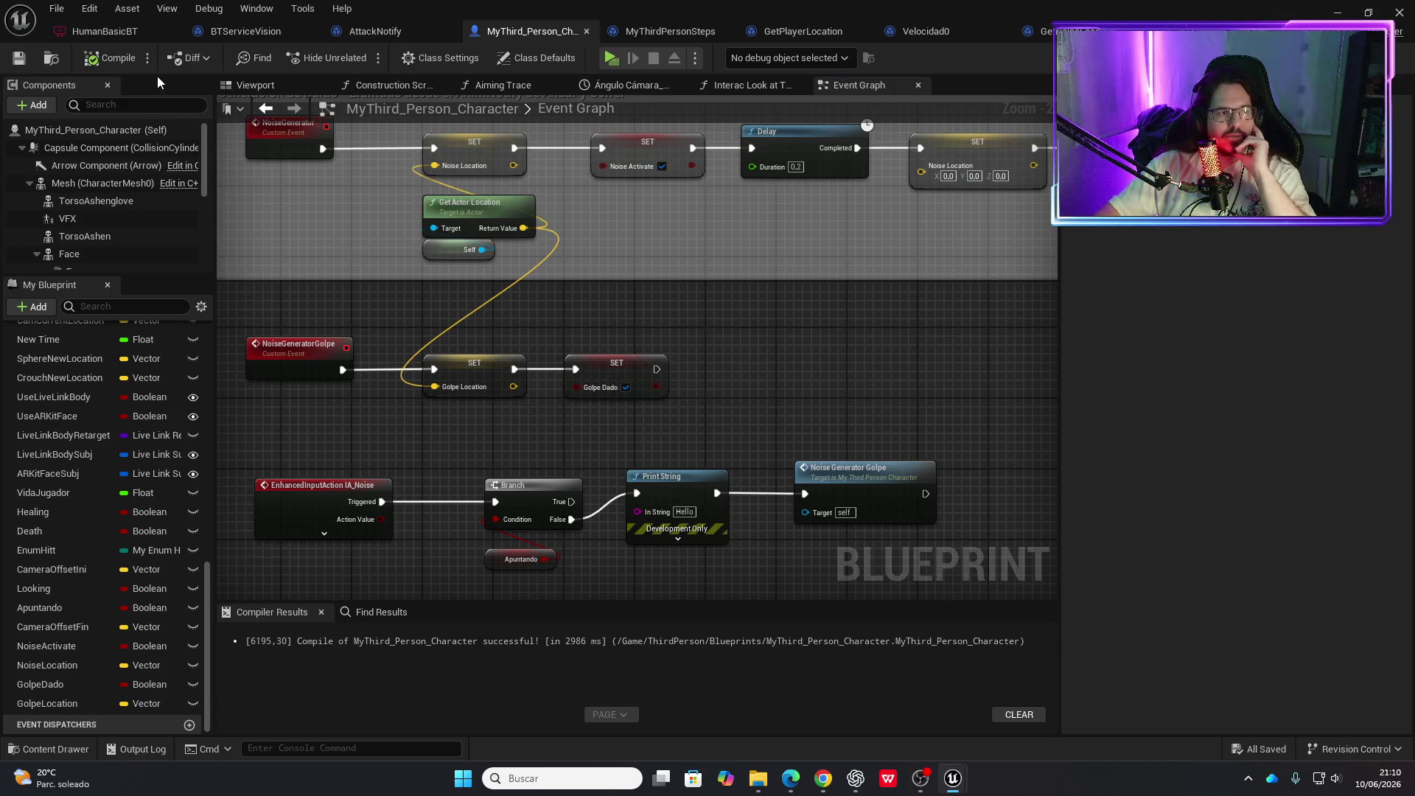
click(247, 33)
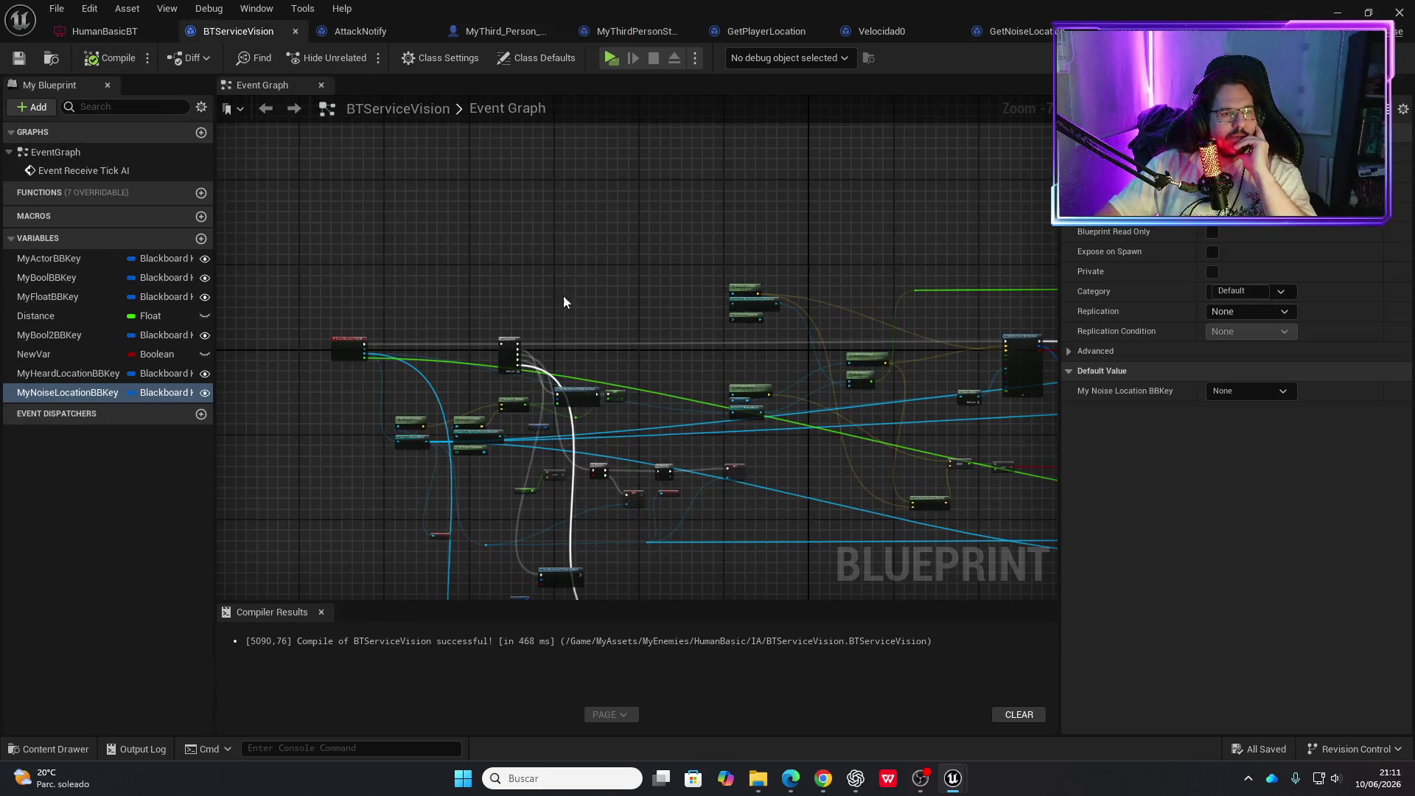
Add the BTServiceGolpeOido service to the HumanBasicBT hearing sequence
click(139, 31)
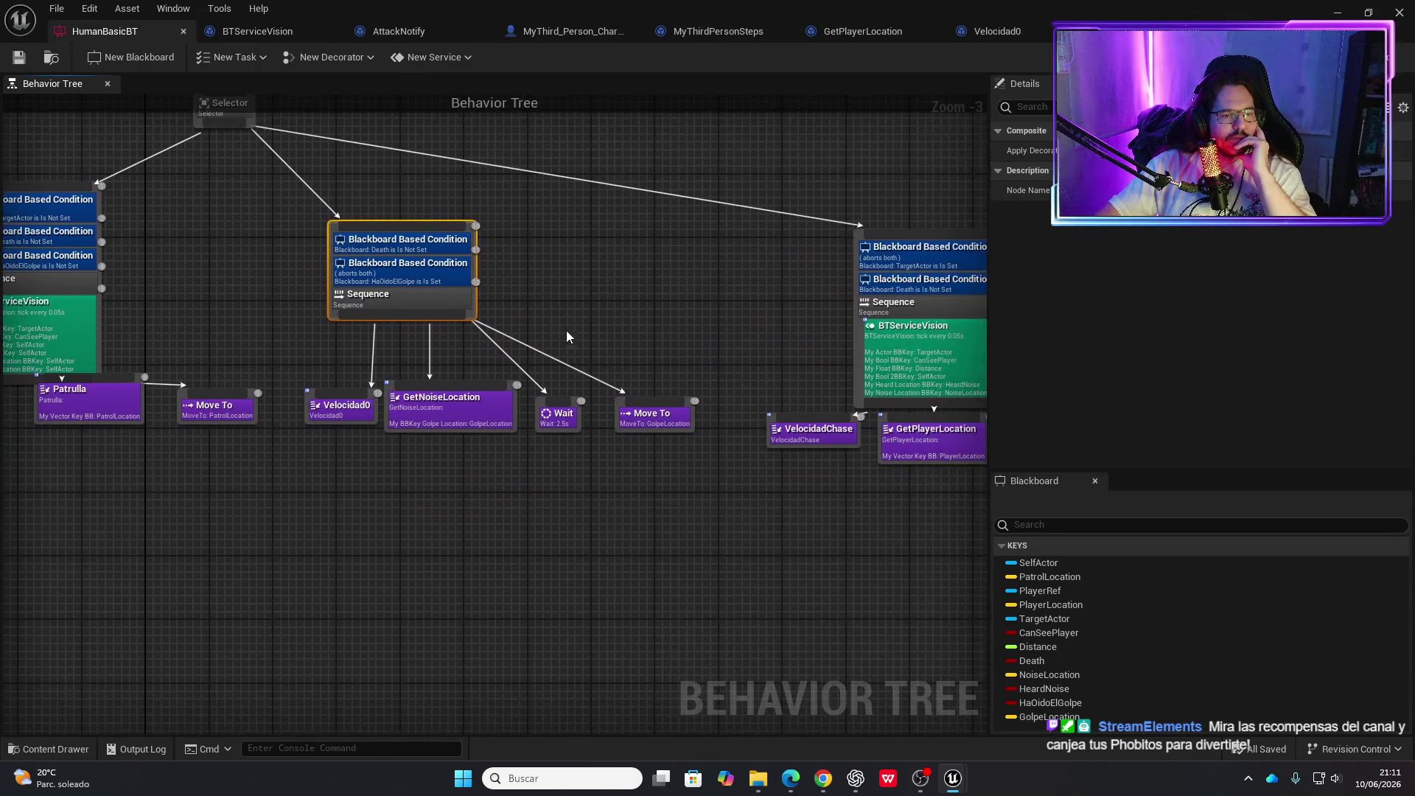
scroll(569, 342, up, 2)
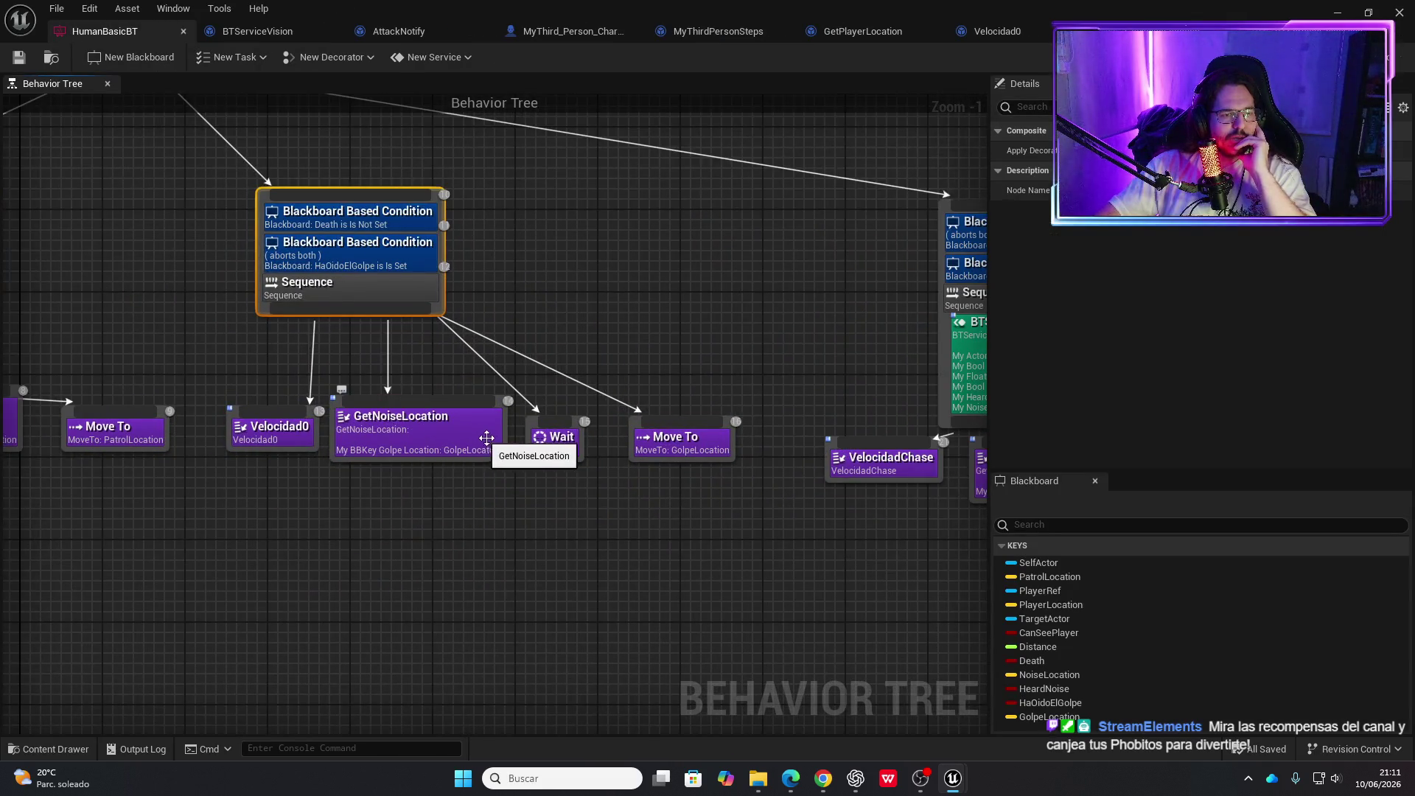
right_click(404, 289)
mouse_move(465, 501)
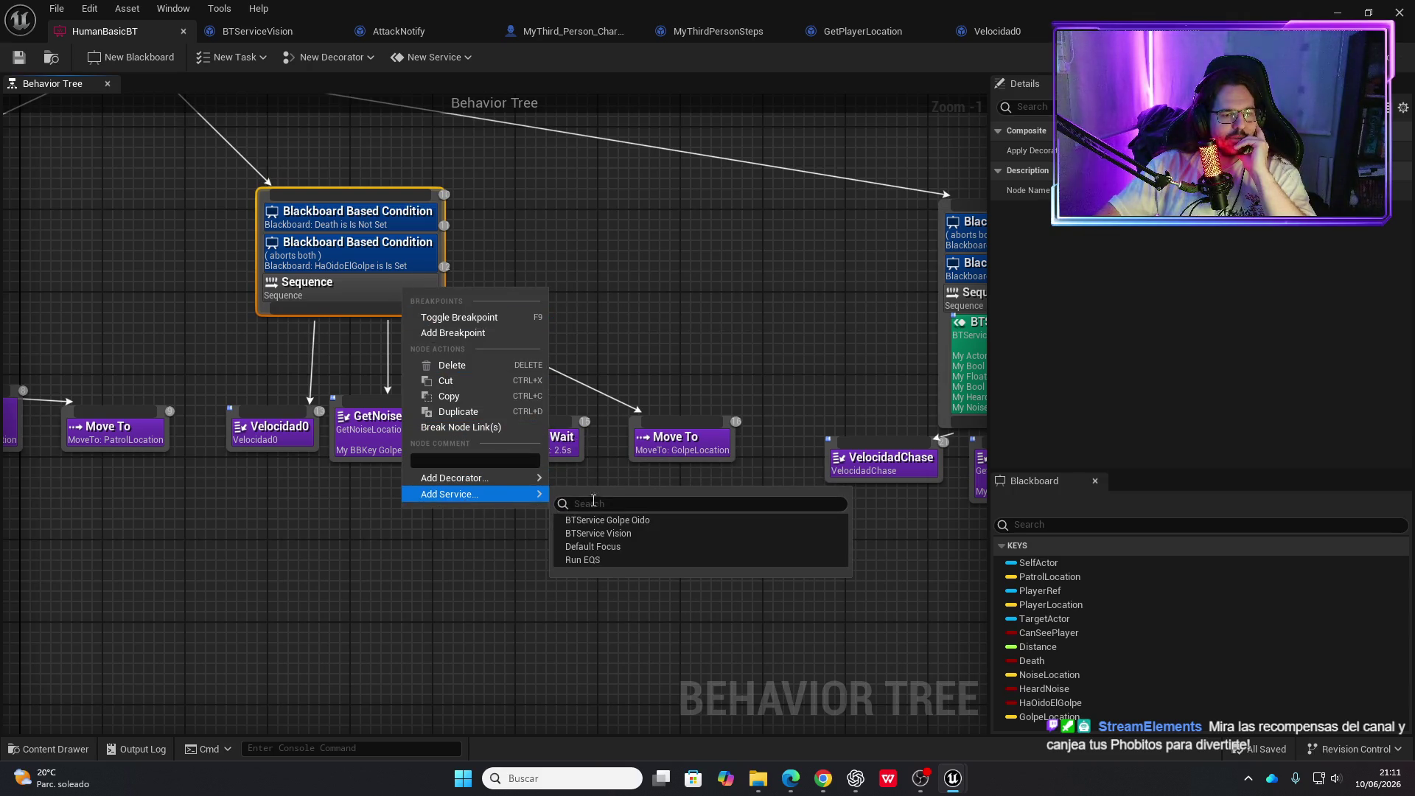
click(626, 521)
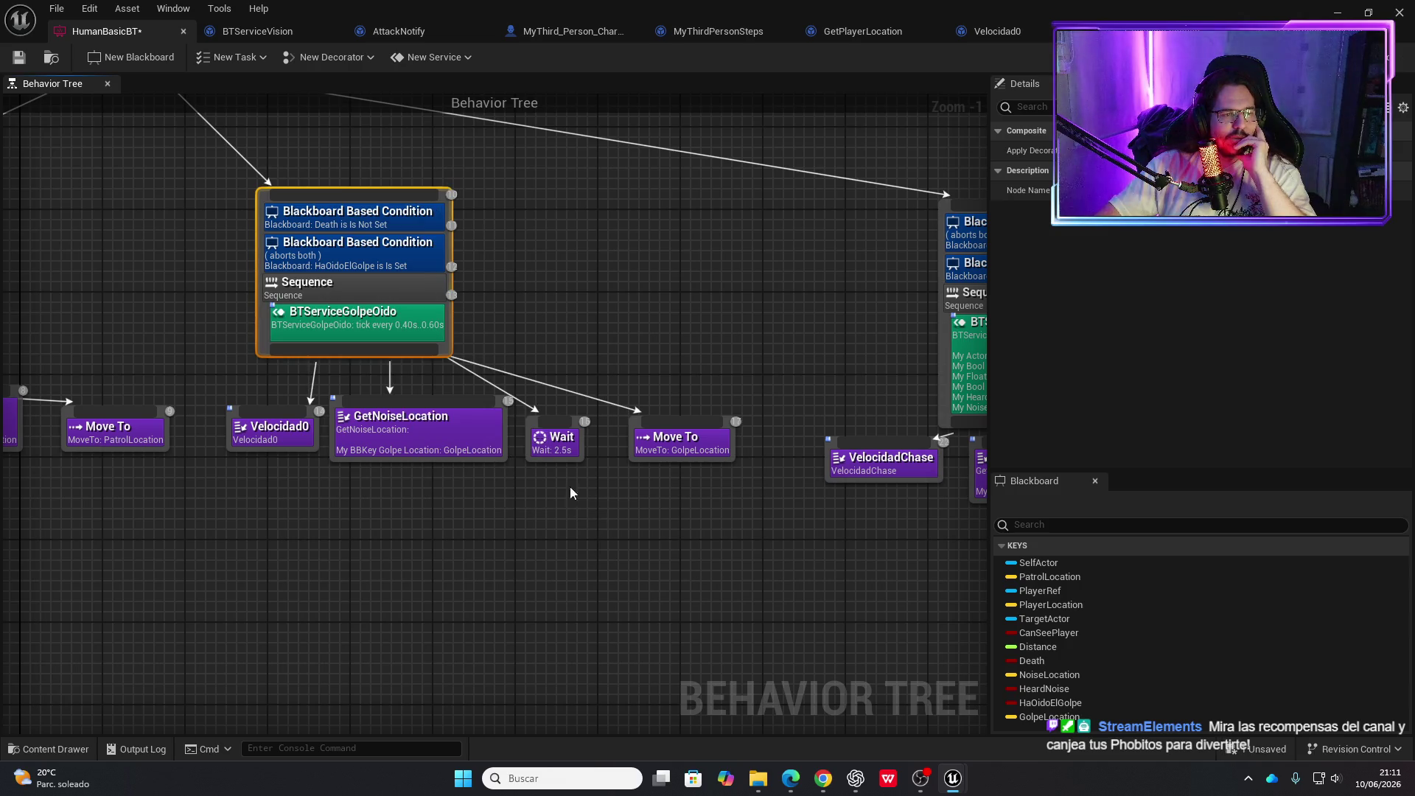
Make MyGolpeOidoBBKey instance-editable and set the service's key to HaOidoElGolpe
double_click(418, 329)
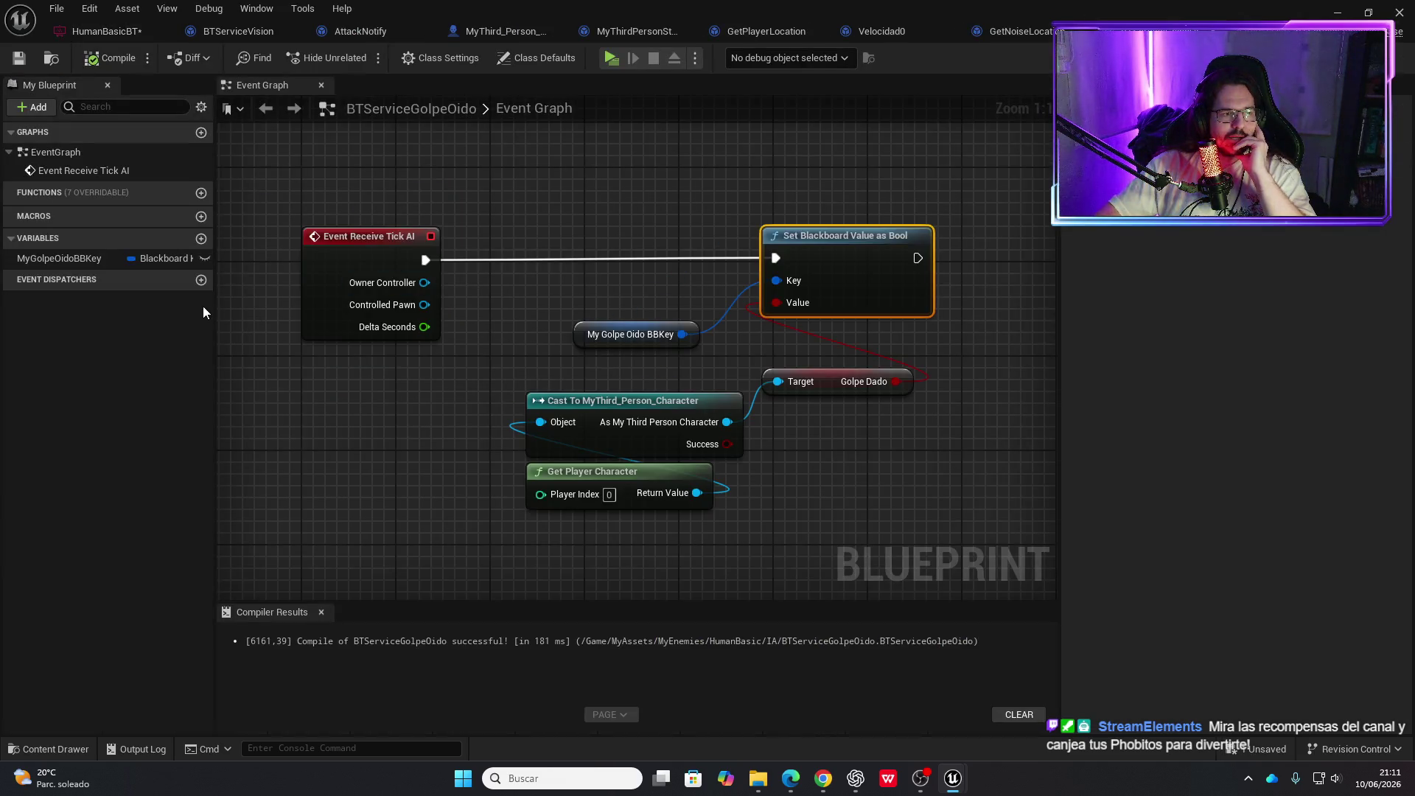
click(205, 258)
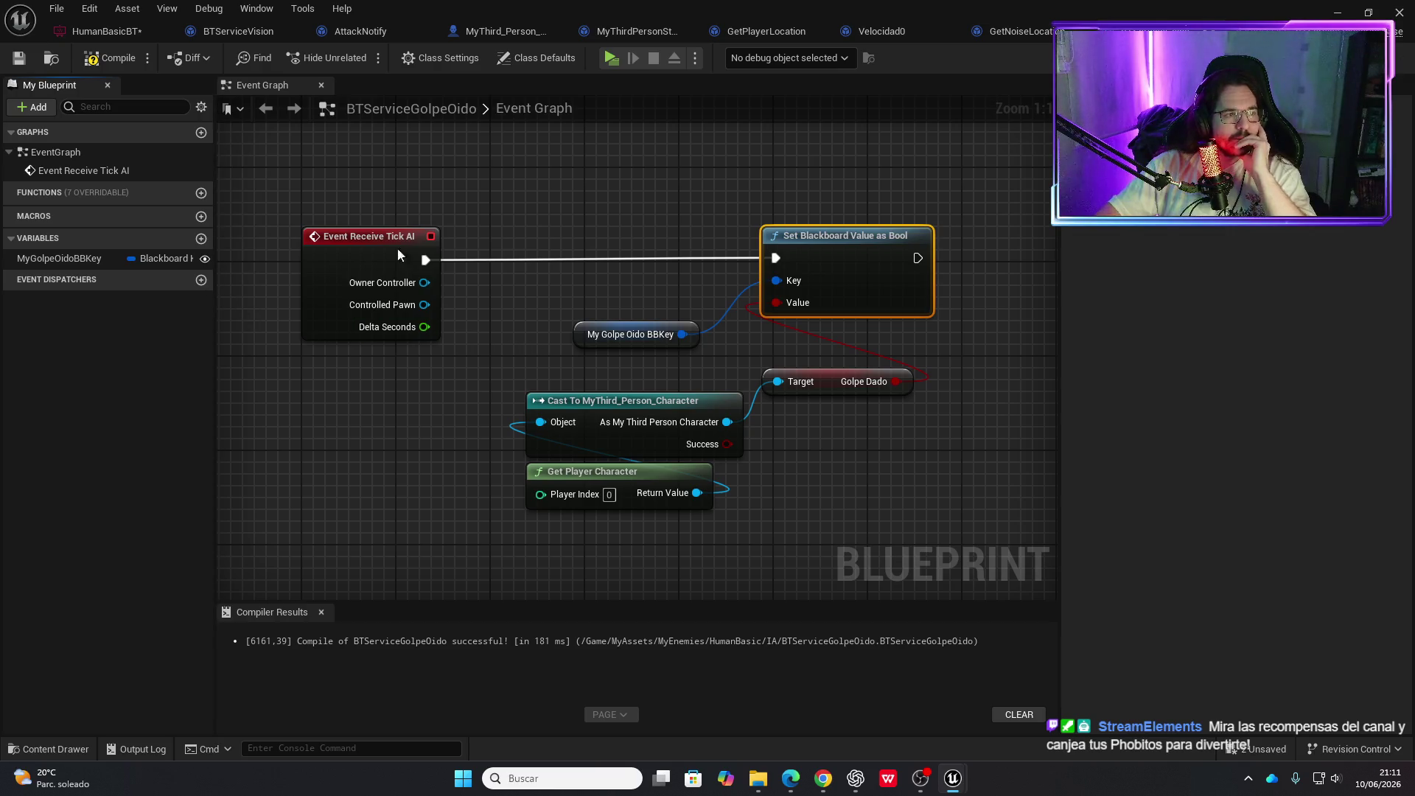
click(106, 31)
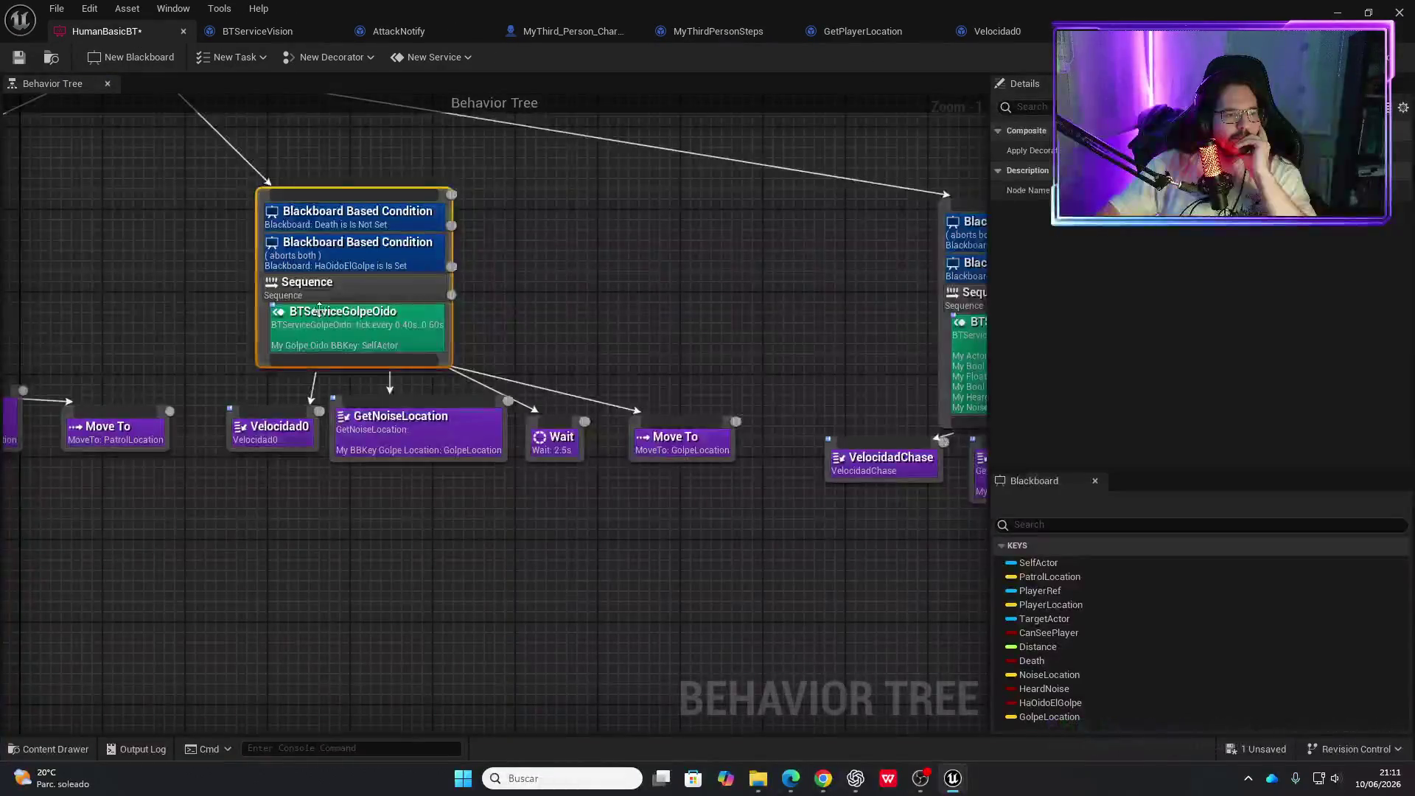
click(416, 340)
click(1209, 151)
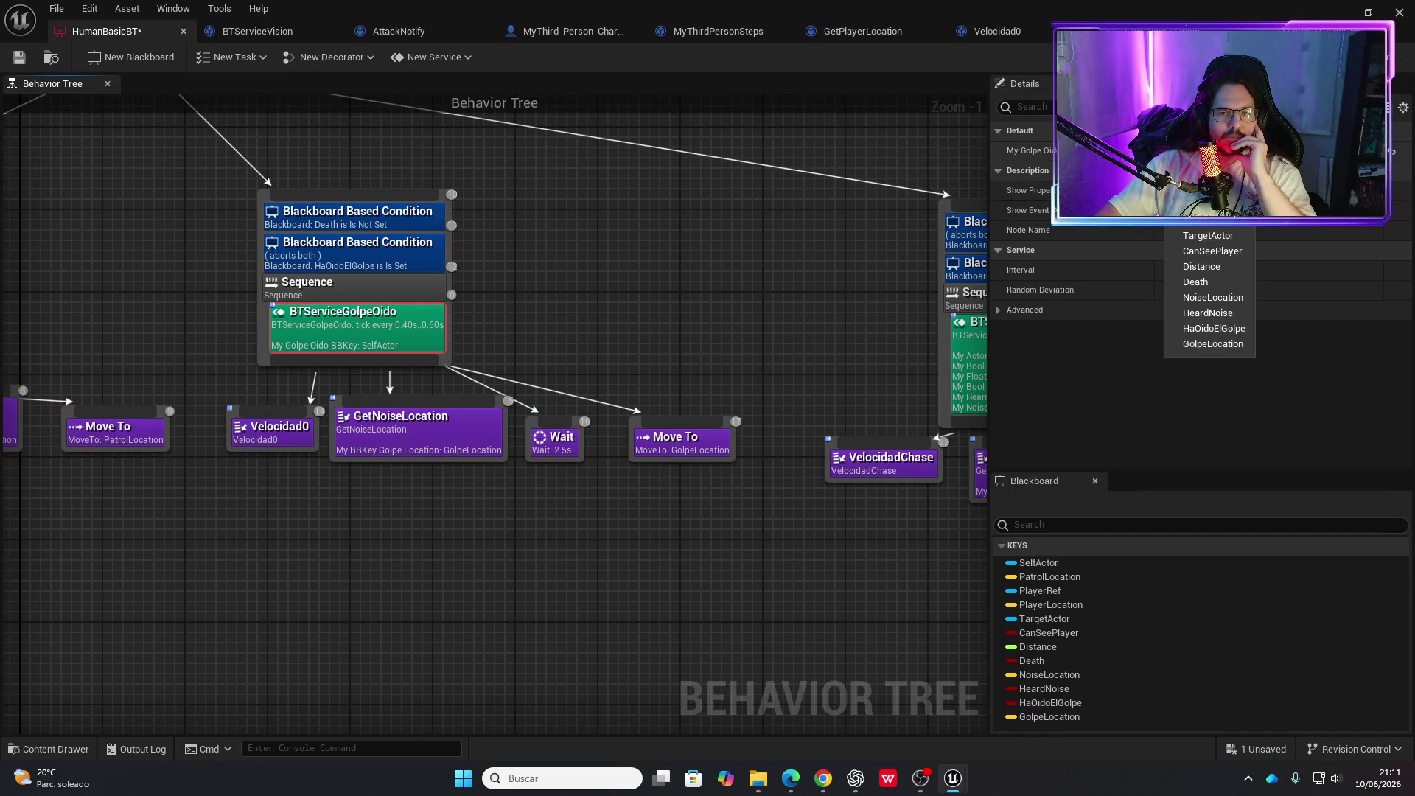
click(1220, 330)
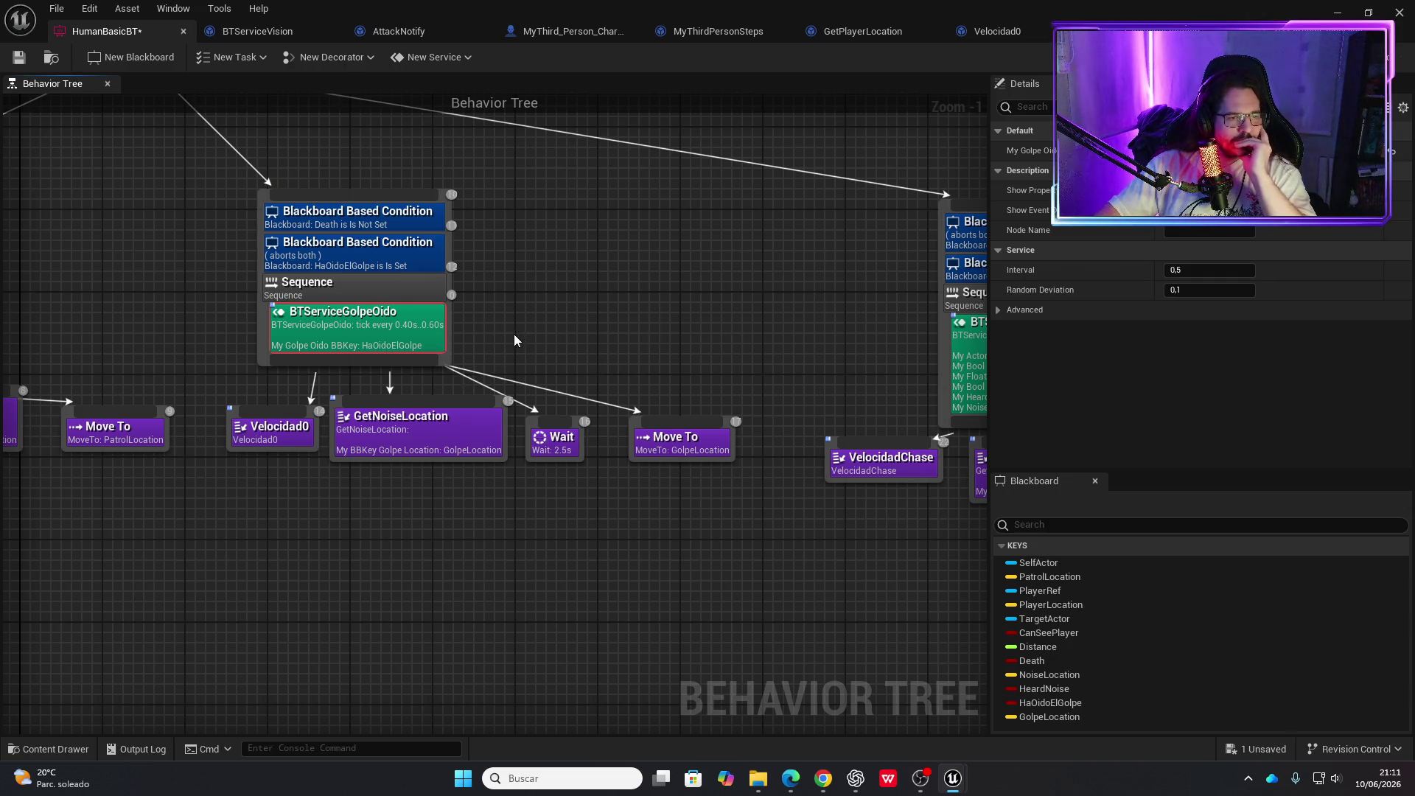
Review the BTServiceVision and hearing branches, then set the tree editor aside for the level
drag(499, 335, 278, 289)
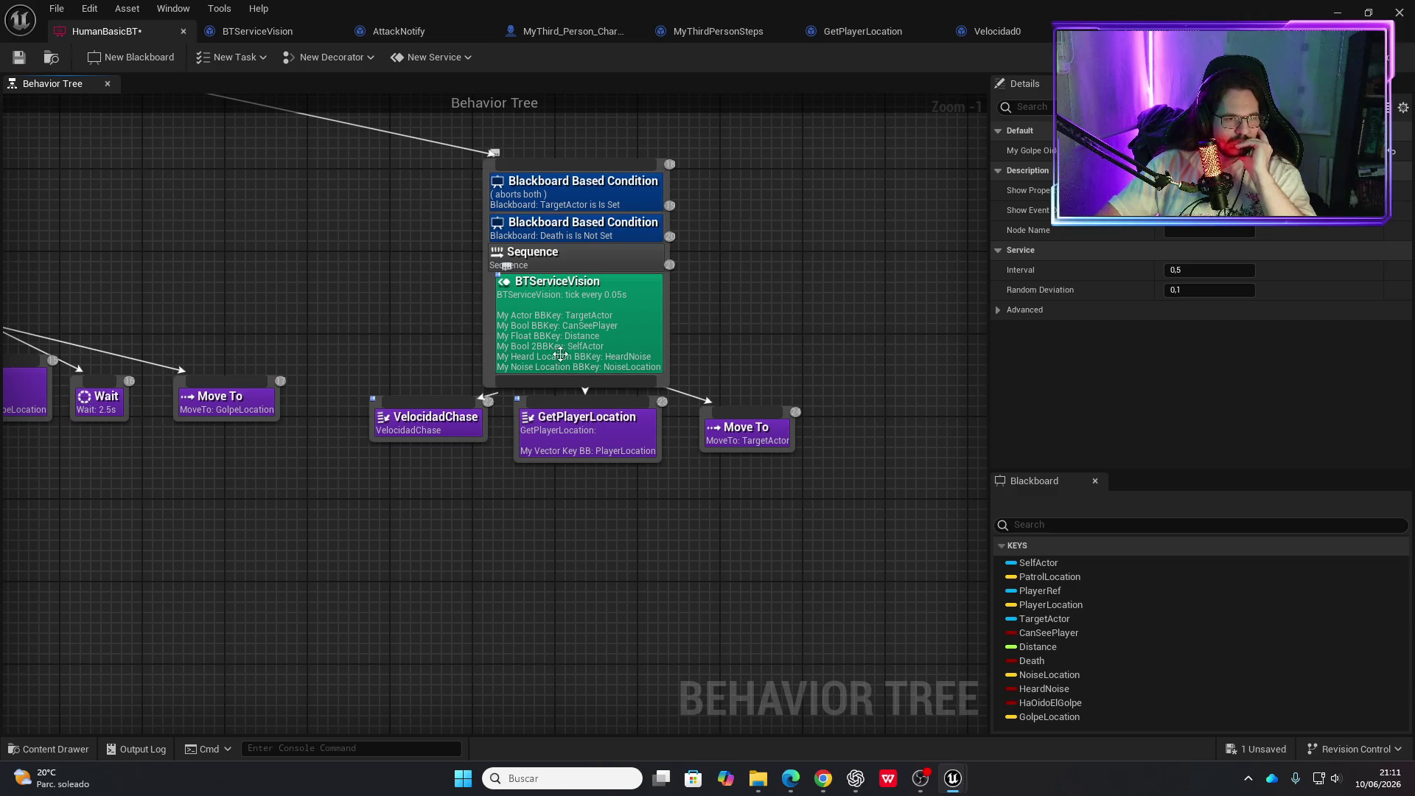
mouse_move(313, 276)
mouse_down()
mouse_move(631, 395)
mouse_move(761, 361)
mouse_up()
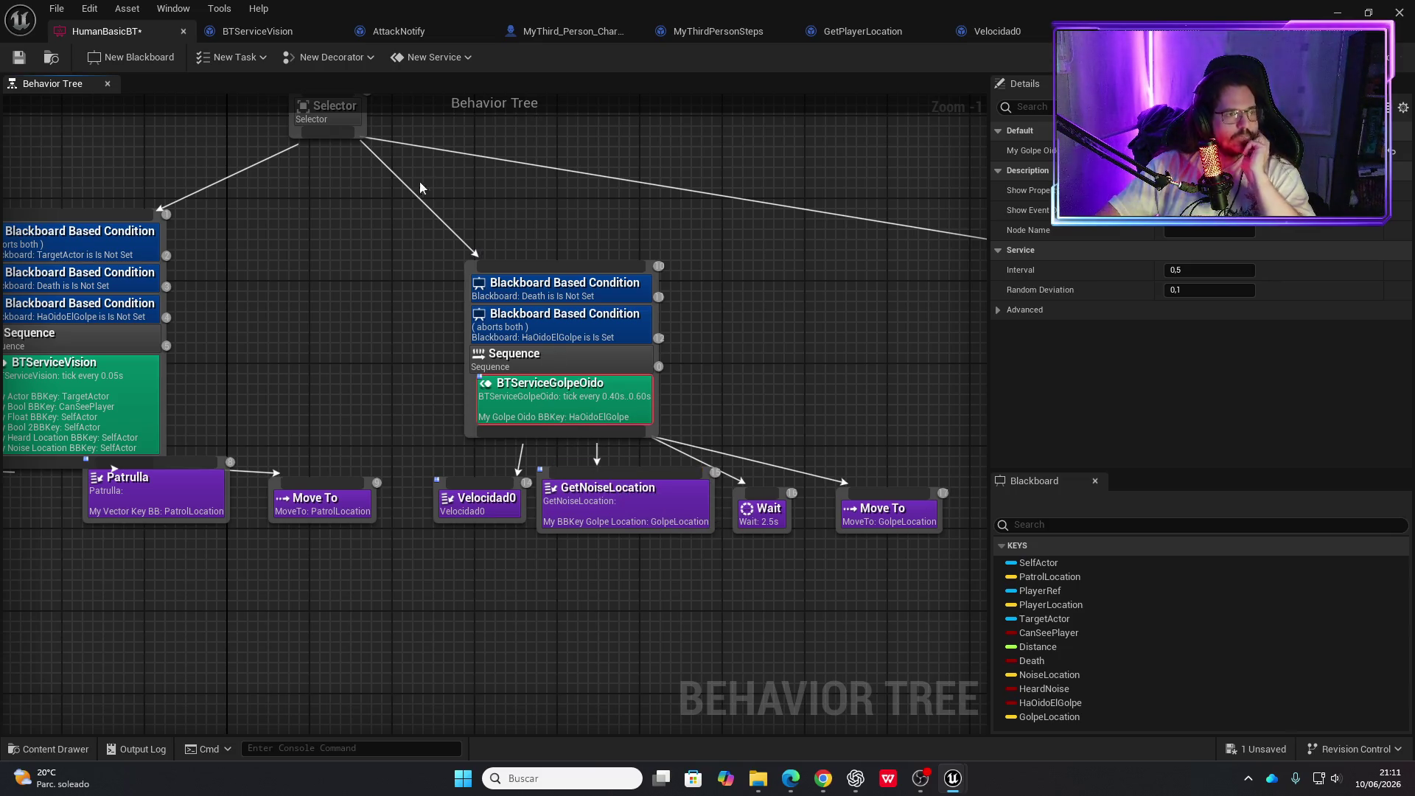
click(1337, 12)
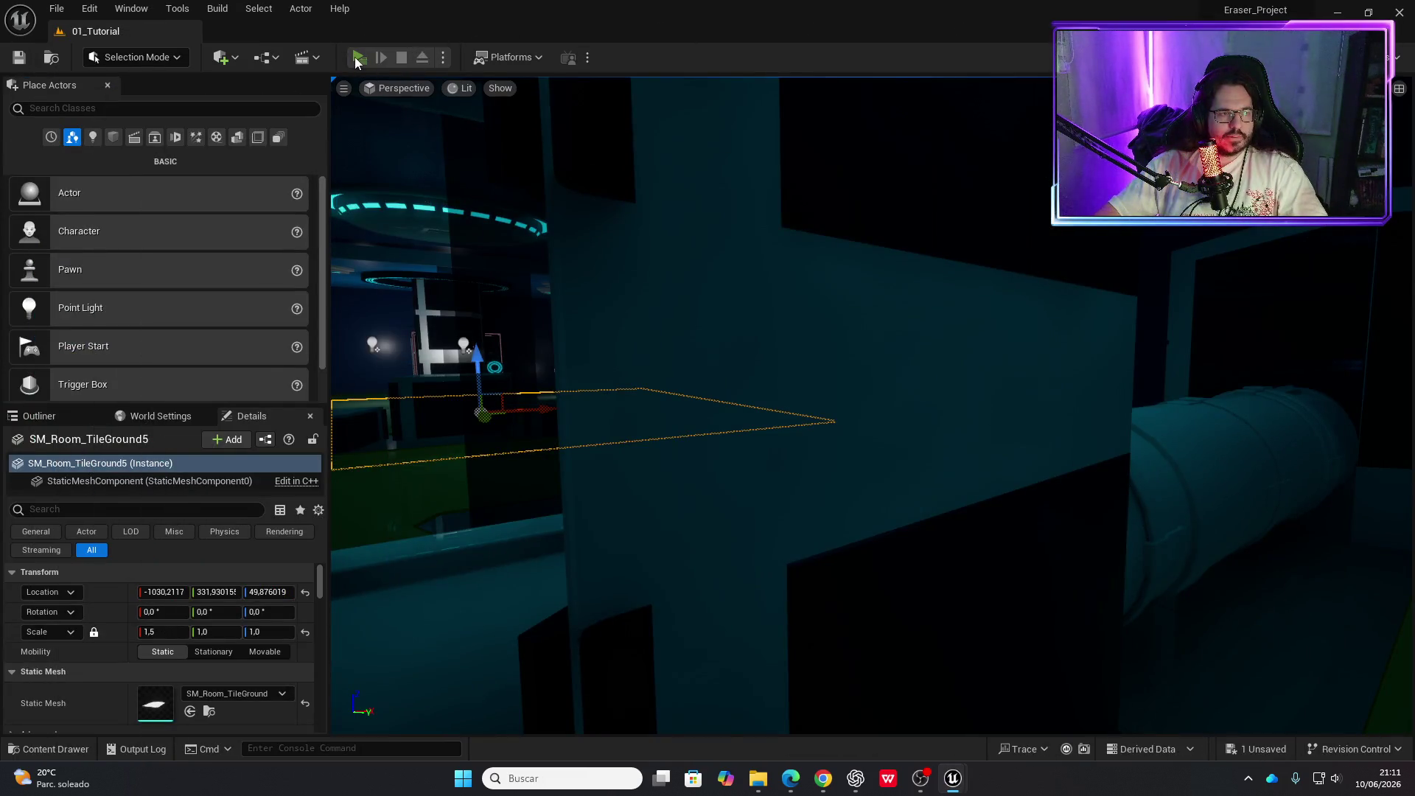
click(357, 57)
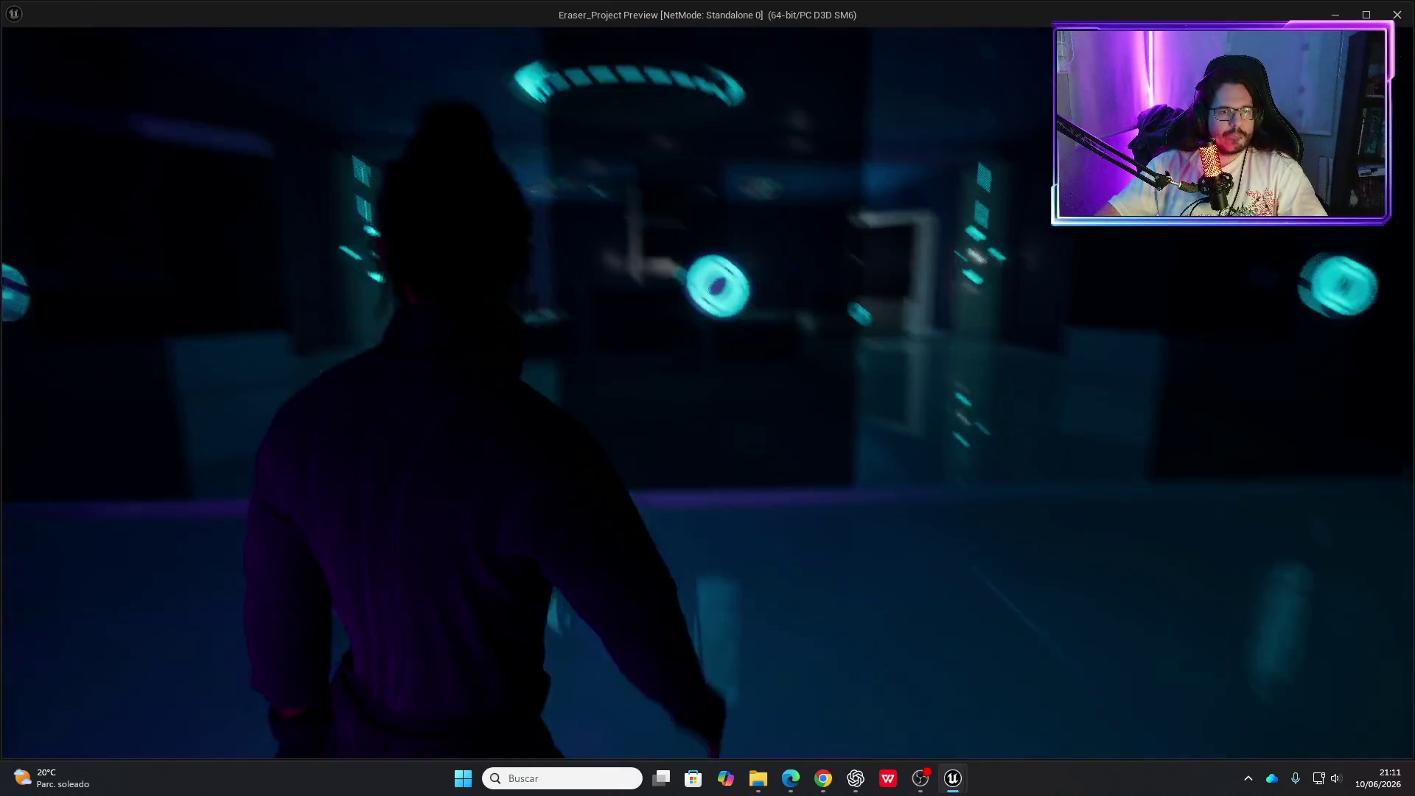
key(e)
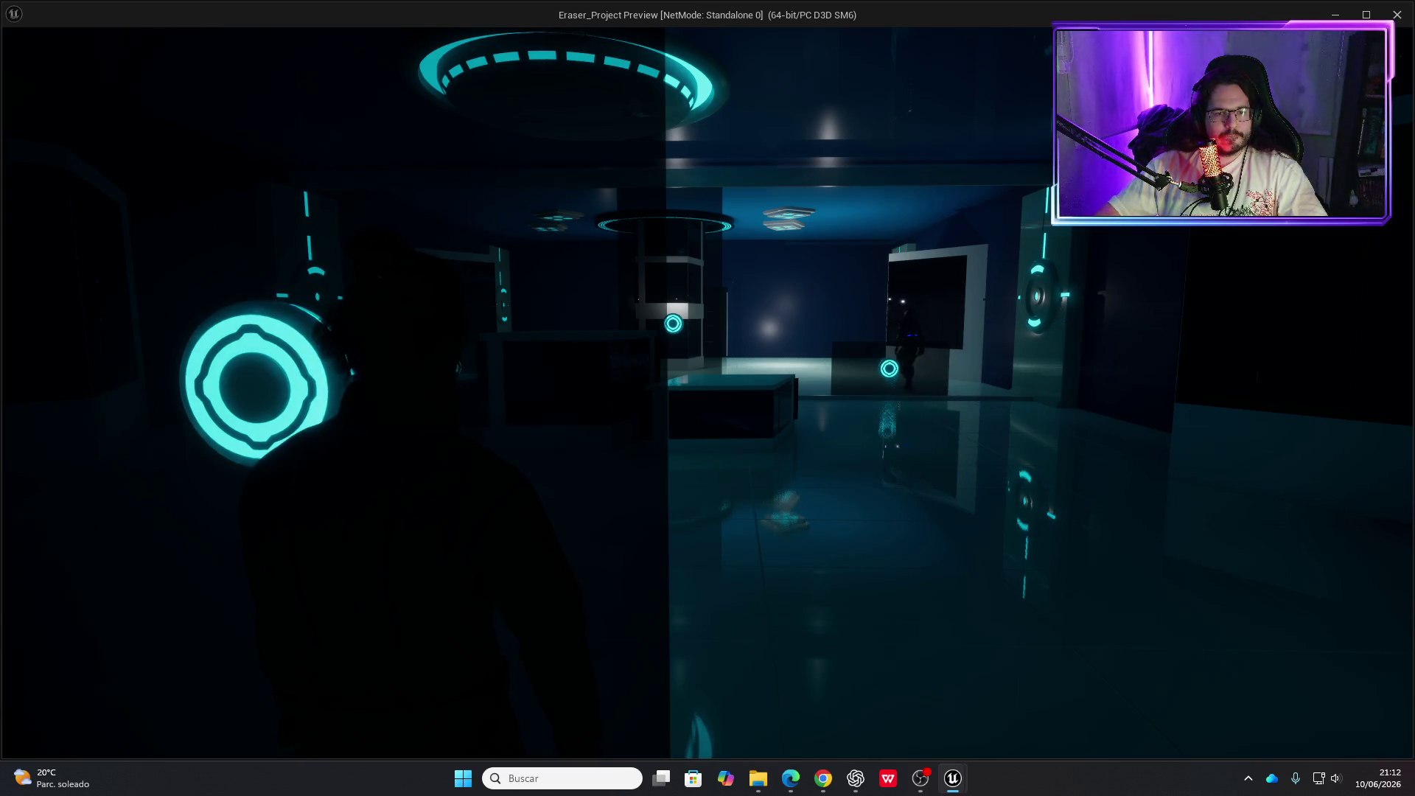
key(Escape)
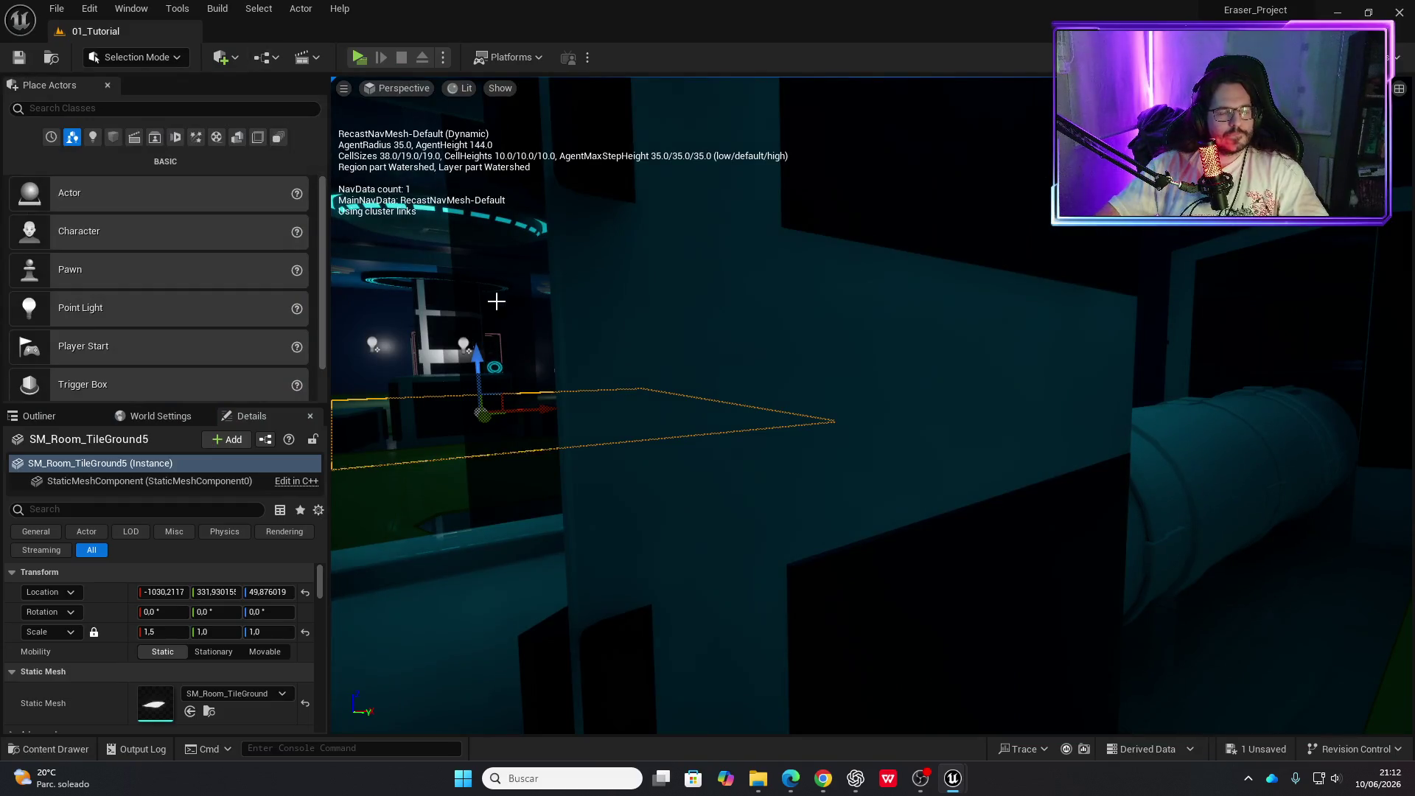
mouse_move(954, 783)
click(998, 701)
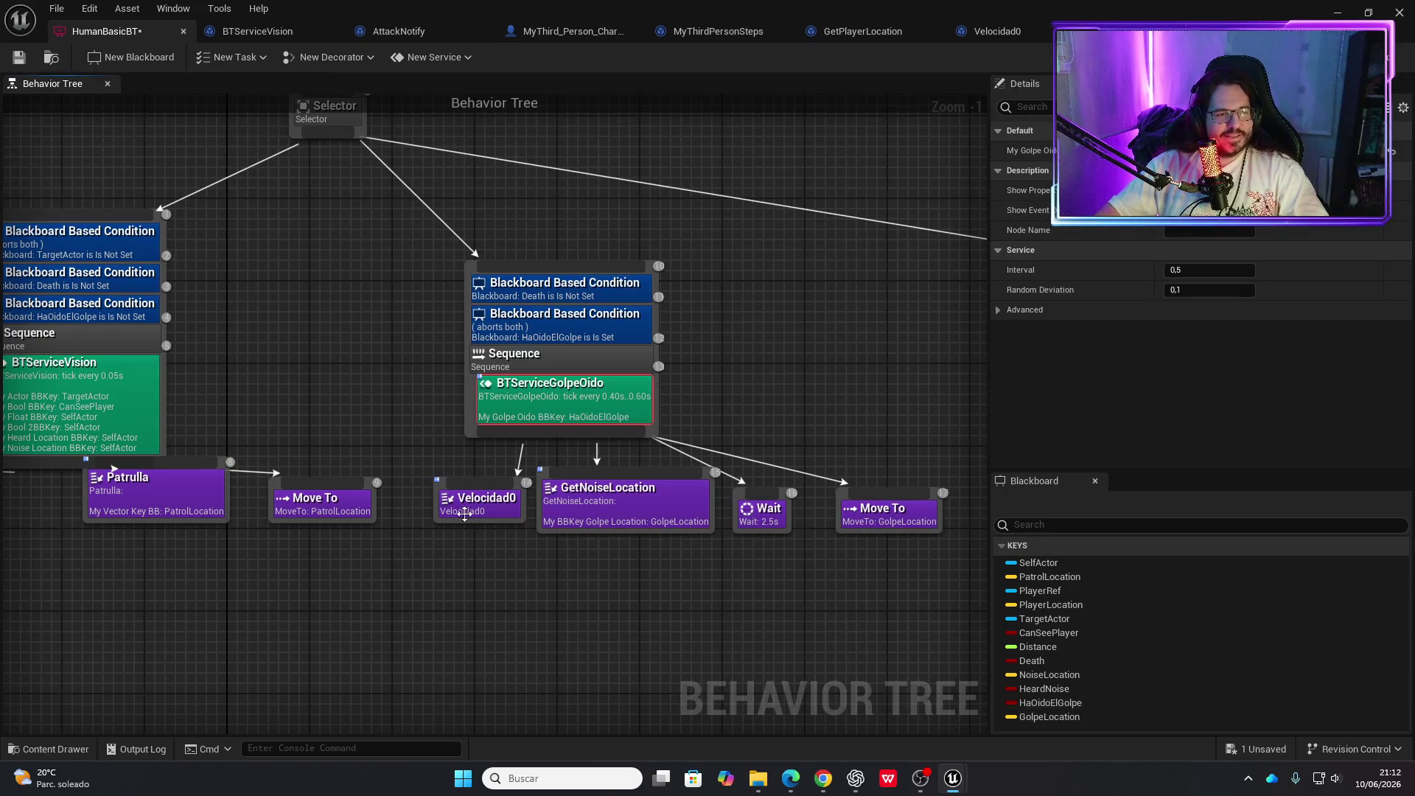
Frame the Selector's two sequences and review the vision sequence's Death and TargetActor conditions
drag(496, 326, 491, 389)
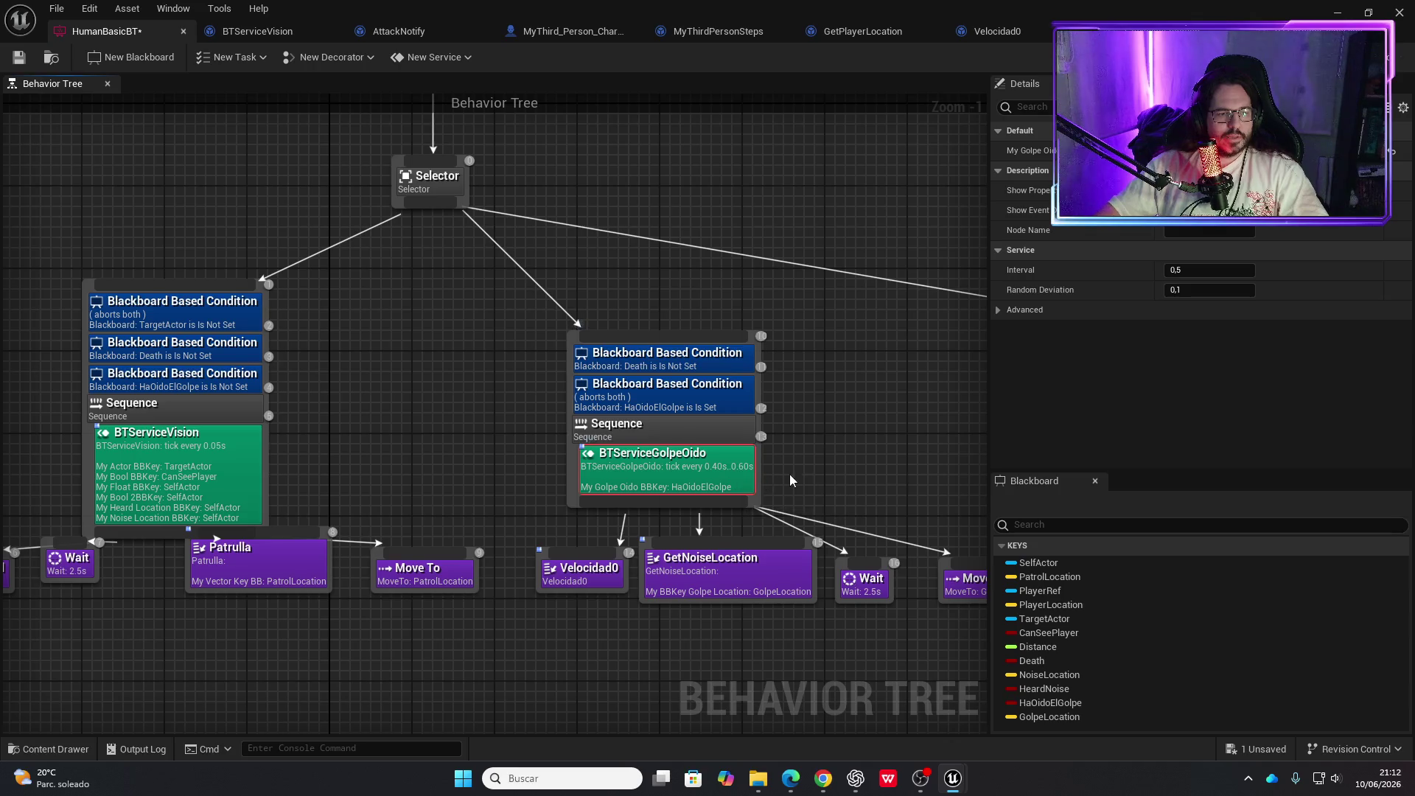
drag(786, 480, 582, 444)
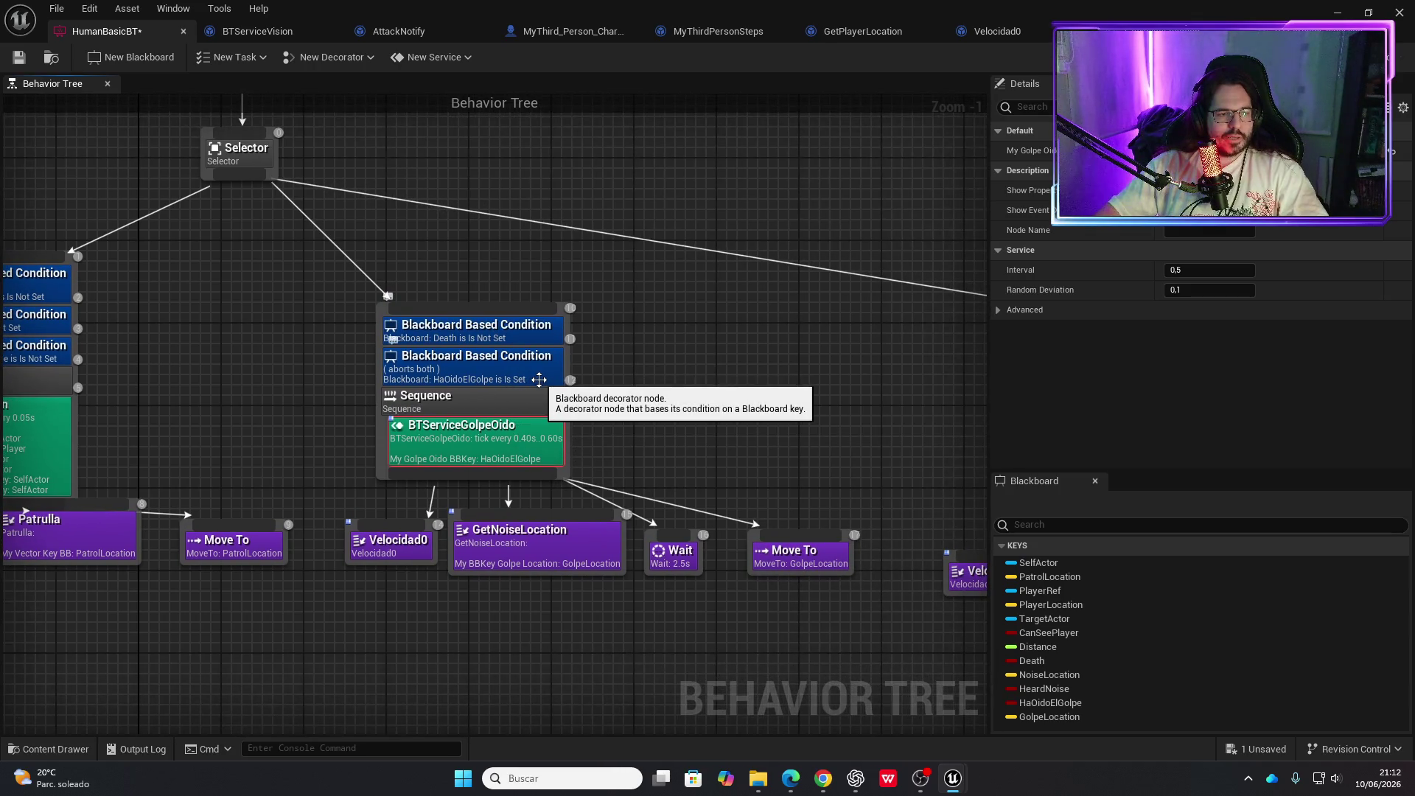
click(479, 380)
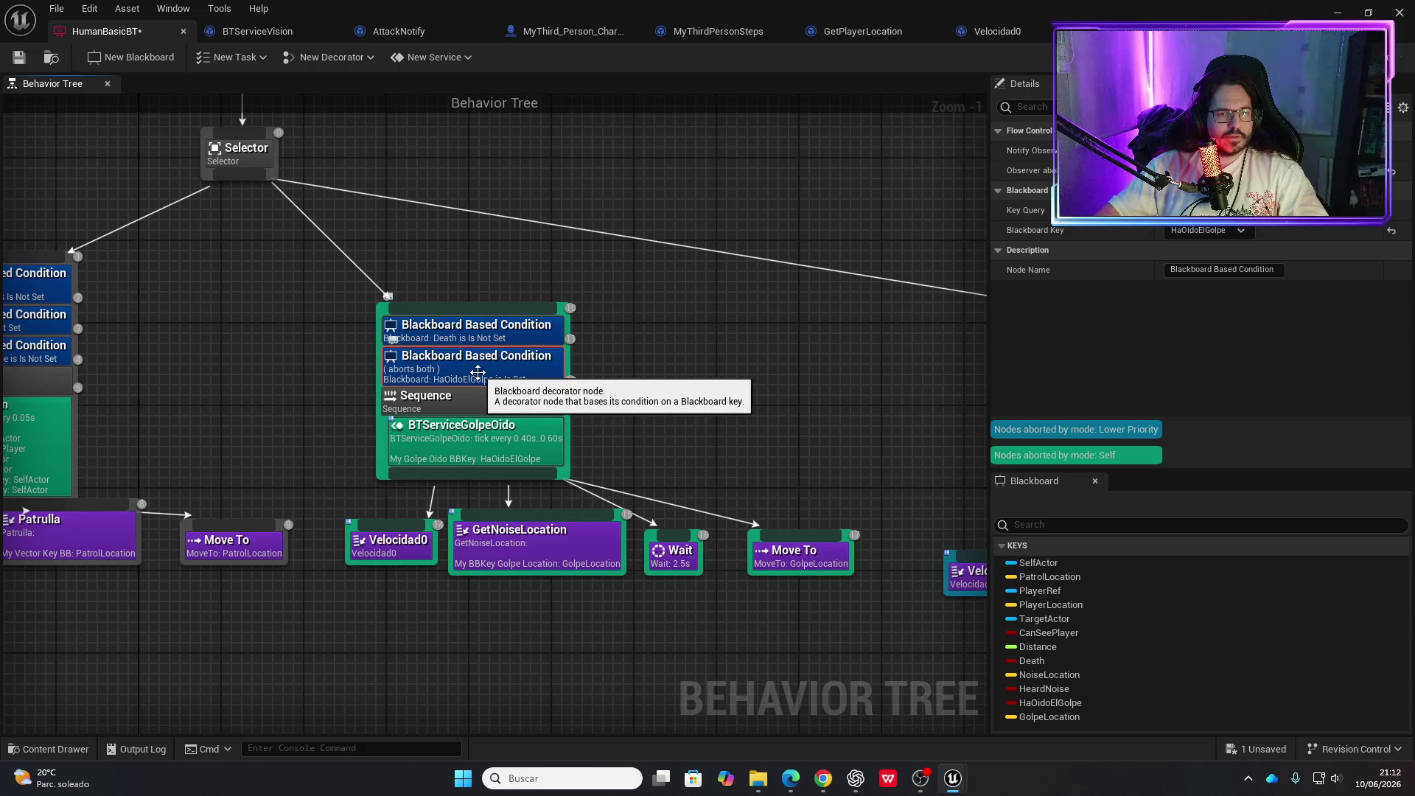
drag(194, 350, 549, 366)
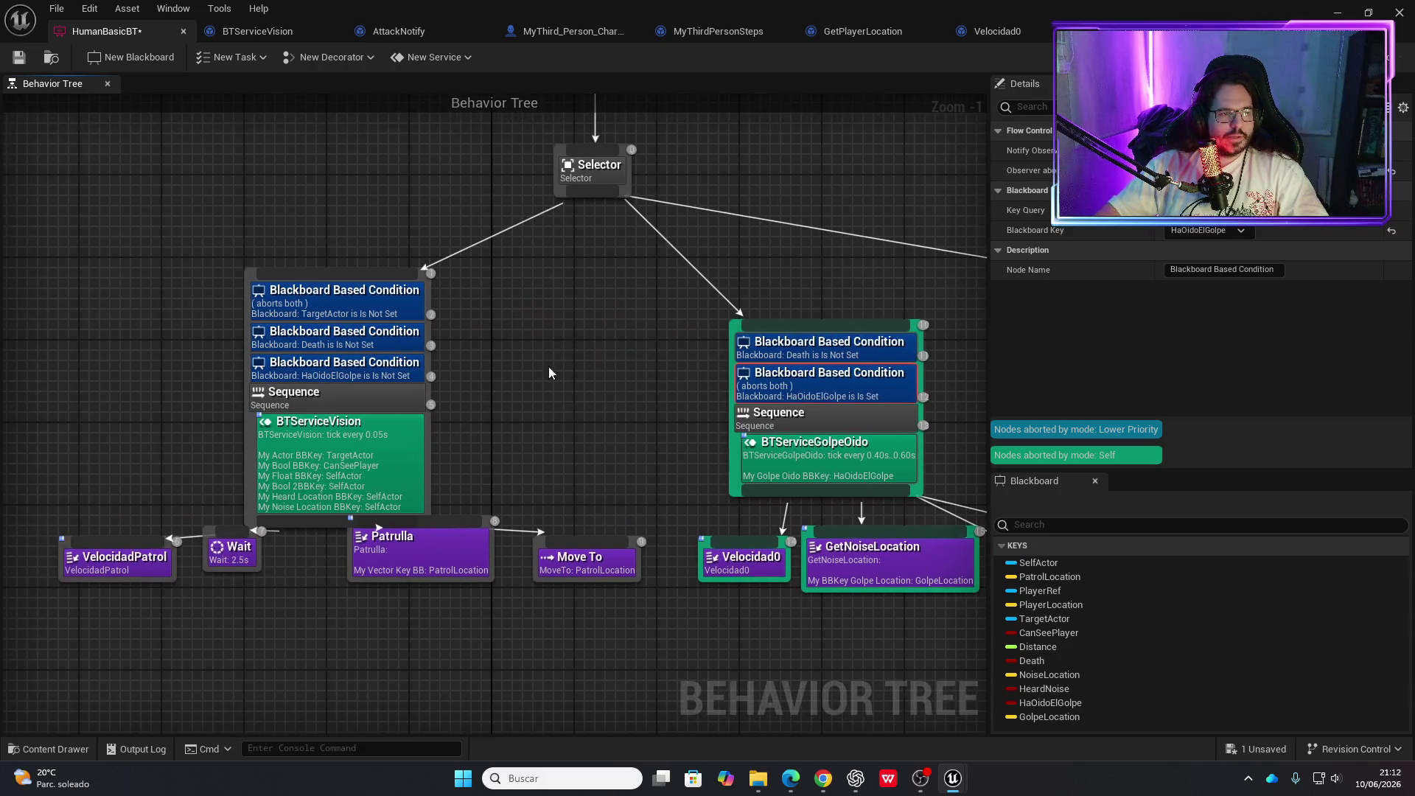
click(391, 347)
click(395, 311)
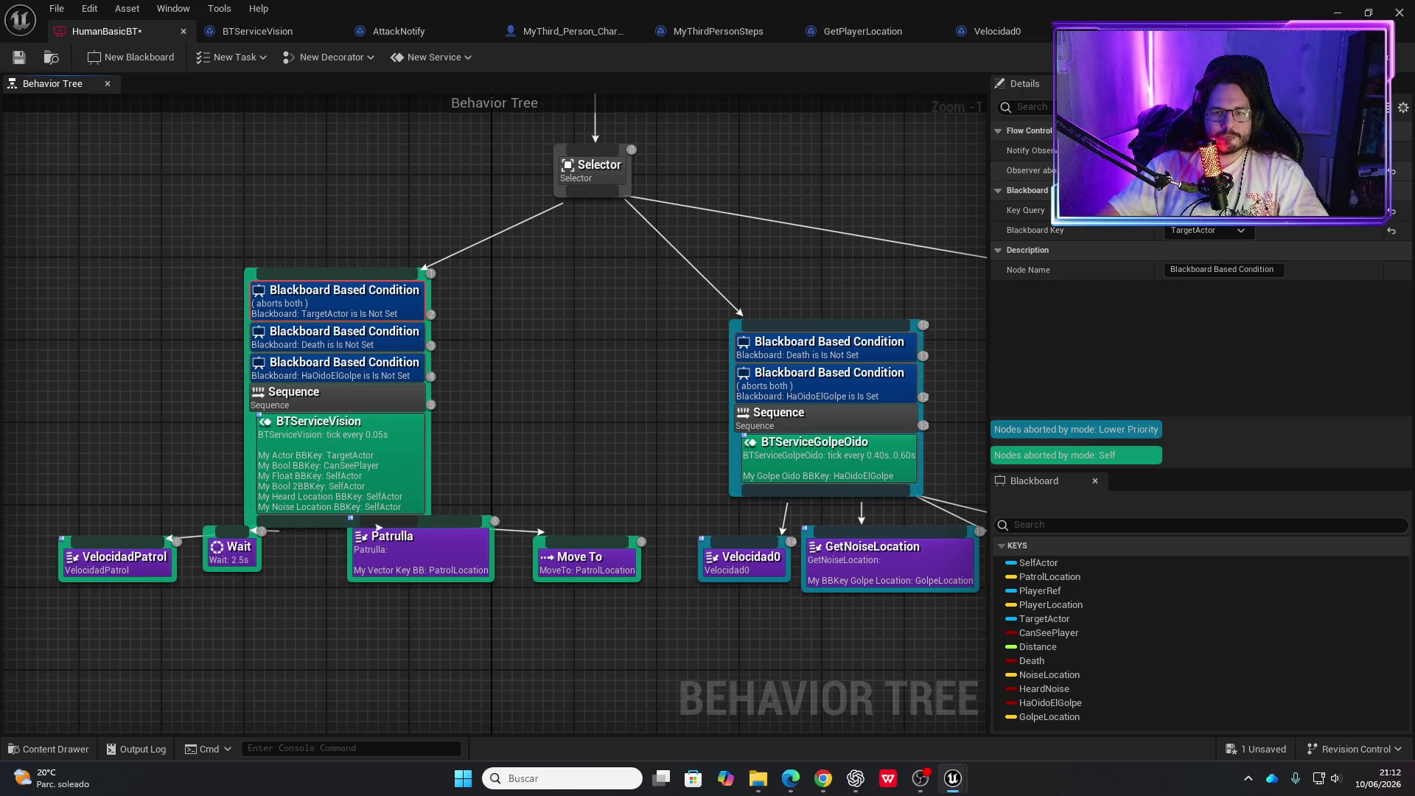
Set Observer aborts to Both on the vision sequence's Death and HaOidoElGolpe conditions, then save
click(389, 344)
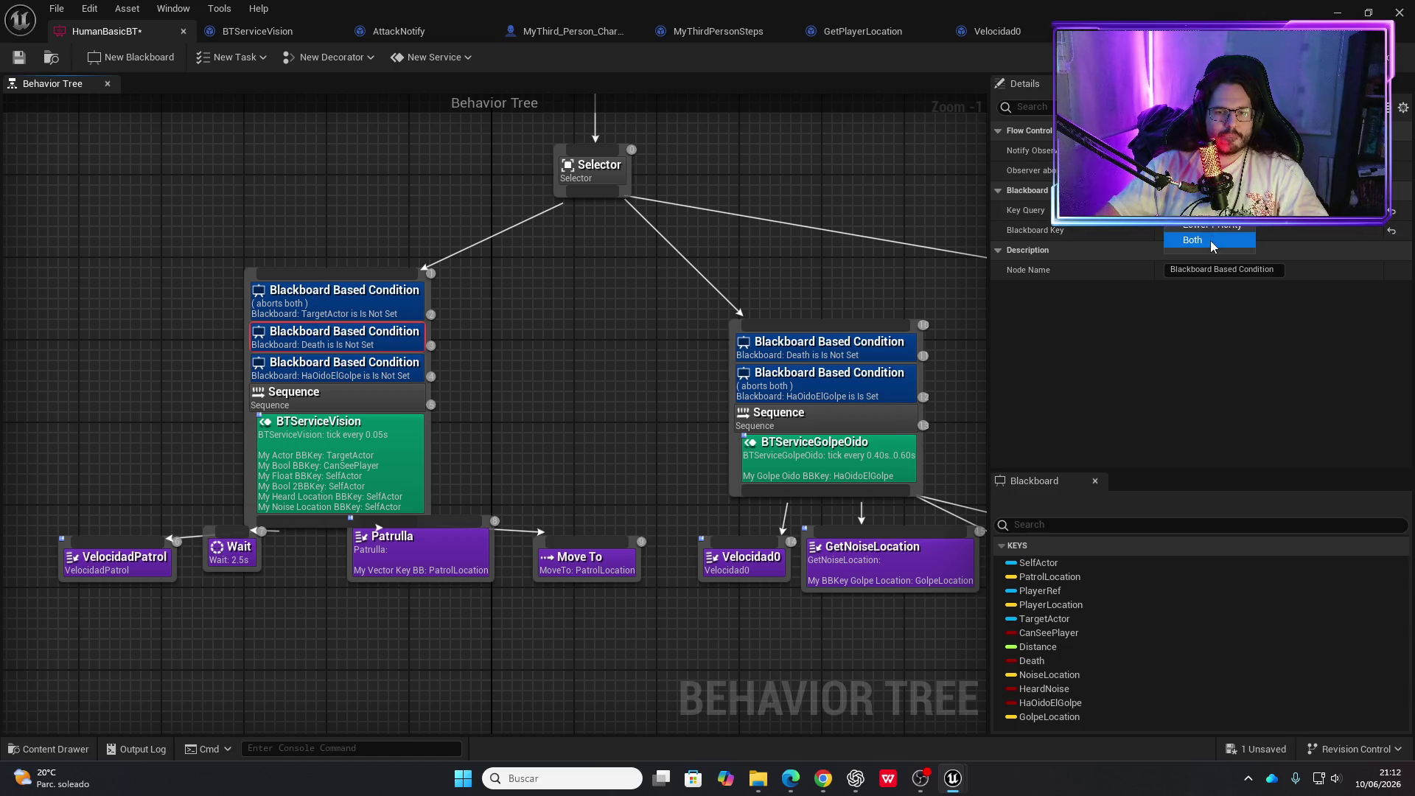
click(1211, 242)
click(351, 378)
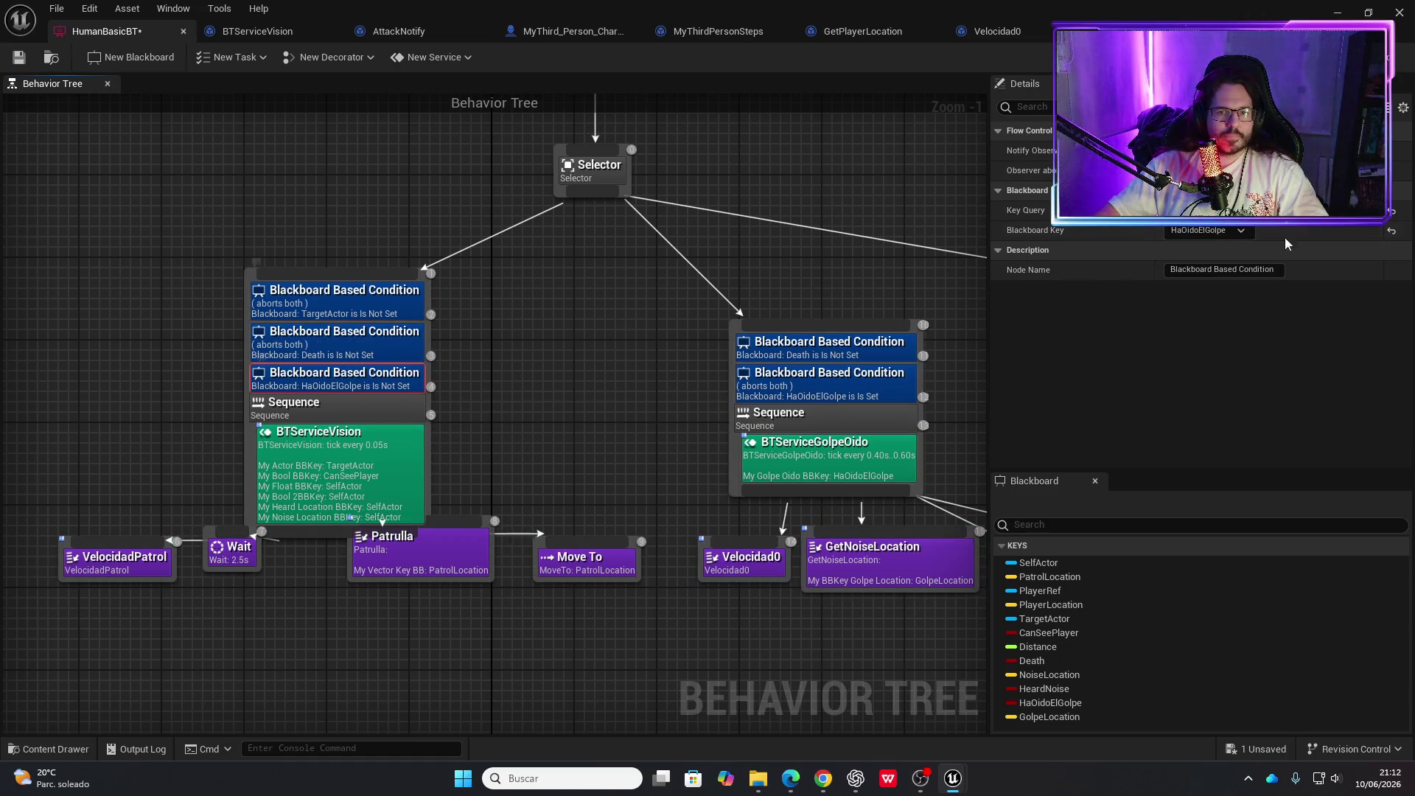
click(1194, 240)
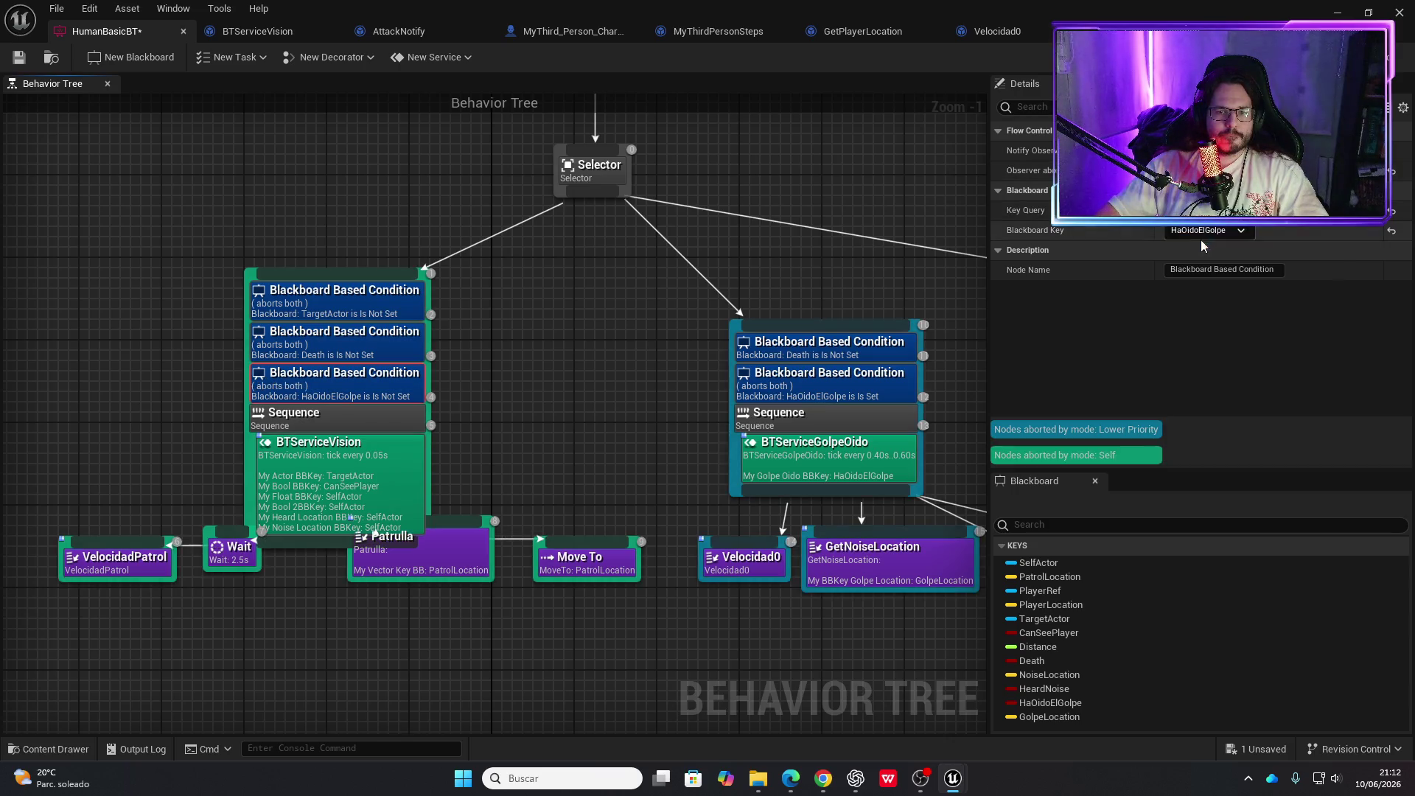
click(19, 58)
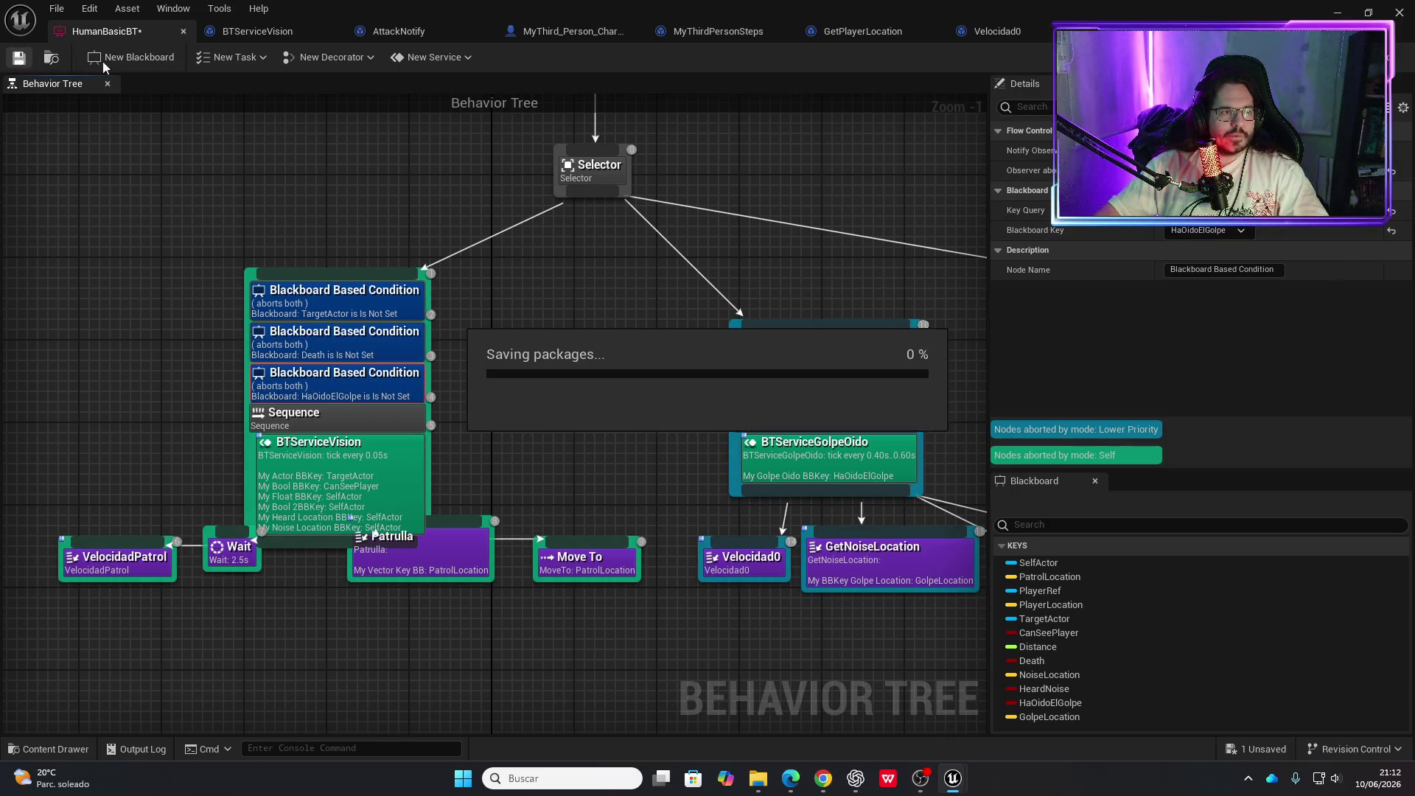
click(1339, 13)
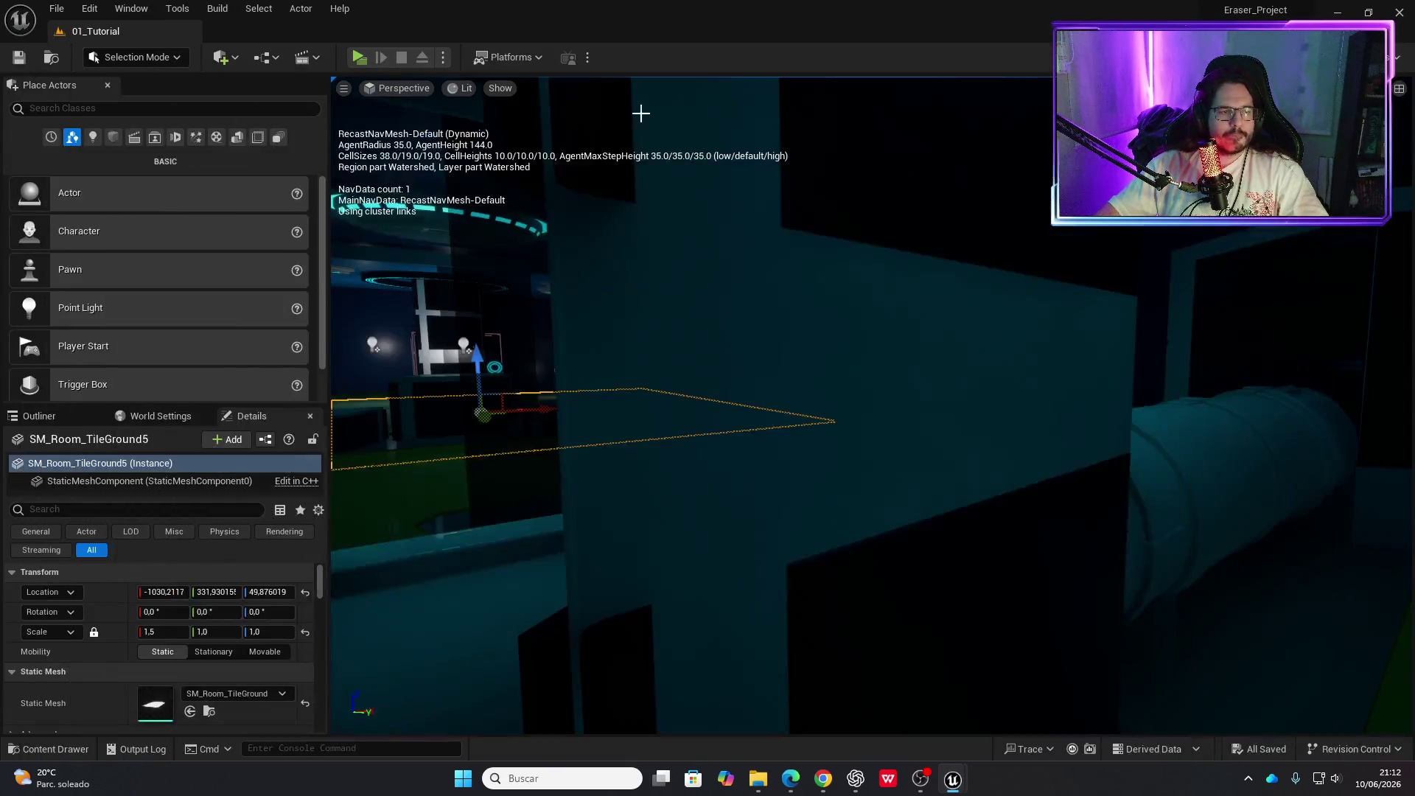
Run two test plays of the level, the second in a standalone window
click(354, 58)
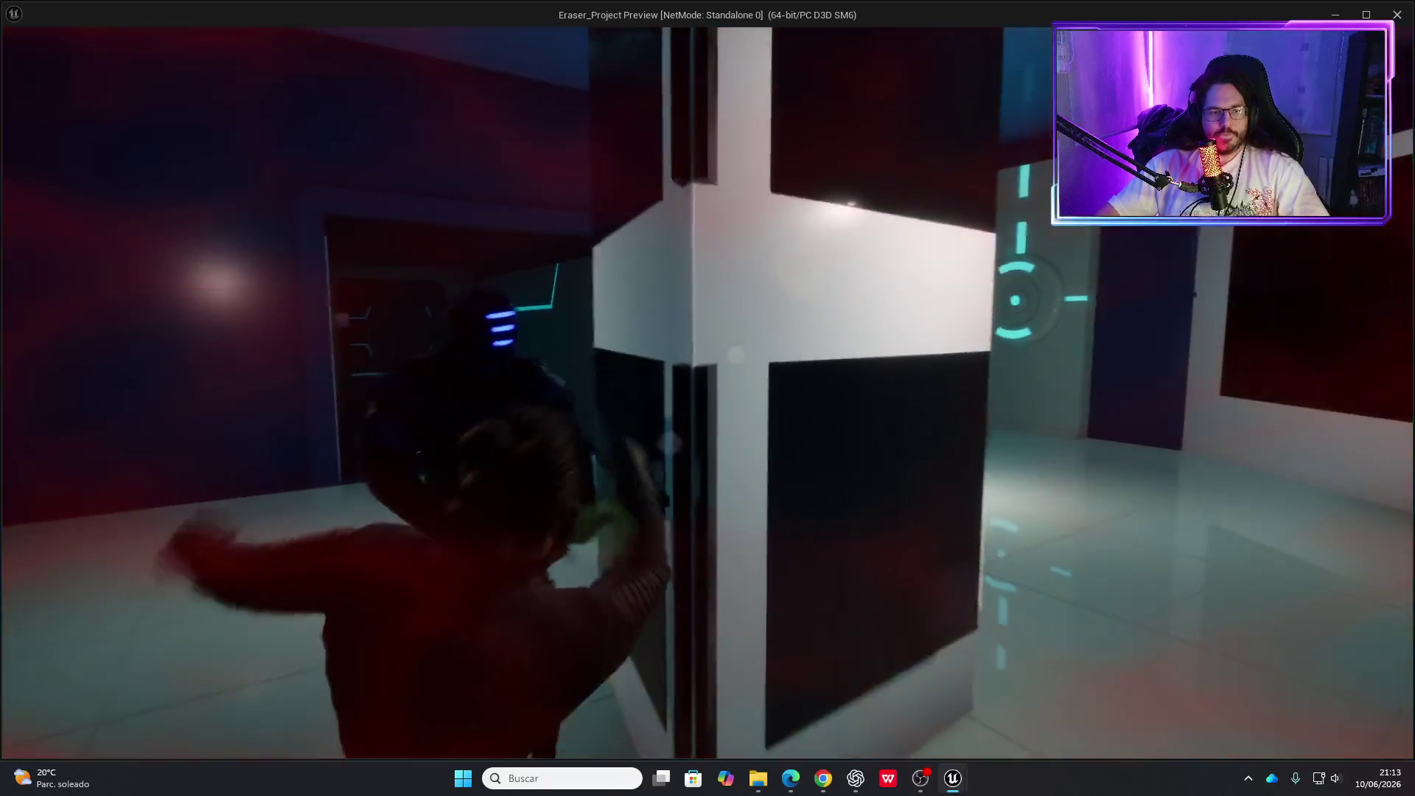
key(Escape)
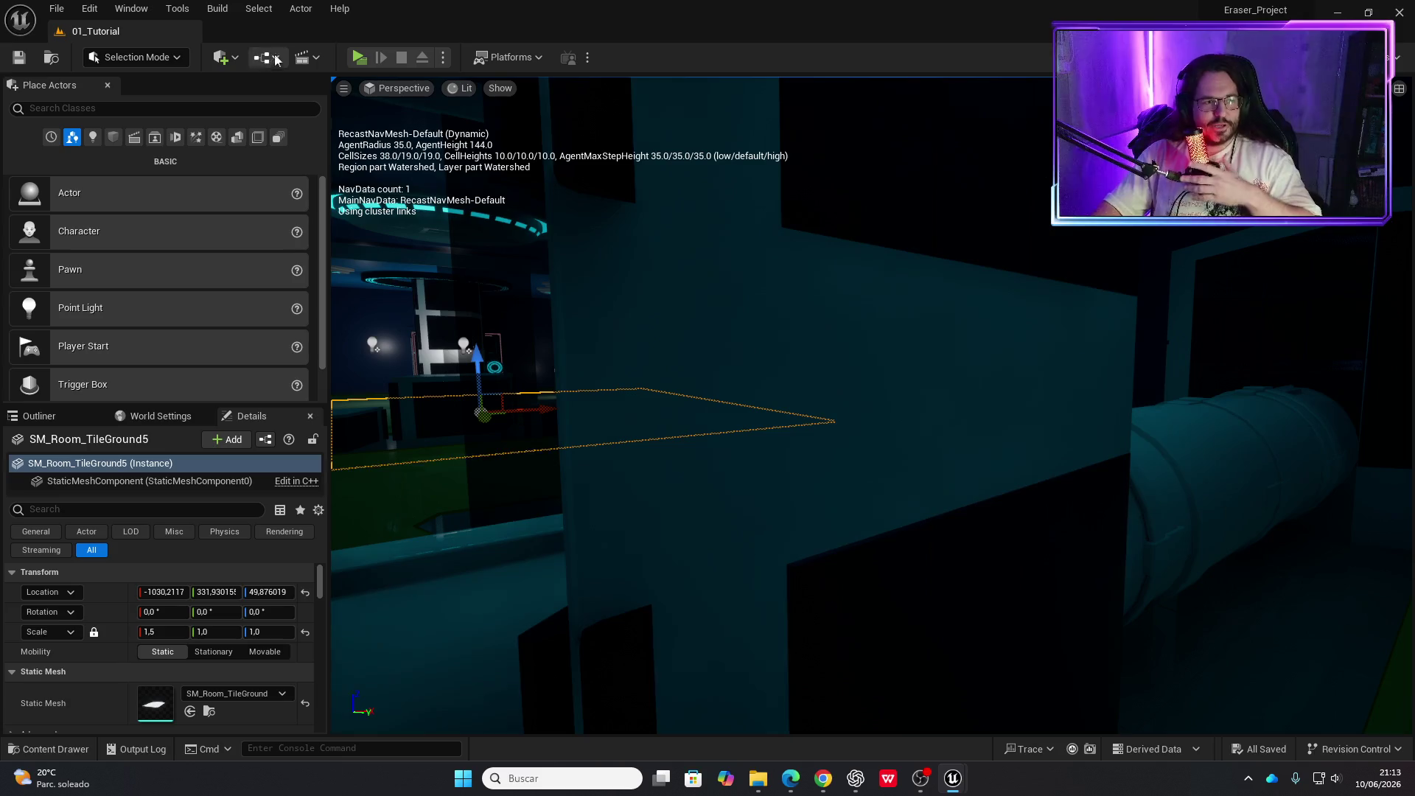
key(f)
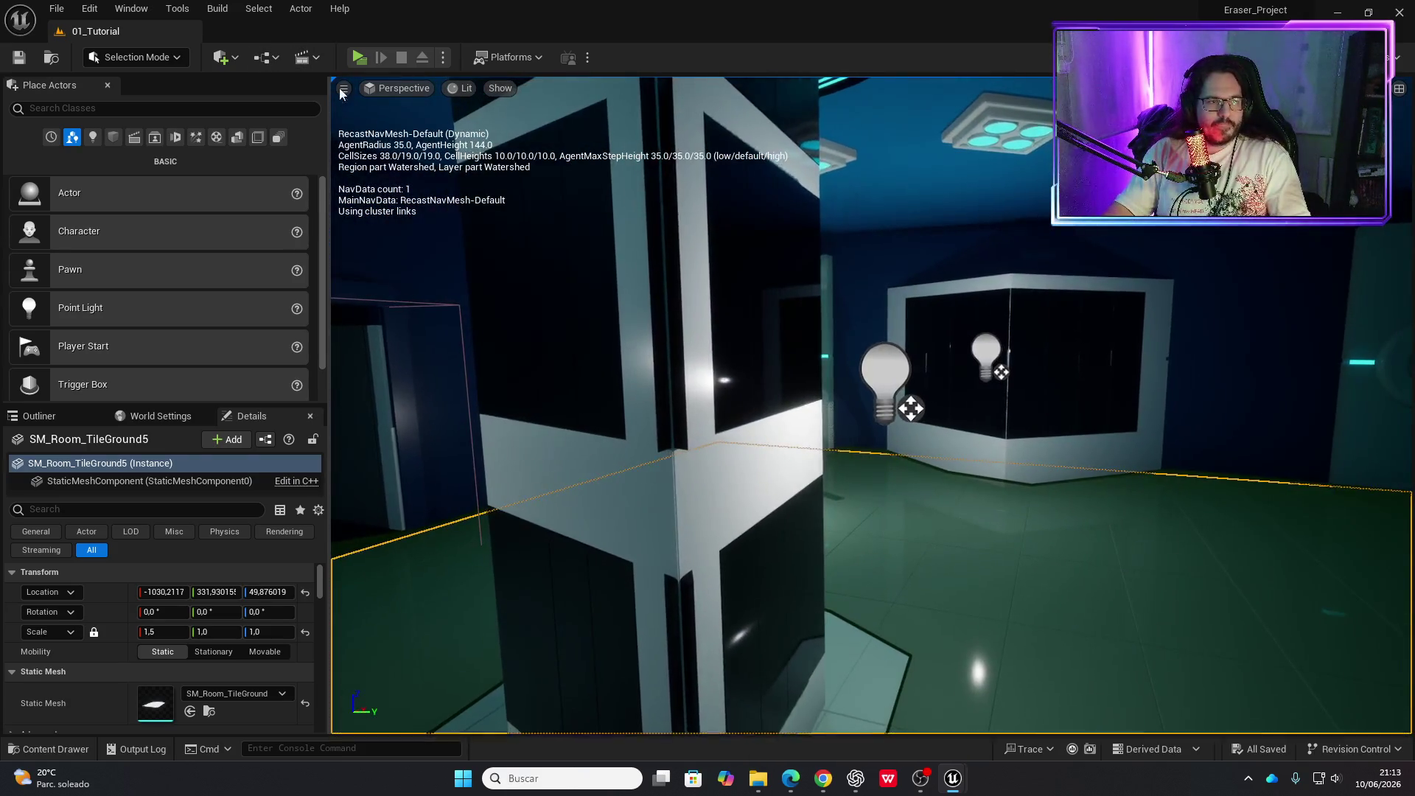
click(359, 58)
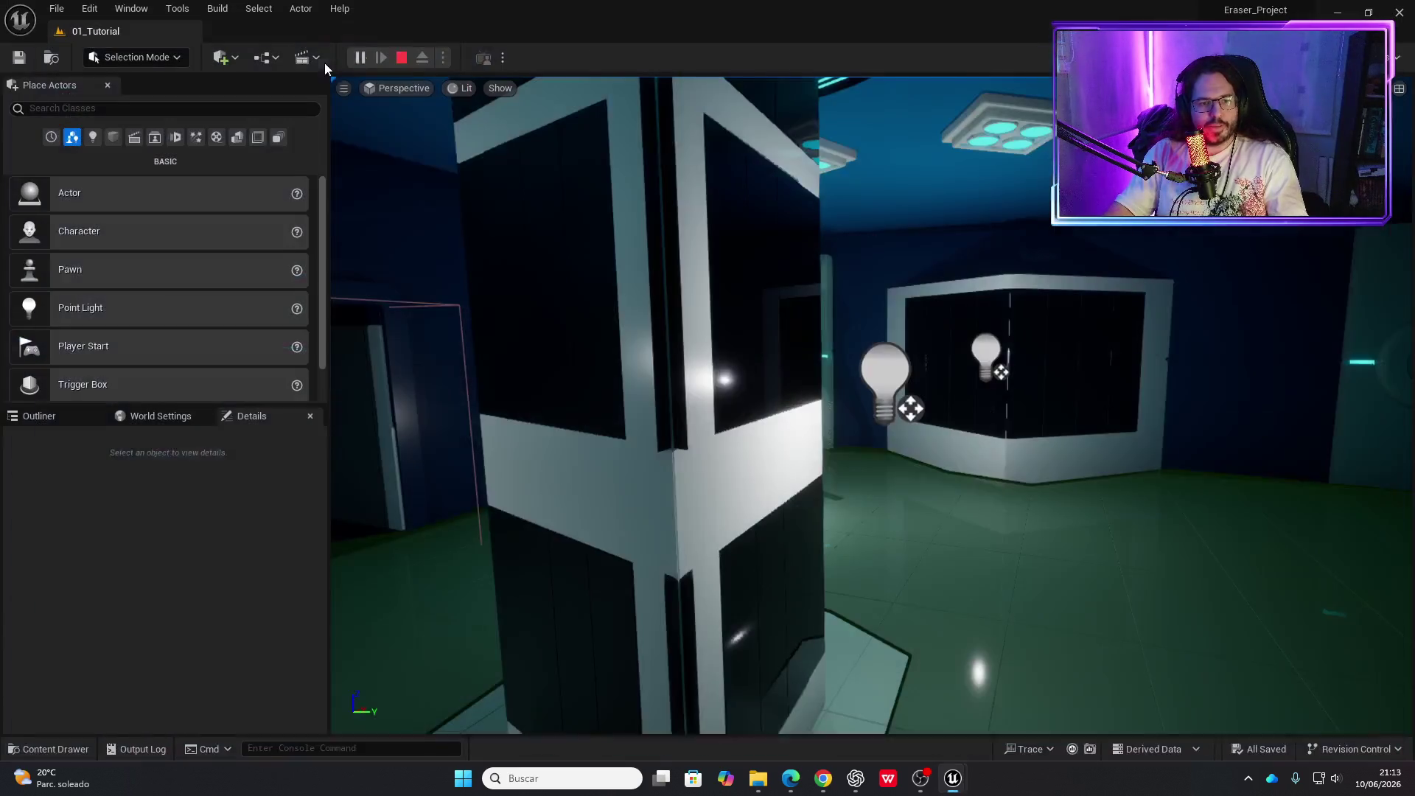
key(Escape)
Switch back to the HumanBasicBT tree and pan to the right-hand chase branch
click(663, 482)
key(alt+Tab)
mouse_move(683, 453)
mouse_down()
mouse_move(632, 442)
mouse_move(617, 480)
mouse_up()
mouse_move(625, 537)
mouse_down()
mouse_move(524, 480)
mouse_move(333, 452)
mouse_up()
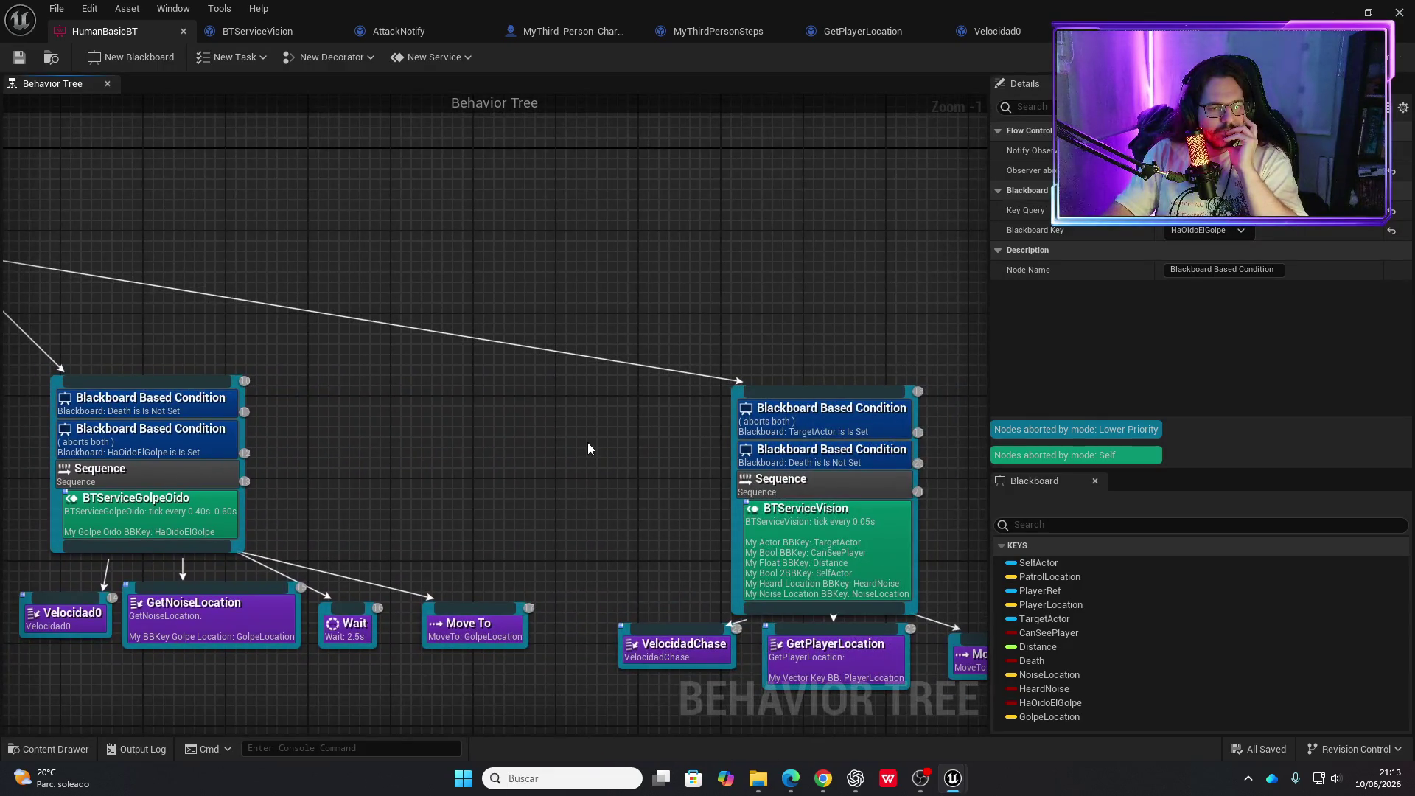
Set the hearing branch's Death condition to abort Both
drag(540, 470, 930, 426)
scroll(598, 374, up, 1)
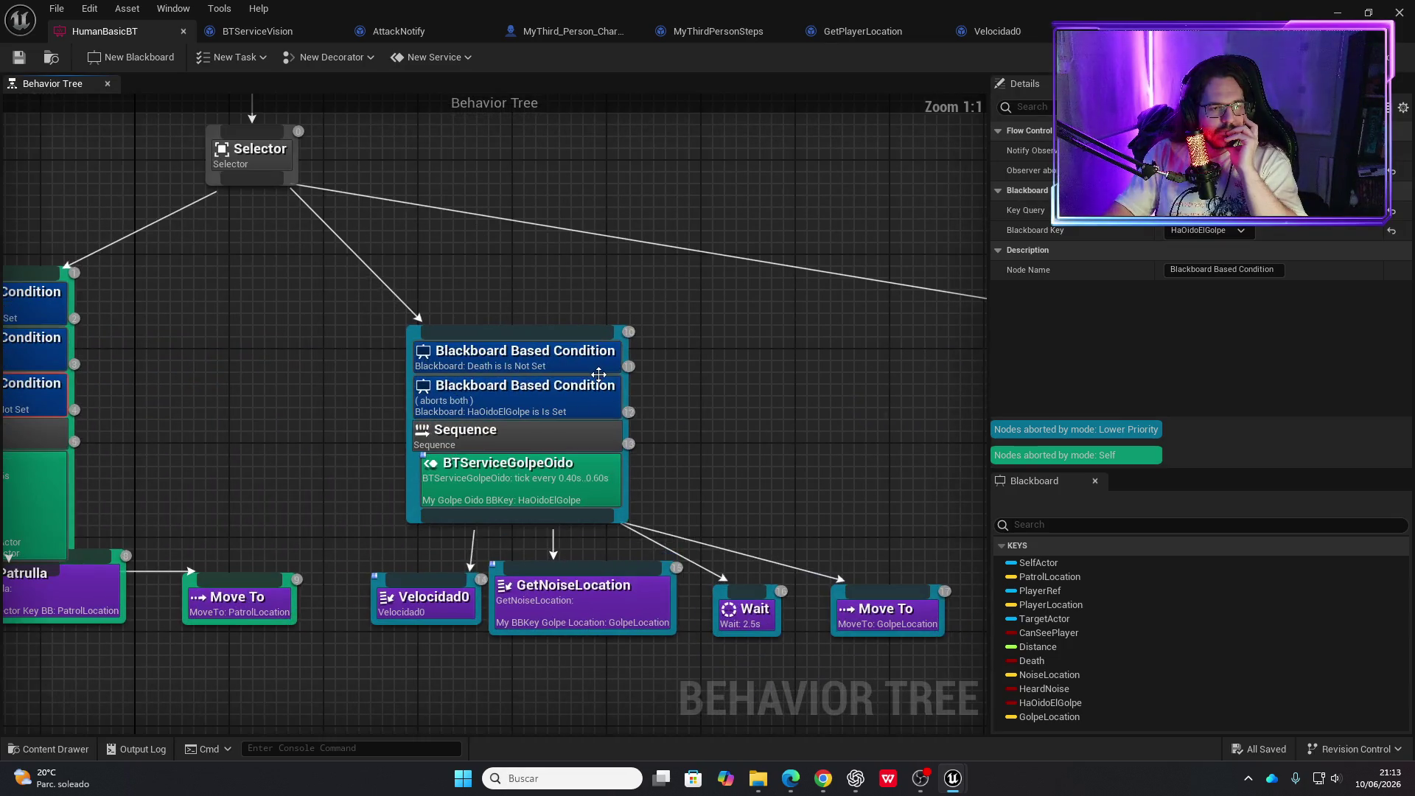
drag(379, 383, 573, 384)
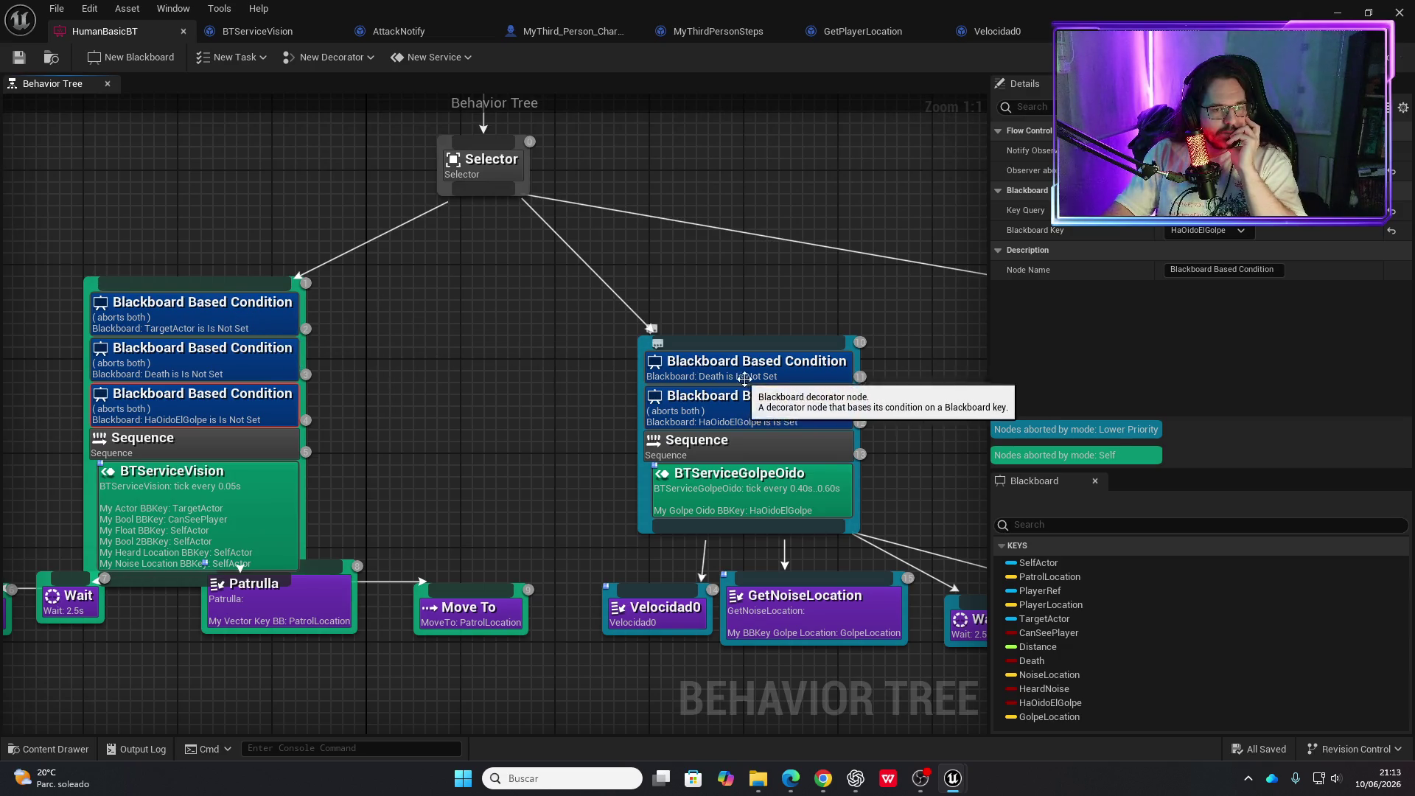
click(780, 374)
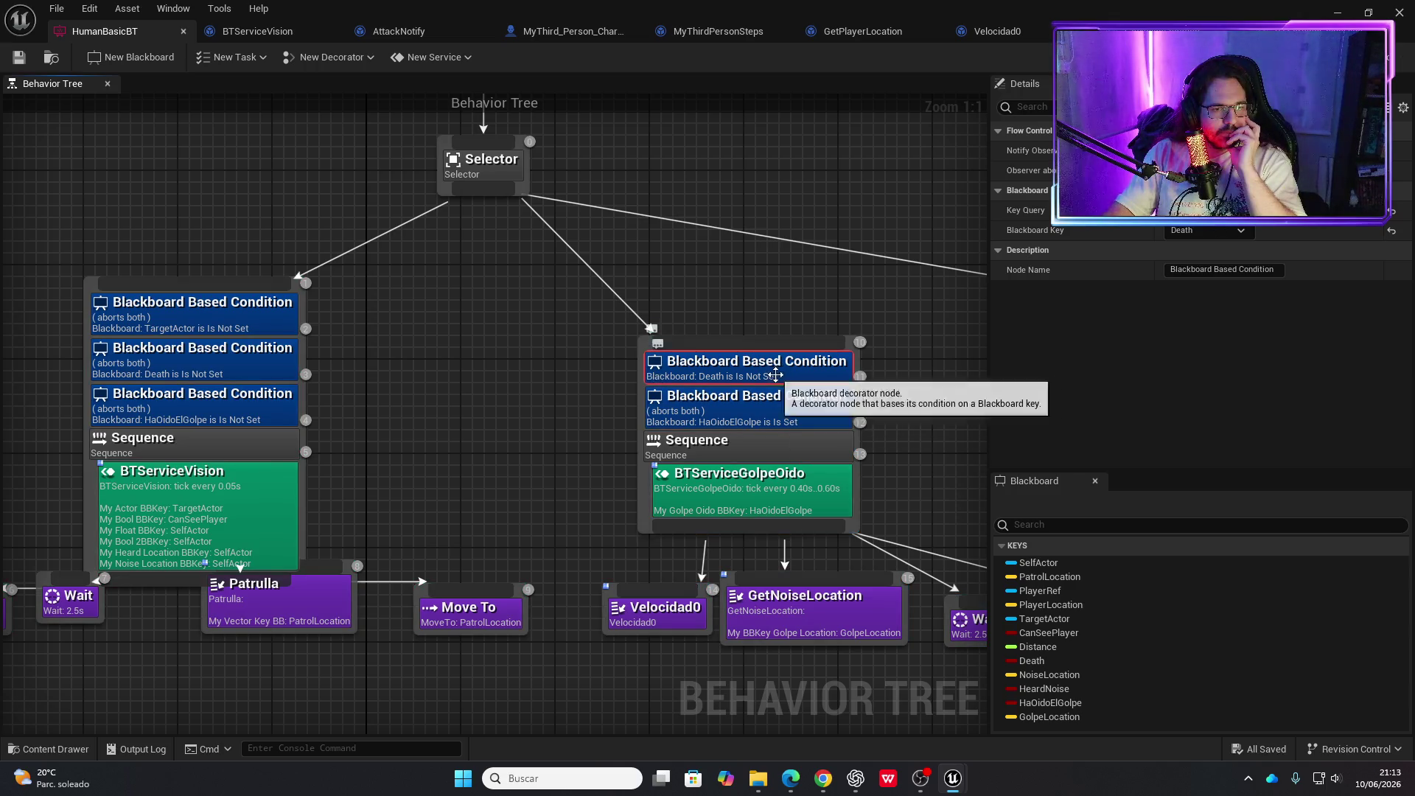
click(1209, 170)
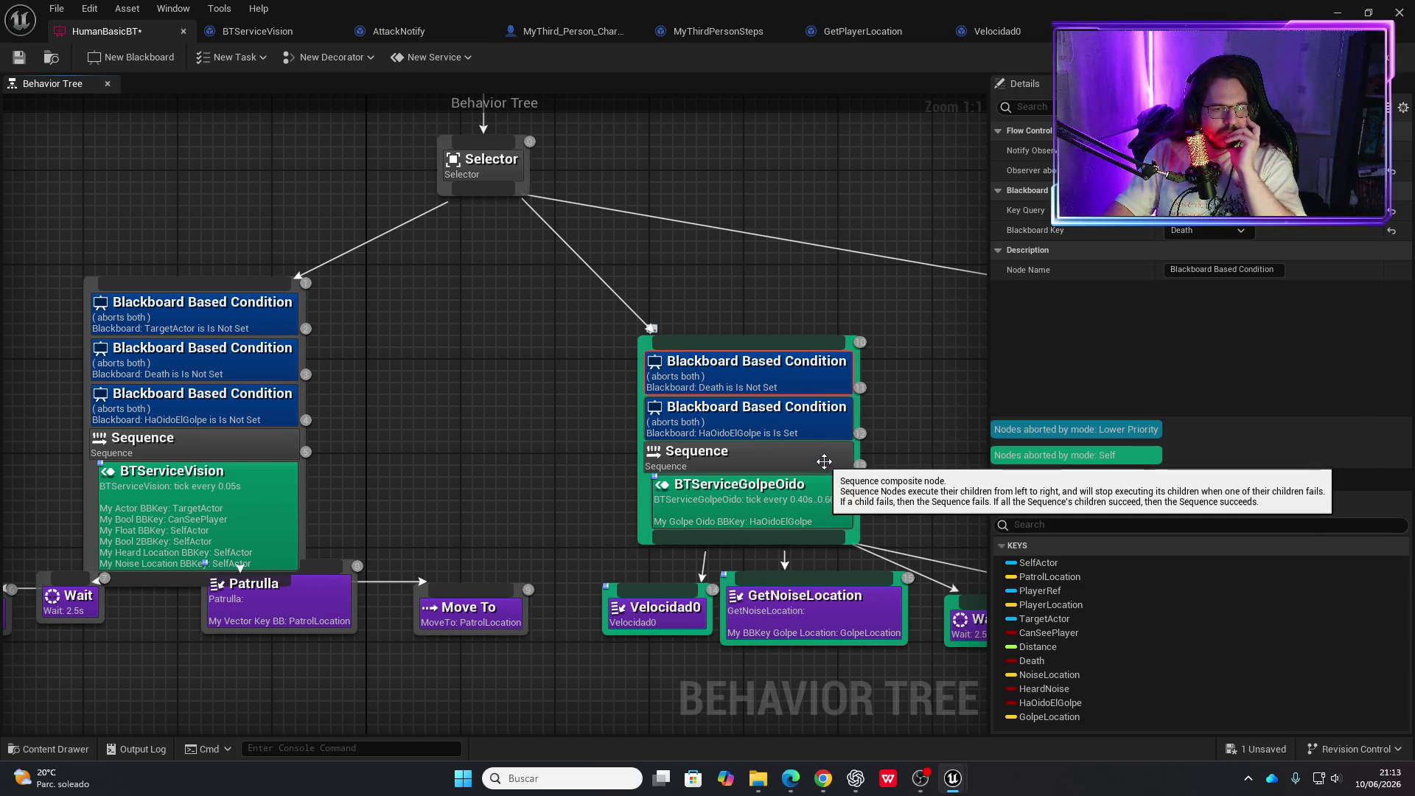
Add a Blackboard decorator checking TargetActor to the hearing Sequence
right_click(829, 458)
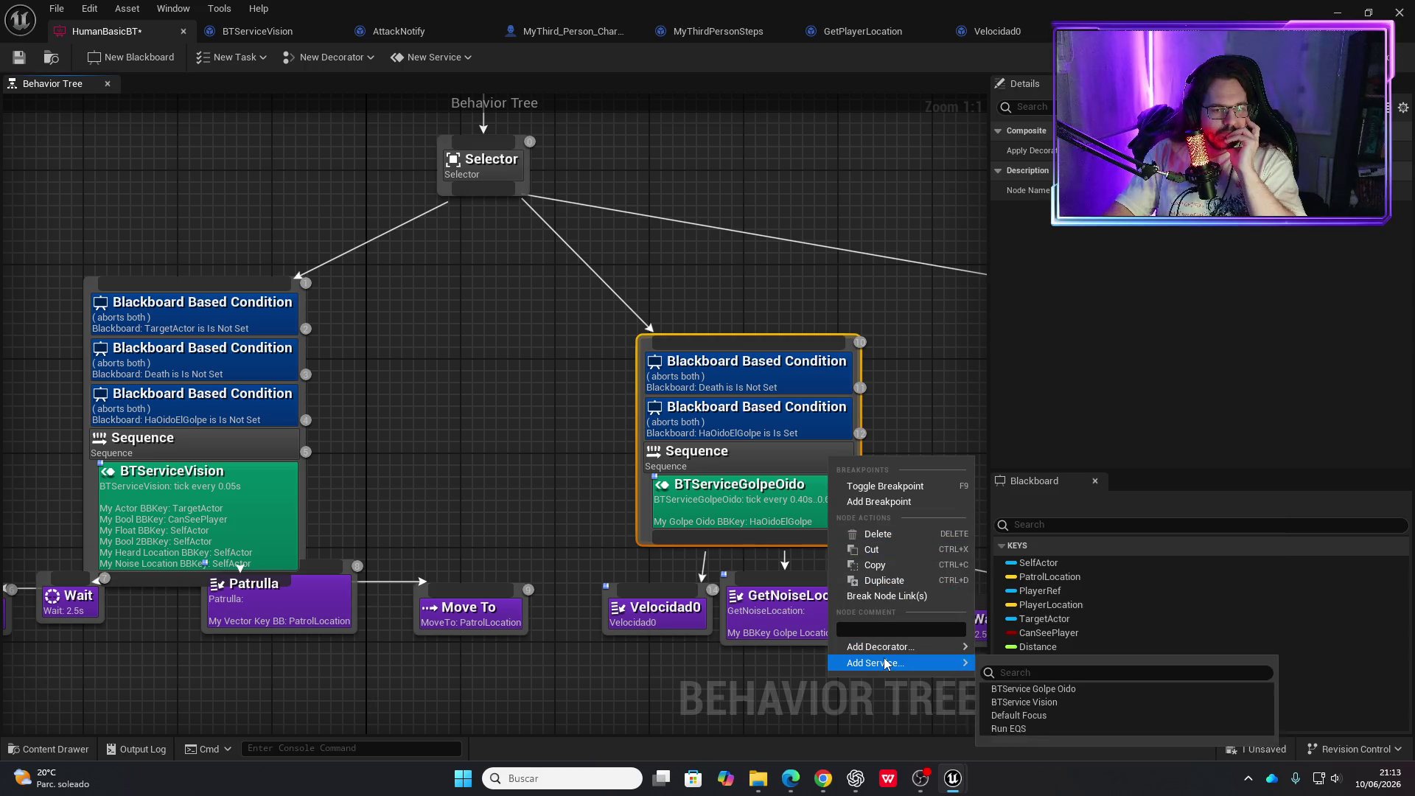
mouse_move(884, 649)
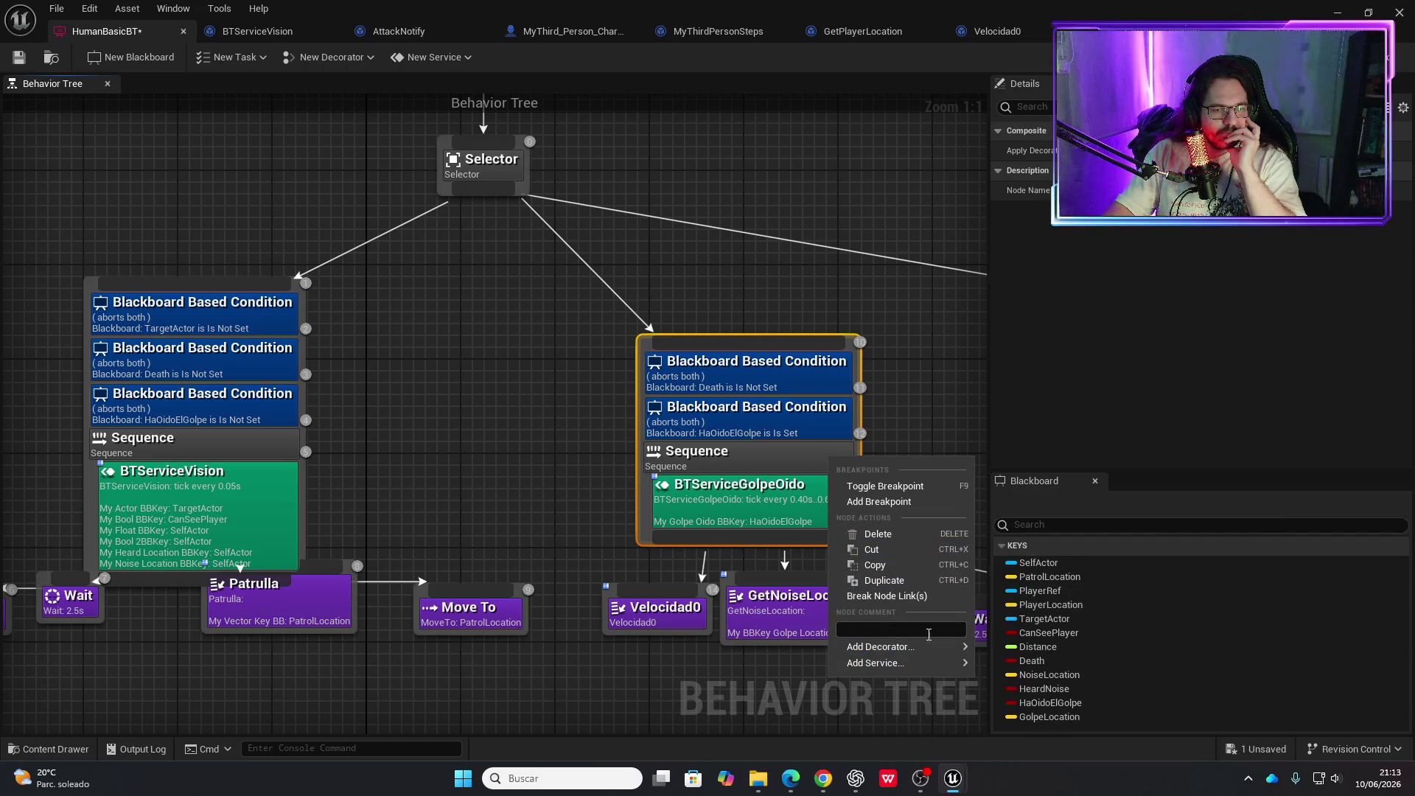
click(1032, 549)
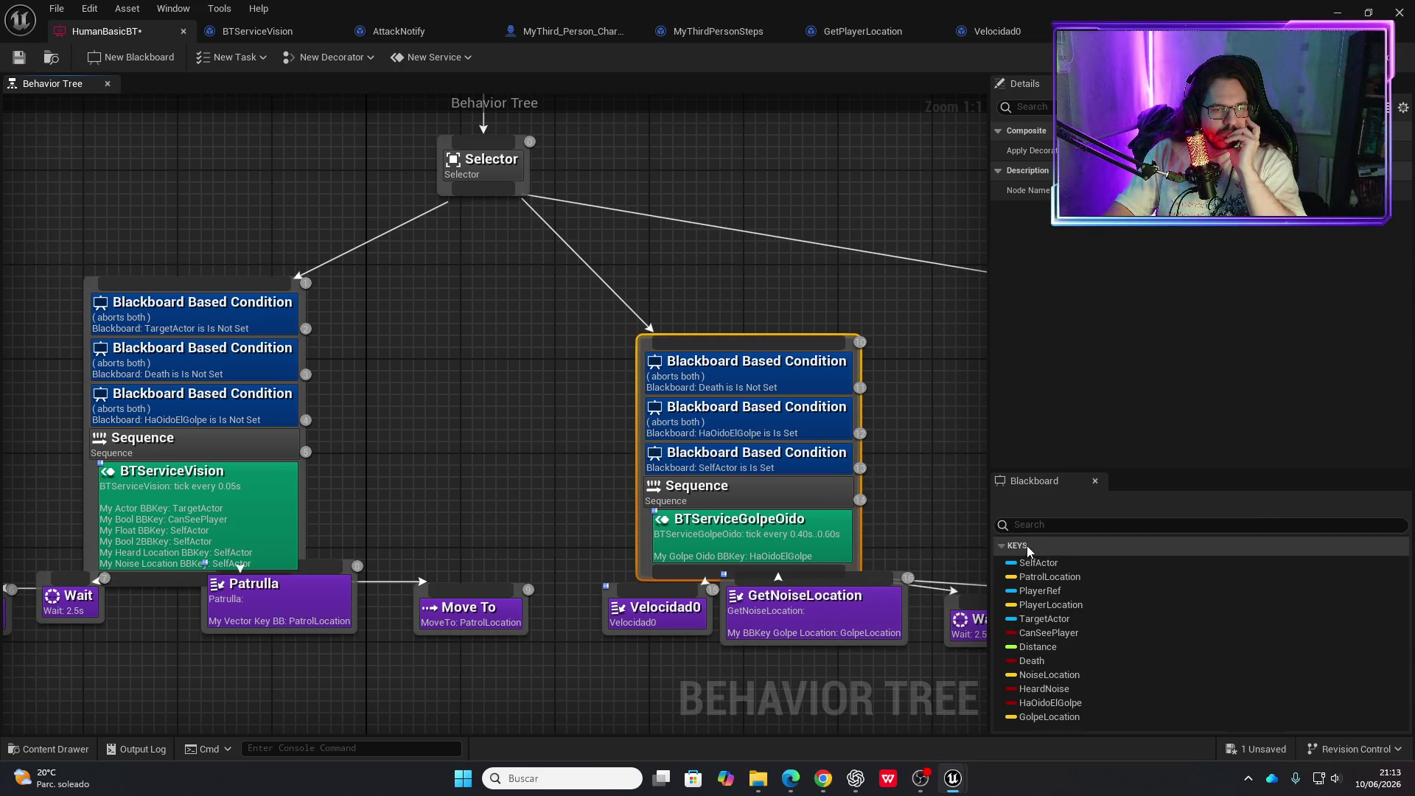
click(811, 465)
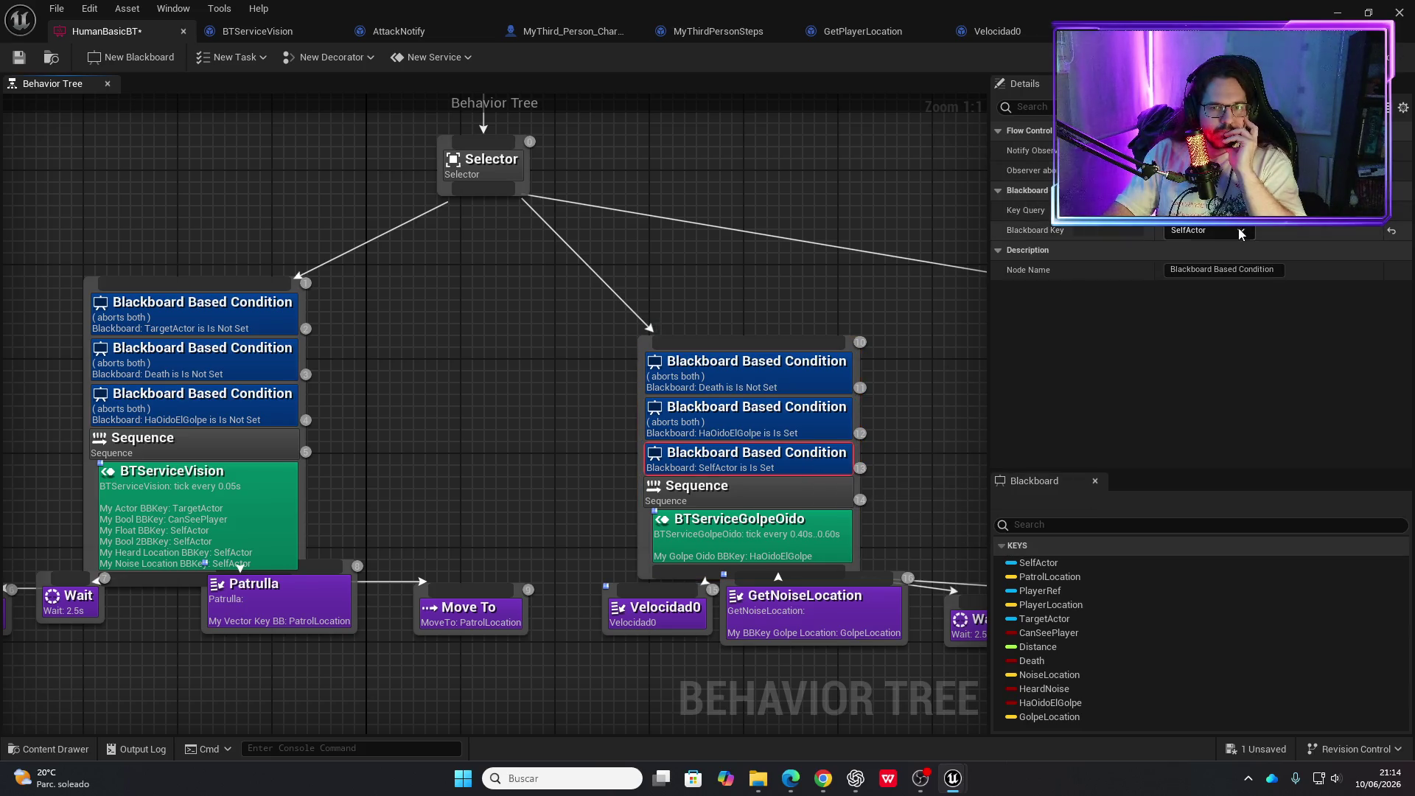
click(1242, 231)
click(1218, 317)
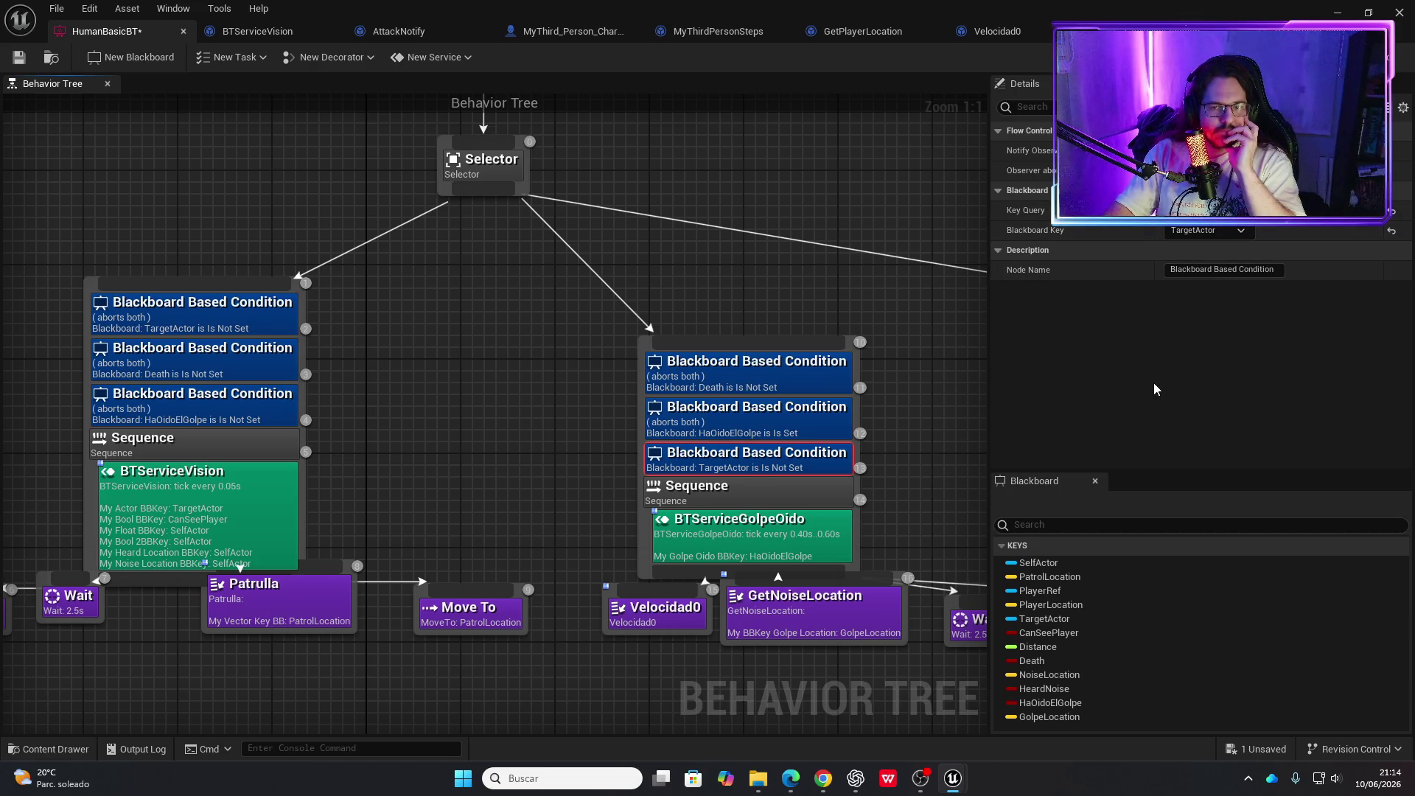
Drag the left branch's Death condition onto the hearing Sequence
click(261, 373)
mouse_move(262, 372)
mouse_down()
mouse_move(252, 389)
mouse_move(338, 398)
mouse_move(769, 398)
mouse_up()
drag(917, 363, 508, 390)
scroll(641, 436, down, 1)
mouse_move(641, 436)
mouse_down()
mouse_move(398, 394)
mouse_move(383, 361)
mouse_move(385, 350)
mouse_move(494, 355)
mouse_up()
scroll(570, 341, up, 1)
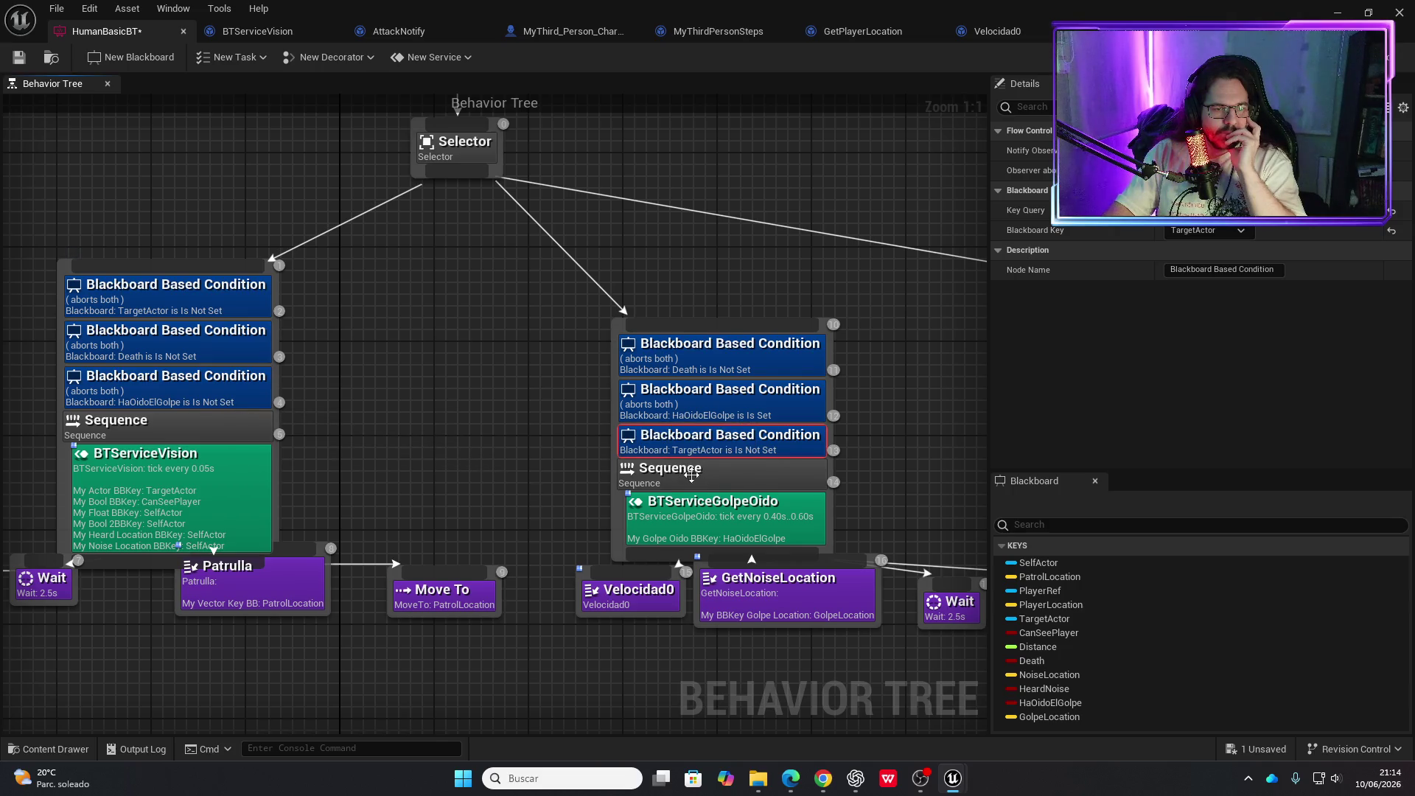
Check HaOidoElGolpe's abort scope and the BTServiceGolpeOido My Golpe Oido BBKey variable
click(744, 407)
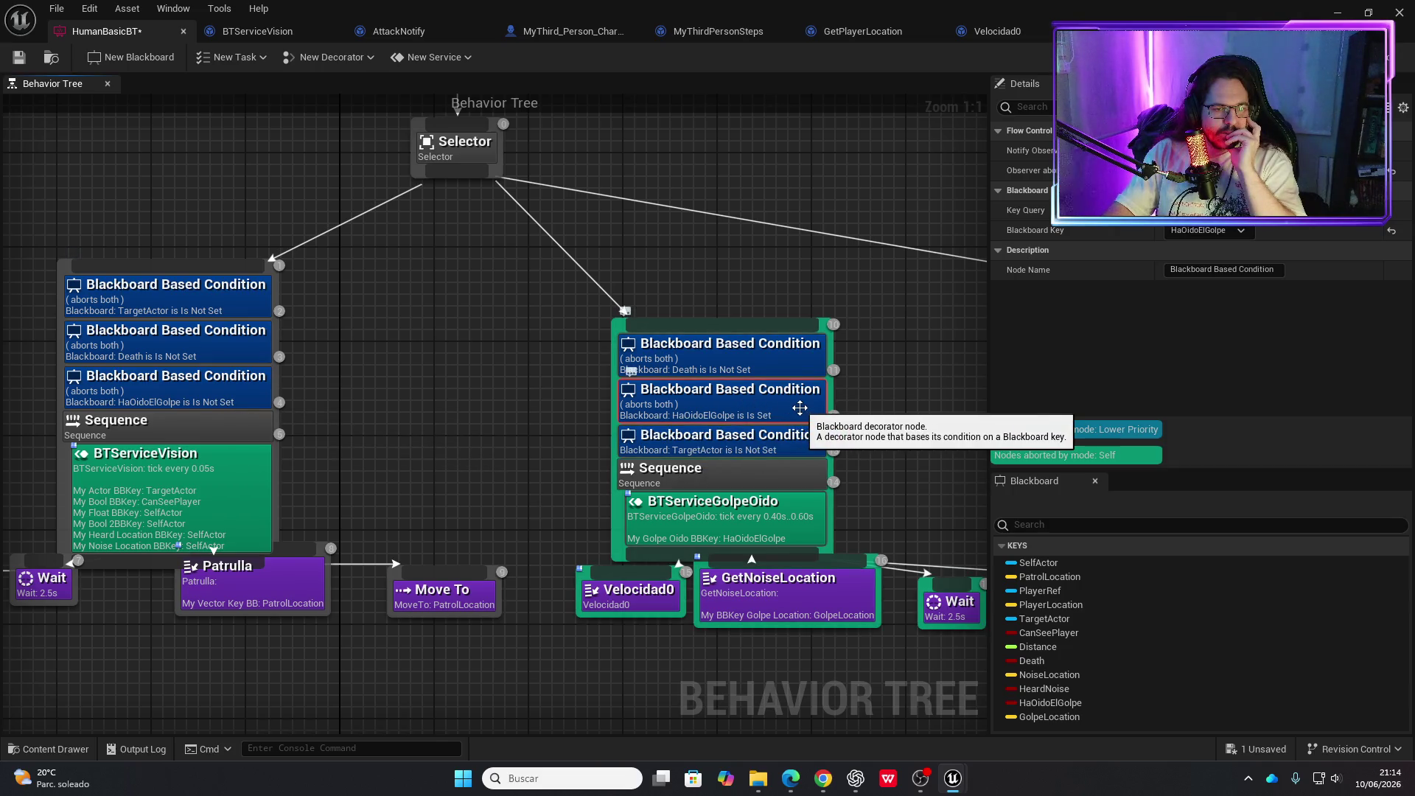
double_click(778, 532)
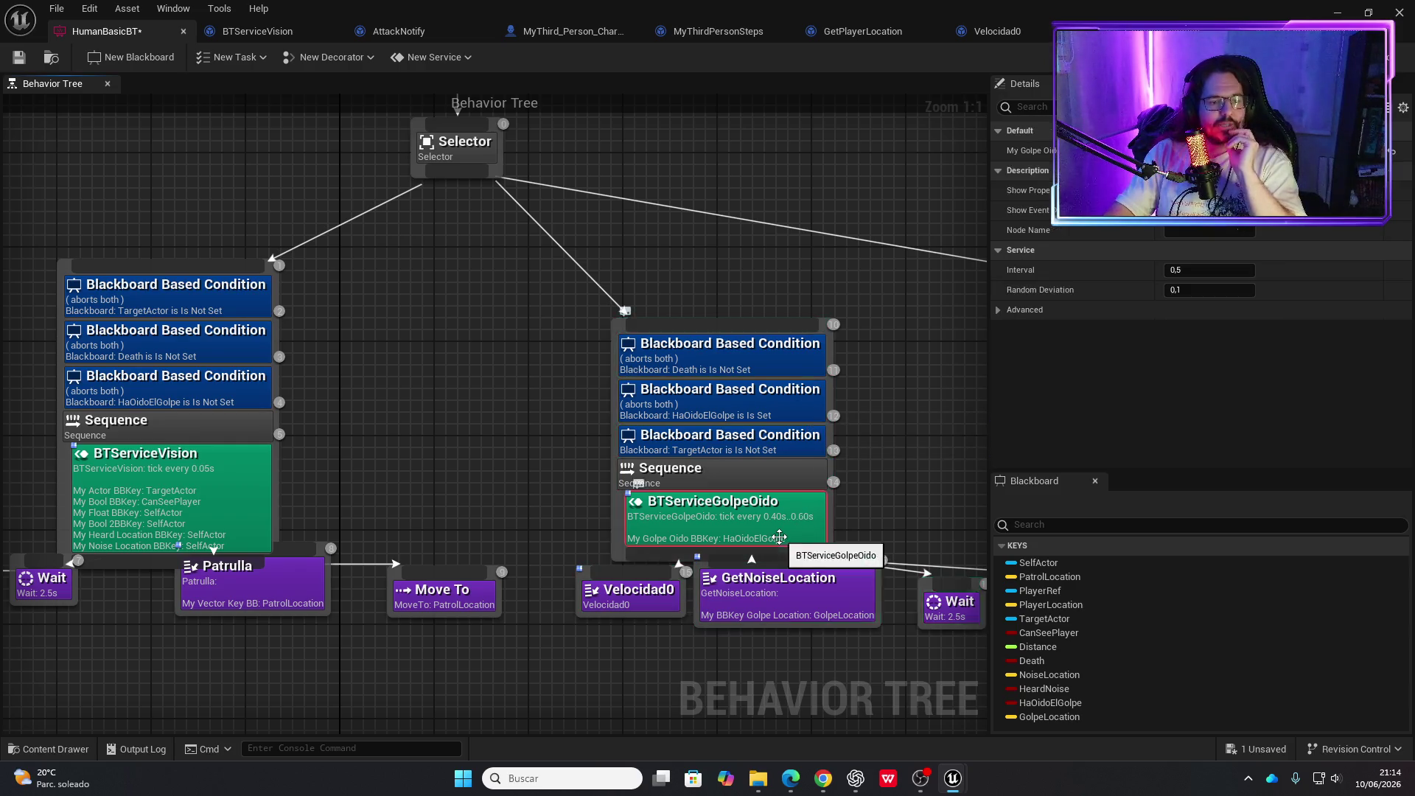
drag(814, 478, 701, 475)
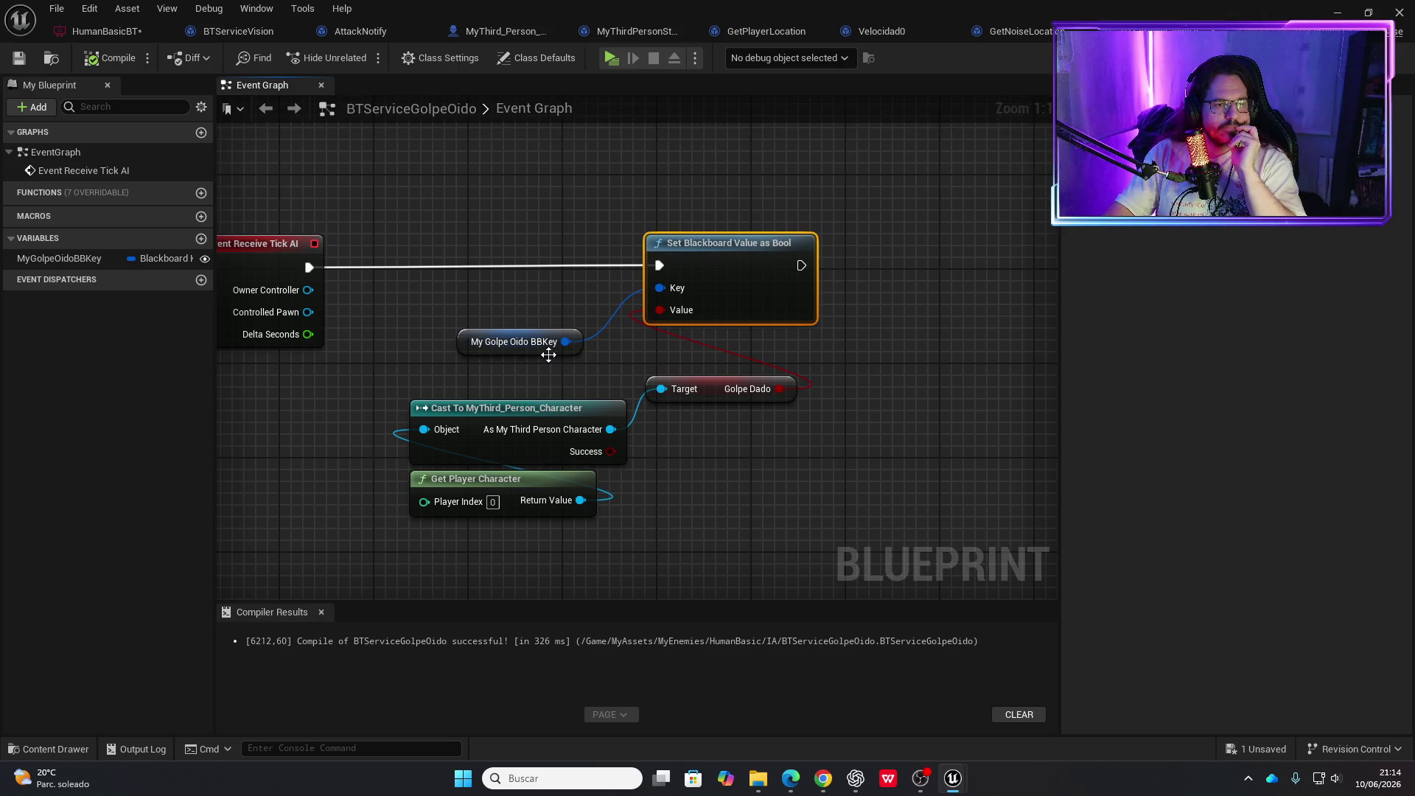
click(508, 338)
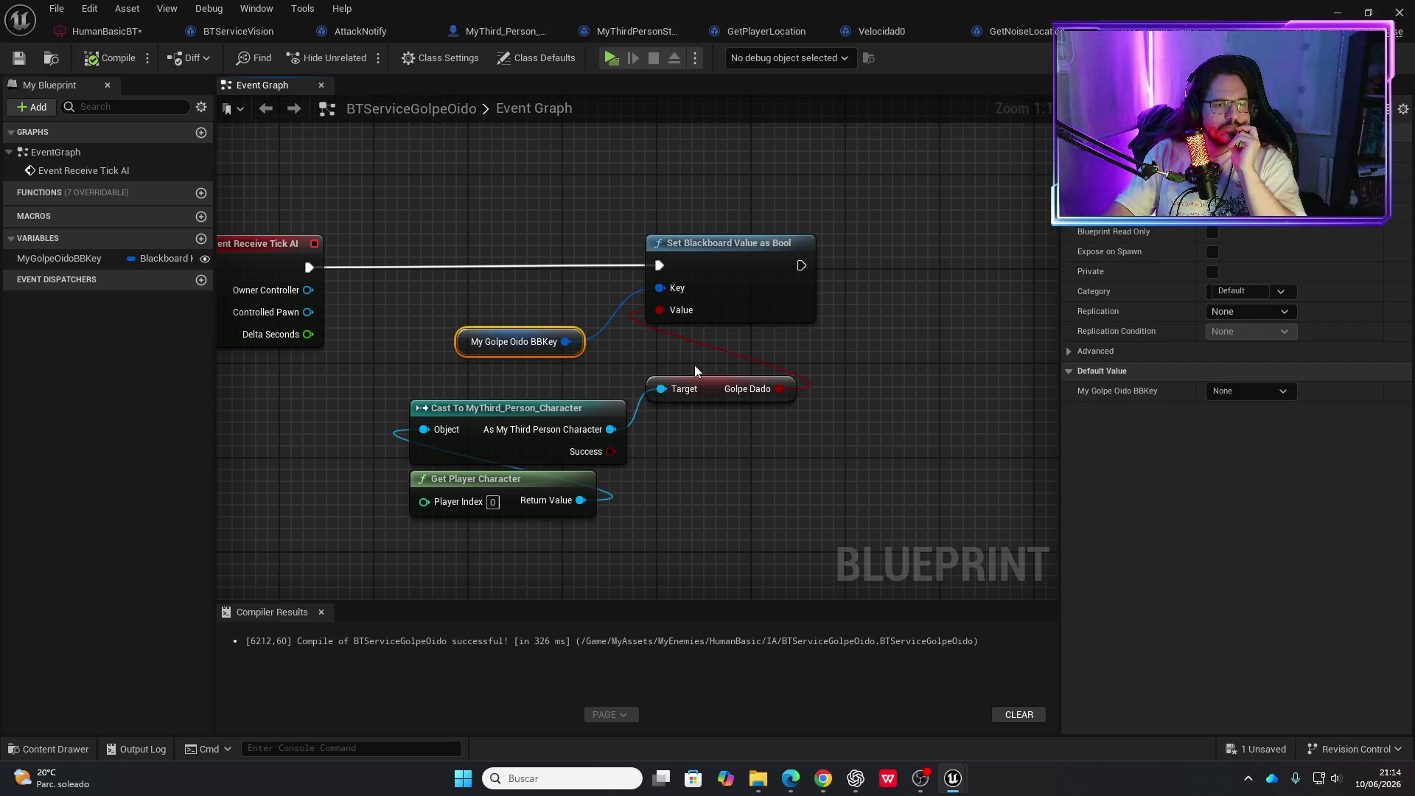
click(107, 31)
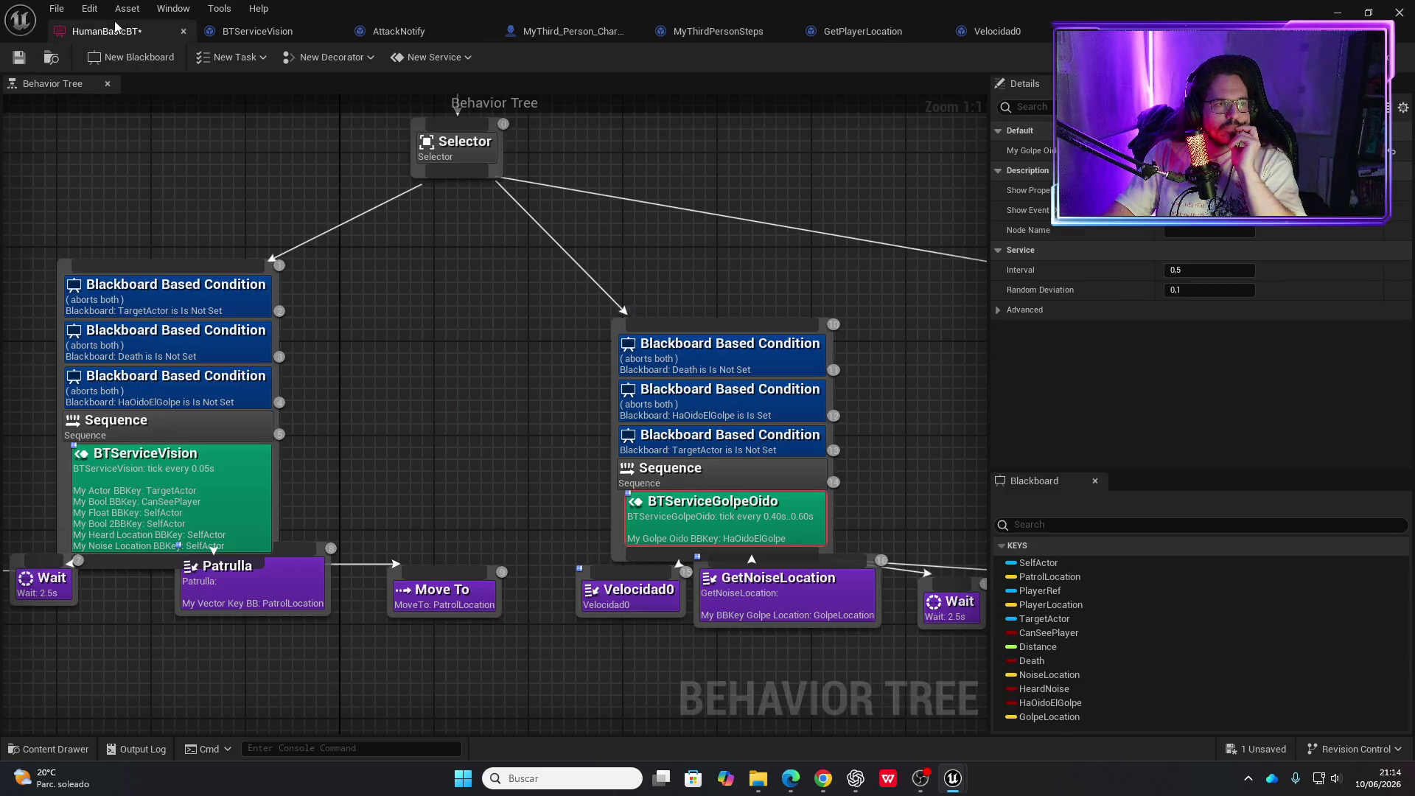
Check the HaOidoElGolpe key in Blackboard mode and save the blackboard
click(1397, 57)
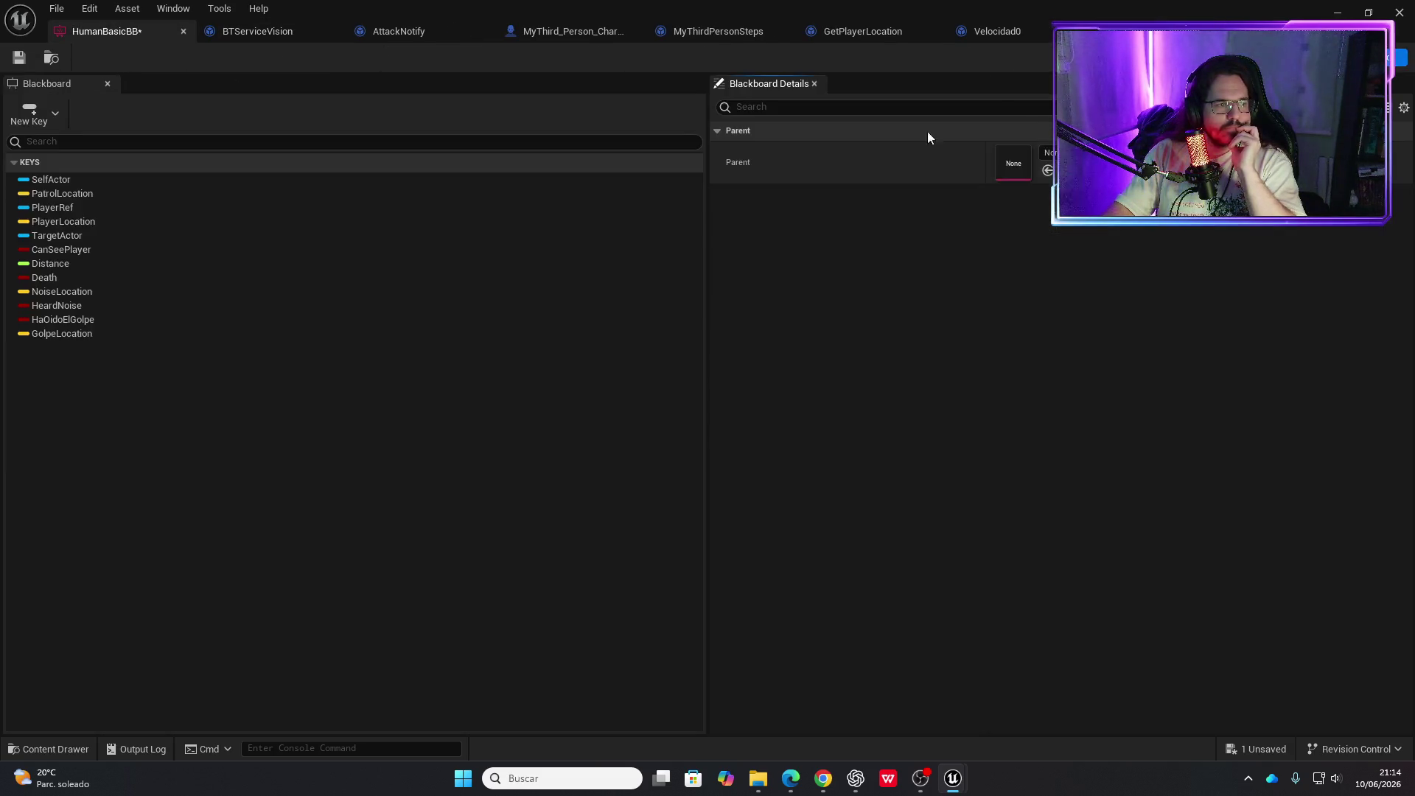
click(87, 321)
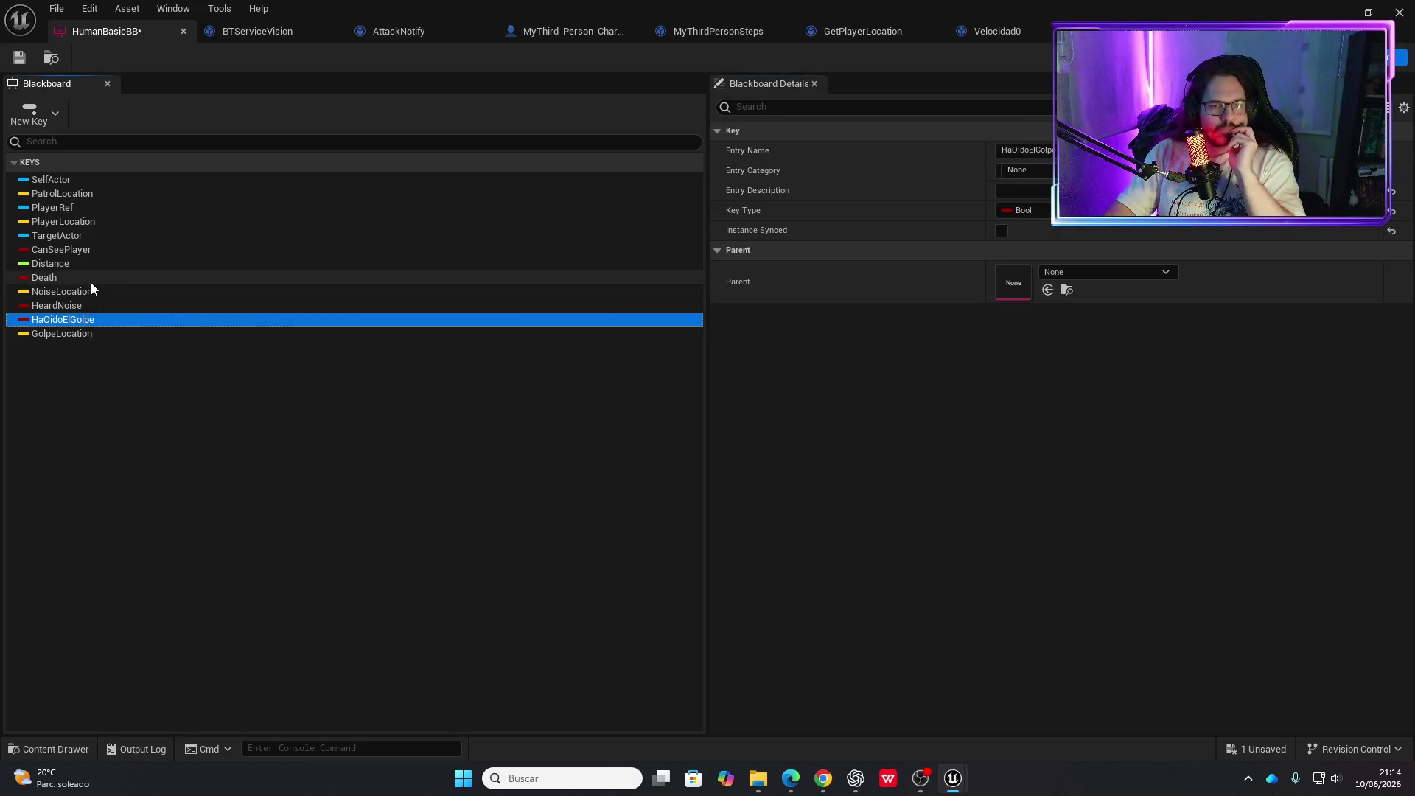
click(19, 57)
click(1371, 57)
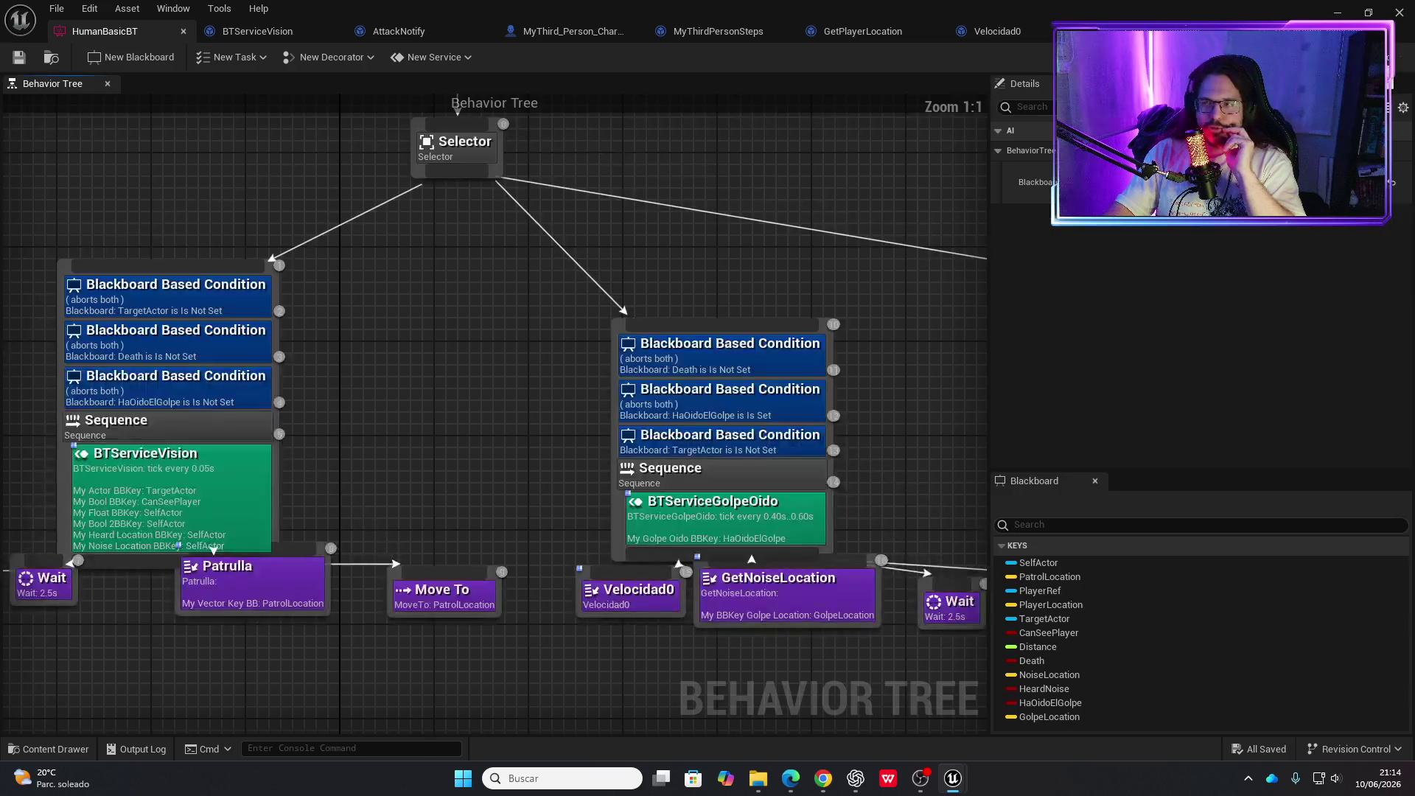
Move the hearing branch's four tasks lower and reopen the BTServiceGolpeOido event graph
drag(634, 418, 582, 368)
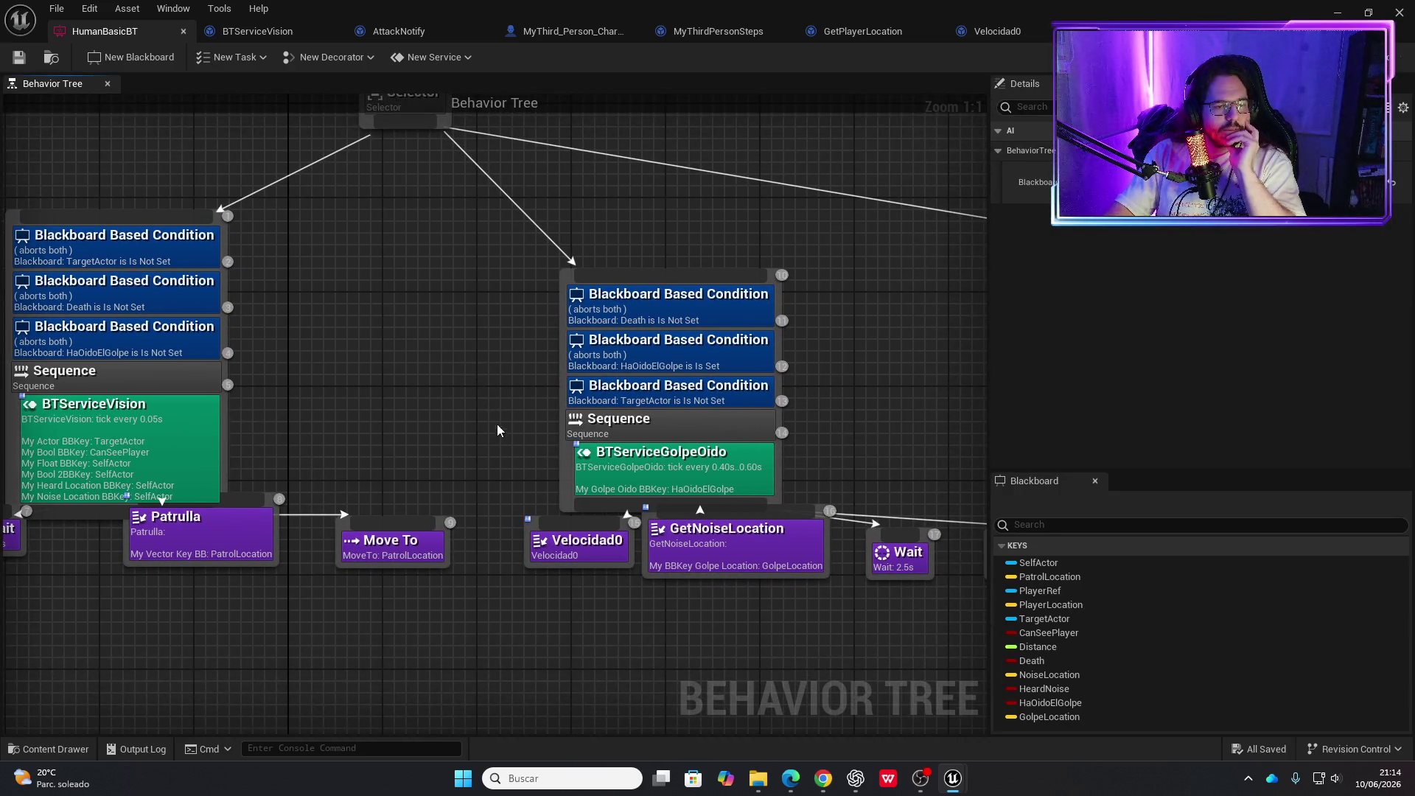
drag(767, 536, 527, 519)
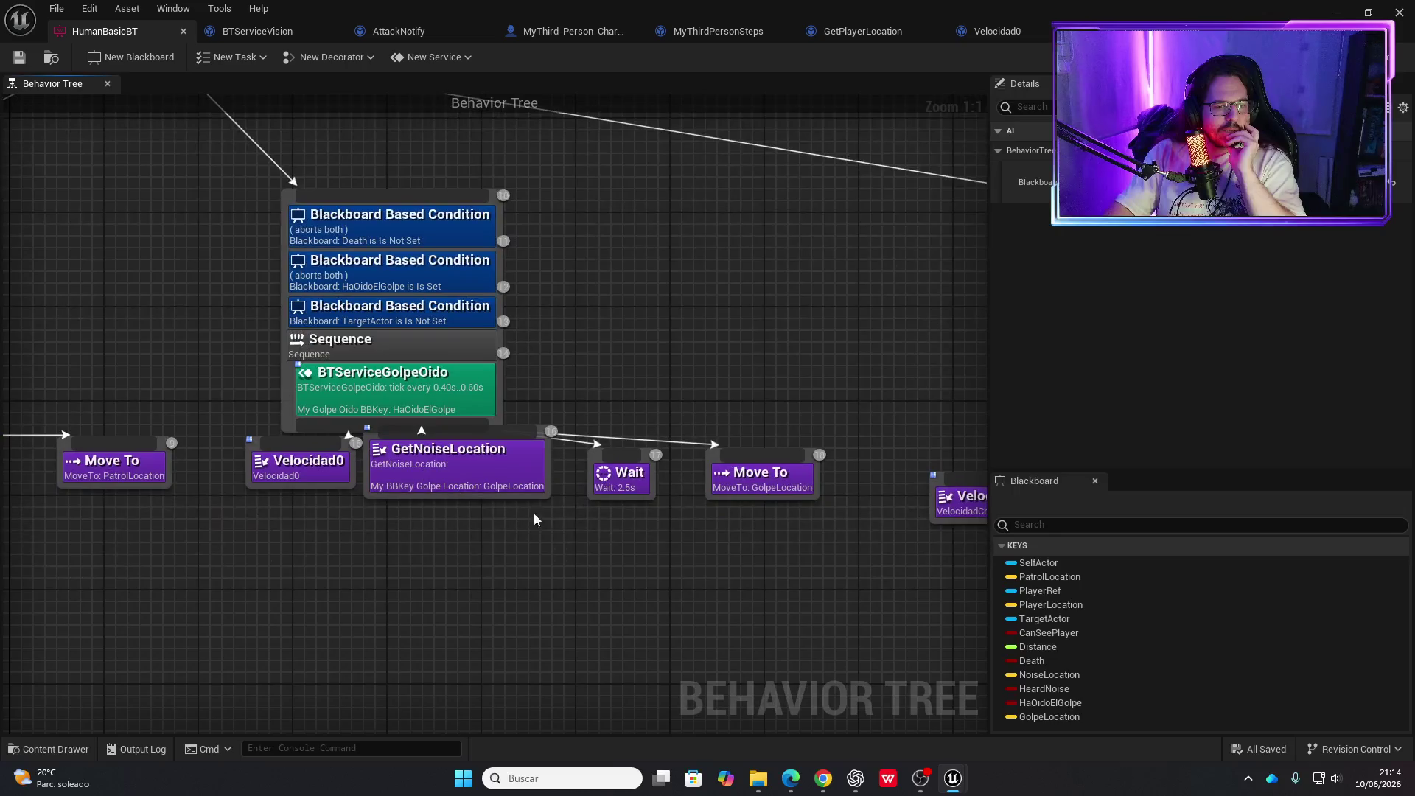
mouse_move(783, 594)
mouse_down()
mouse_move(457, 450)
mouse_move(339, 457)
mouse_up()
drag(422, 490, 378, 549)
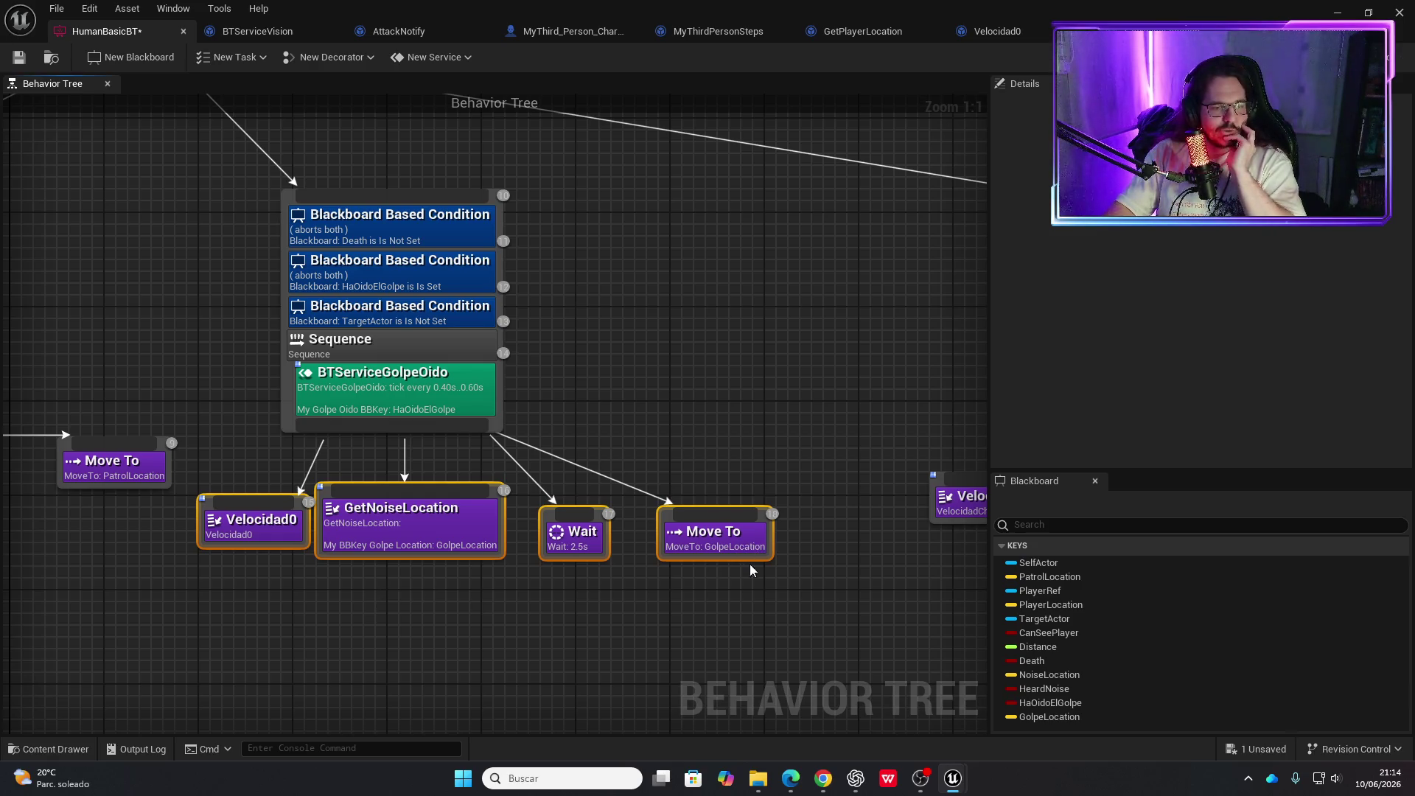
mouse_move(418, 425)
mouse_down()
mouse_move(398, 432)
mouse_move(528, 442)
mouse_move(624, 472)
mouse_move(798, 573)
mouse_move(661, 529)
mouse_up()
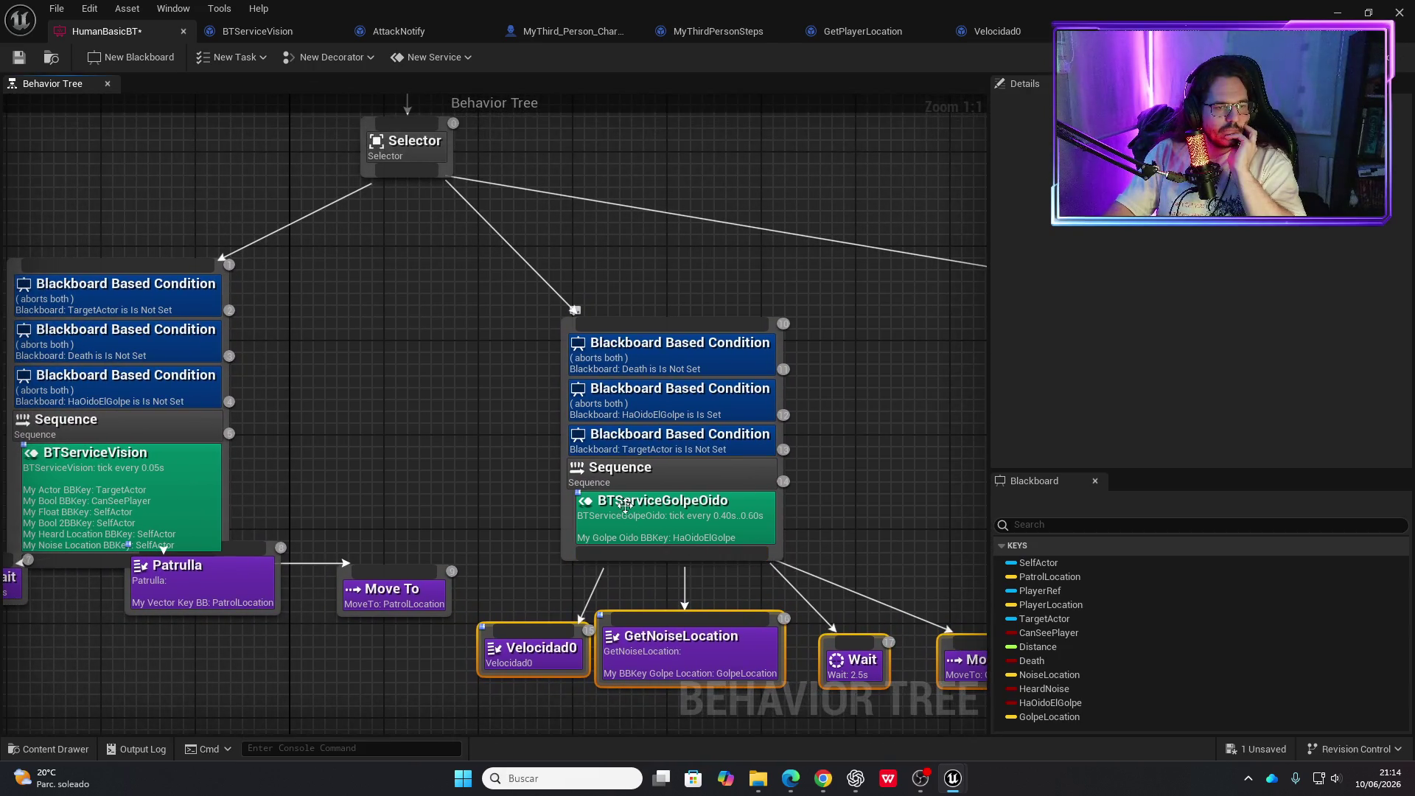
click(668, 523)
double_click(667, 523)
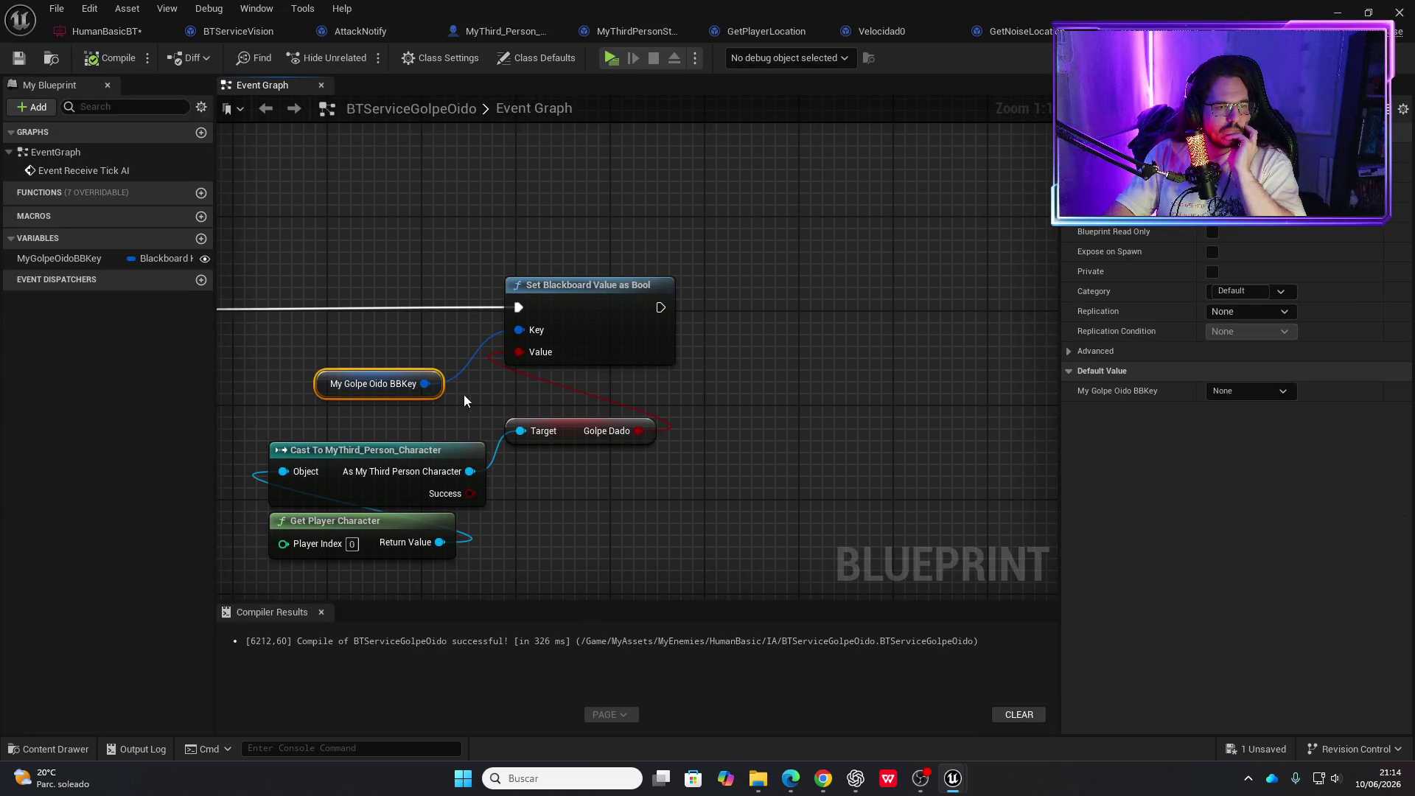
Add a Get Blackboard Value as Bool node fed by My Golpe Oido BBKey
drag(564, 304, 541, 281)
drag(426, 384, 754, 326)
text(get)
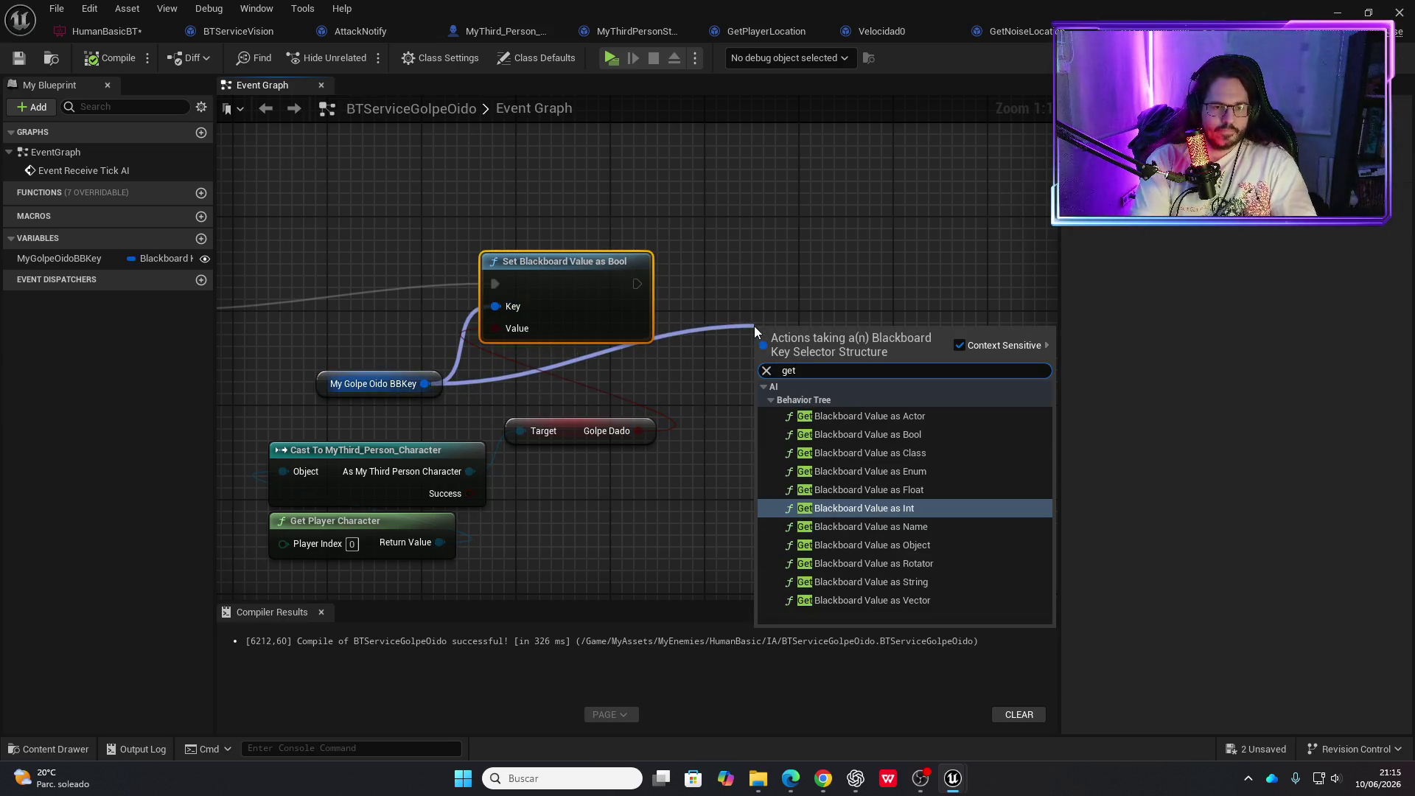
key(Up)
key(Up)
key(Up)
key(Return)
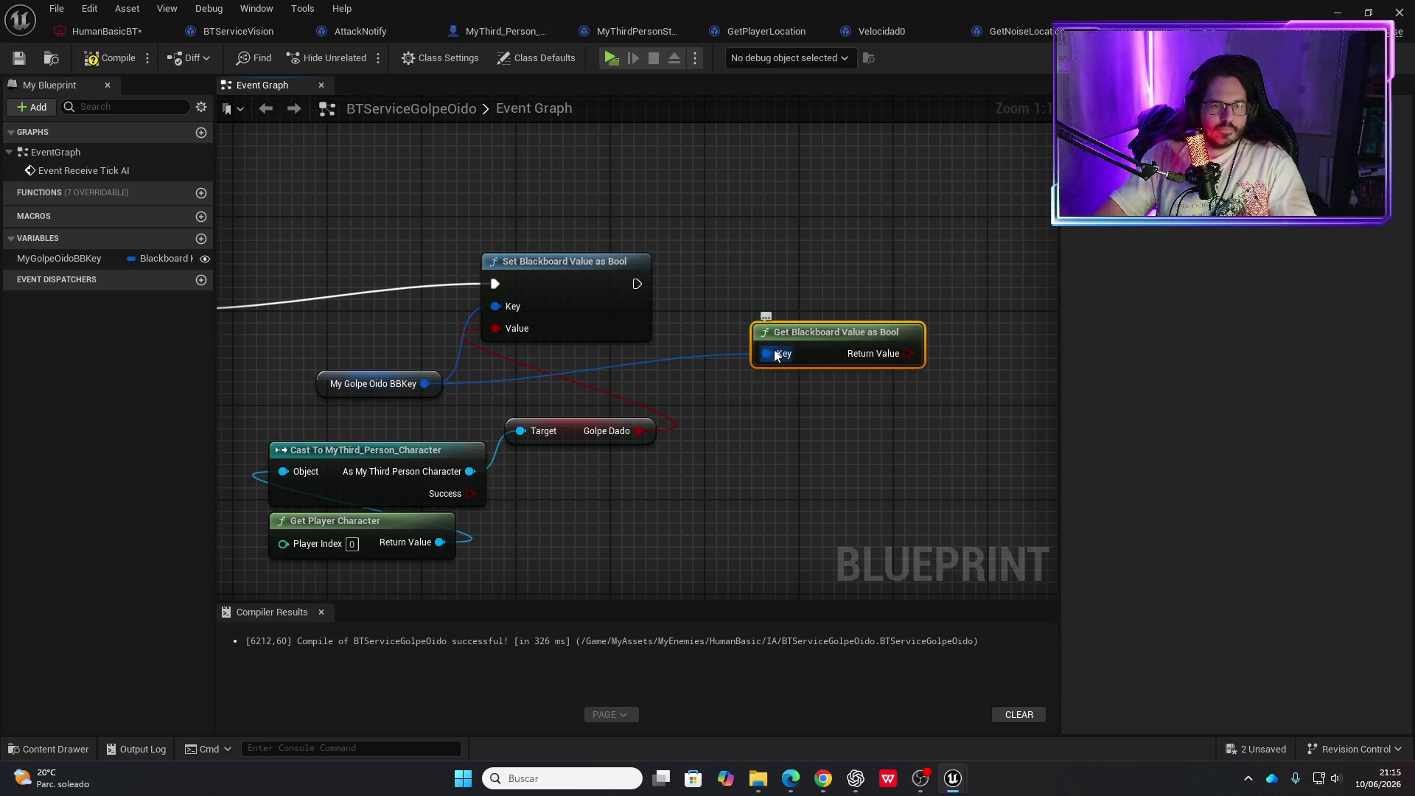
drag(847, 340, 788, 376)
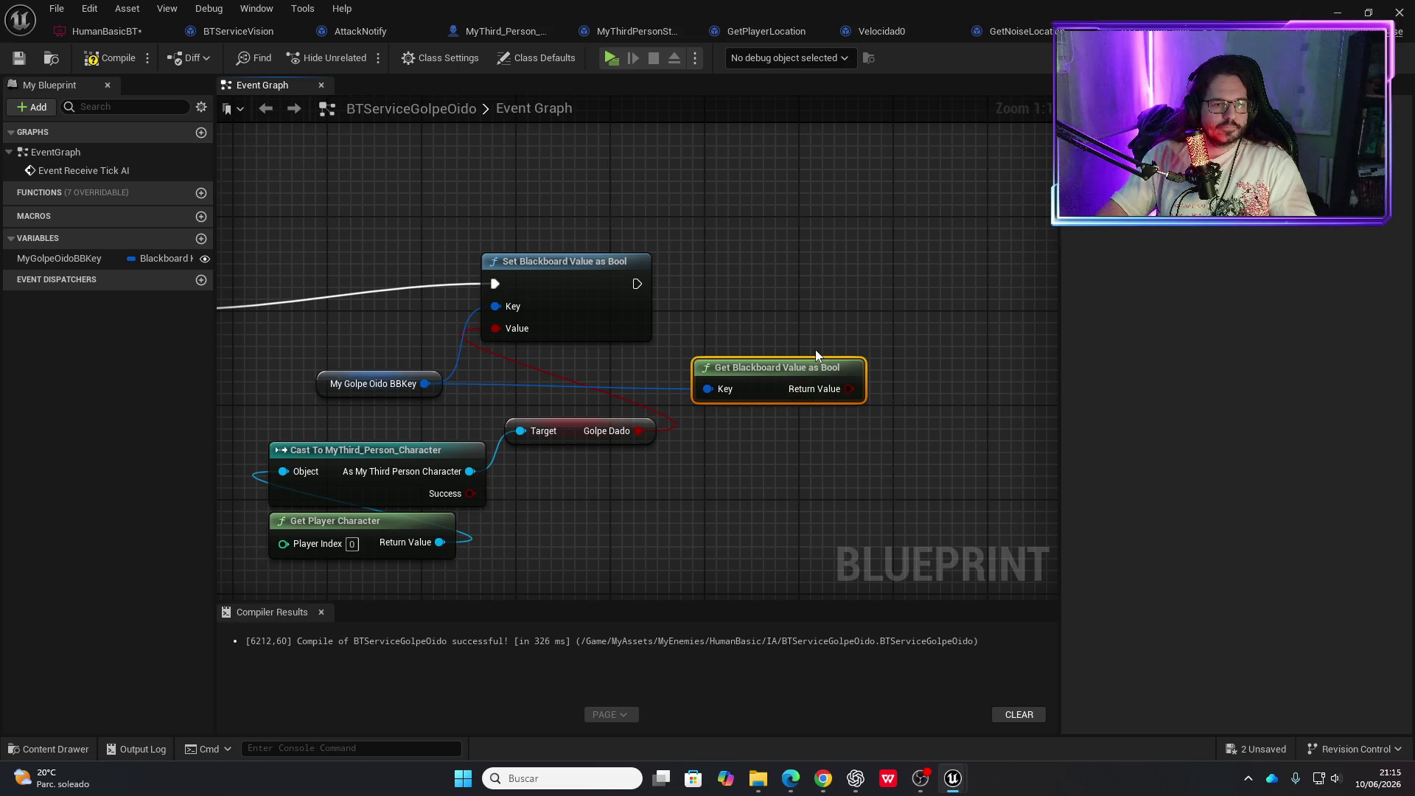
Print the blackboard bool after setting it, compile, and run a quick game test
right_click(816, 280)
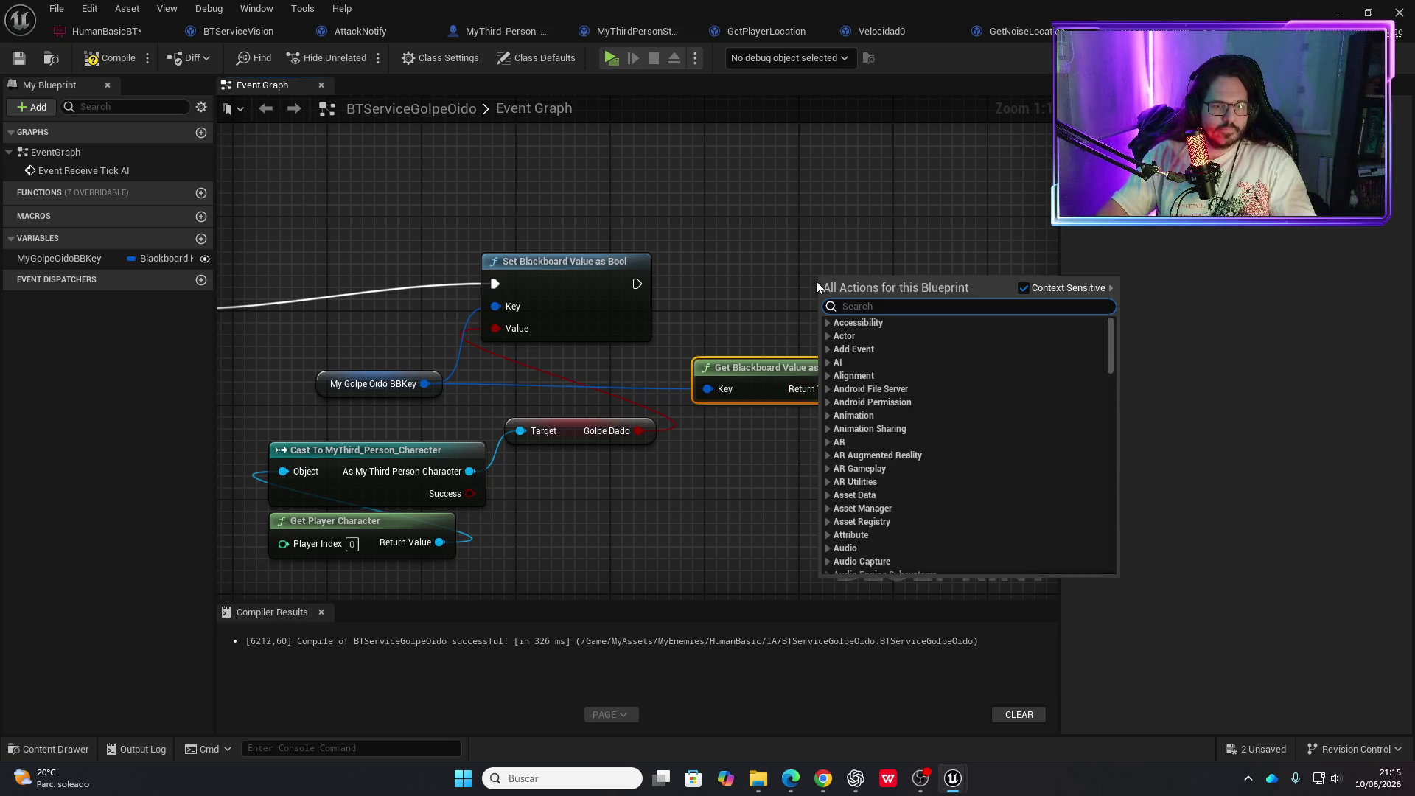
text(print string)
key(Return)
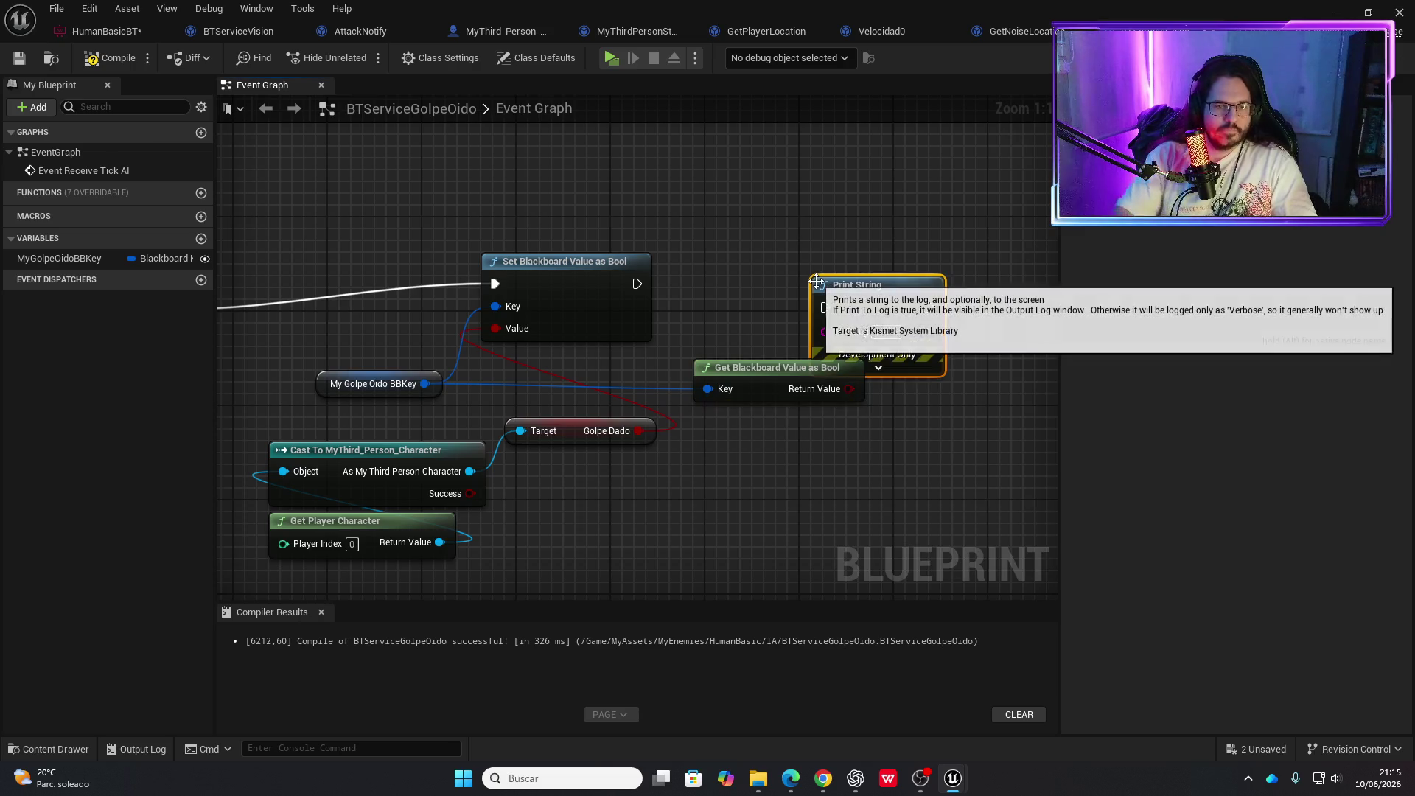
mouse_move(637, 284)
mouse_down()
mouse_move(824, 307)
mouse_move(854, 265)
mouse_up()
drag(849, 389, 828, 308)
click(112, 60)
click(617, 67)
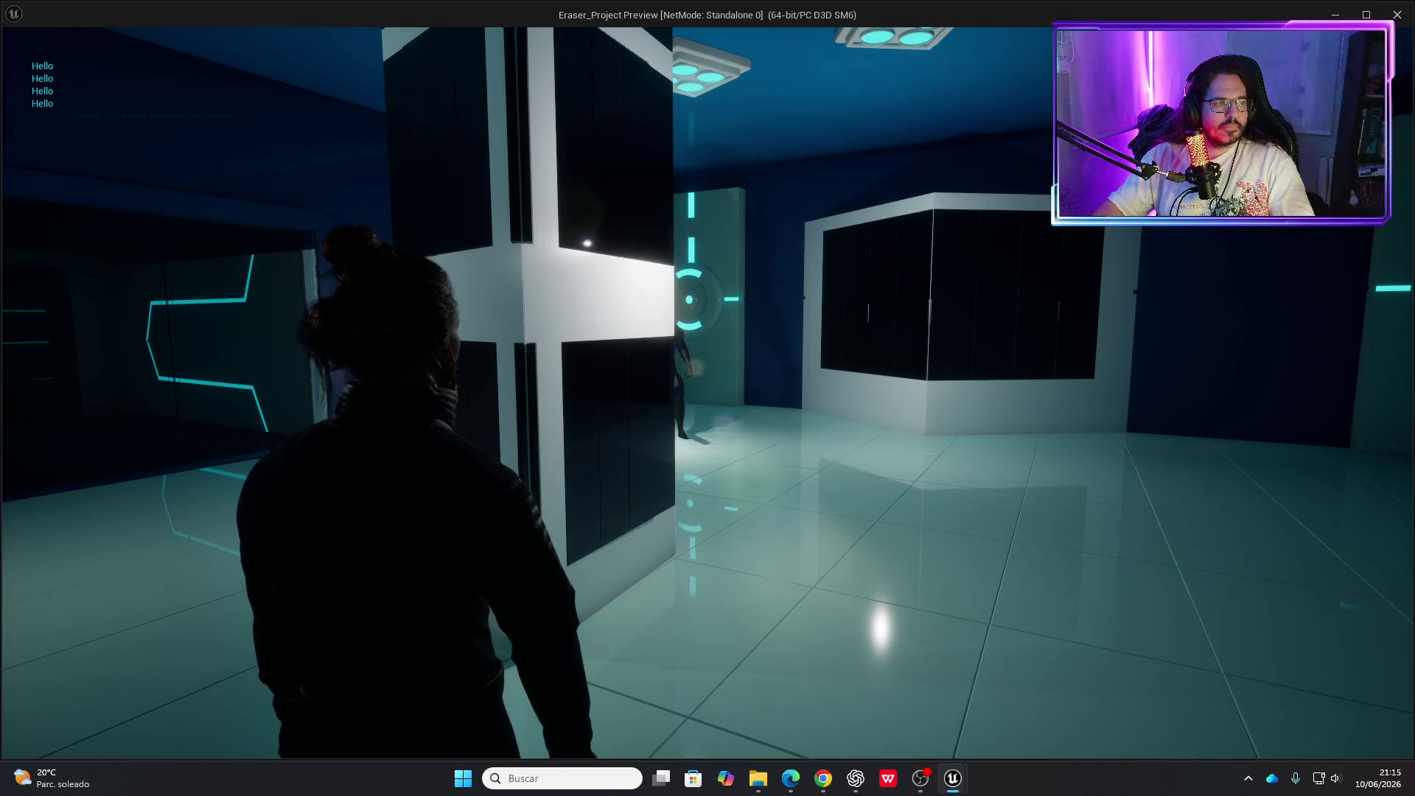
key(Escape)
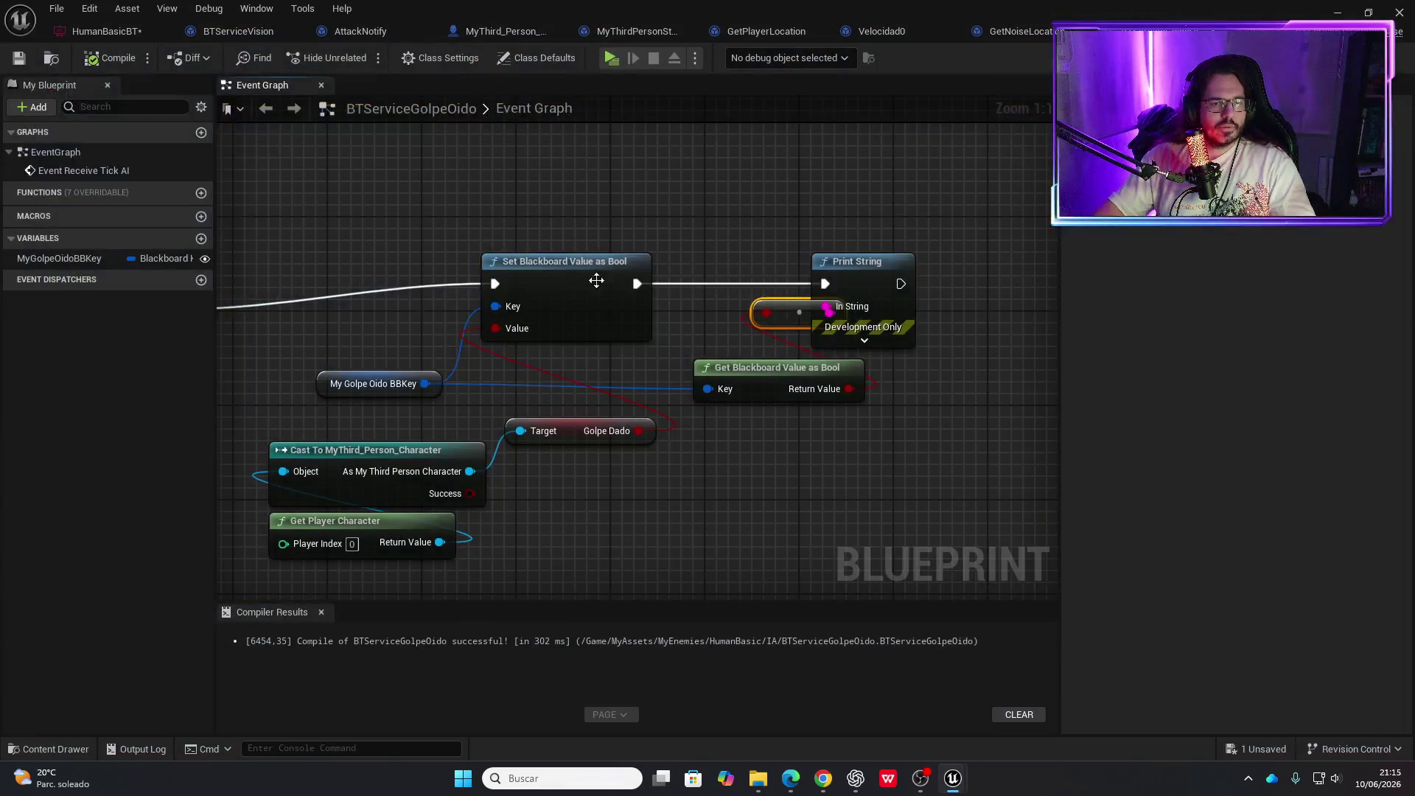
Tidy the tick event and compare against the BTServiceVision graph's tick event
mouse_move(780, 308)
mouse_down()
mouse_move(722, 334)
mouse_move(1048, 526)
mouse_up()
key(Escape)
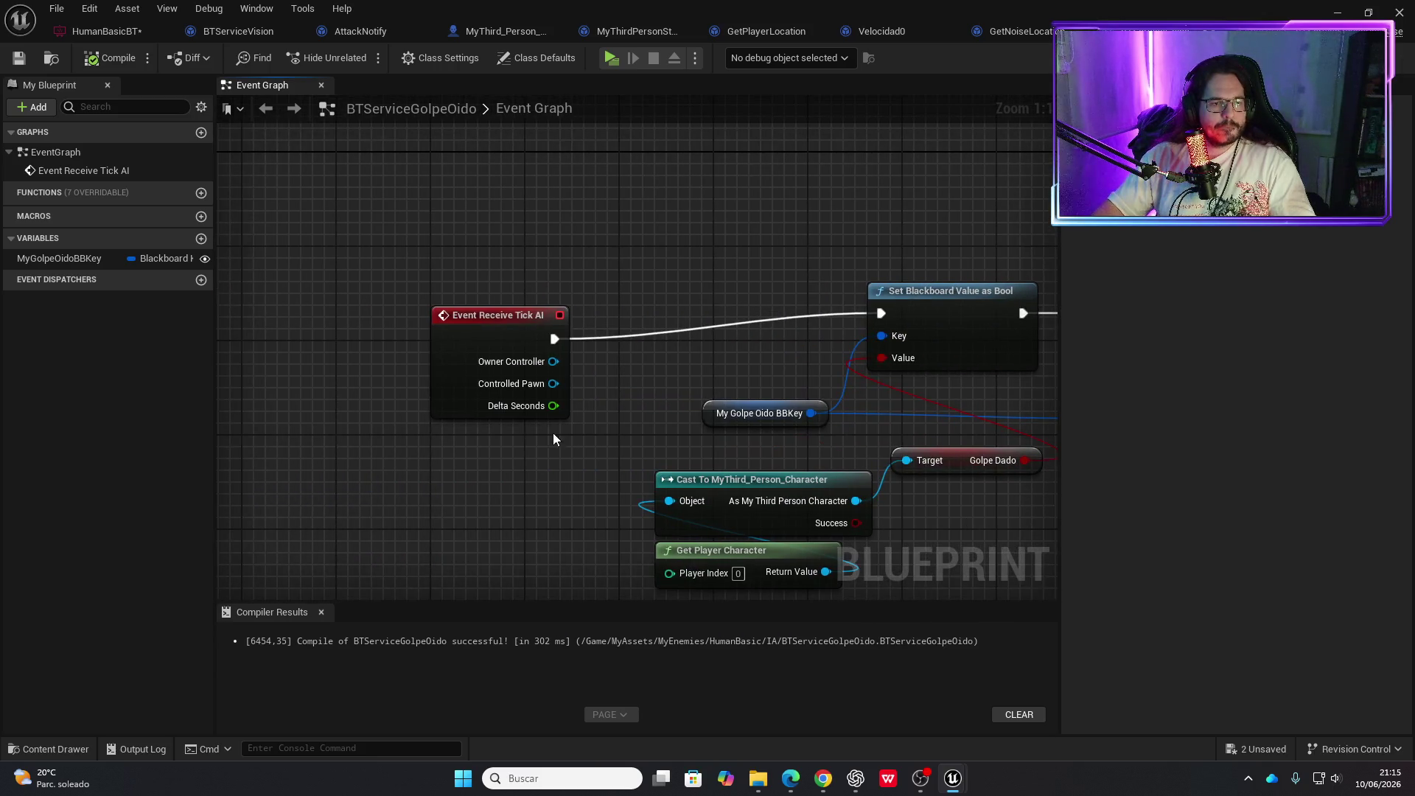
drag(515, 315, 515, 291)
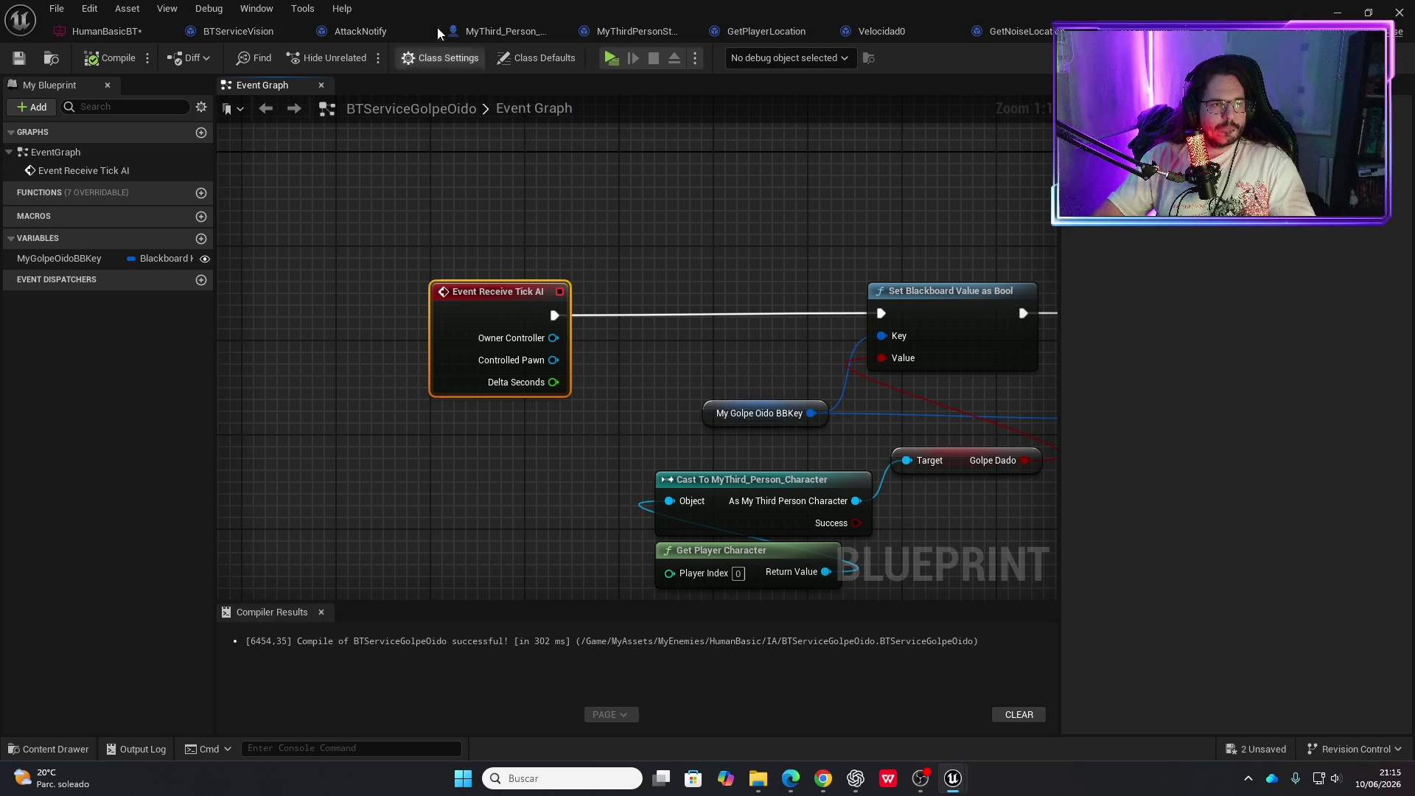
click(244, 31)
scroll(416, 322, up, 4)
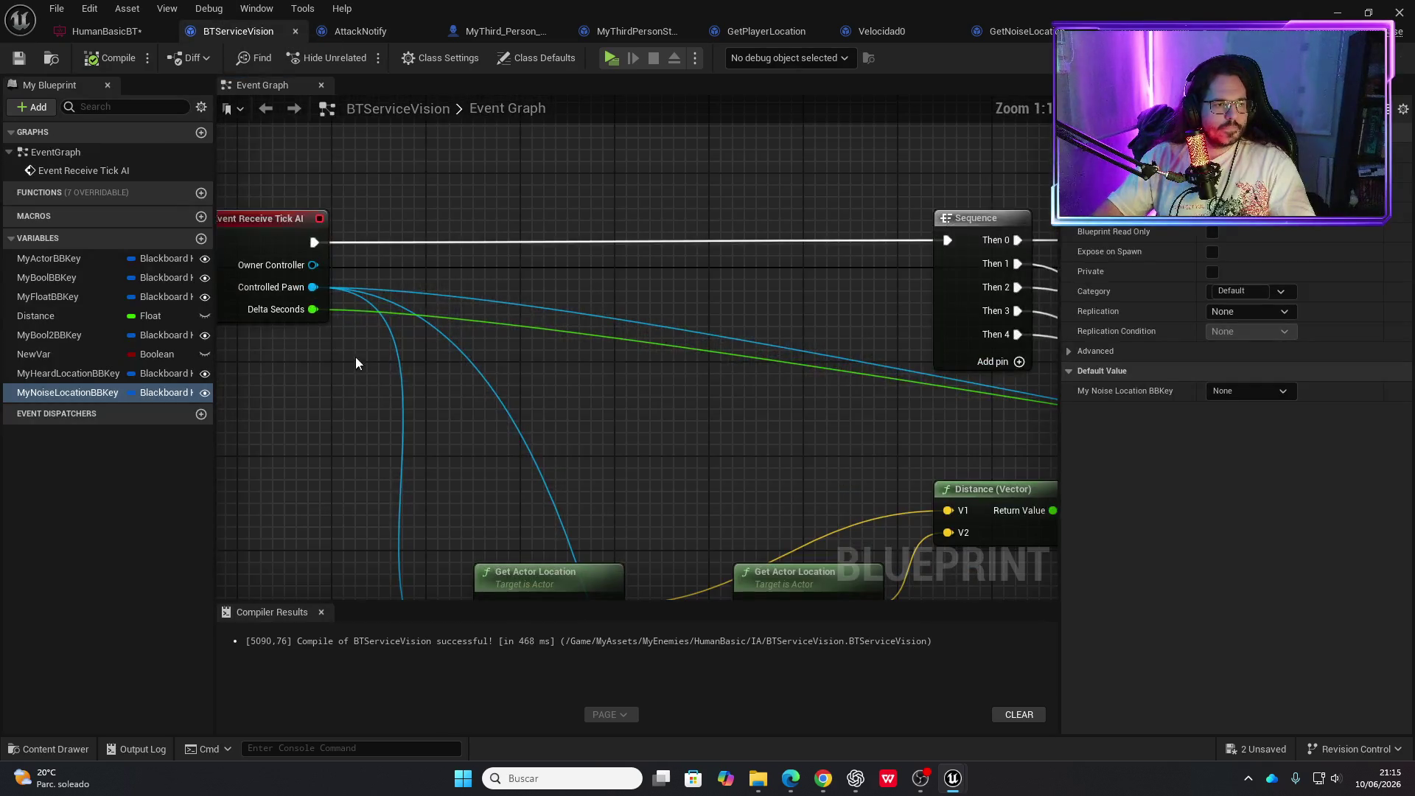
drag(521, 432, 905, 387)
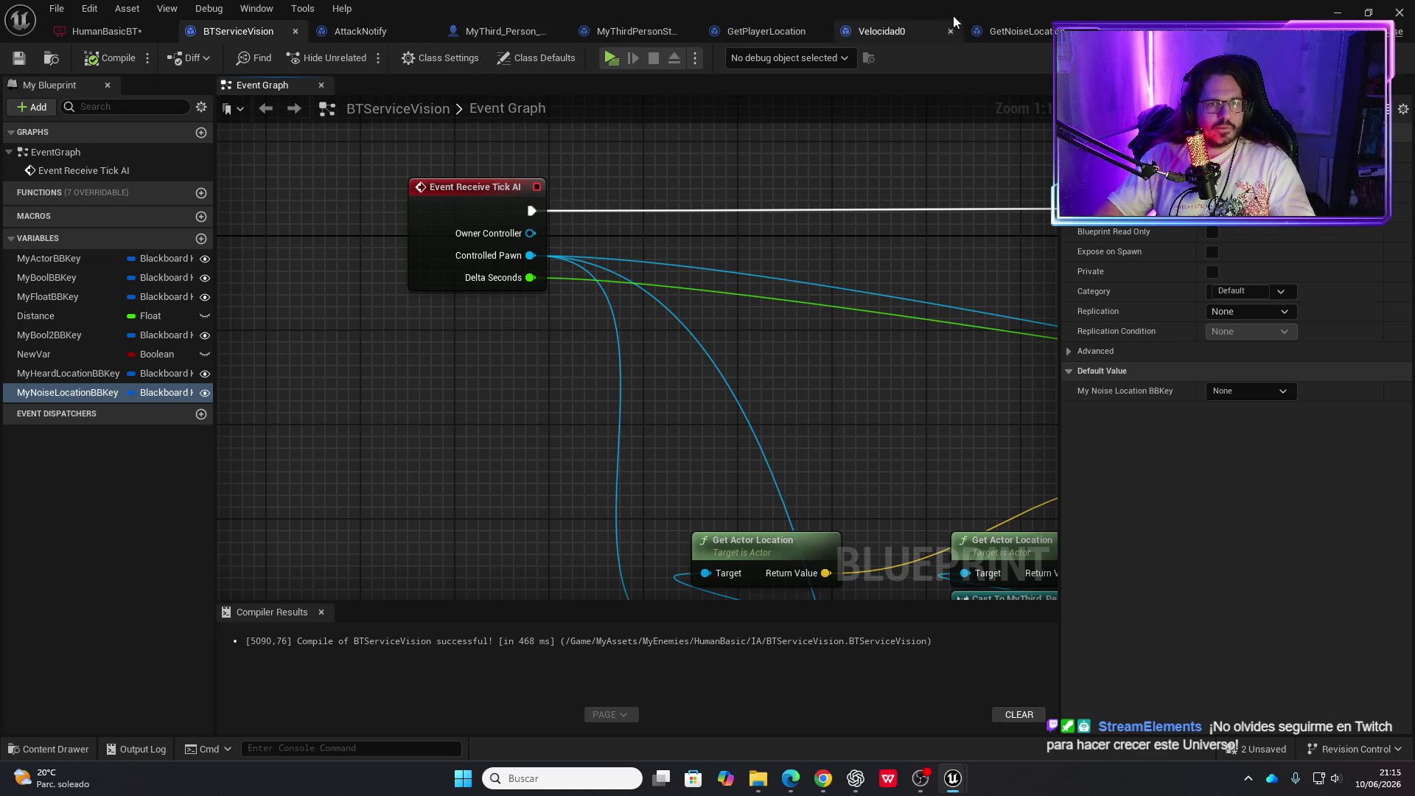
click(1246, 31)
Insert a Print String saying 'HOLA HOLA' right after Event Receive Tick AI, compile, and play
drag(554, 317, 671, 324)
text(print)
key(Return)
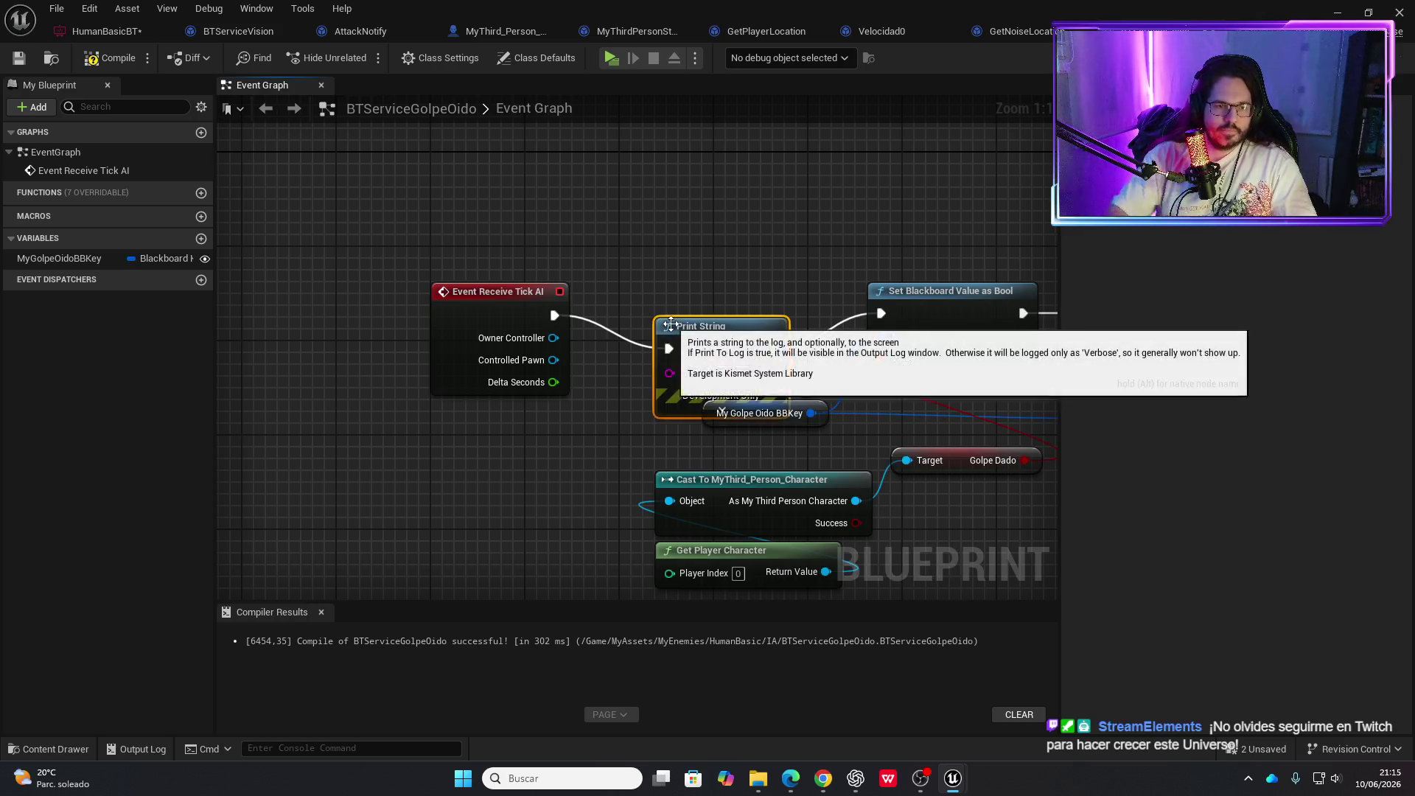
drag(737, 380, 733, 348)
click(722, 337)
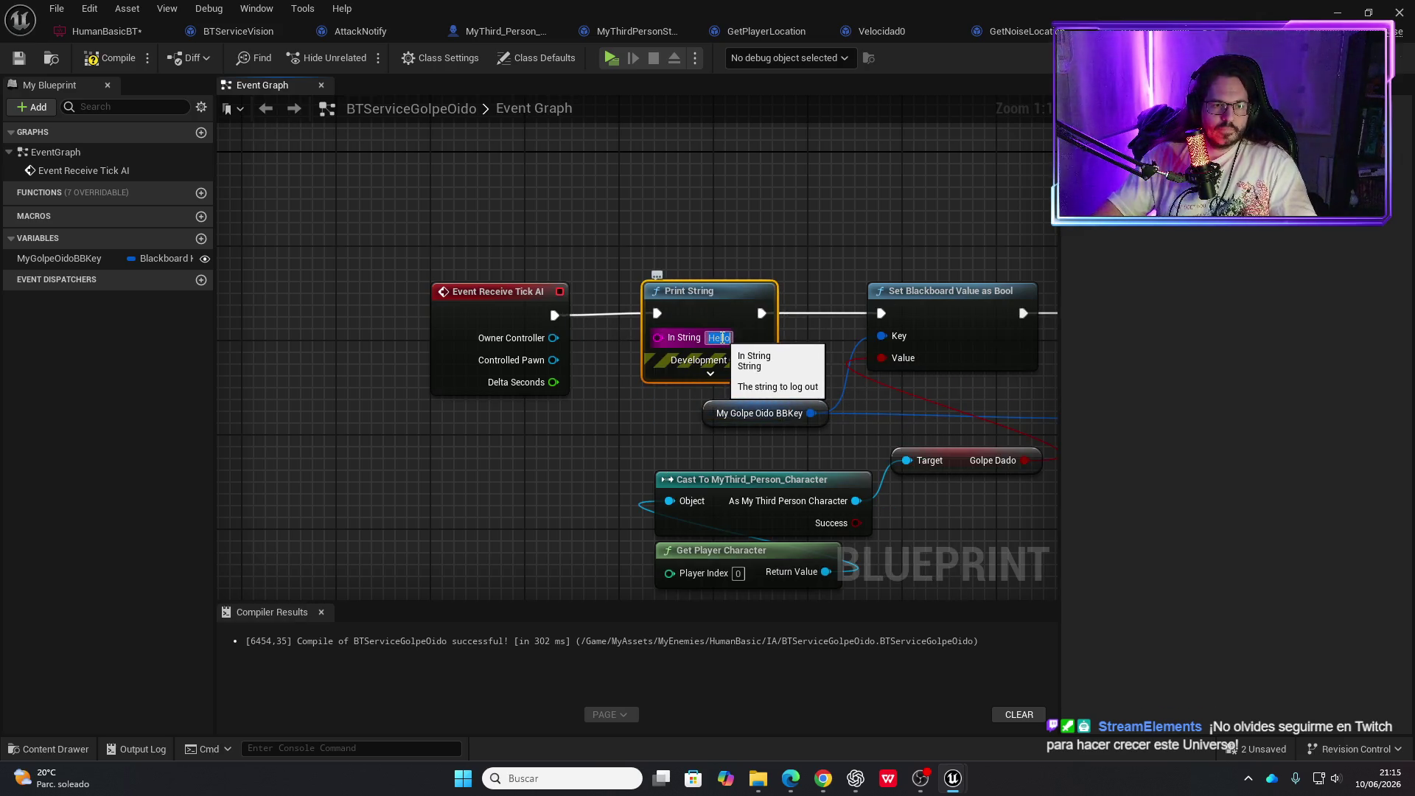
text(HOLA HOLA)
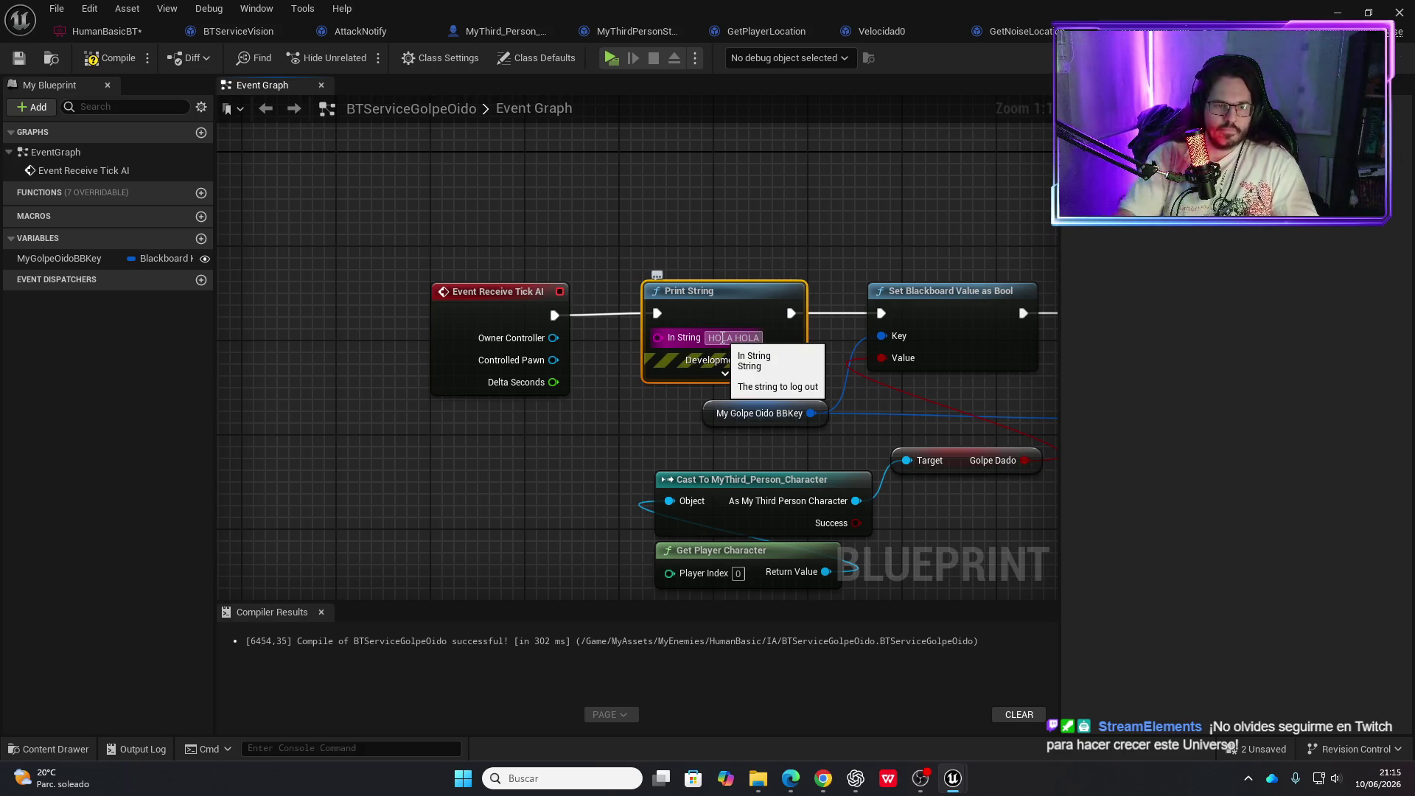
key(Return)
click(110, 58)
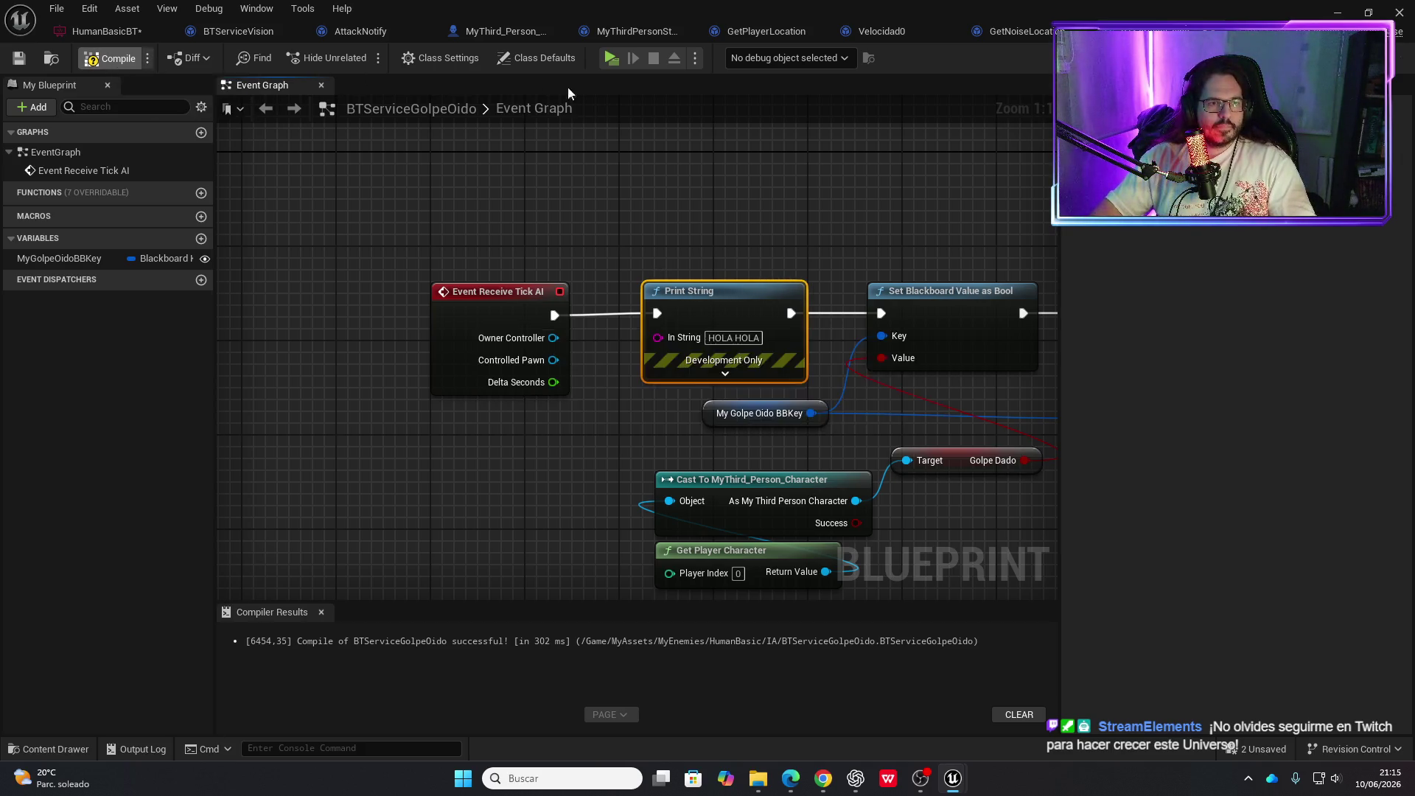
click(615, 64)
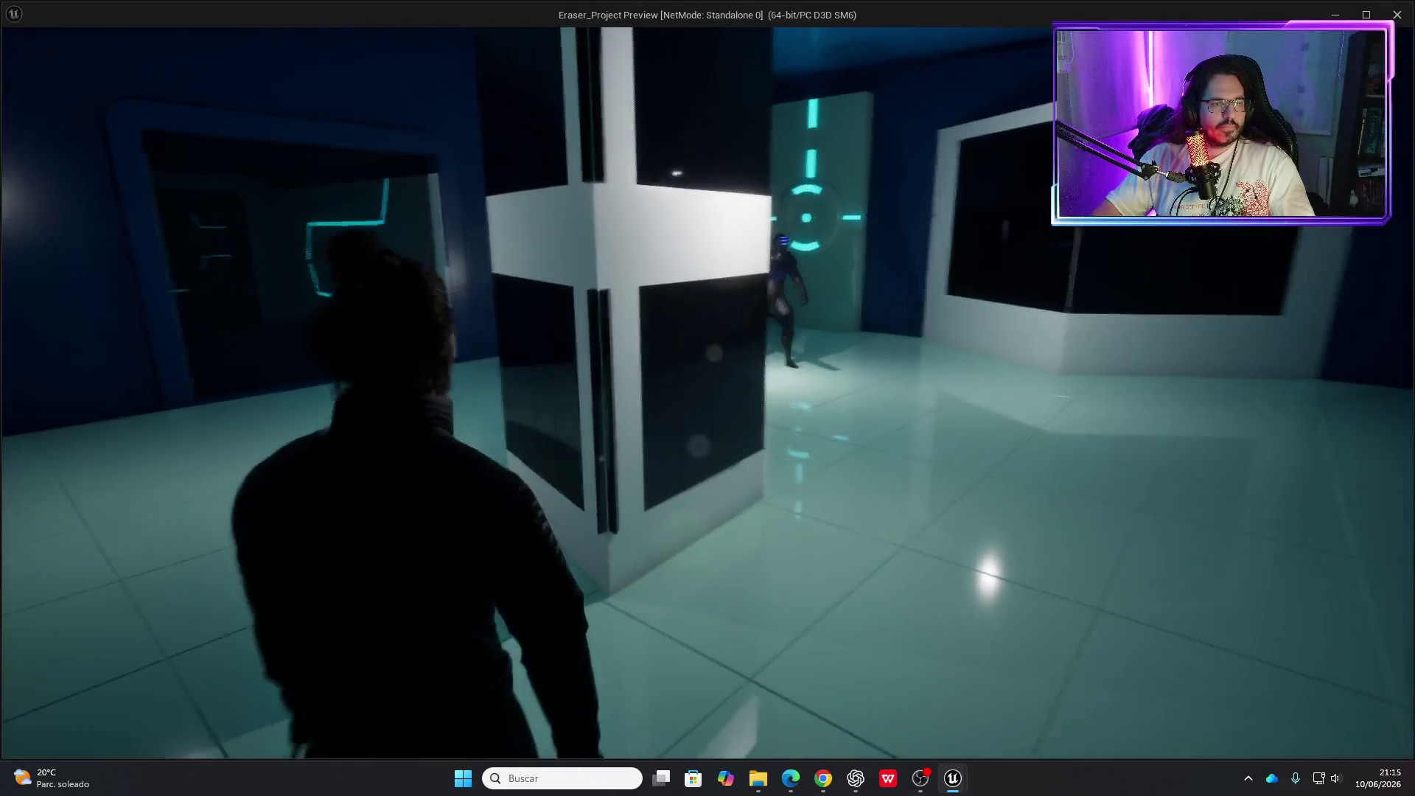
End the game test and pan the HumanBasicBT tree to show both sequence branches
key(Escape)
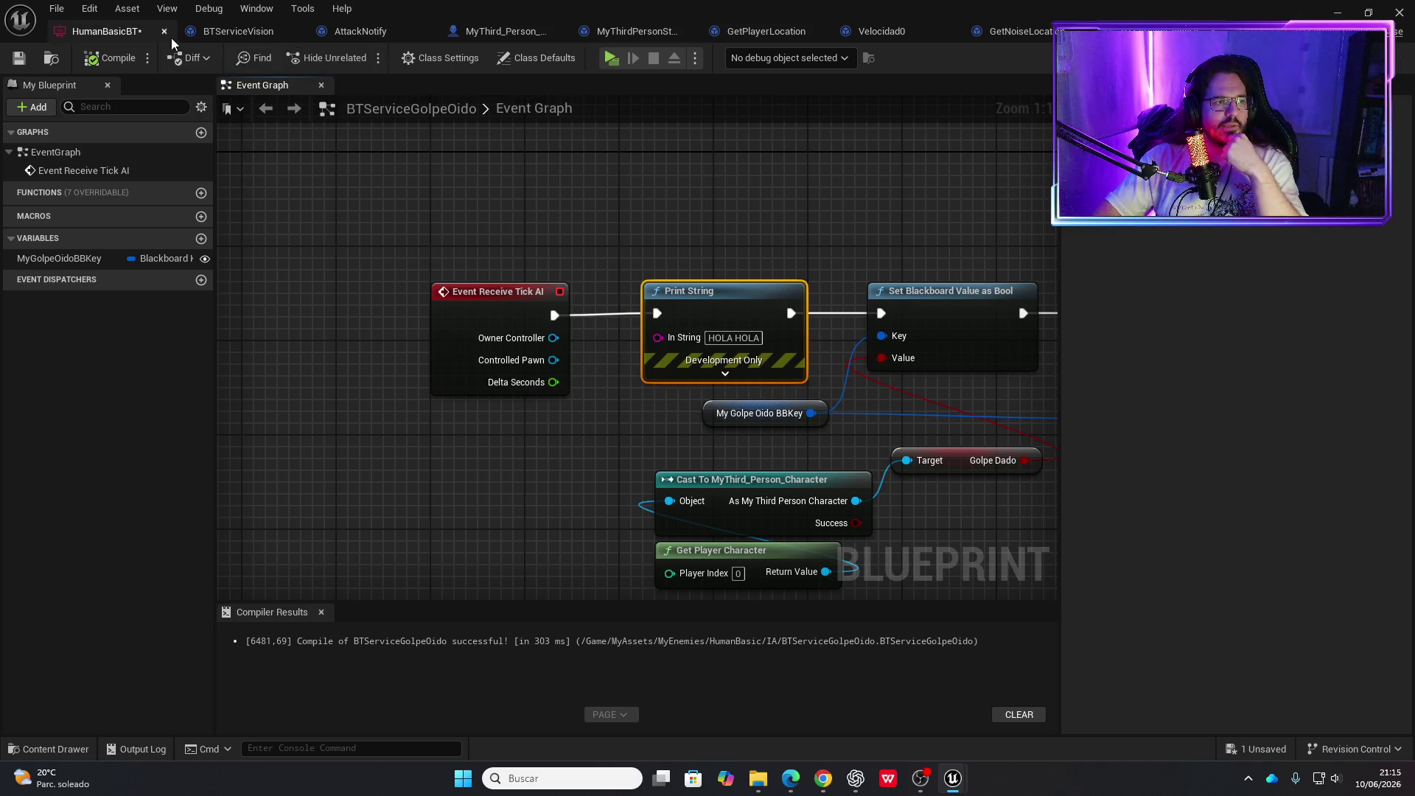
click(243, 31)
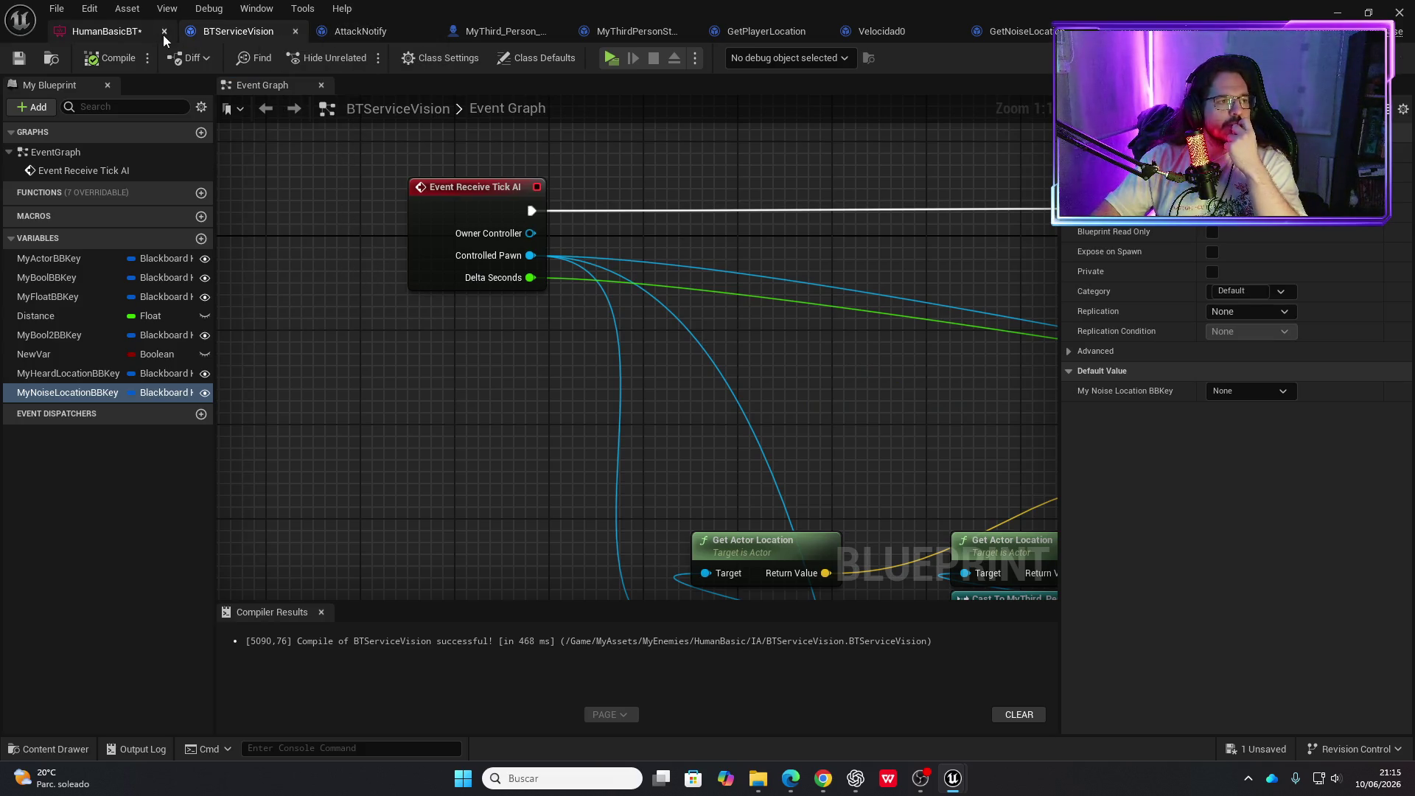
click(124, 34)
drag(441, 348, 512, 312)
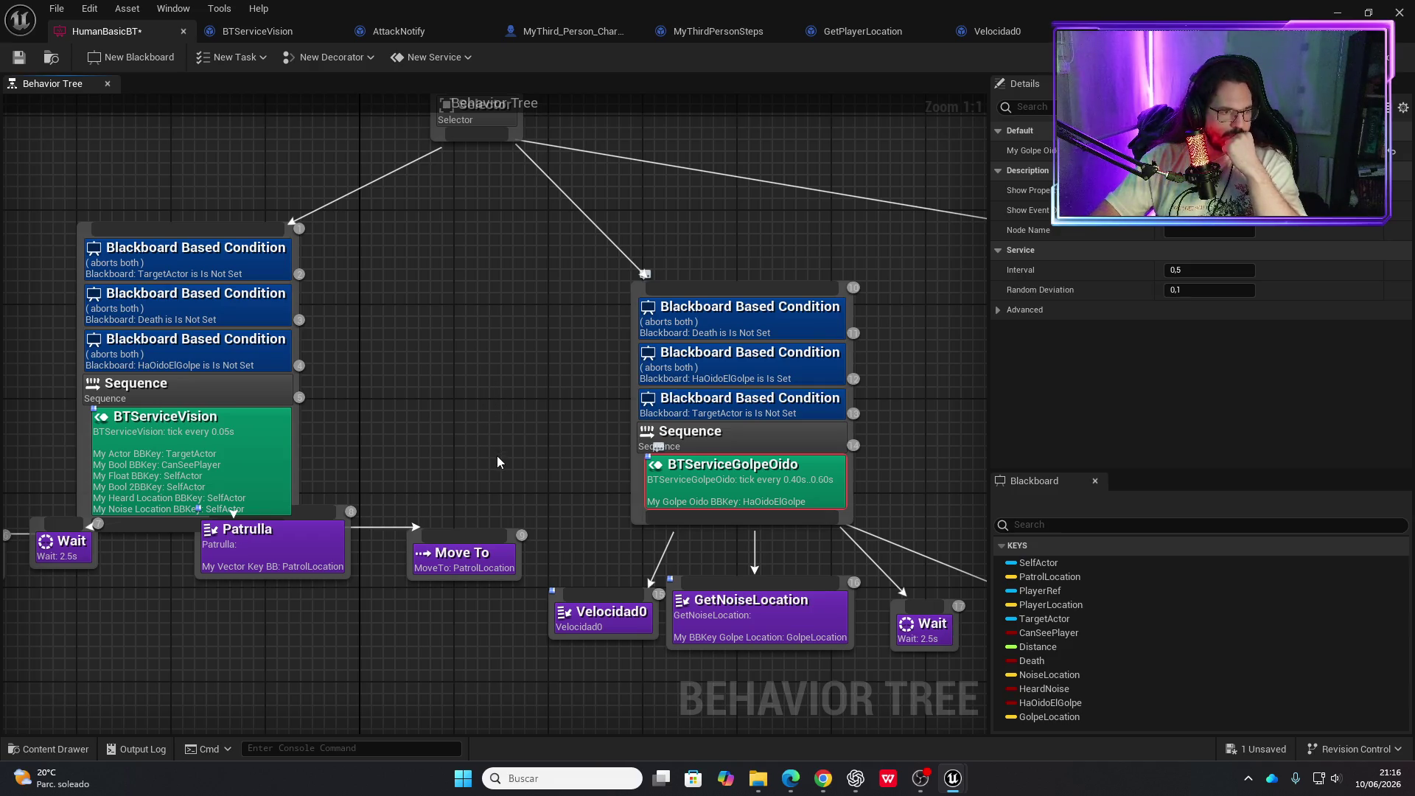
mouse_move(434, 478)
mouse_down()
mouse_move(474, 356)
mouse_move(308, 418)
mouse_move(391, 423)
mouse_up()
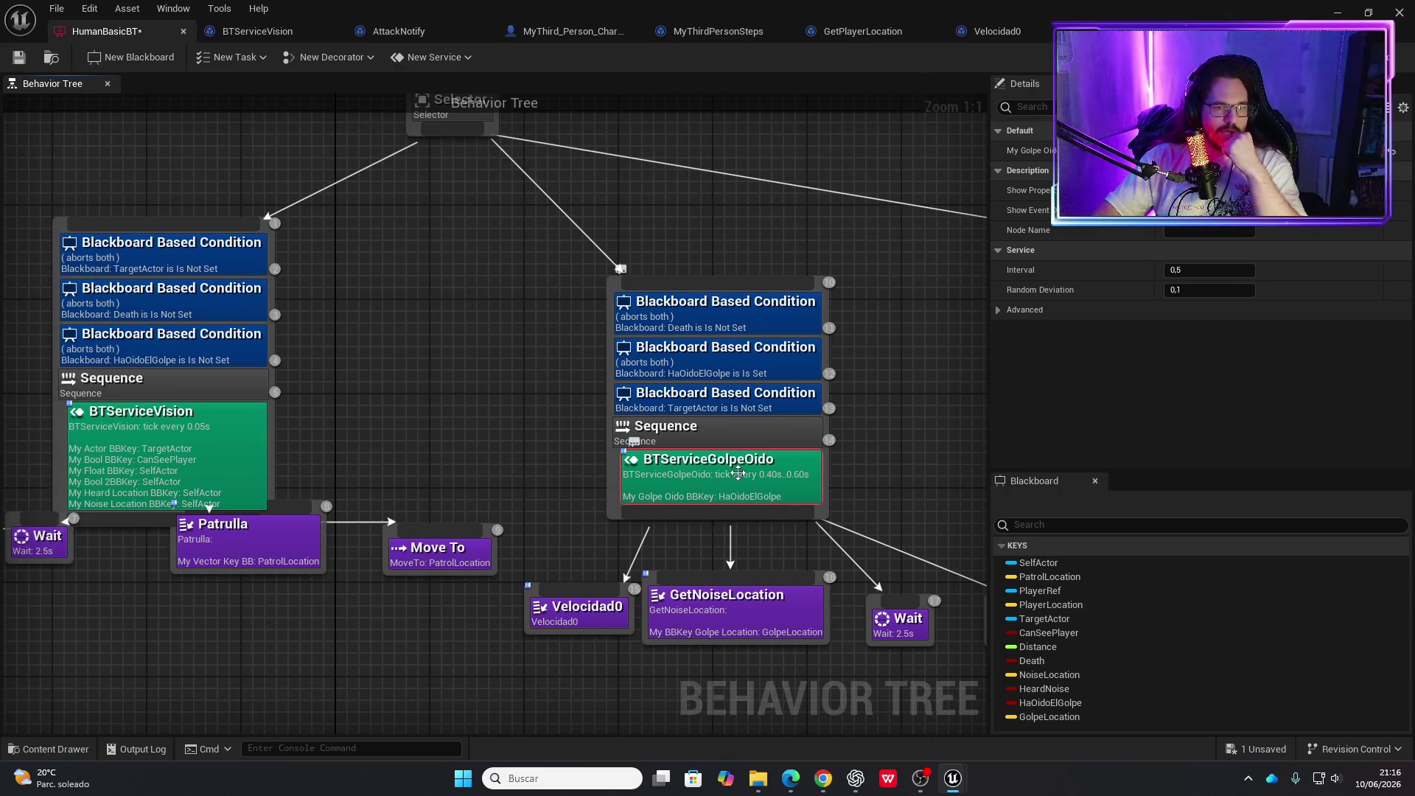
Set BTServiceGolpeOido's tick interval to 0.05 s, compare with BTServiceVision, and save the tree
click(1205, 272)
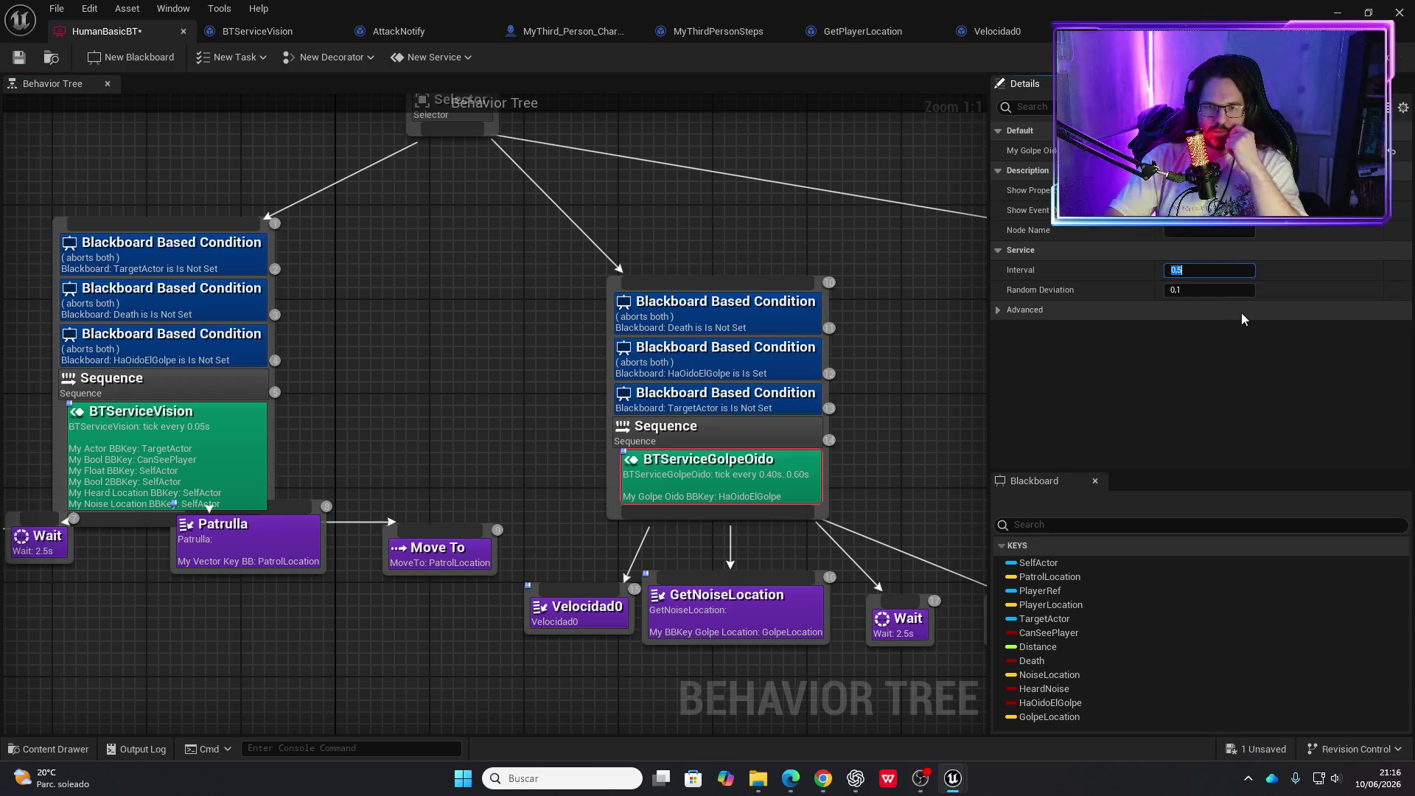
text(0.05)
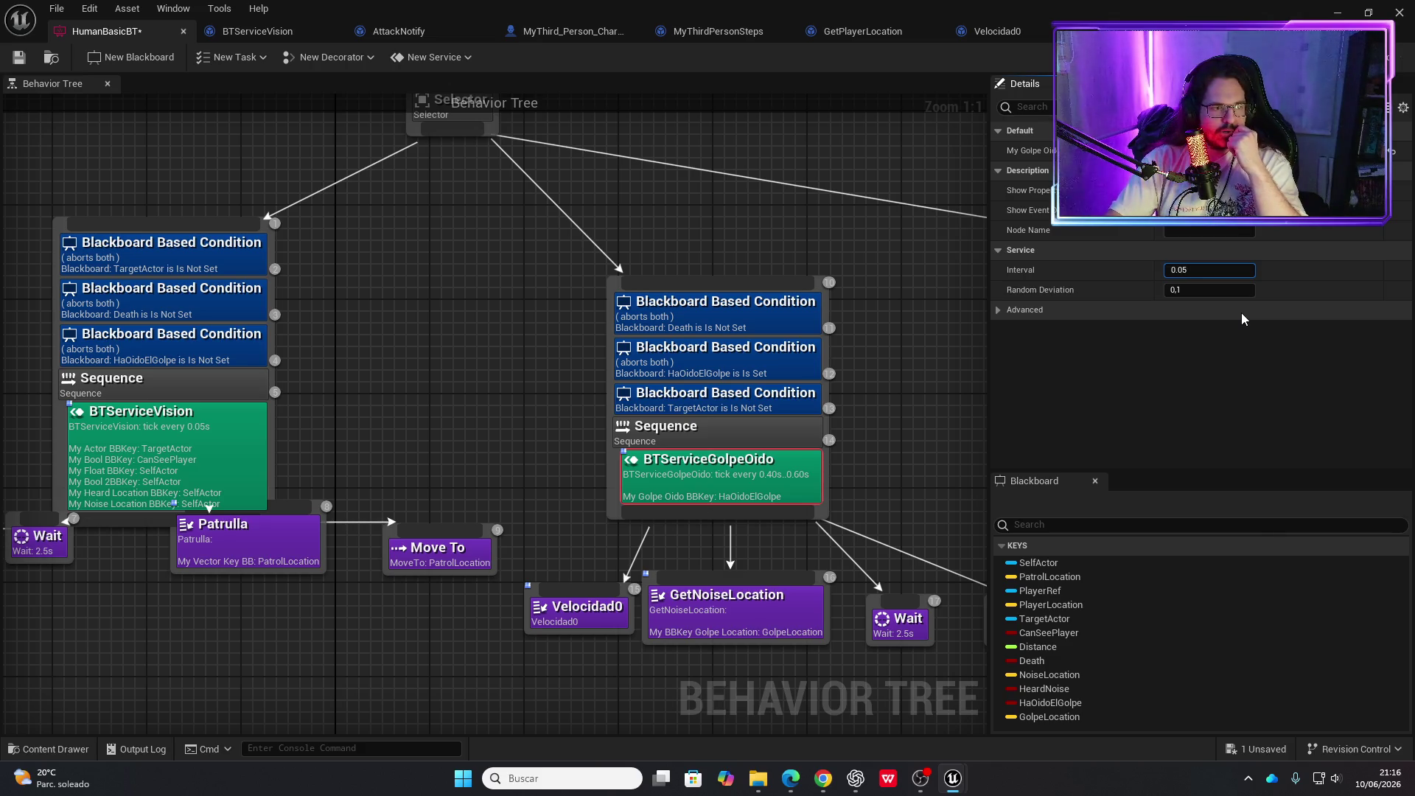
key(Return)
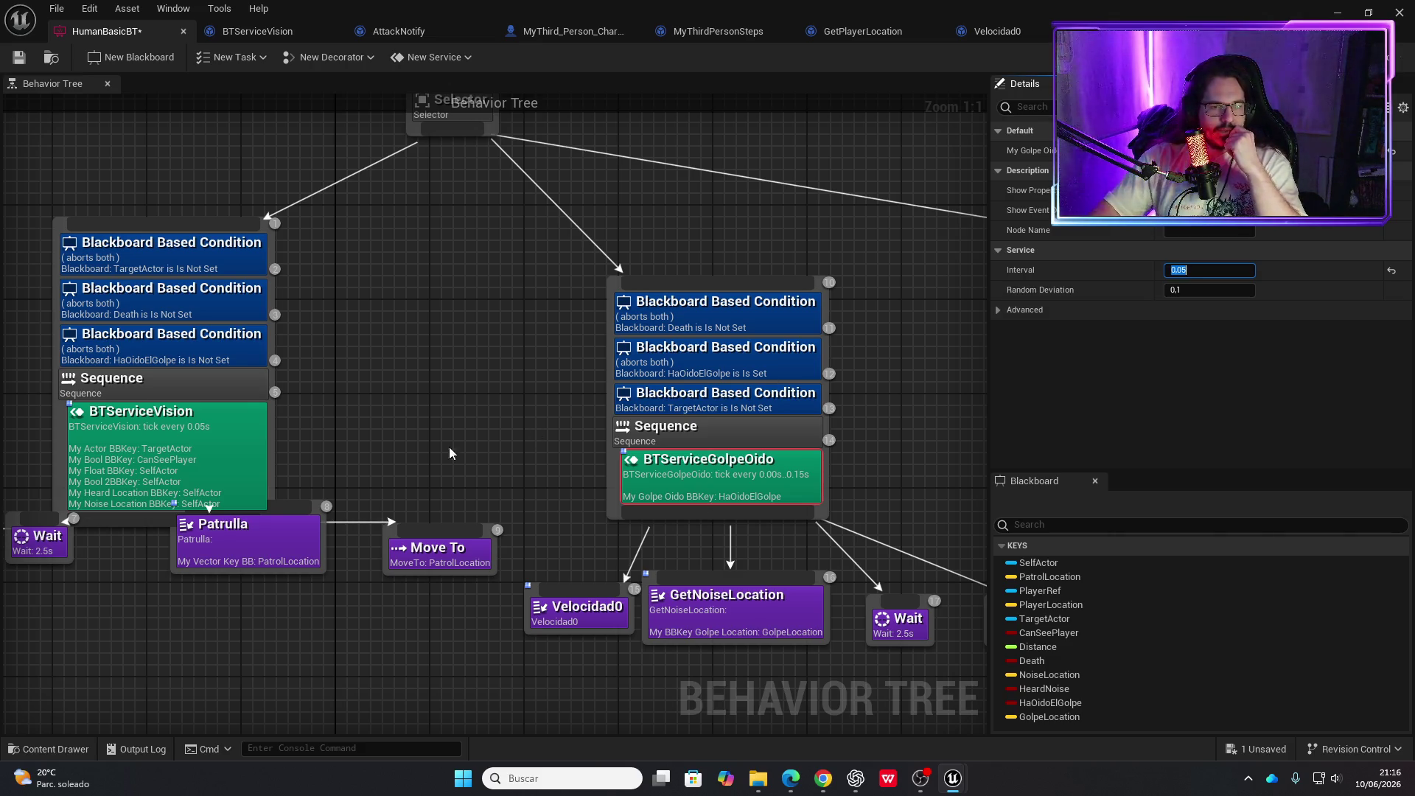
click(254, 440)
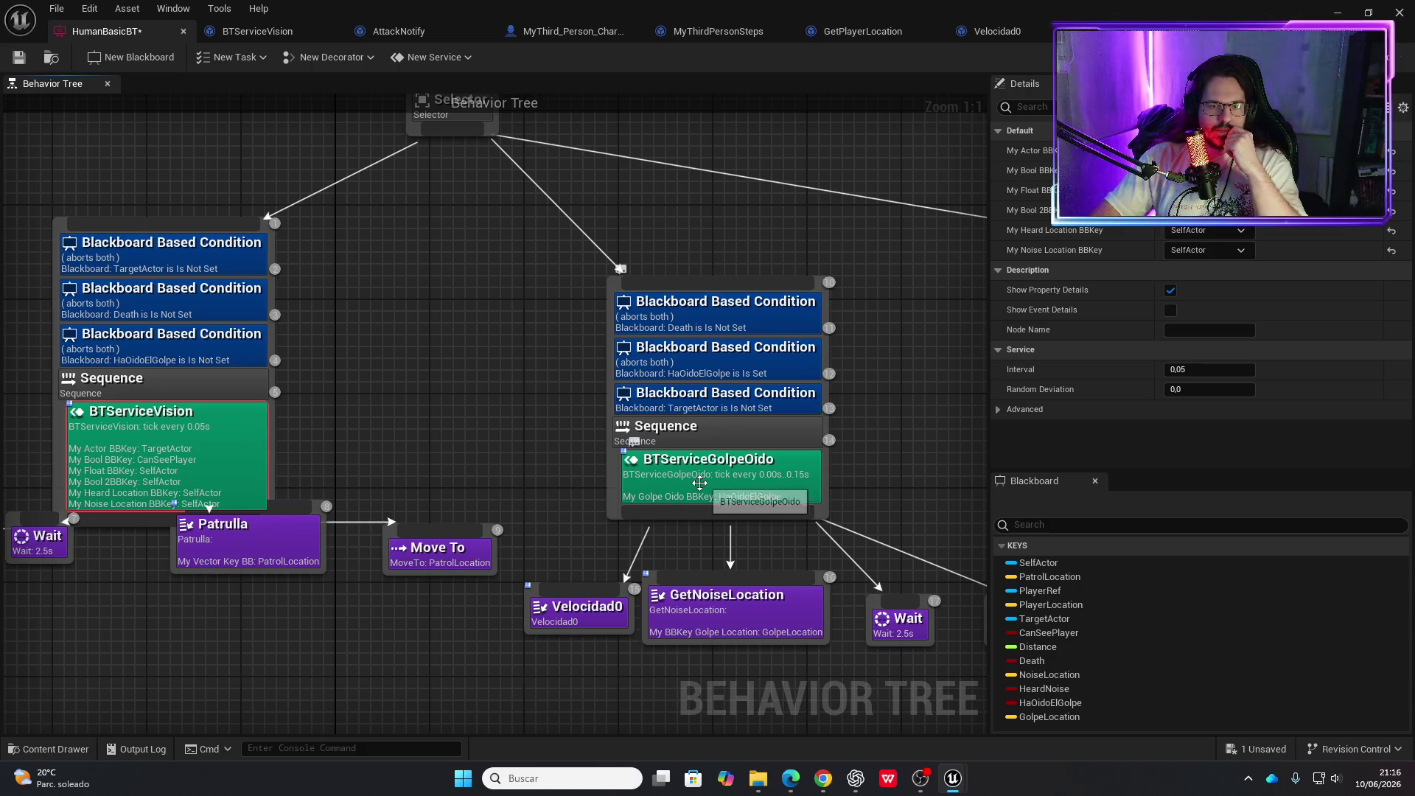
click(699, 483)
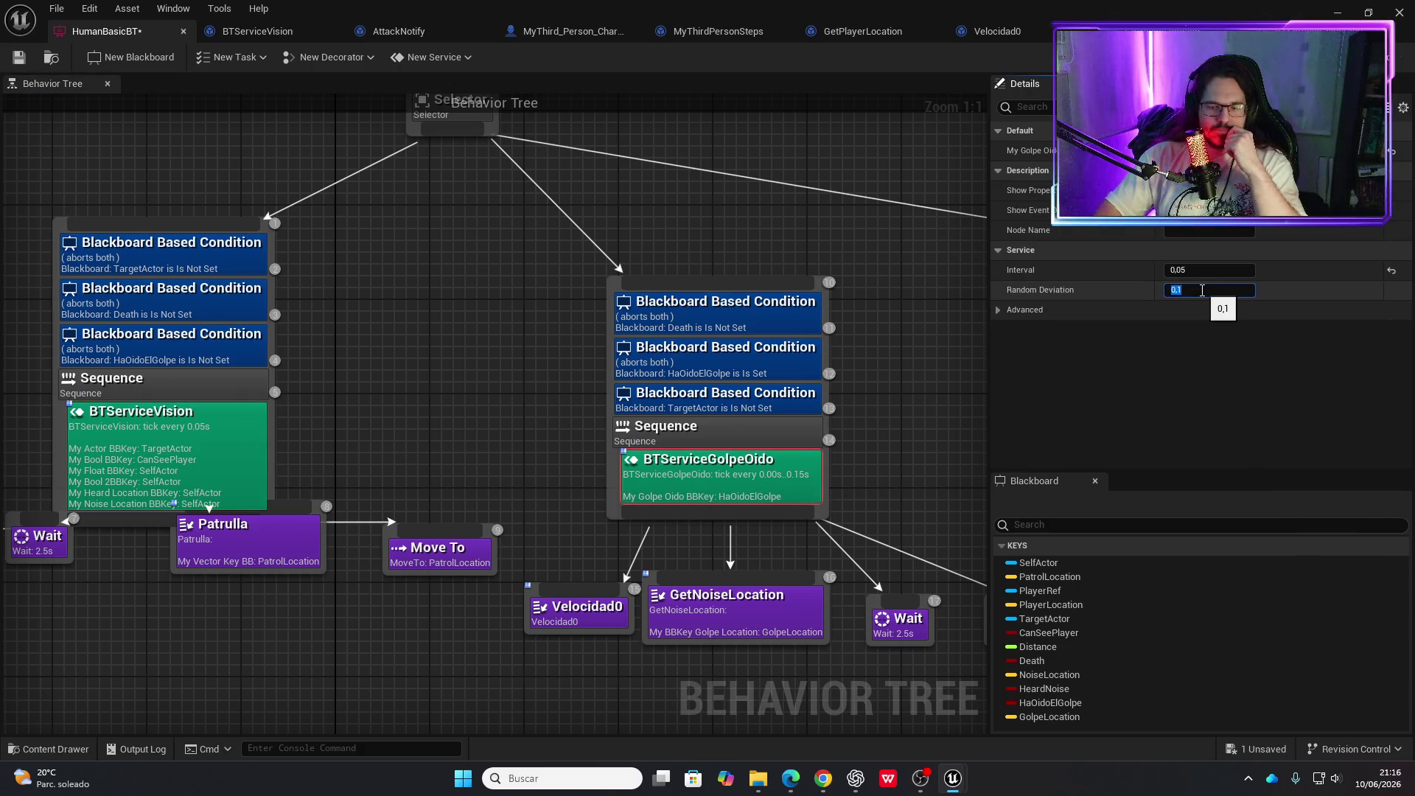
click(19, 58)
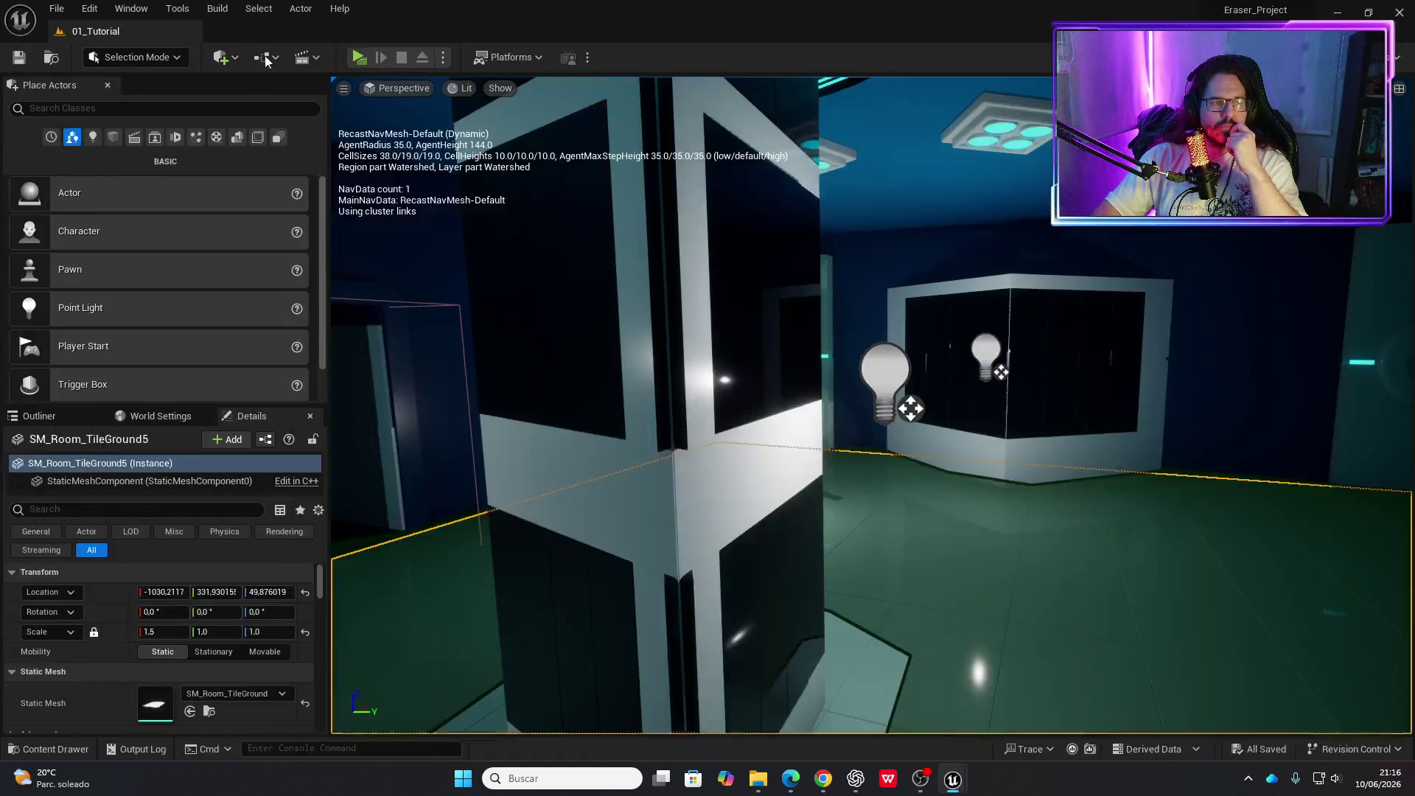
click(309, 57)
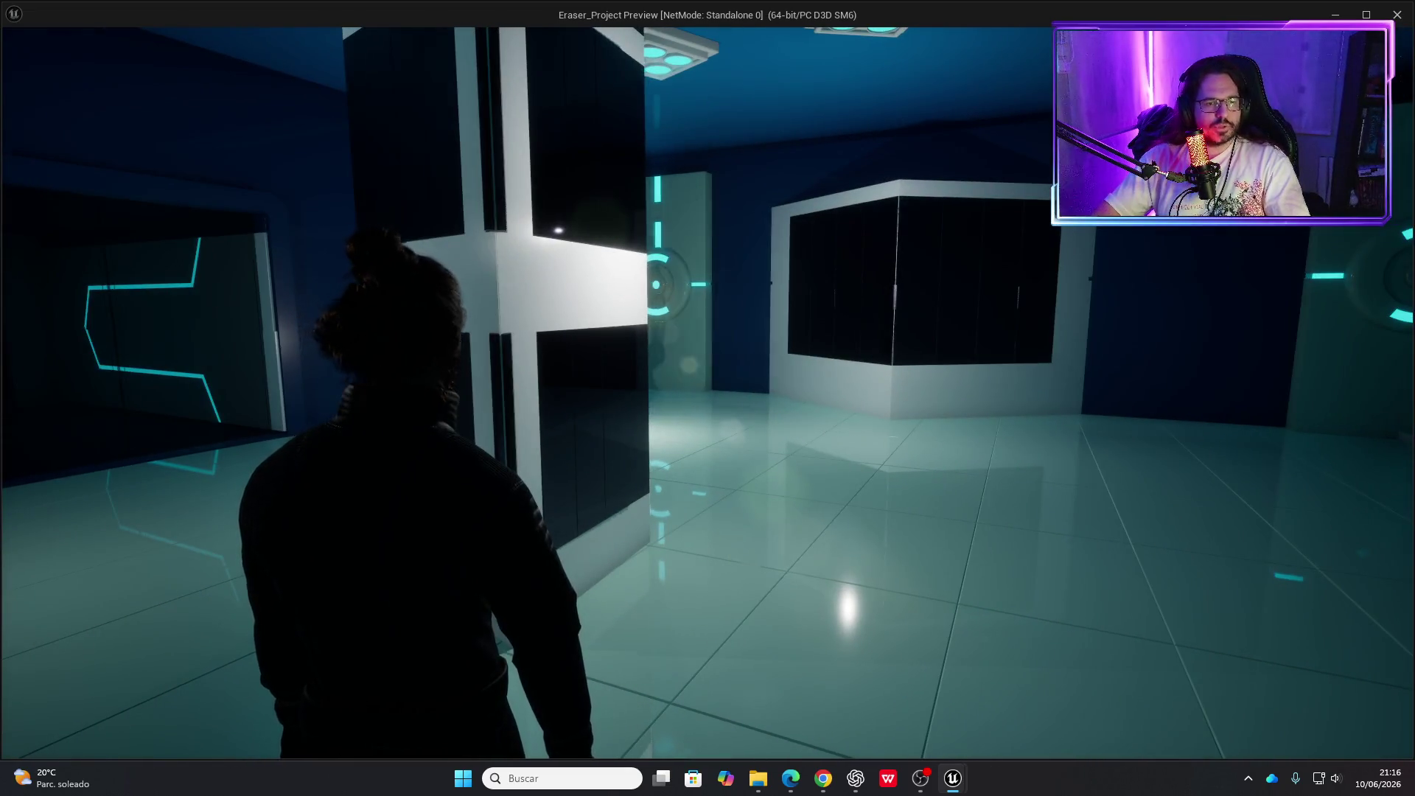
key(Escape)
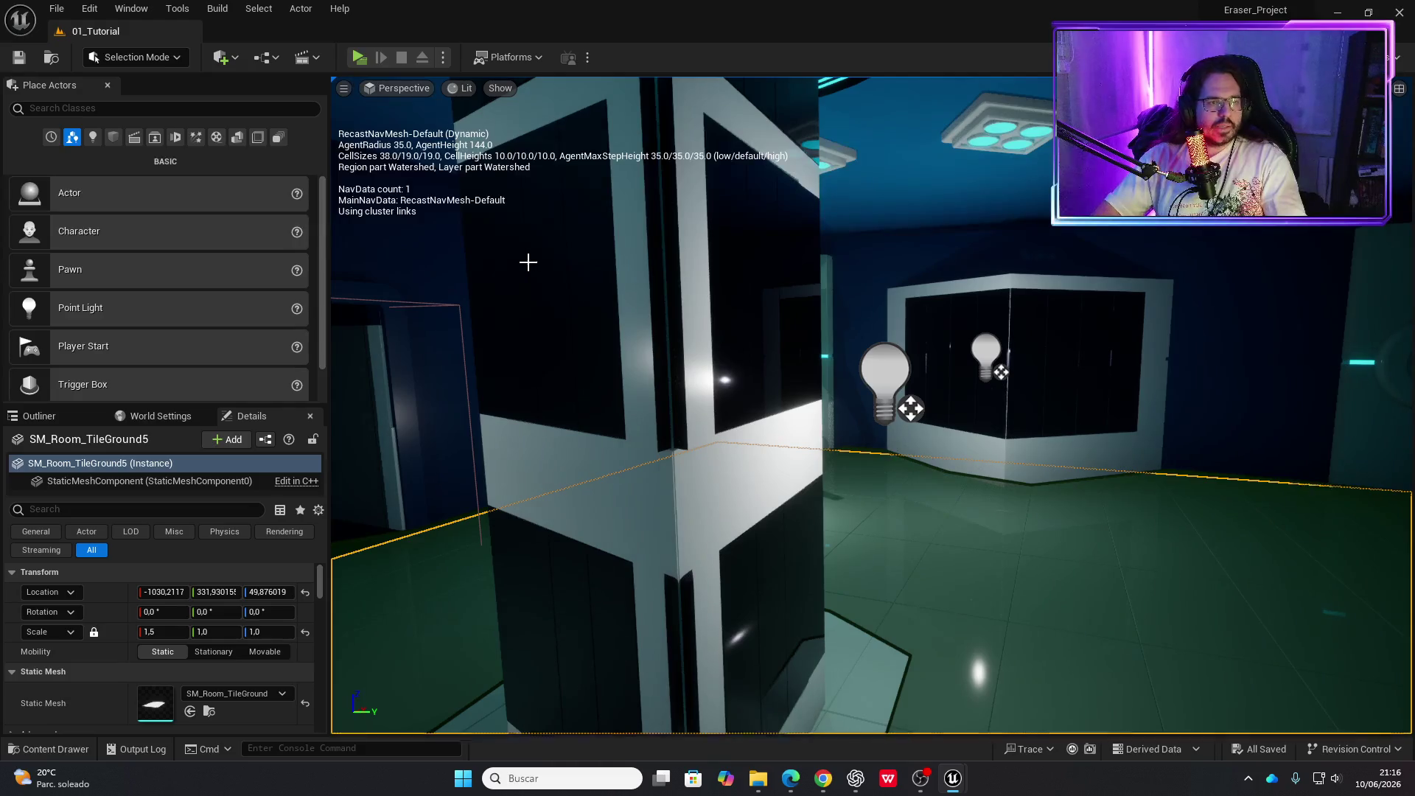
key(alt+Tab)
key(alt+Tab)
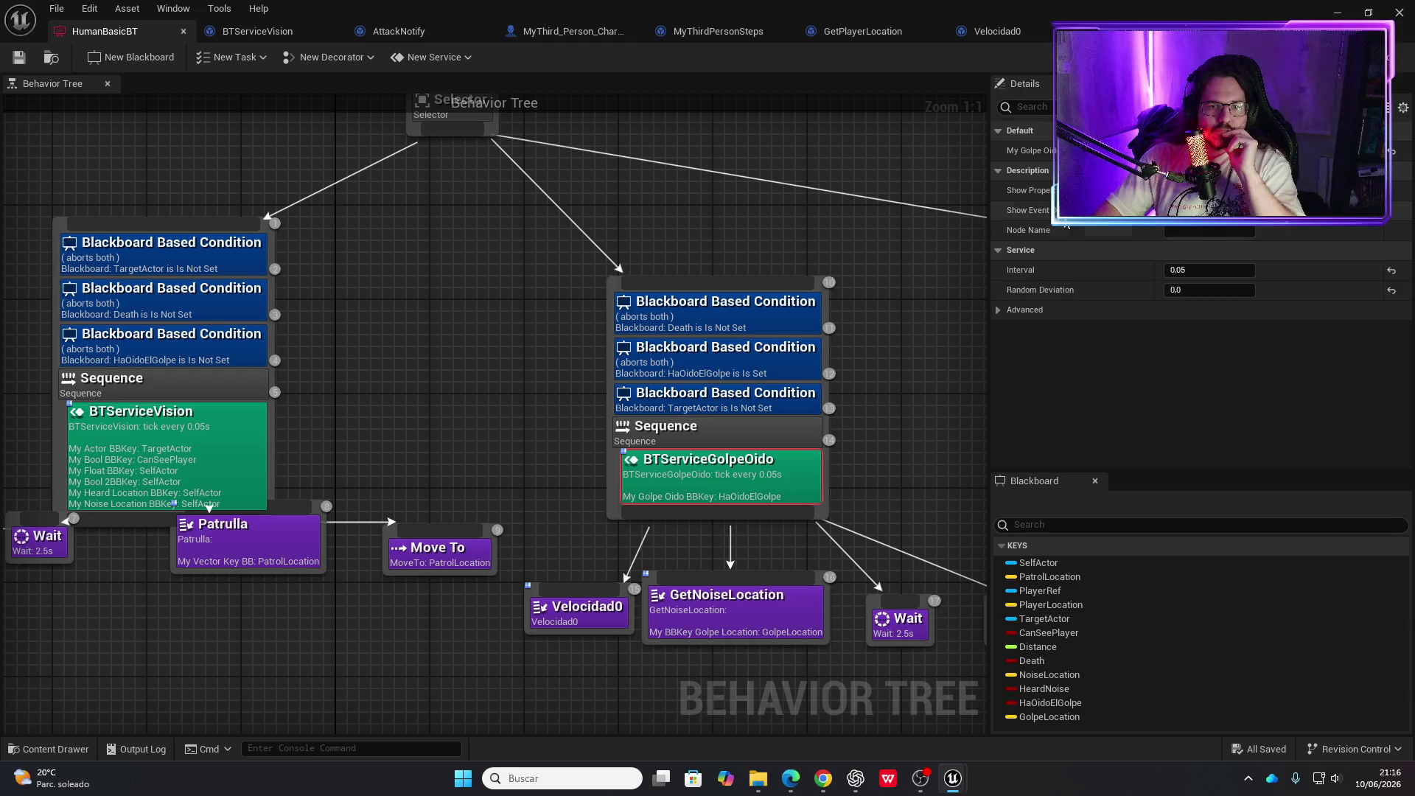
Compare the BTServiceVision and BTServiceGolpeOido service settings side by side
click(196, 434)
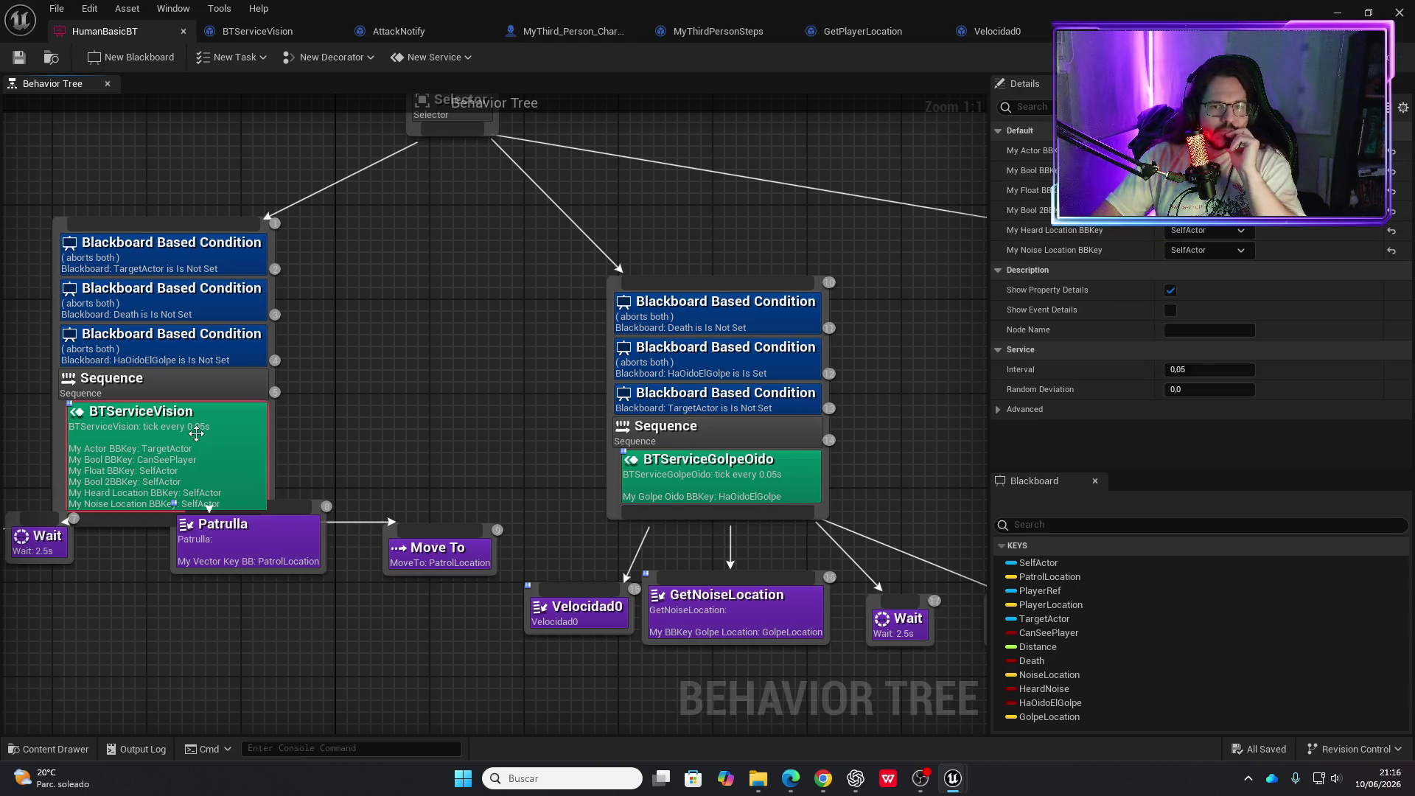
click(714, 458)
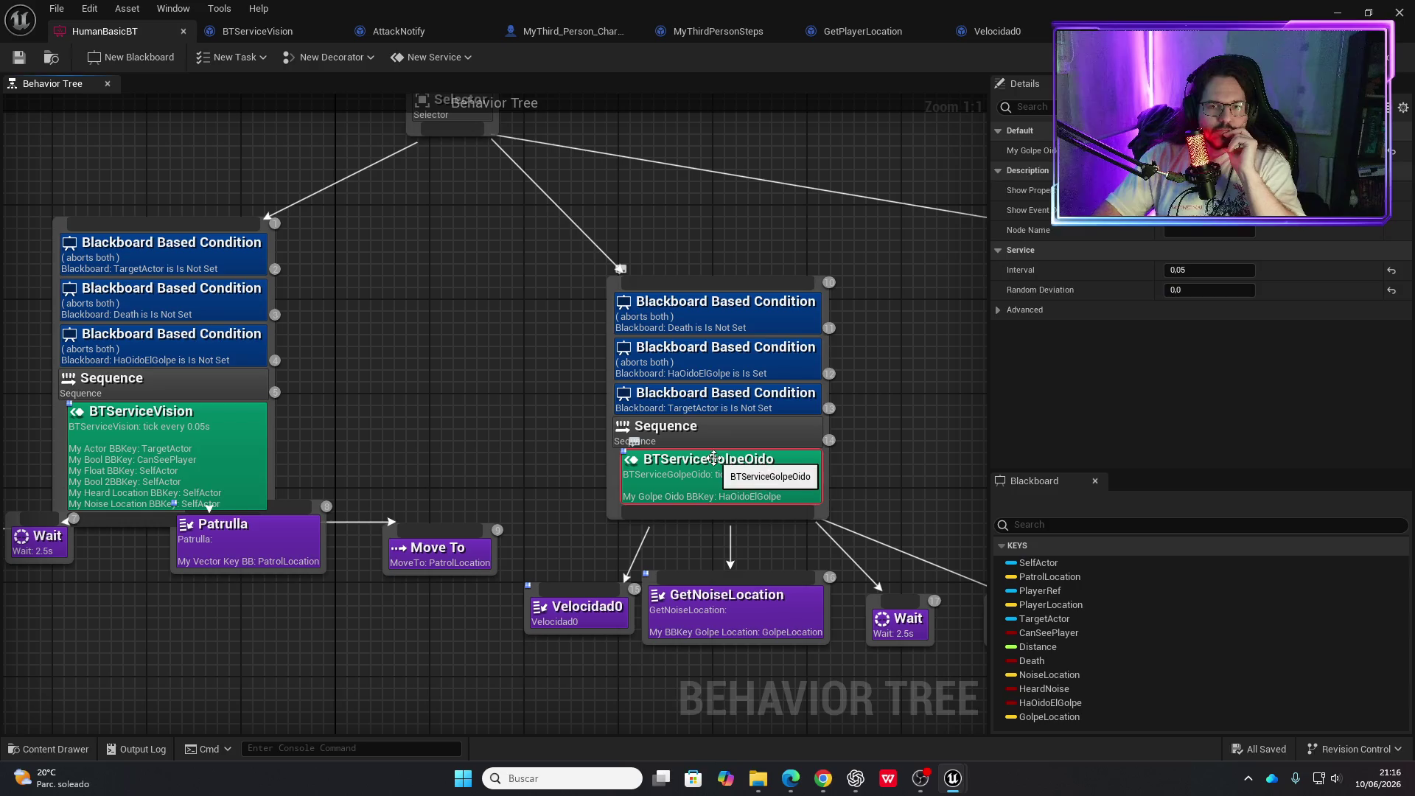
click(179, 470)
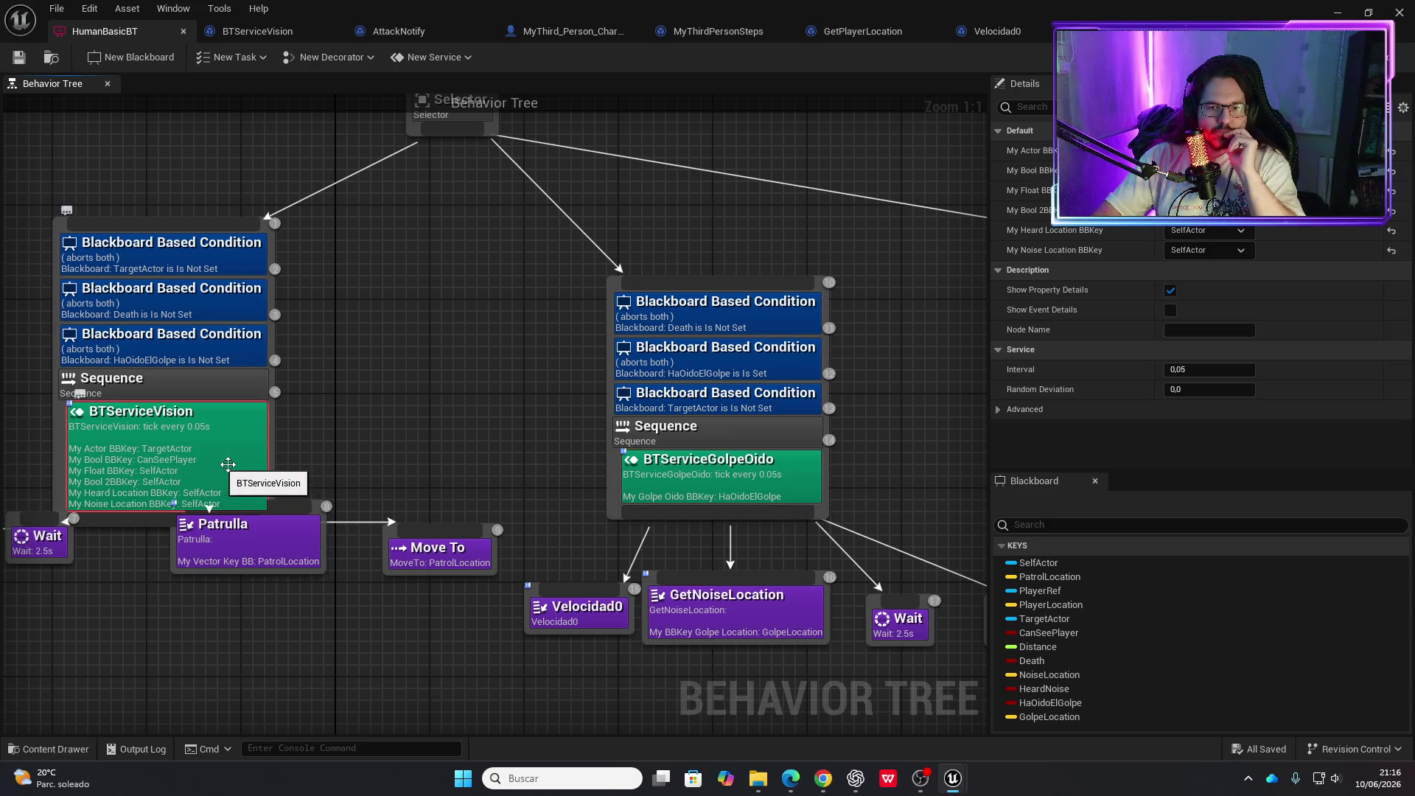
click(714, 492)
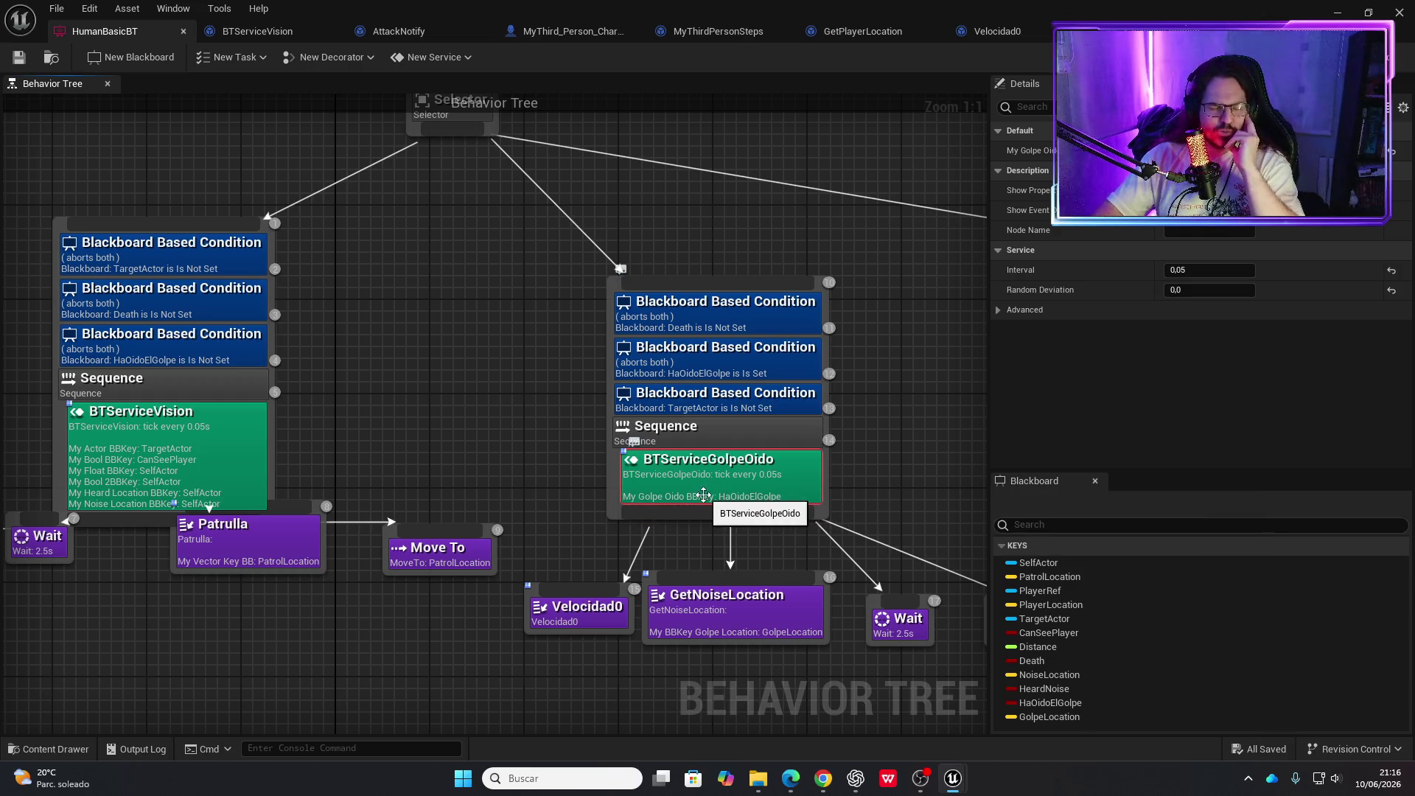
drag(373, 448, 474, 426)
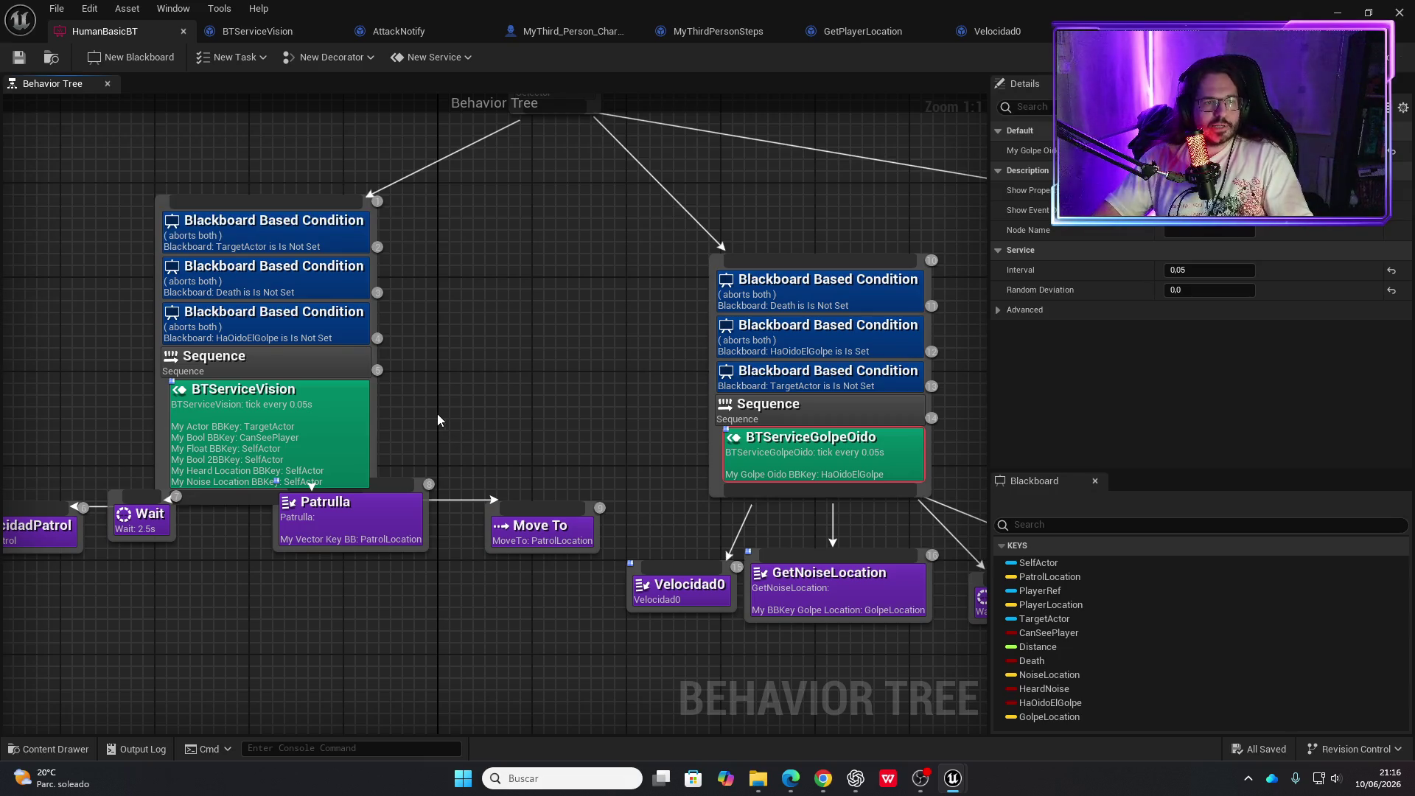
Recheck BTServiceVision's settings, clear the selection, and open the content drawer with Ctrl+Space
click(339, 408)
drag(571, 408, 440, 454)
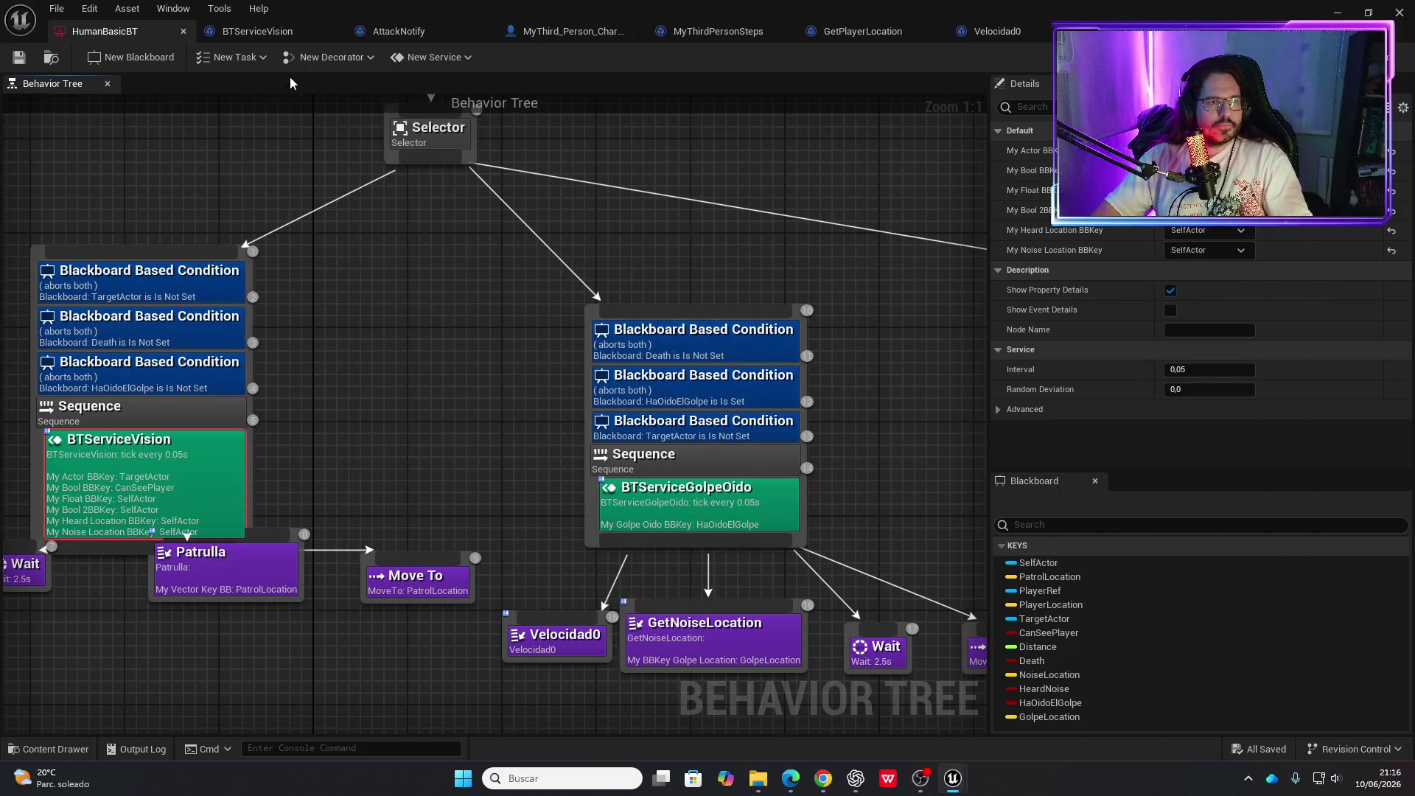
click(293, 167)
key(ctrl+space)
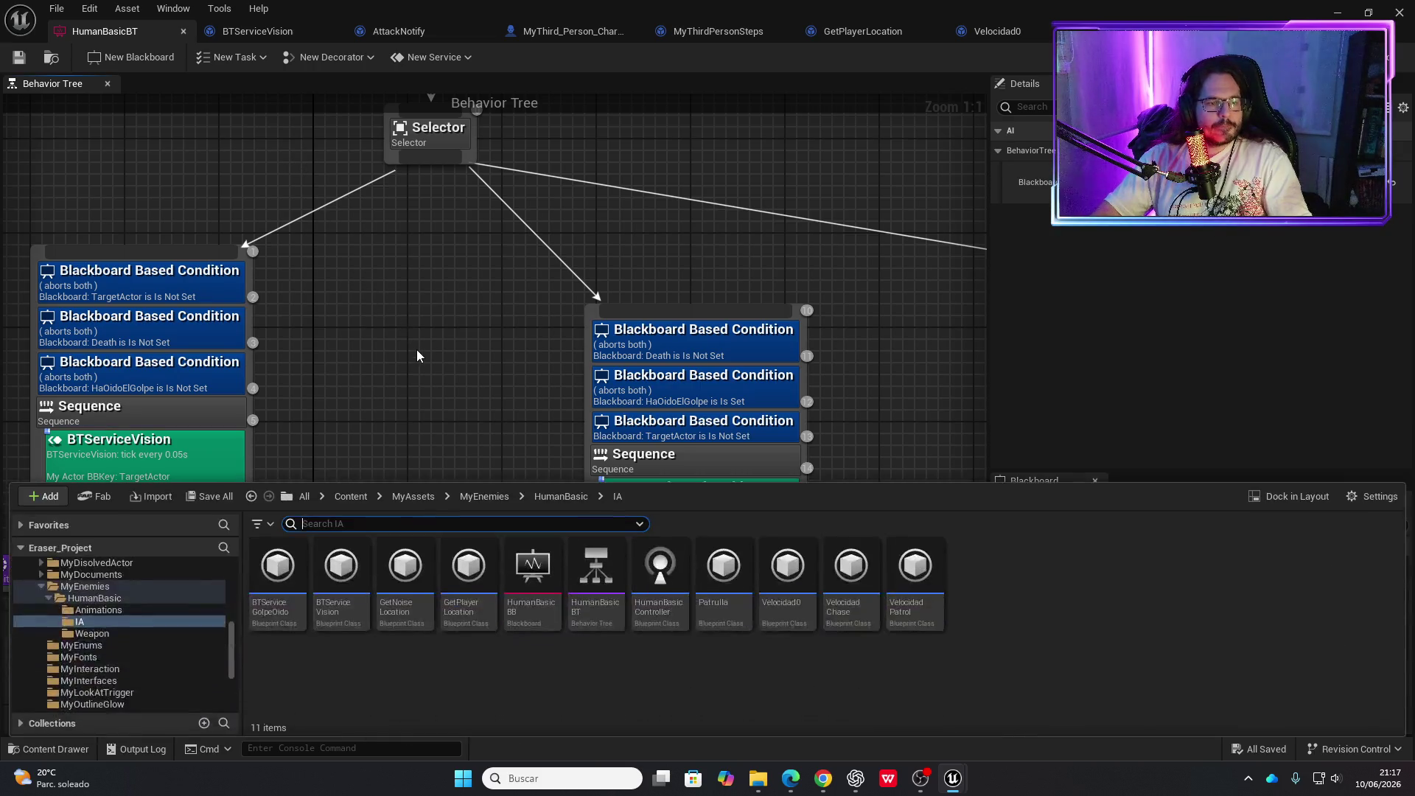
Open HumanBasicController from HumanBasic/IA and inspect its Run Behavior Tree event graph
click(556, 501)
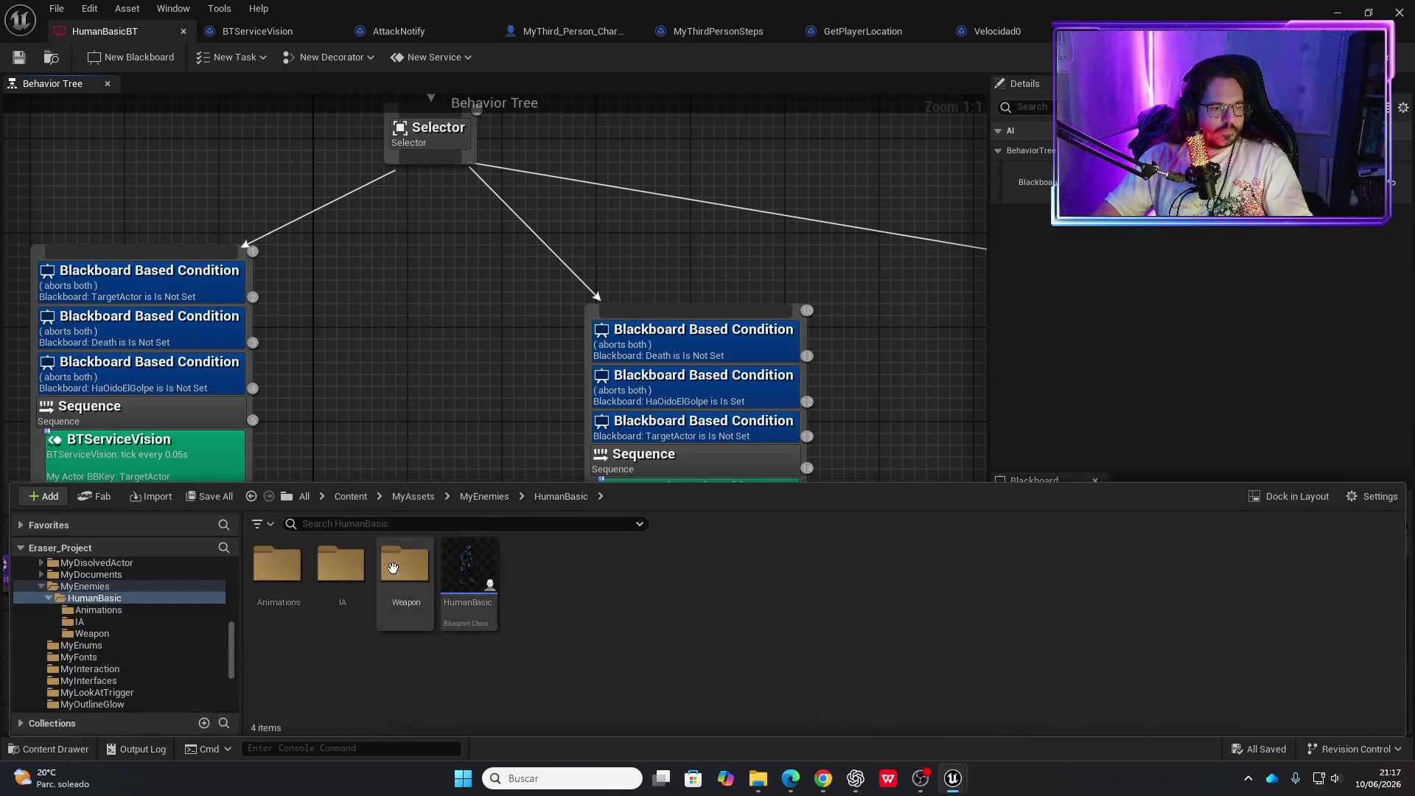
double_click(342, 566)
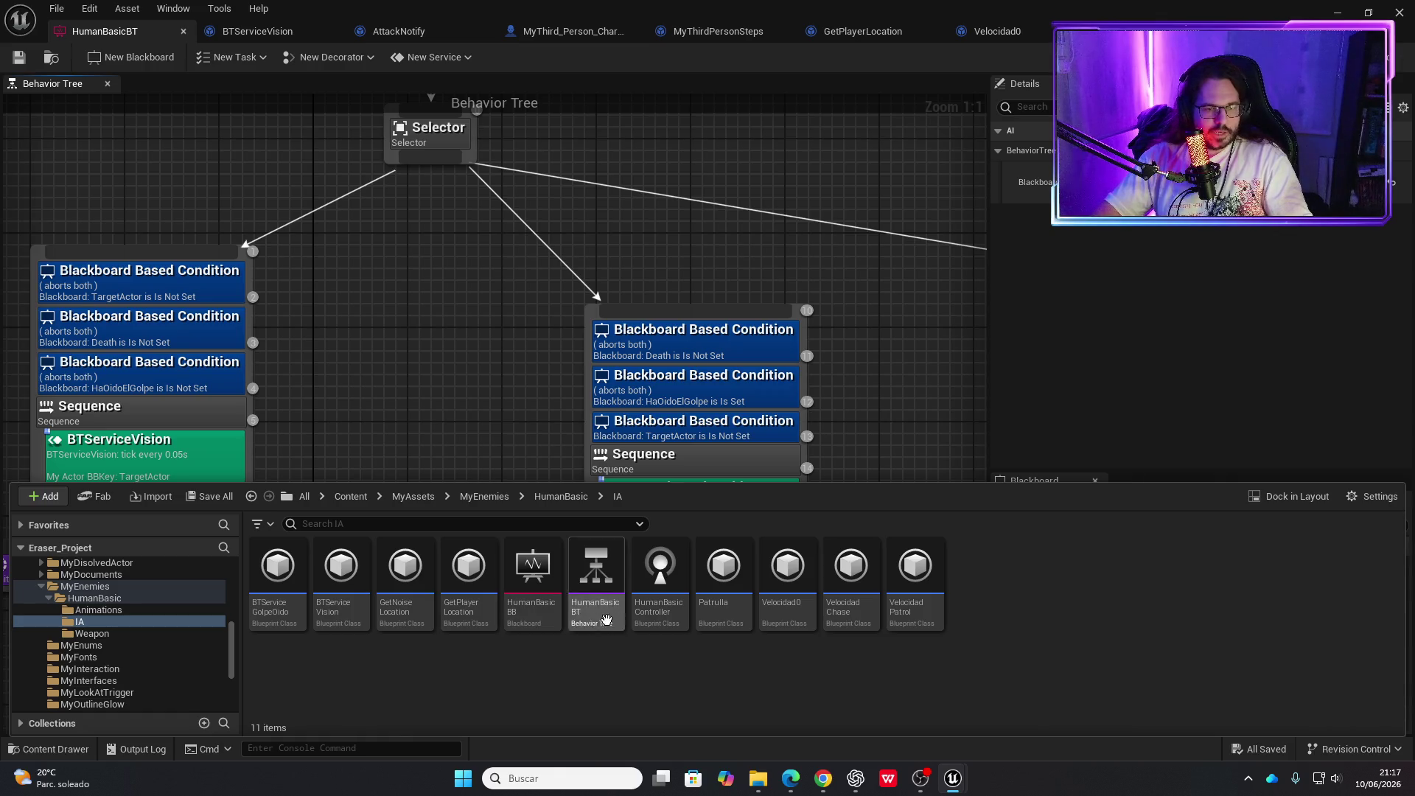
double_click(662, 578)
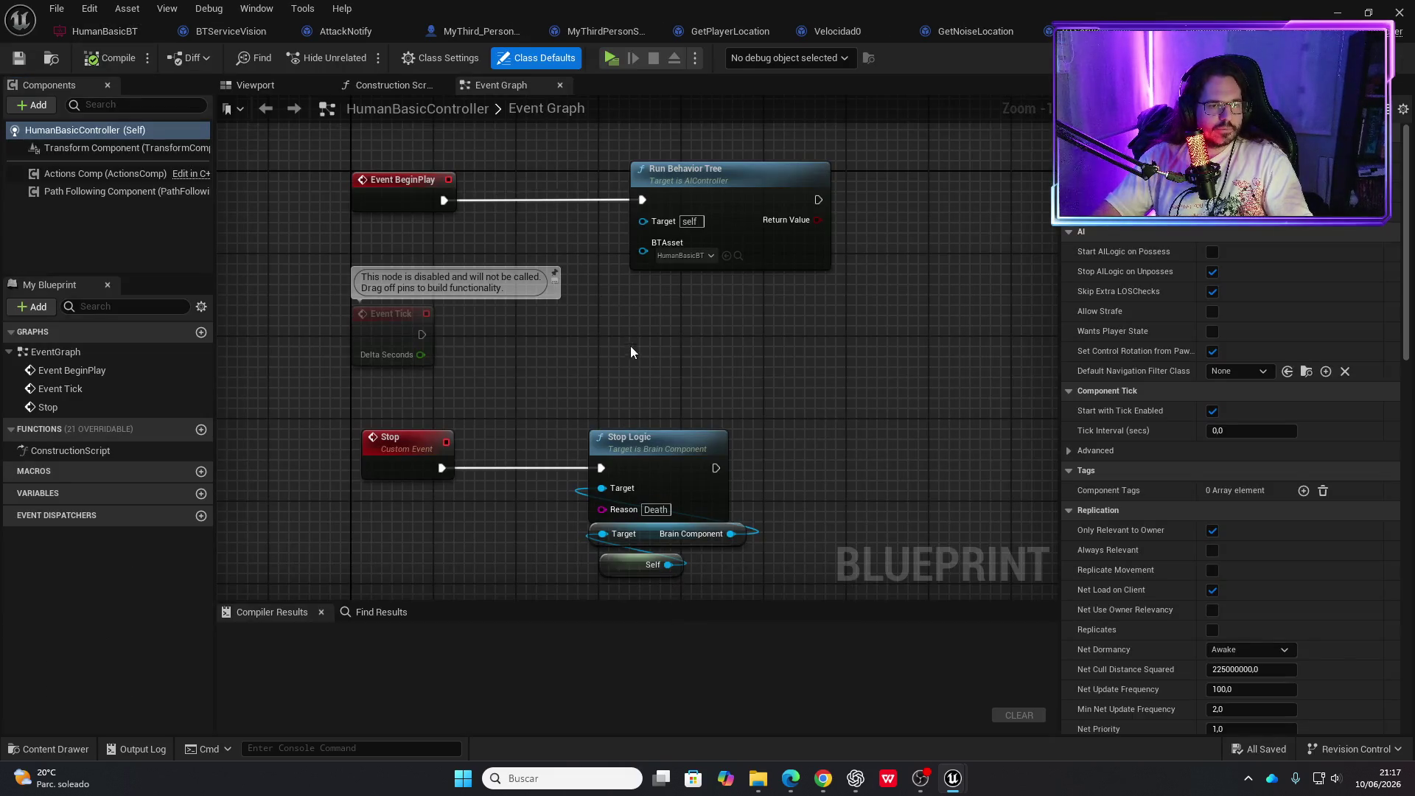
mouse_move(631, 372)
mouse_down()
mouse_move(609, 300)
mouse_move(534, 423)
mouse_move(506, 426)
mouse_move(562, 420)
mouse_move(559, 410)
mouse_up()
scroll(558, 415, down, 3)
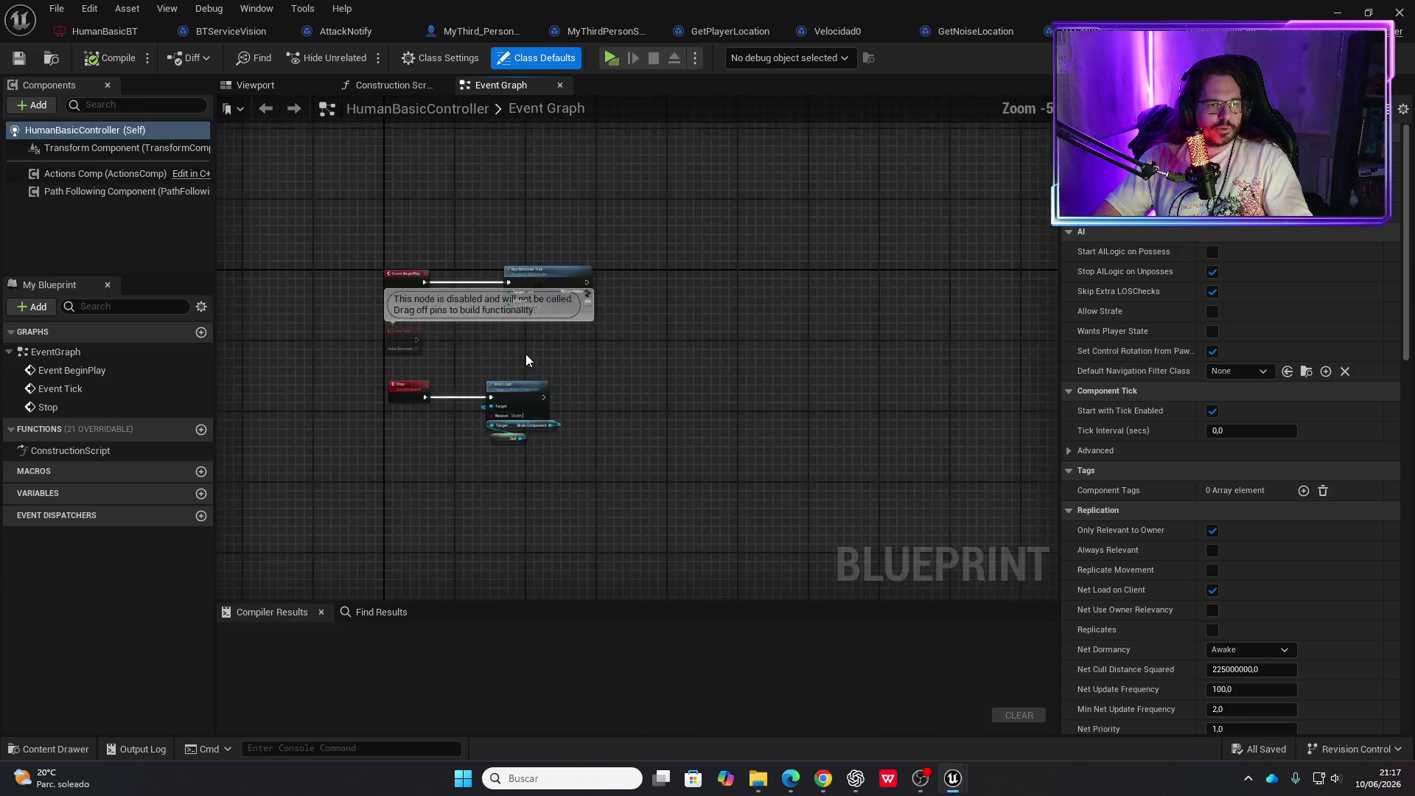
scroll(498, 366, up, 2)
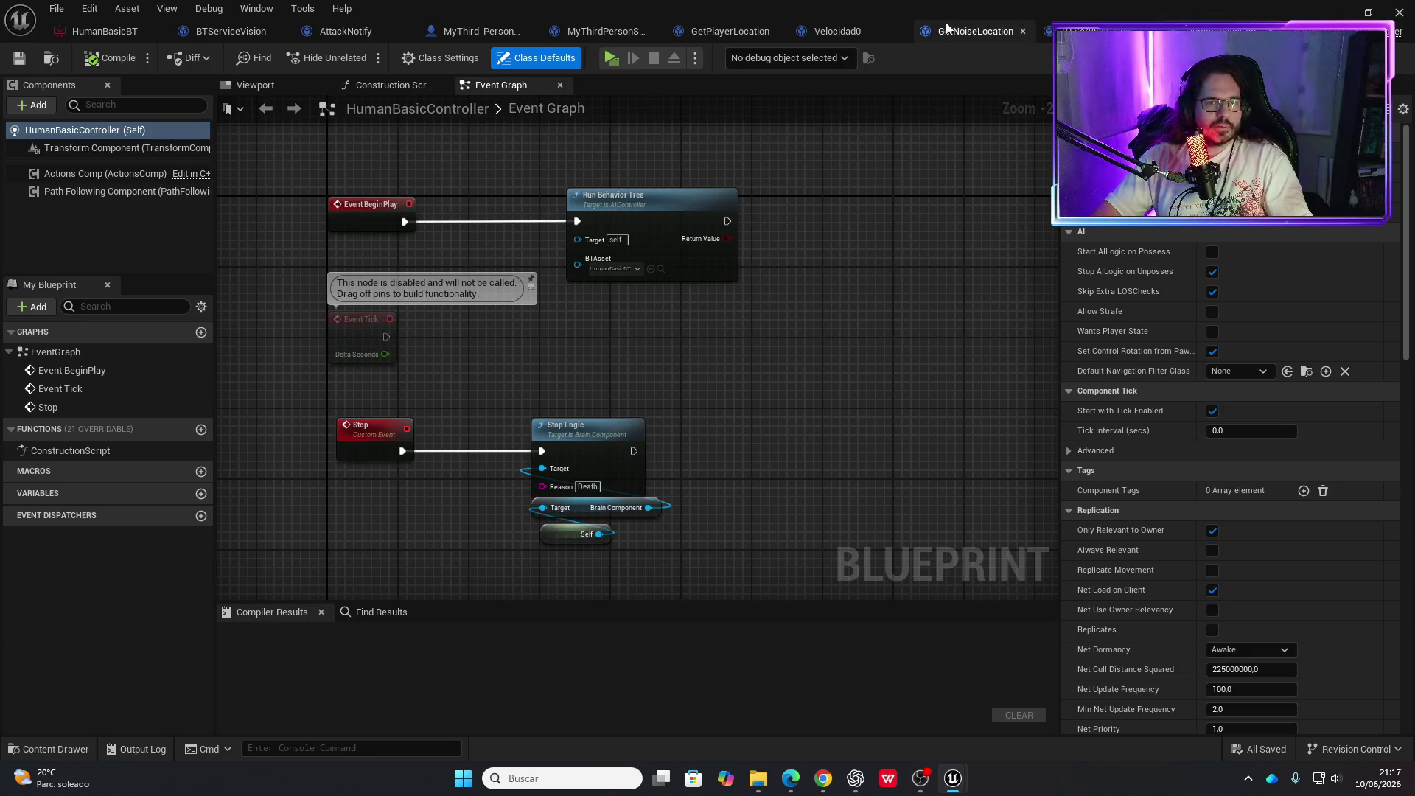
Reopen the HumanBasicBT behavior tree from the content drawer and recentre its nodes
key(ctrl+w)
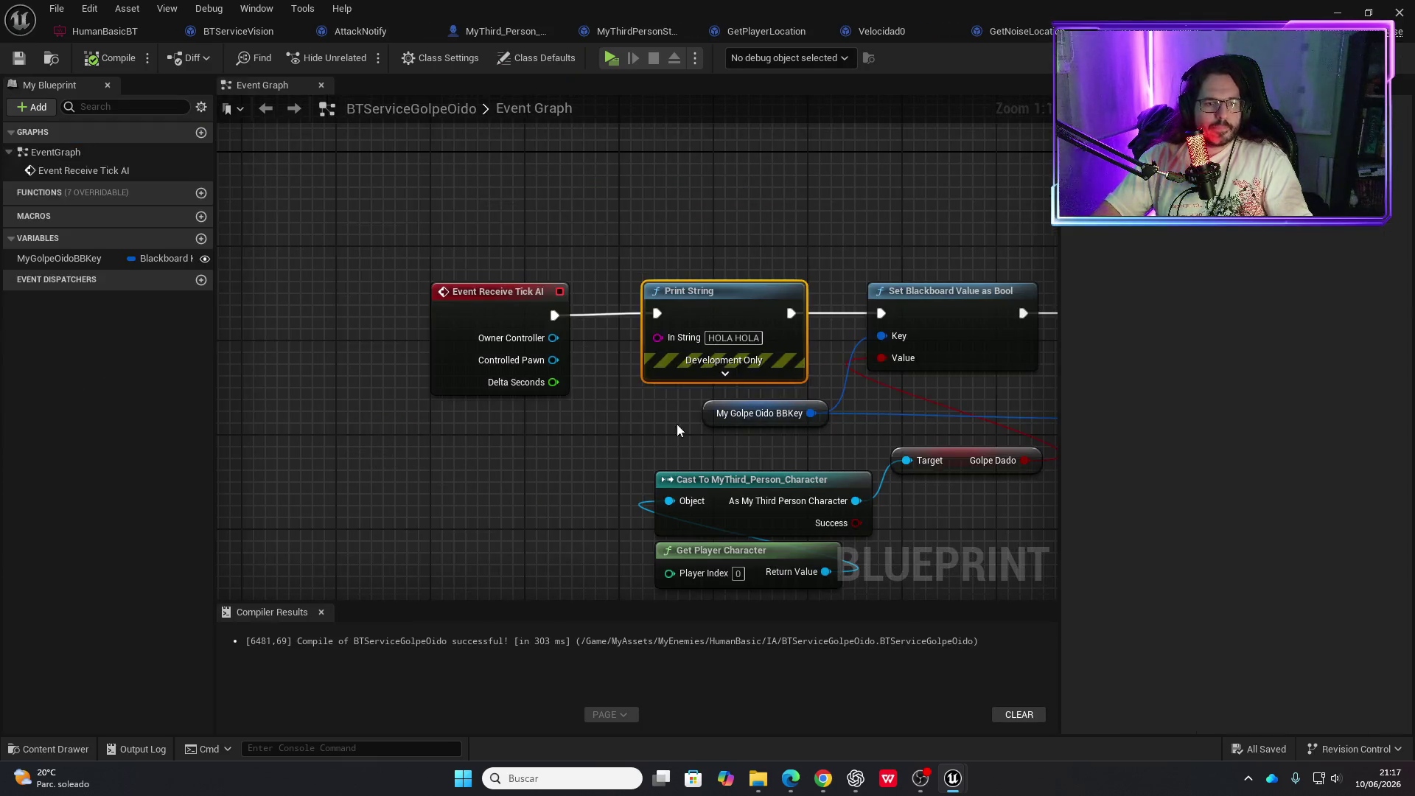
key(ctrl+space)
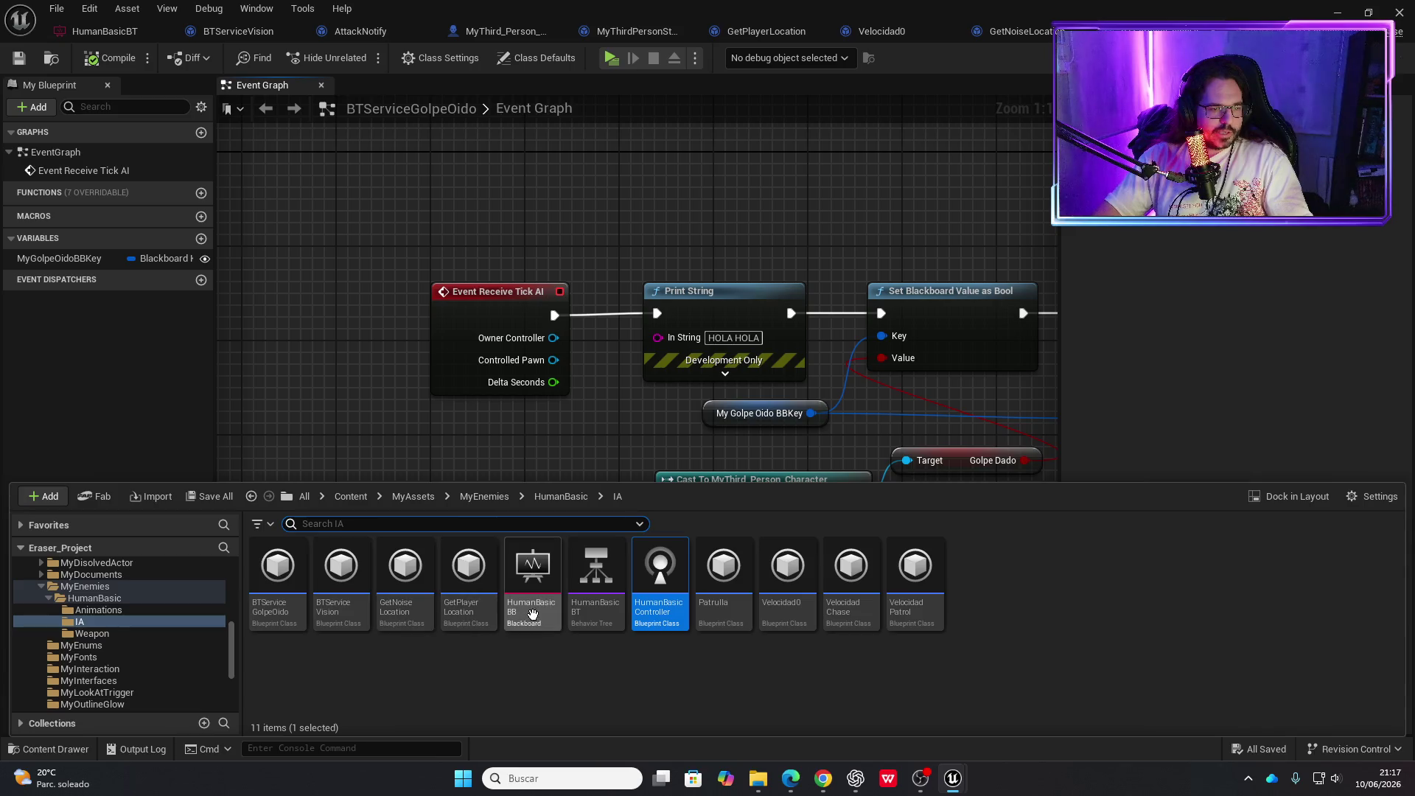
double_click(581, 600)
mouse_move(383, 371)
mouse_down()
mouse_move(525, 569)
mouse_move(485, 383)
mouse_up()
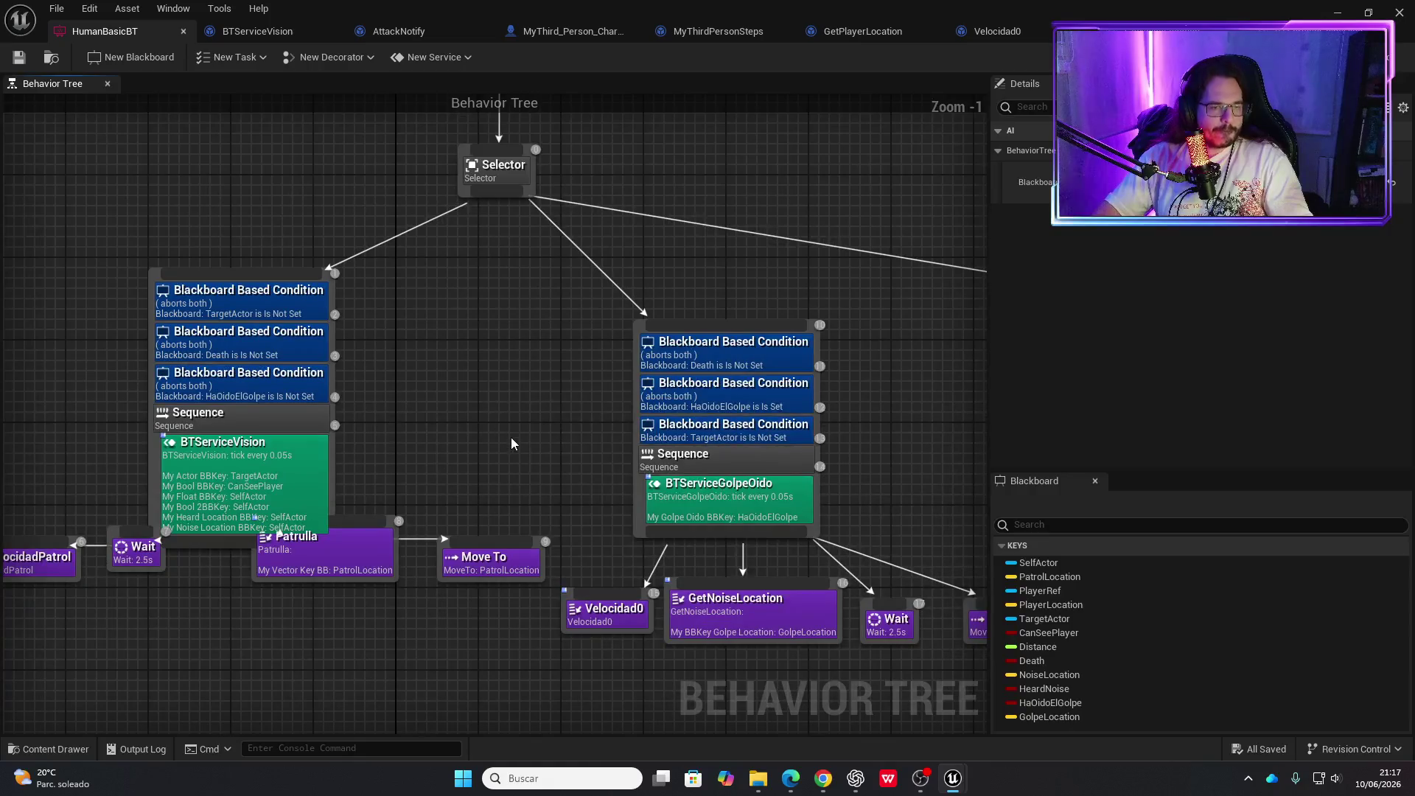
Compare the BTServiceGolpeOido and BTServiceVision service settings in Details
scroll(467, 356, down, 1)
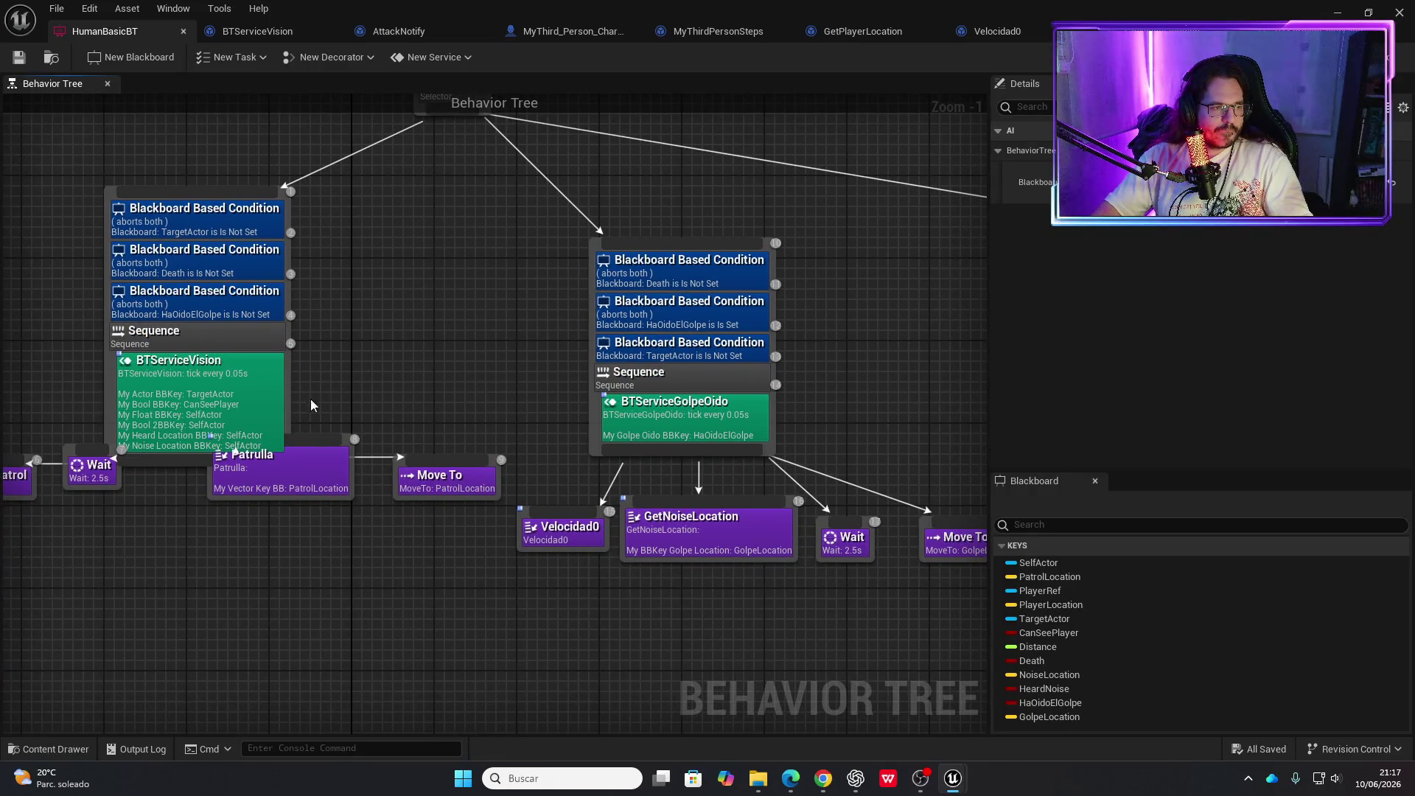
click(660, 431)
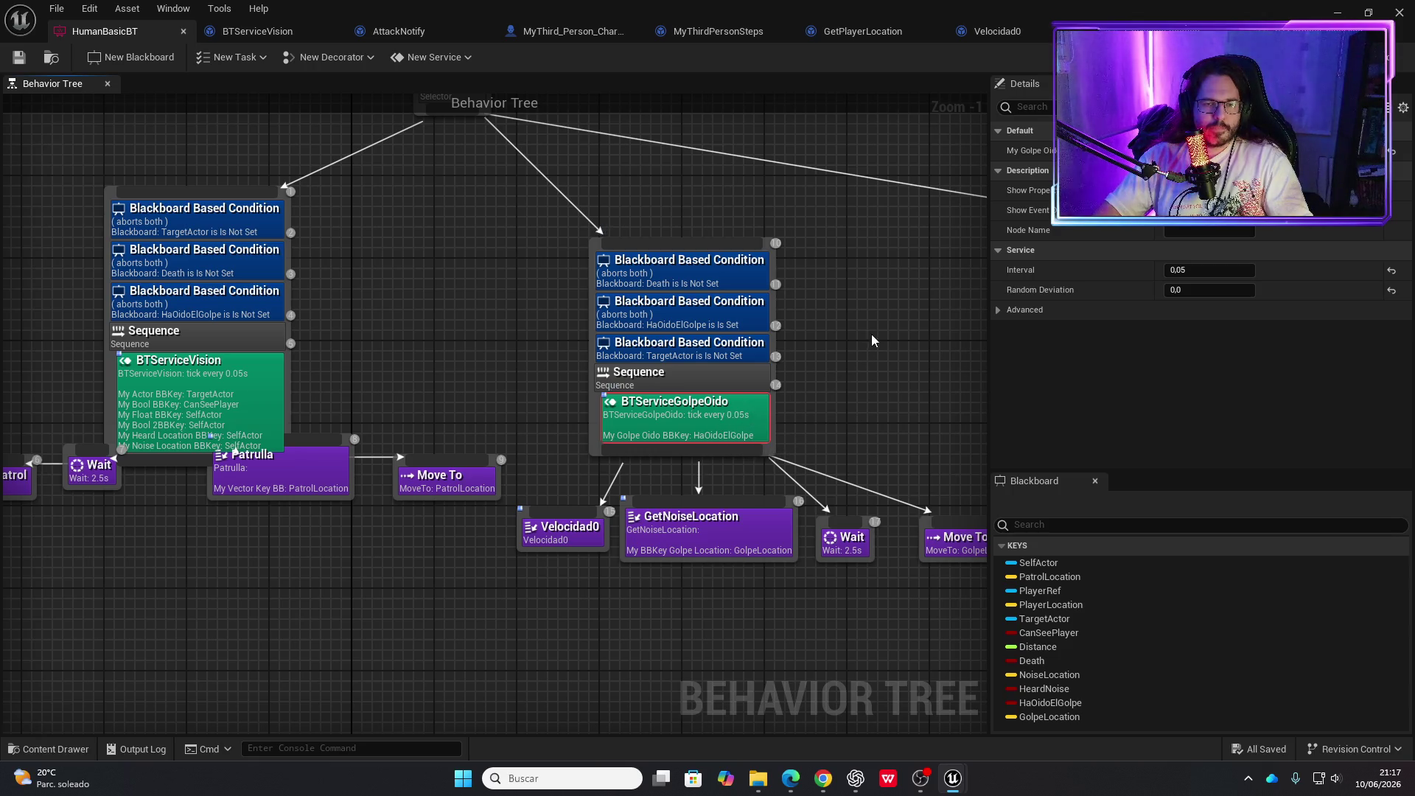
click(251, 398)
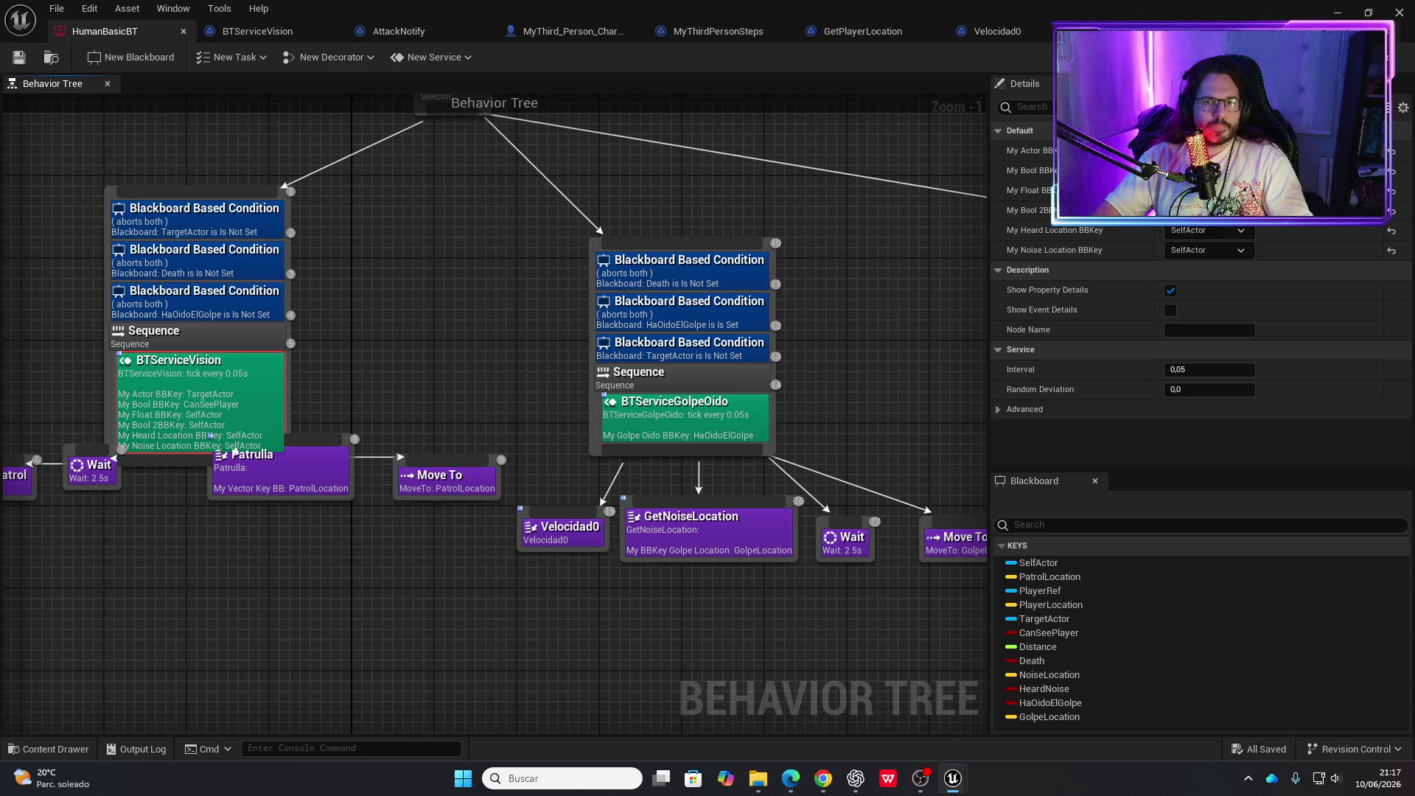
Glance at the blackboard keys, then switch to the browser and show the Windows desktop
click(1401, 58)
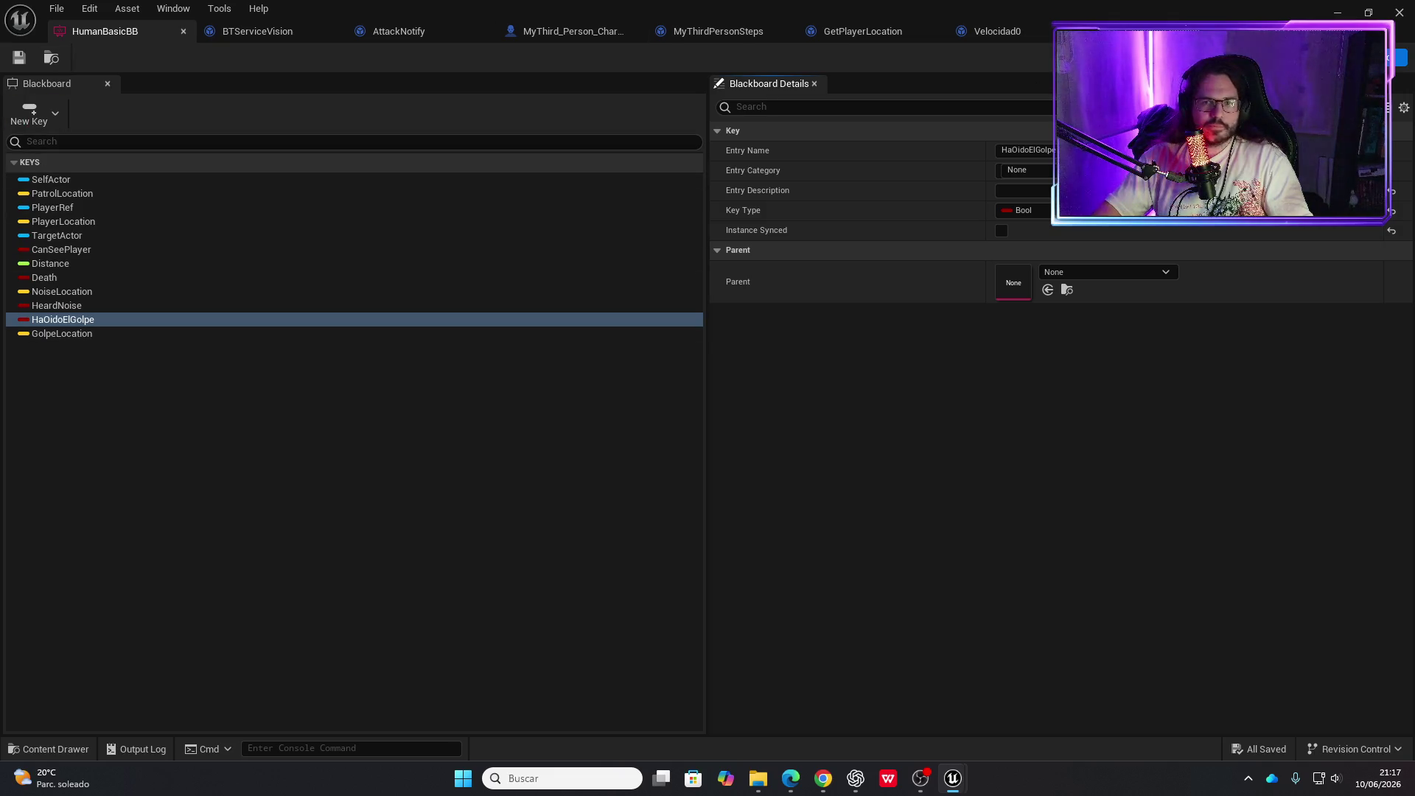
click(1338, 57)
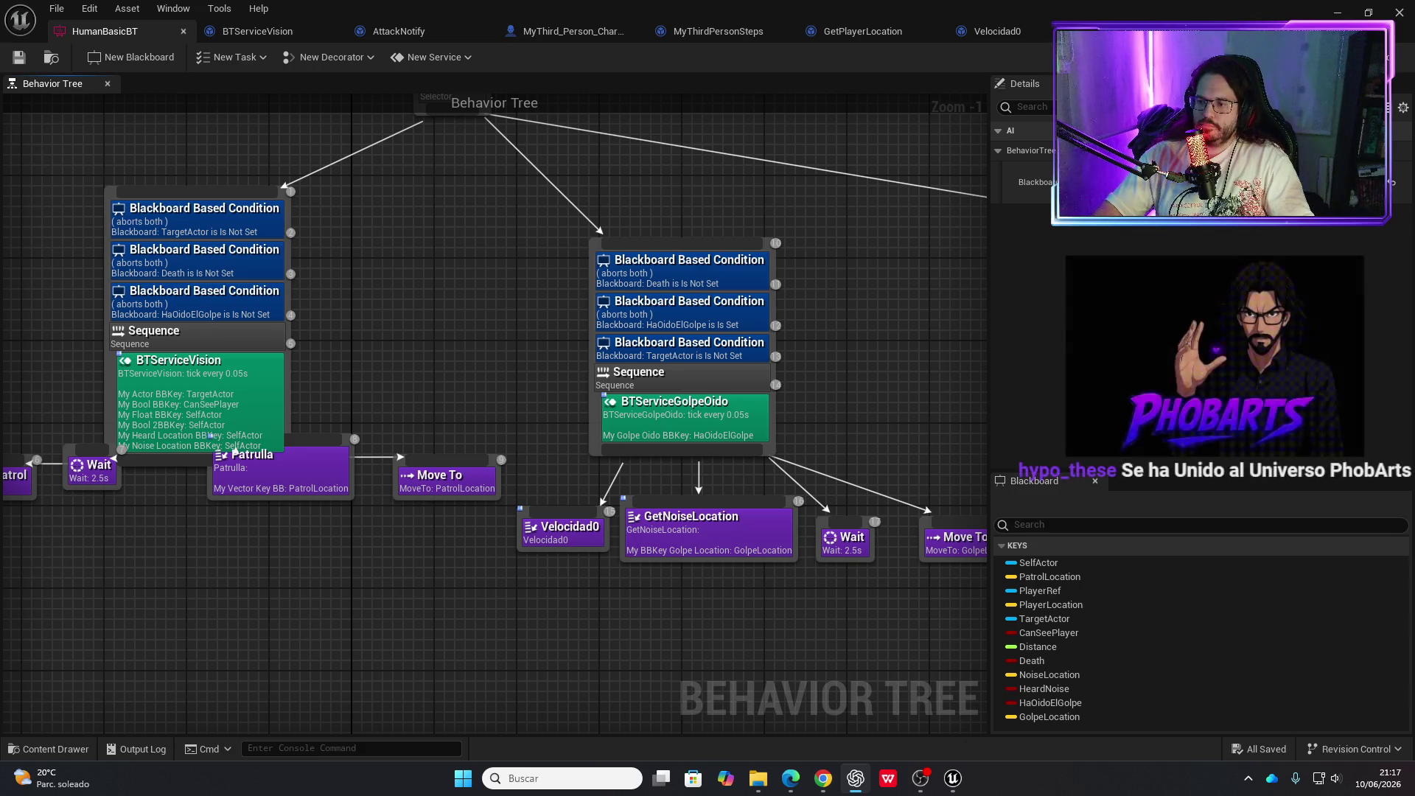
key(alt+Tab)
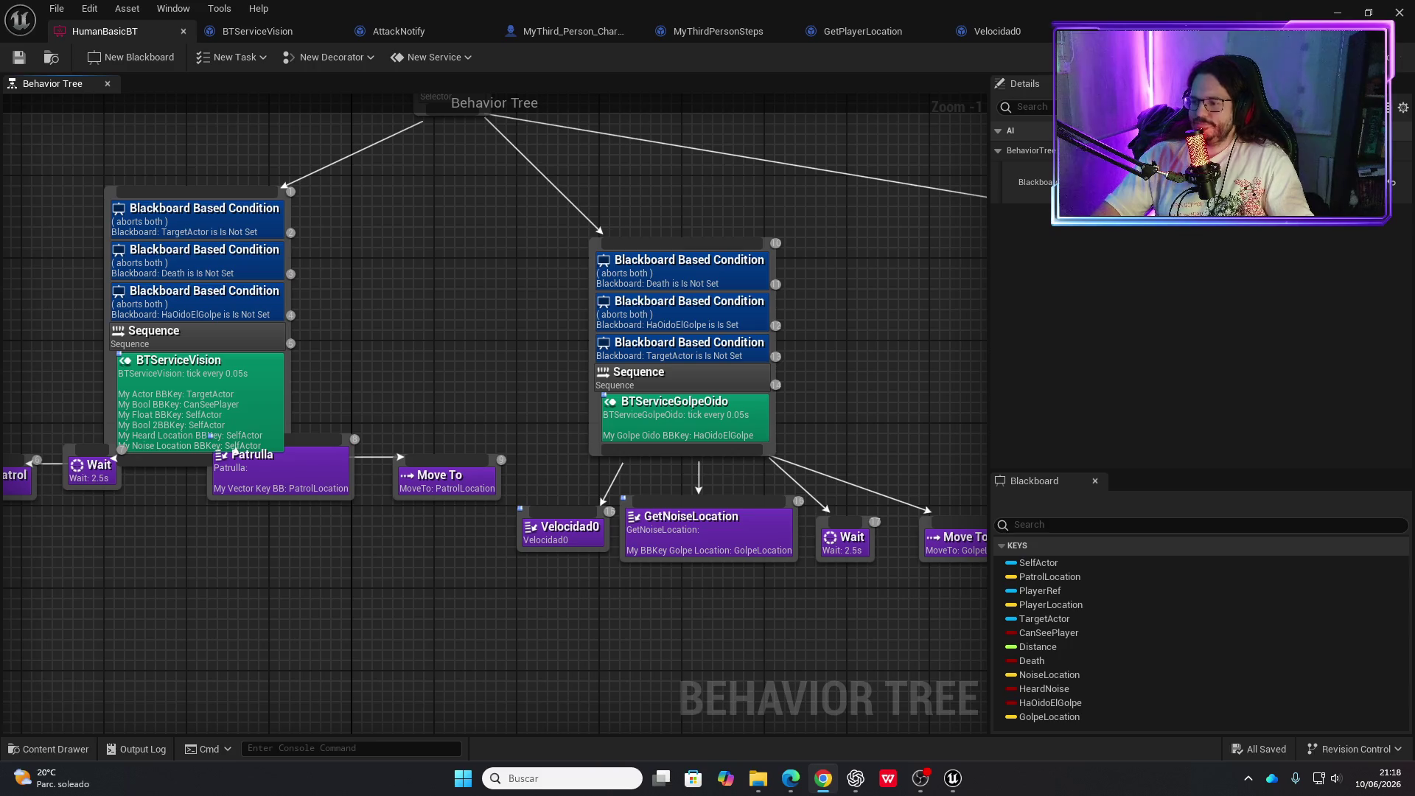
key(super+d)
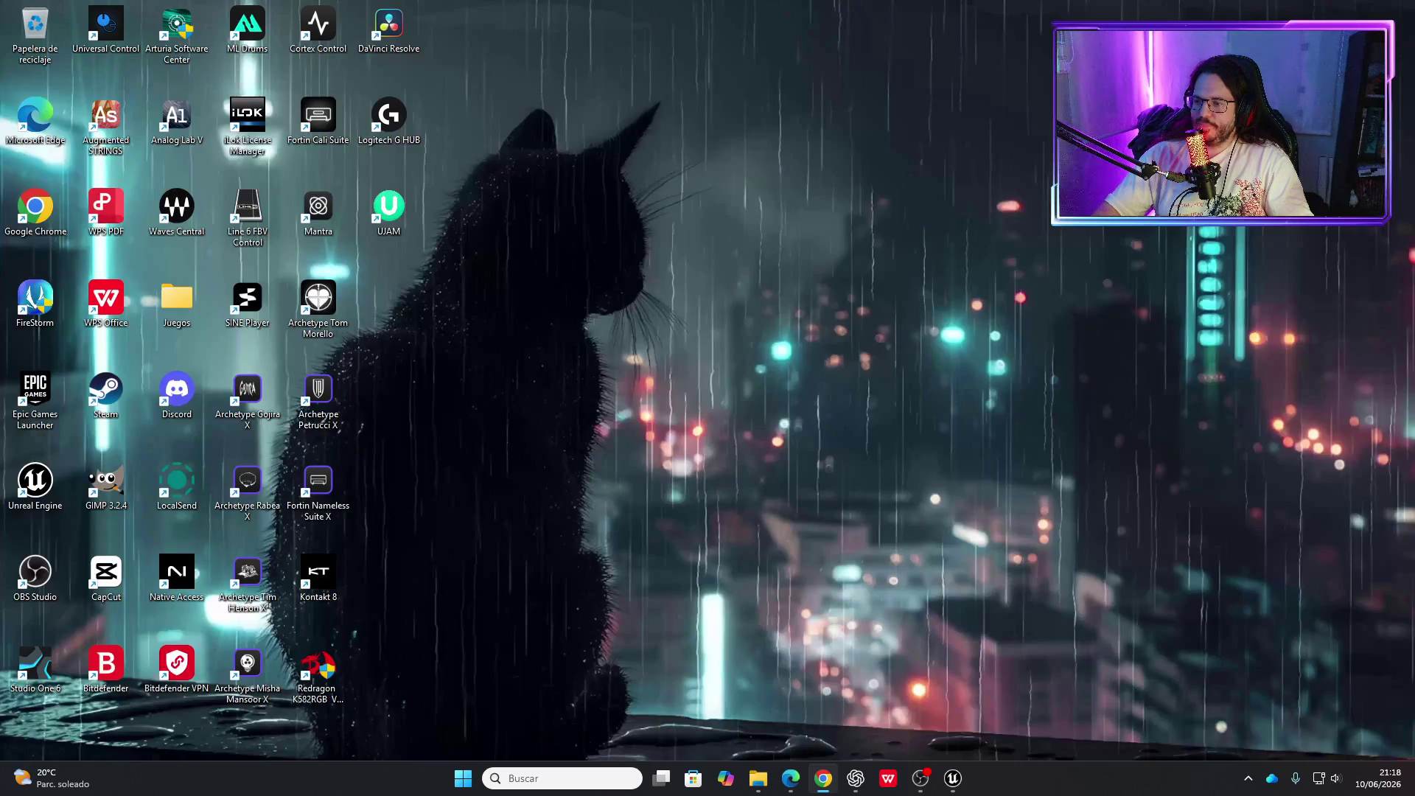
Return to the Unreal editor and open the BTServiceGolpeOido service's event graph
key(super+d)
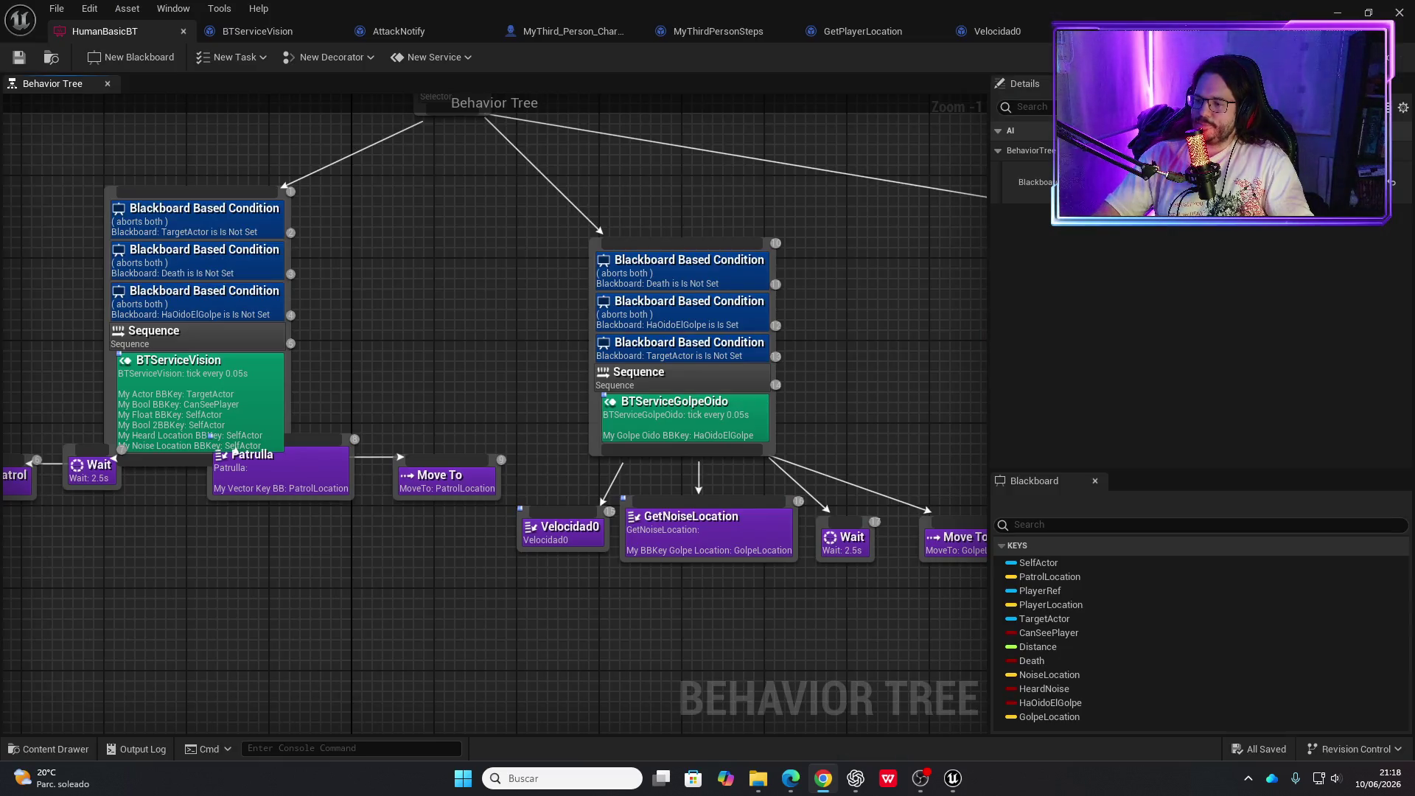
key(super+d)
key(super+d)
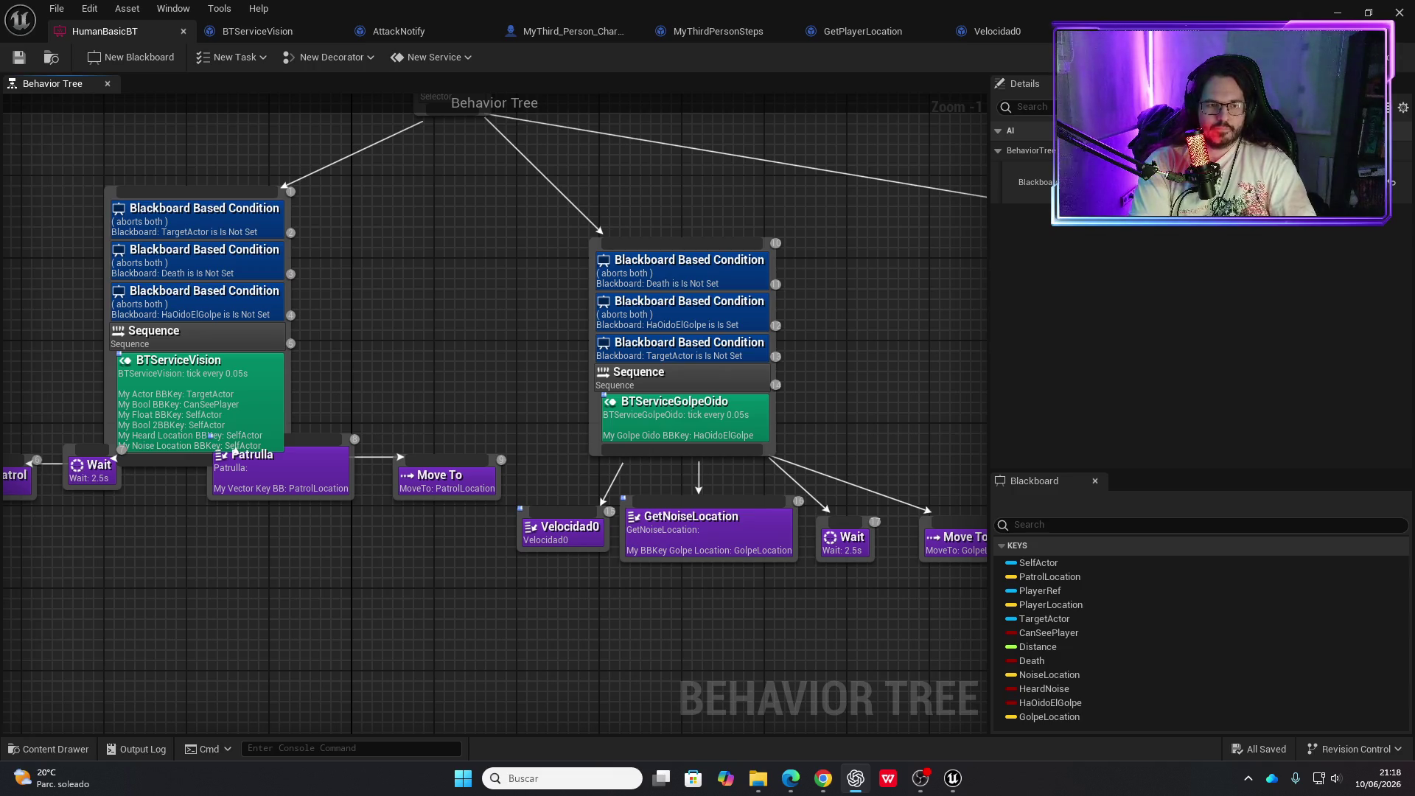
double_click(730, 424)
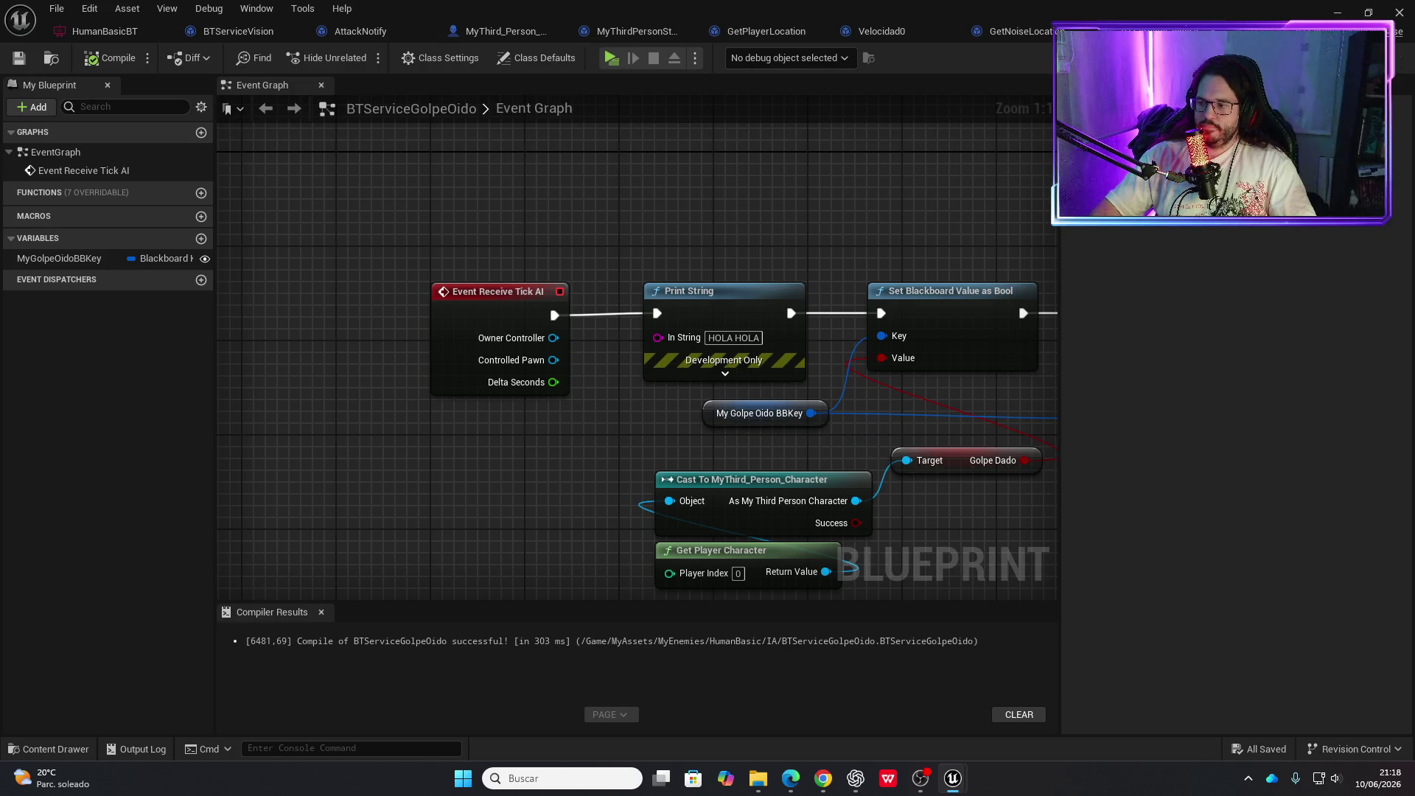
key(alt+Tab)
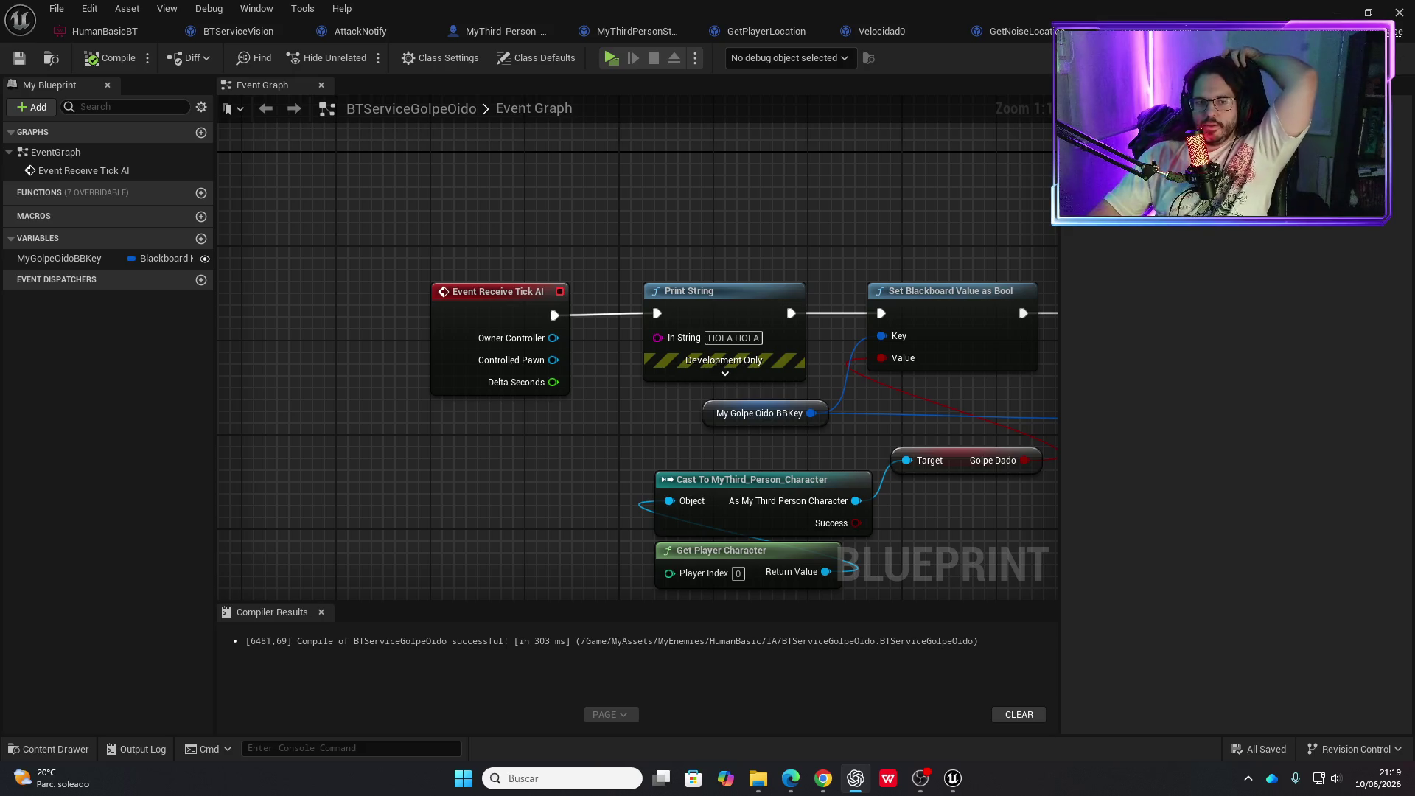
drag(832, 429, 590, 388)
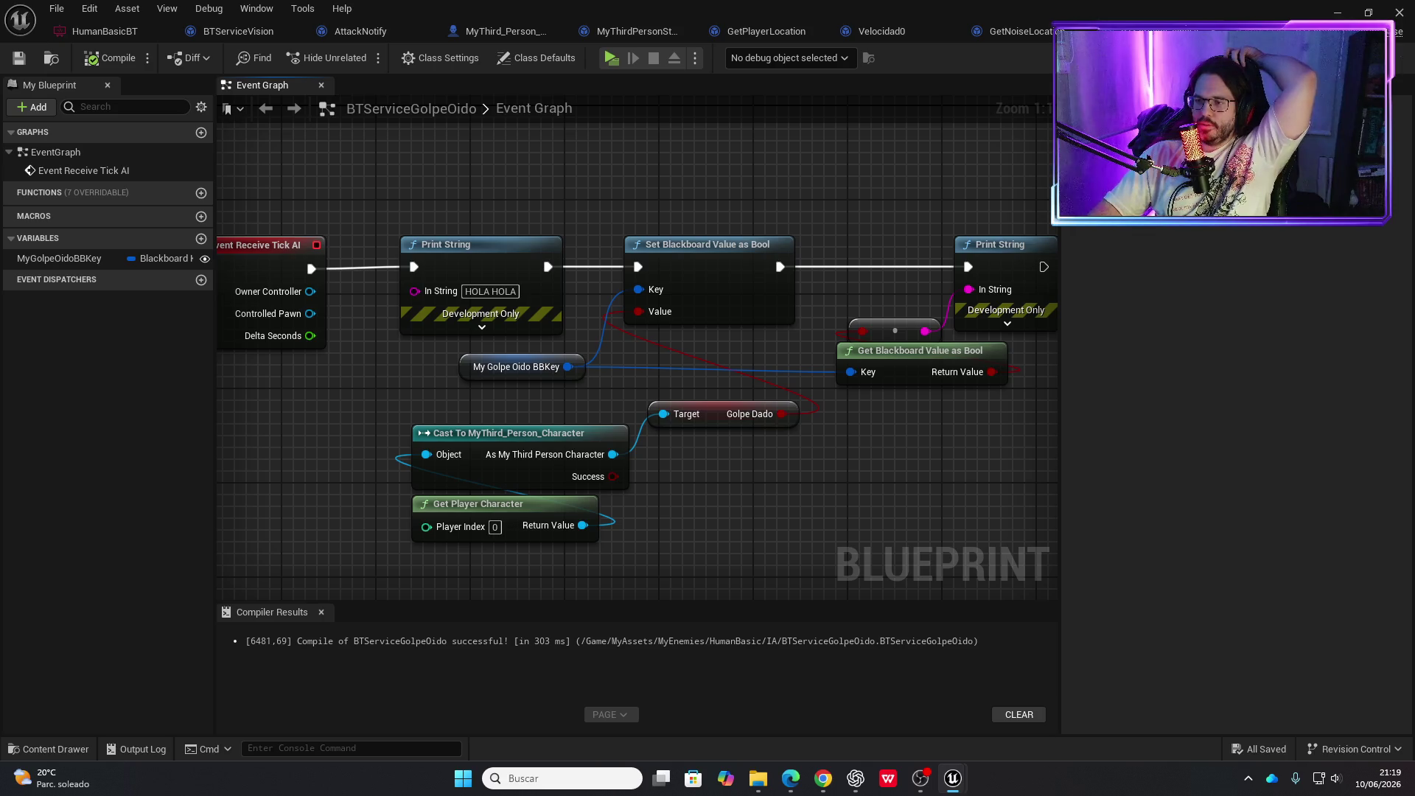
key(alt+Tab)
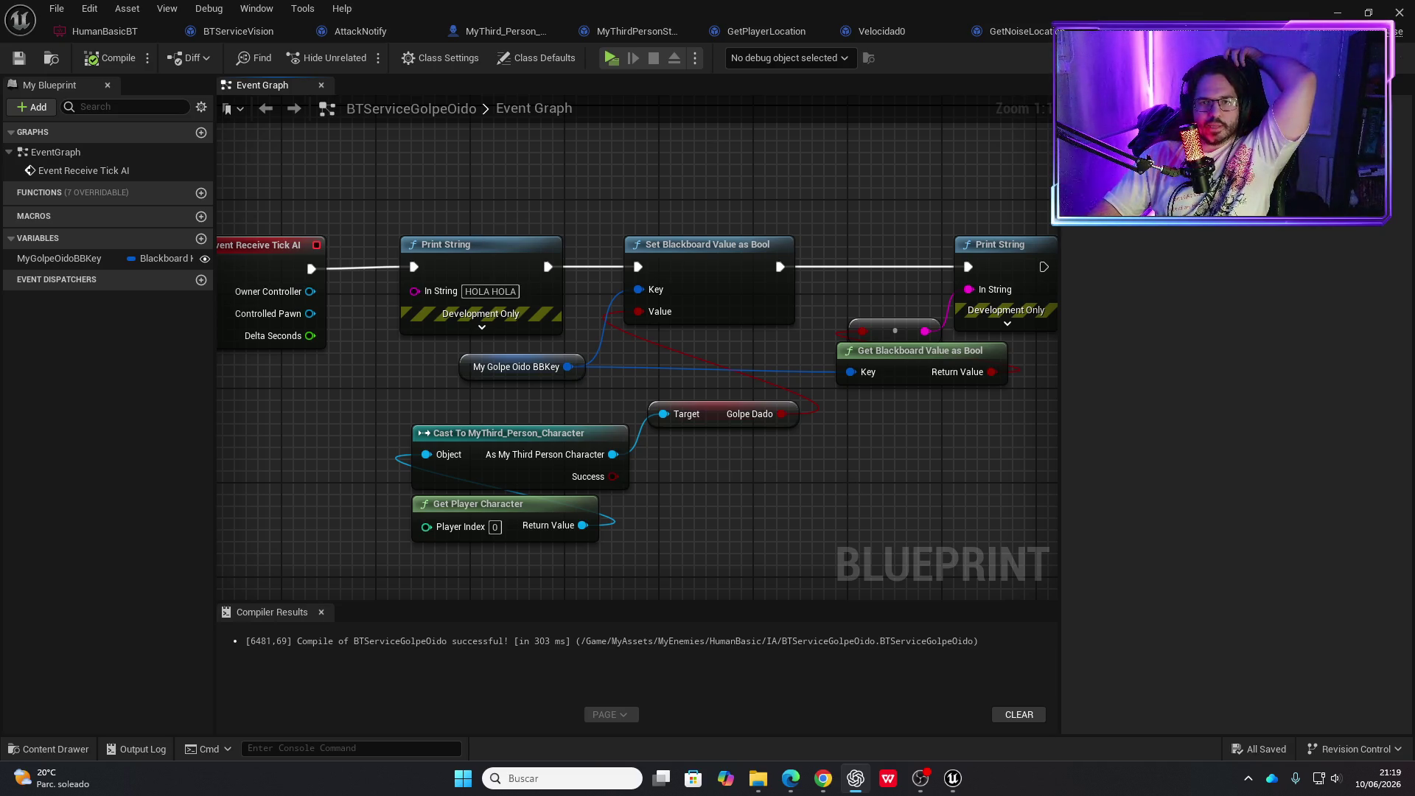
drag(407, 219, 641, 229)
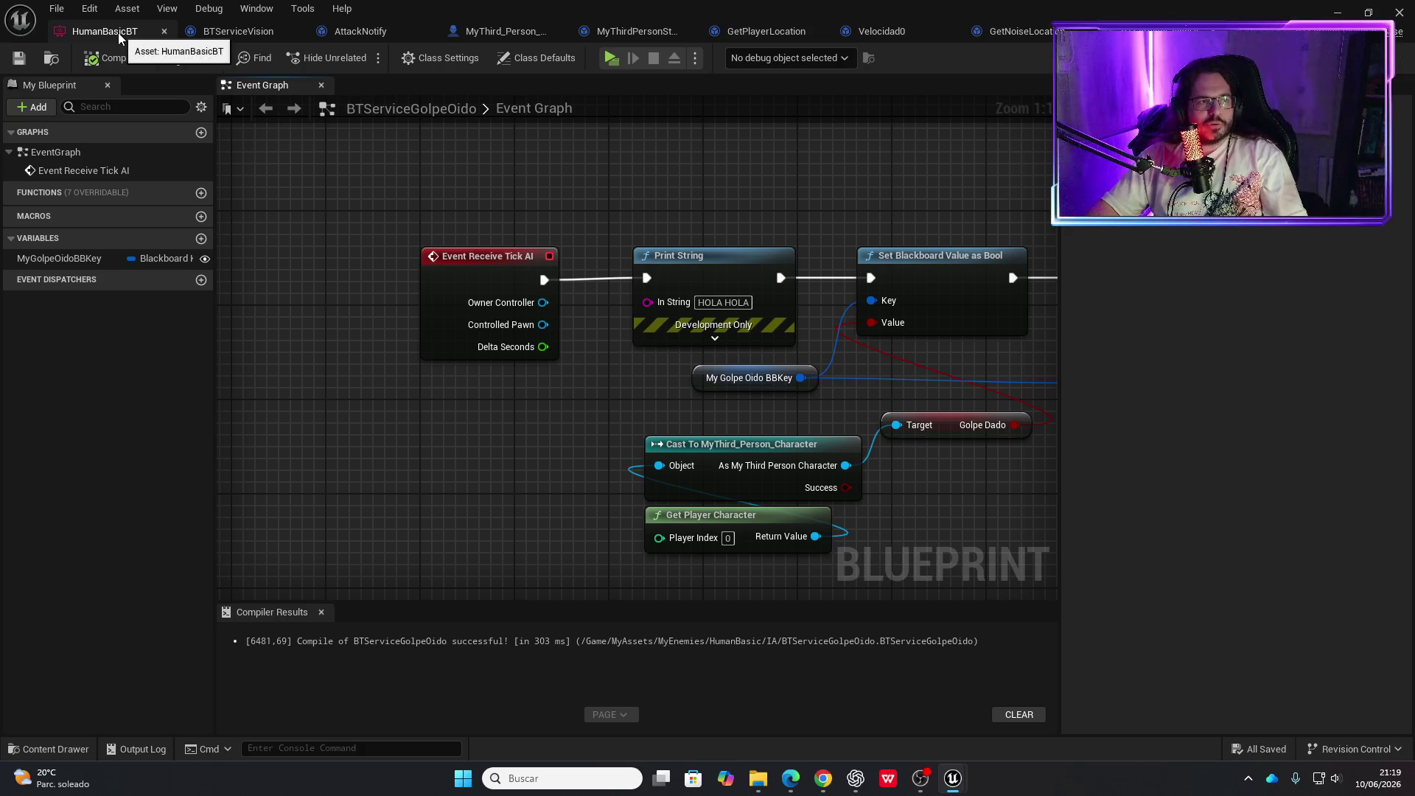
click(207, 36)
Add the BTServiceGolpeOido service to the patrol branch's Sequence in HumanBasicBT
click(104, 31)
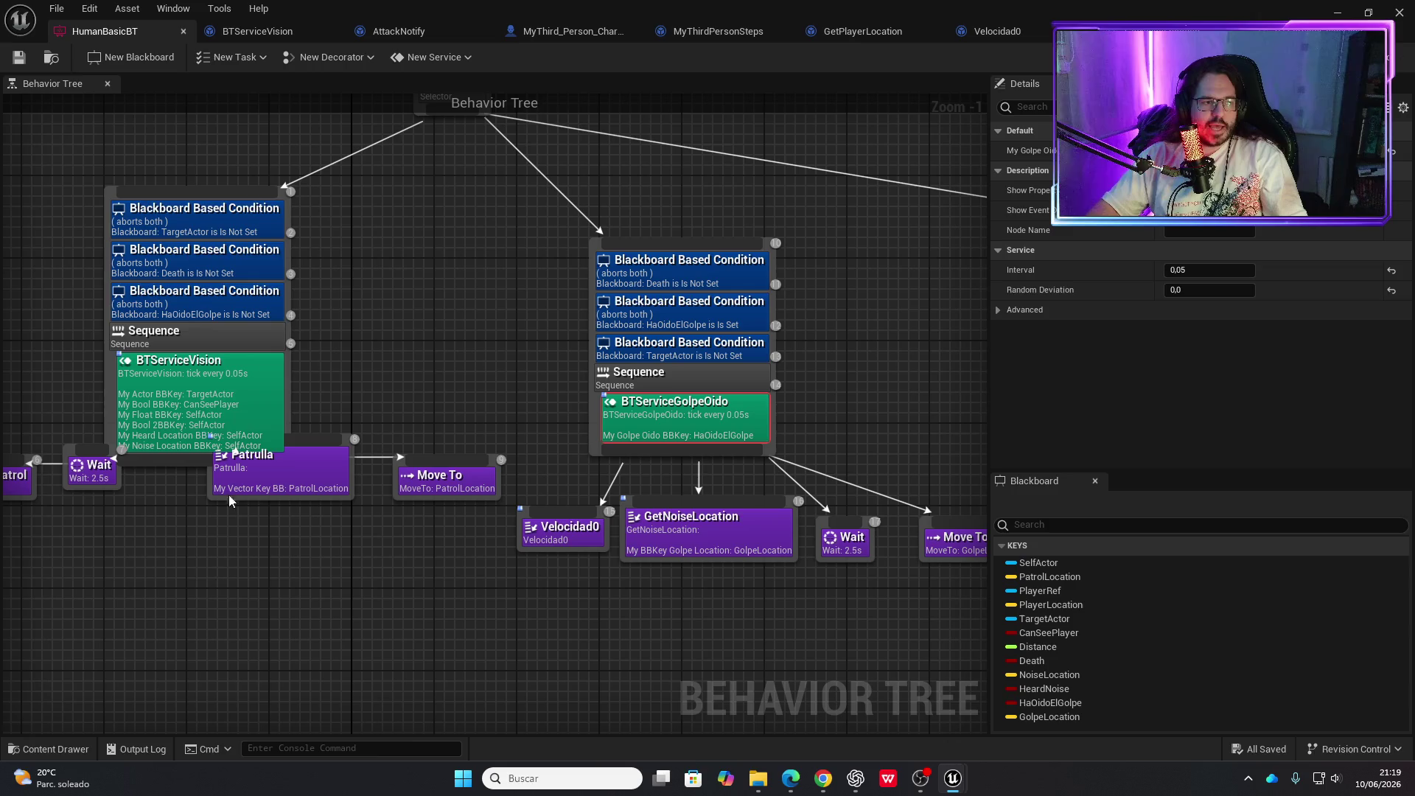
right_click(247, 339)
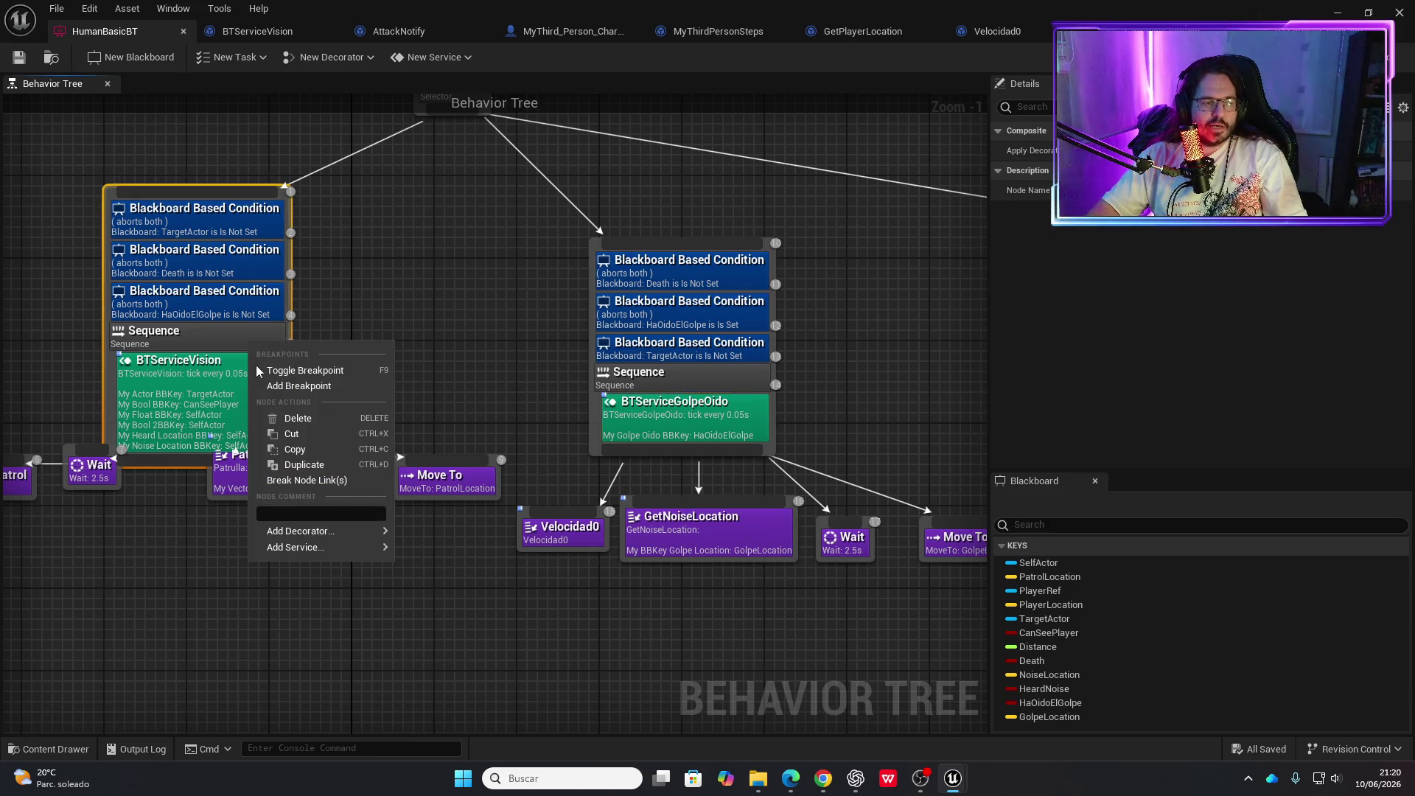
mouse_move(307, 532)
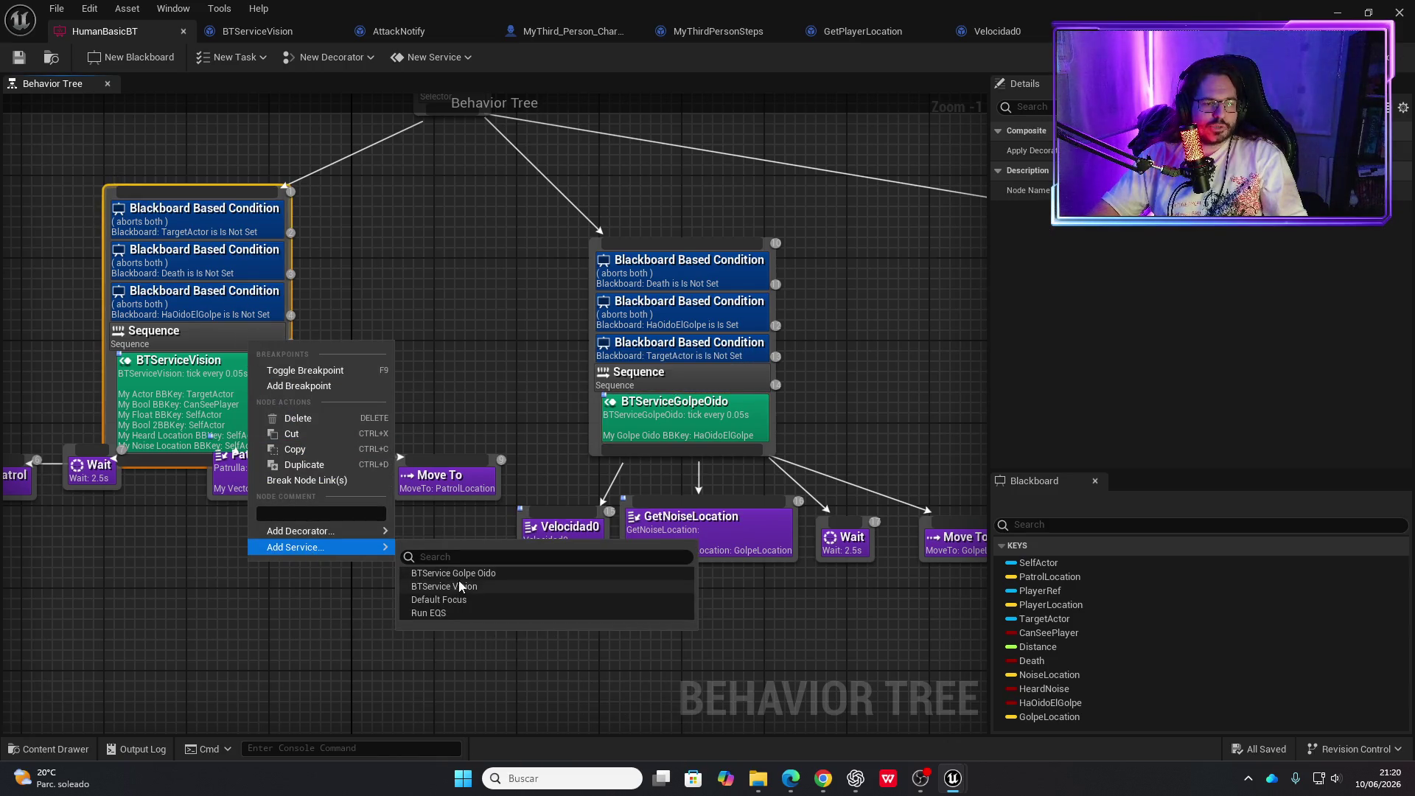
click(459, 579)
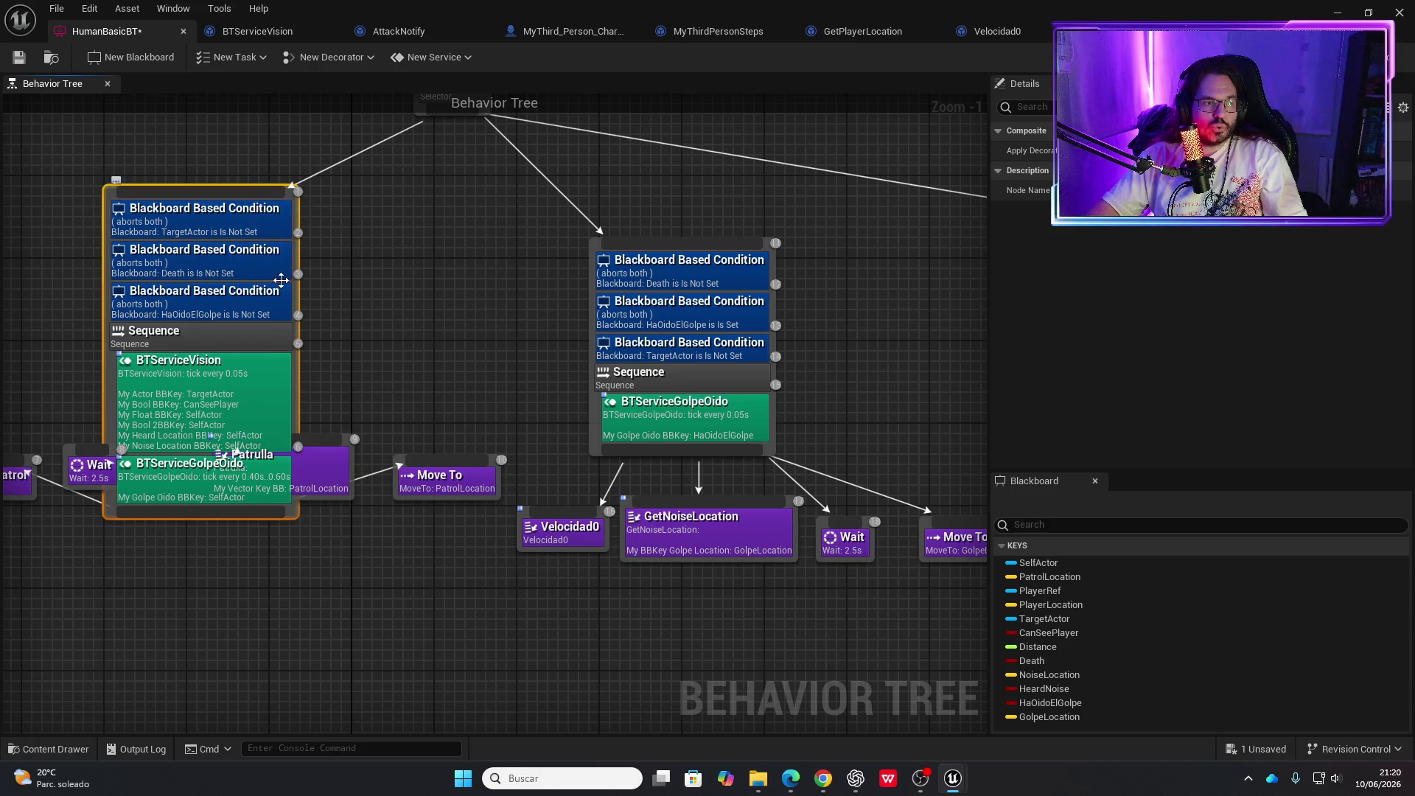
Spread the Wait, Patrulla and Move To children below the Sequence and select the new service
drag(286, 257, 289, 173)
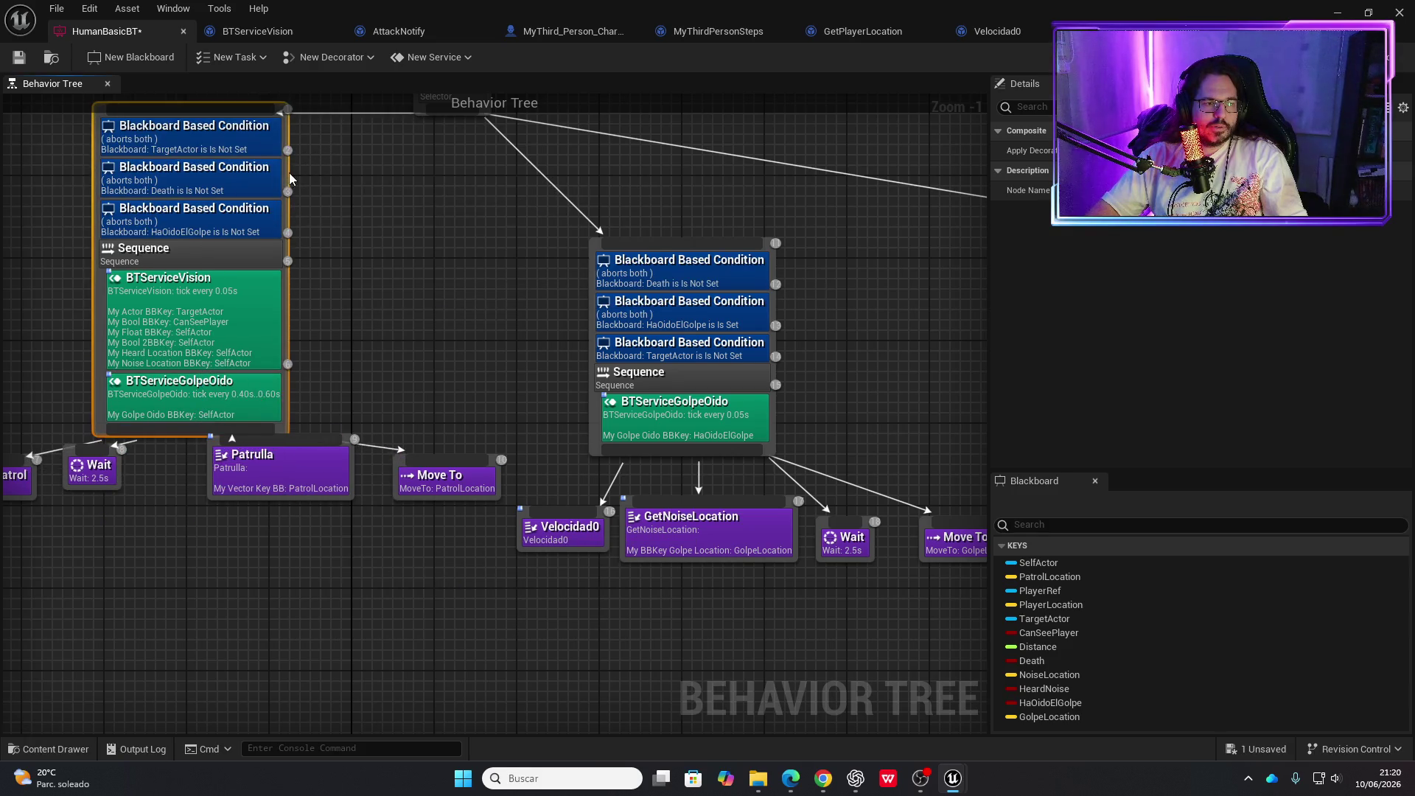
drag(584, 624, 157, 452)
drag(453, 481, 453, 616)
drag(397, 424, 406, 507)
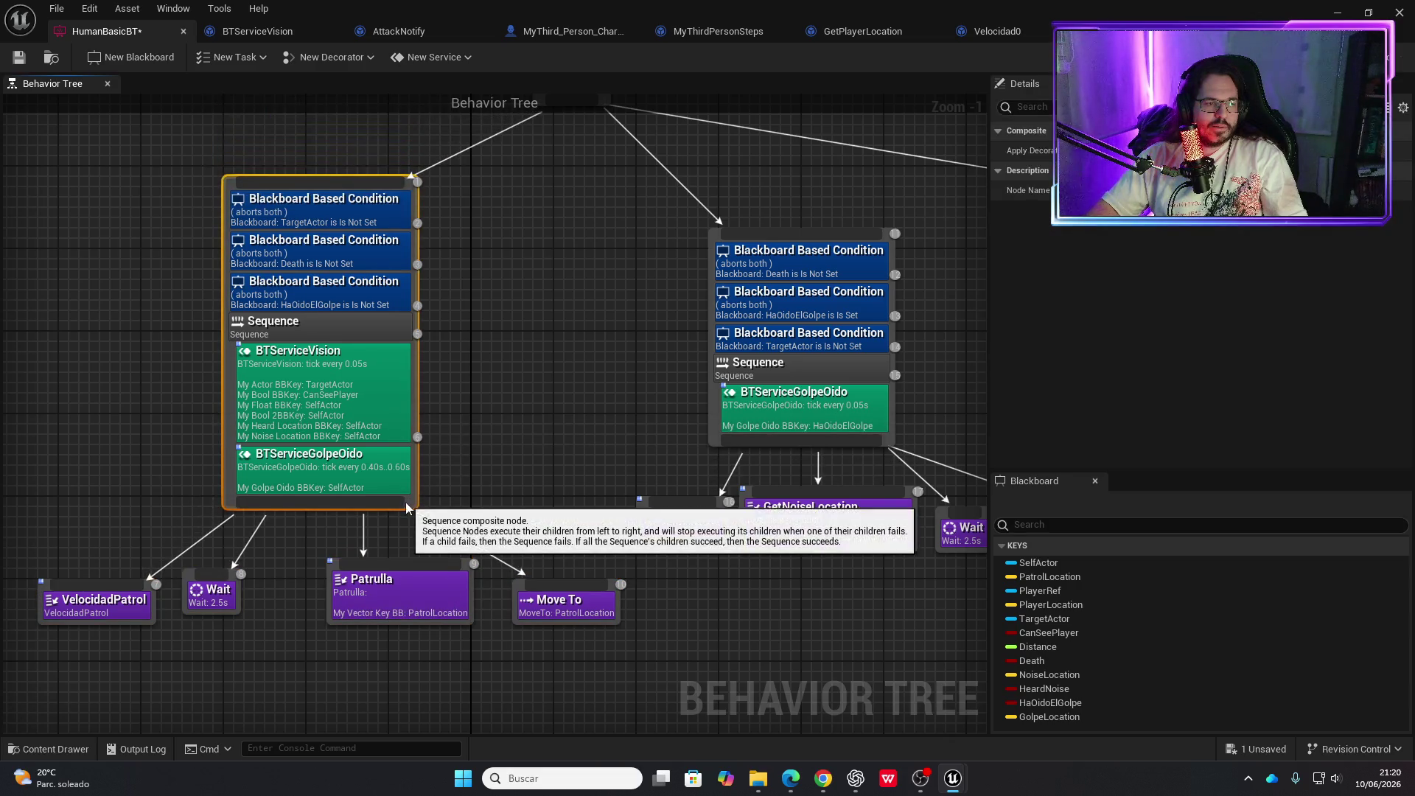
click(381, 466)
click(1209, 150)
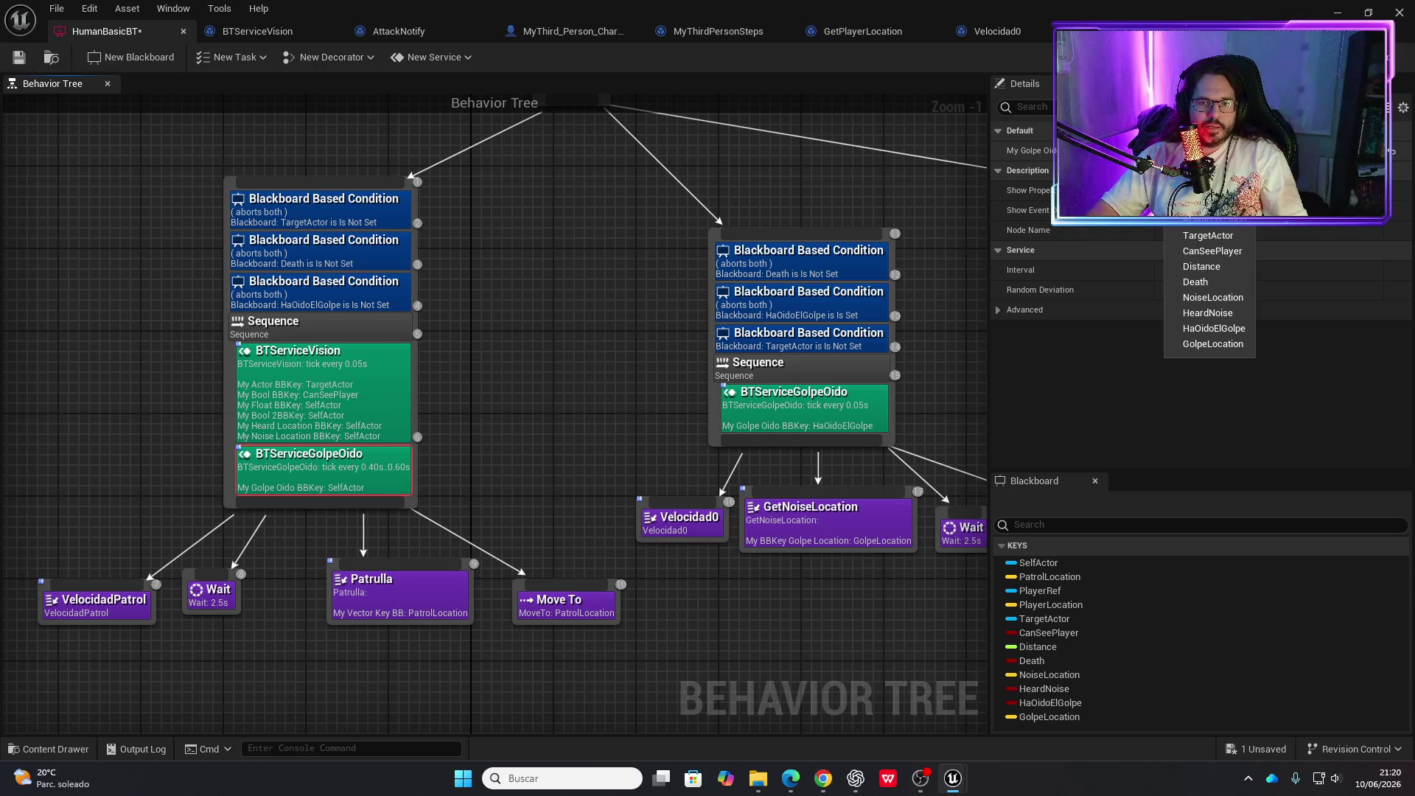
Set the service key to HaOidoElGolpe, Interval 0.05 and Random Deviation 0
click(1220, 329)
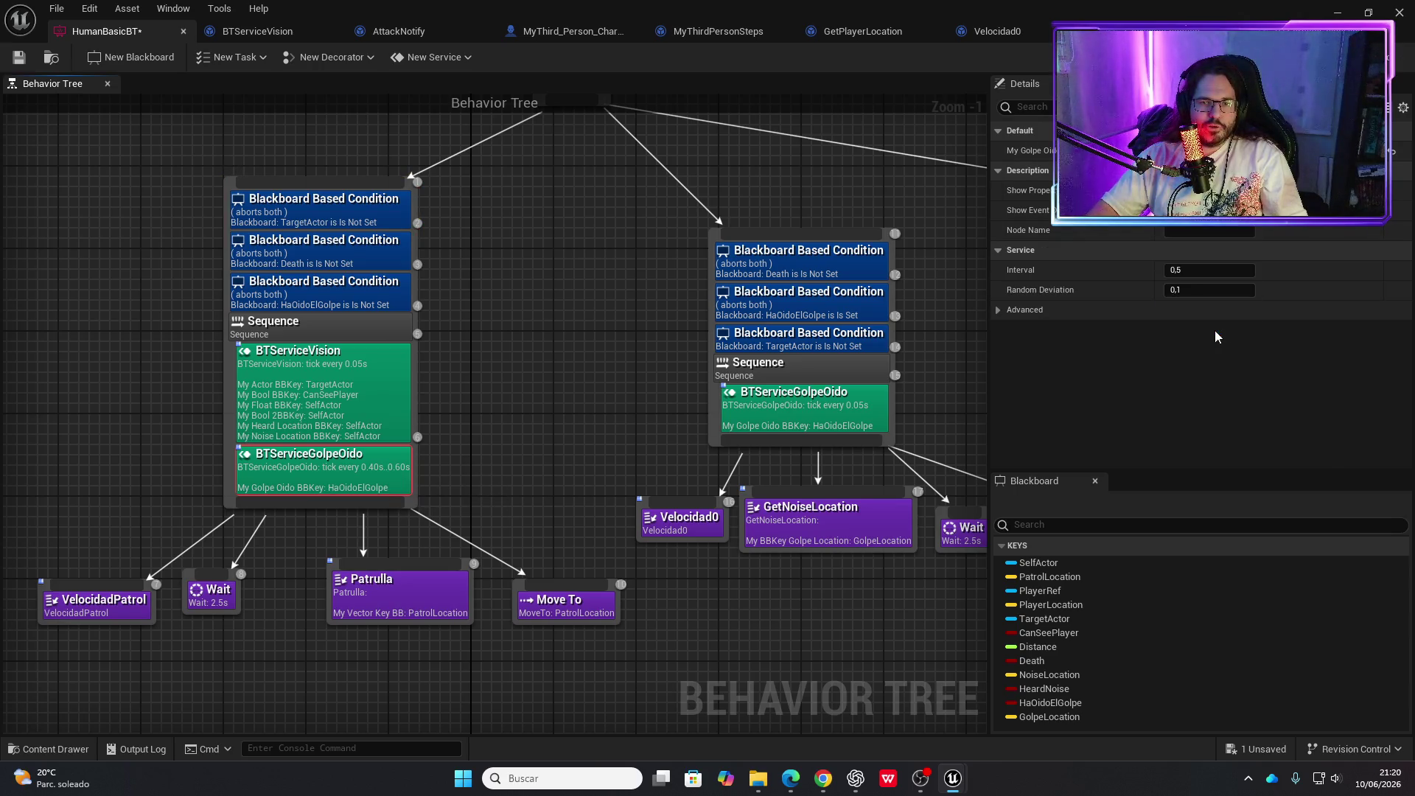
click(1191, 270)
text(0)
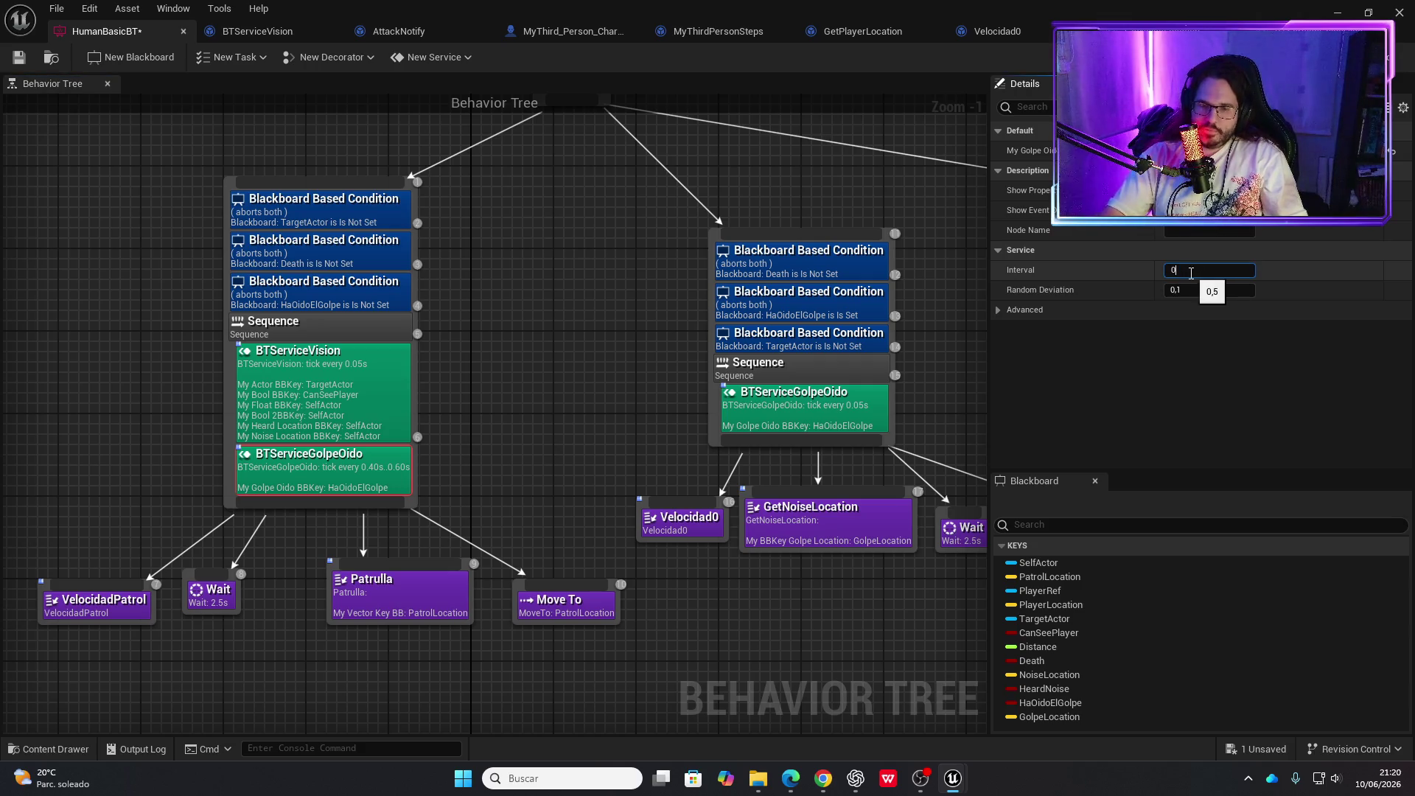
text(5)
key(Tab)
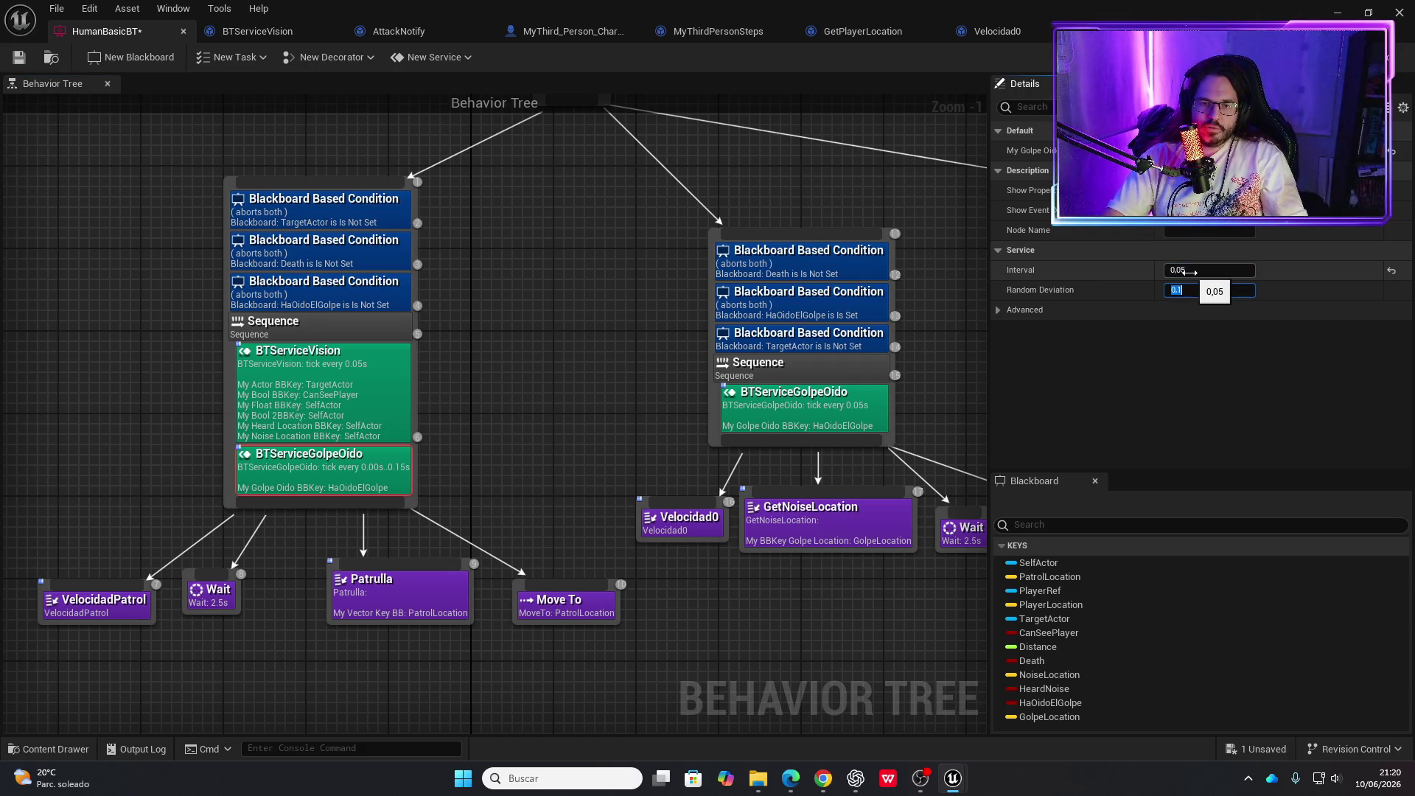
text(0)
key(Return)
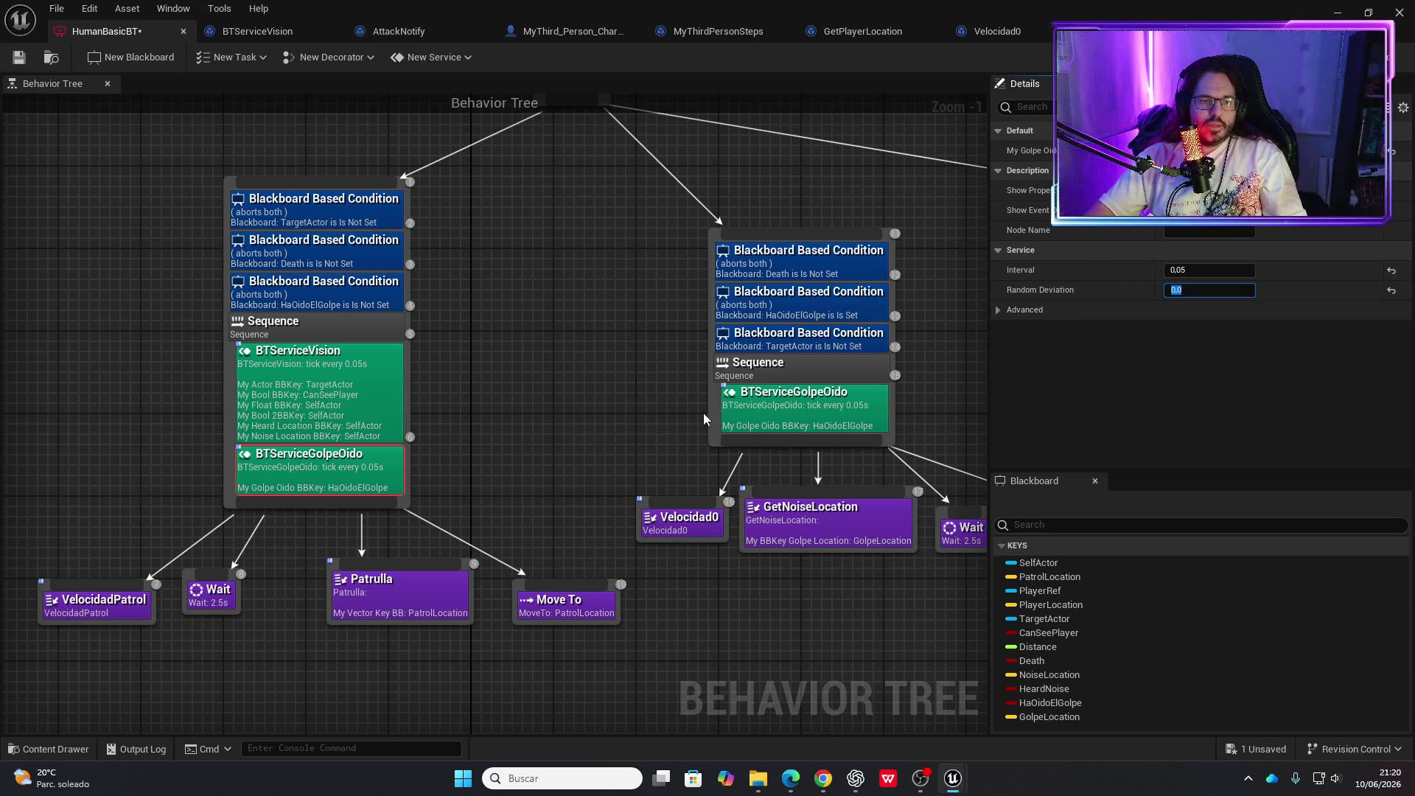
Save the behavior tree and return to the 01_Tutorial level
click(793, 414)
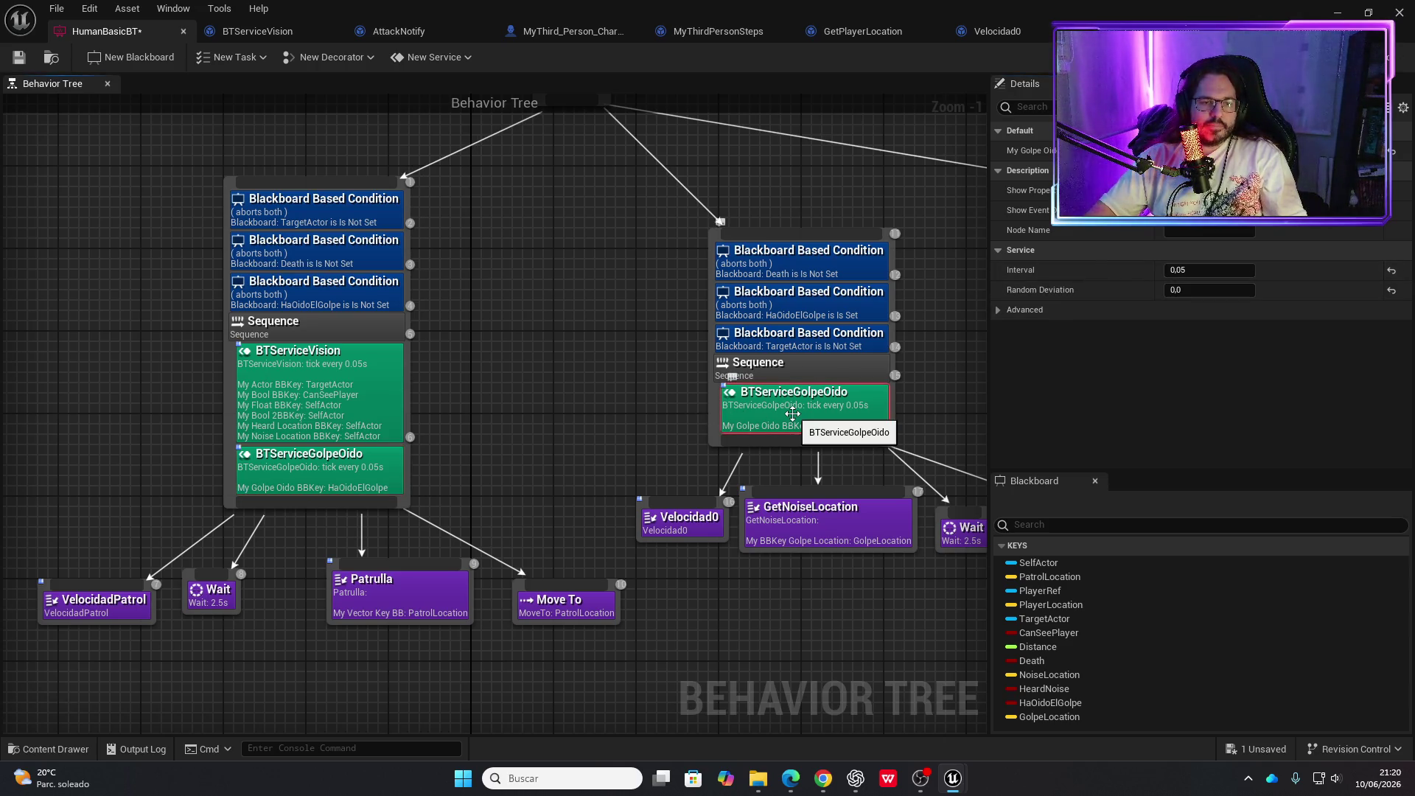
click(20, 58)
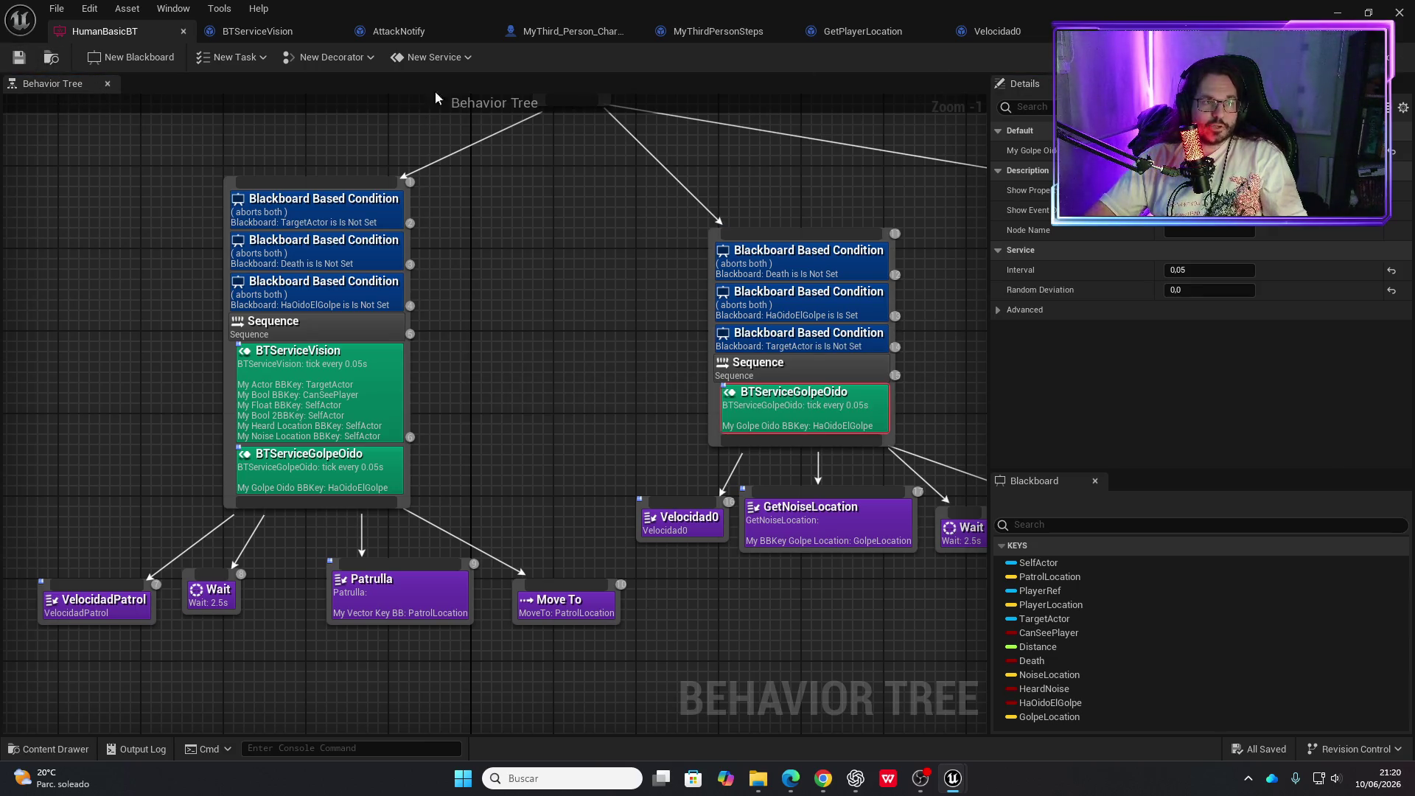
click(1337, 13)
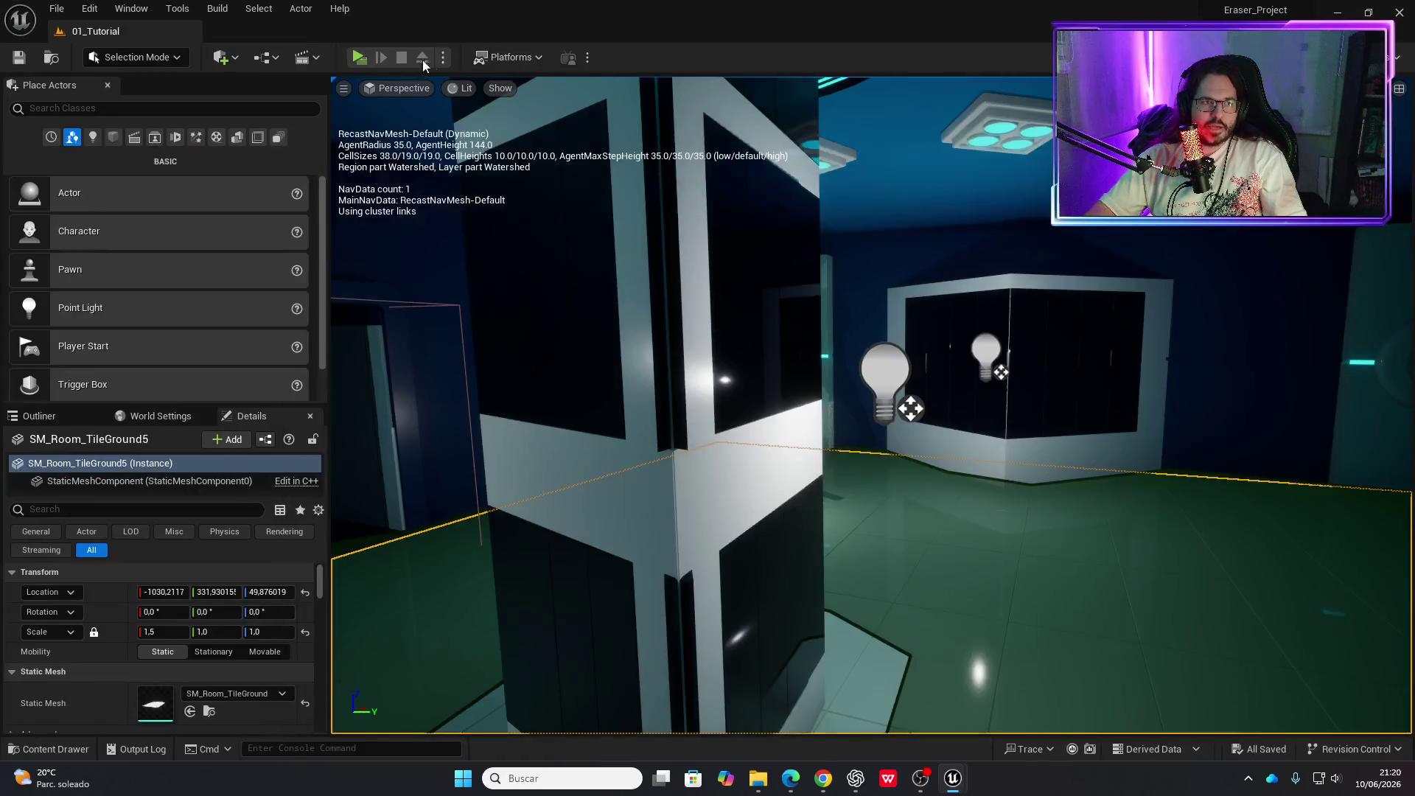
click(360, 59)
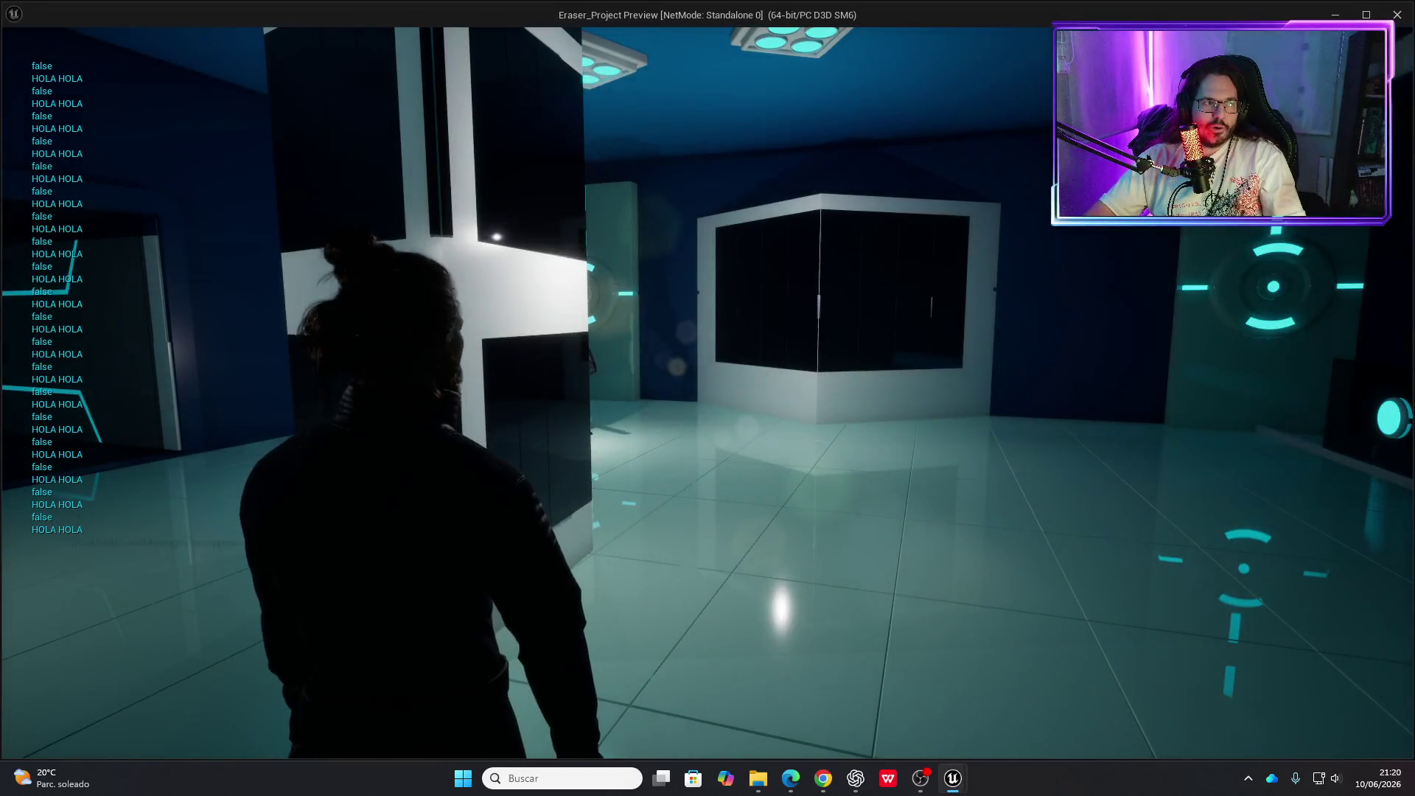
key(w)
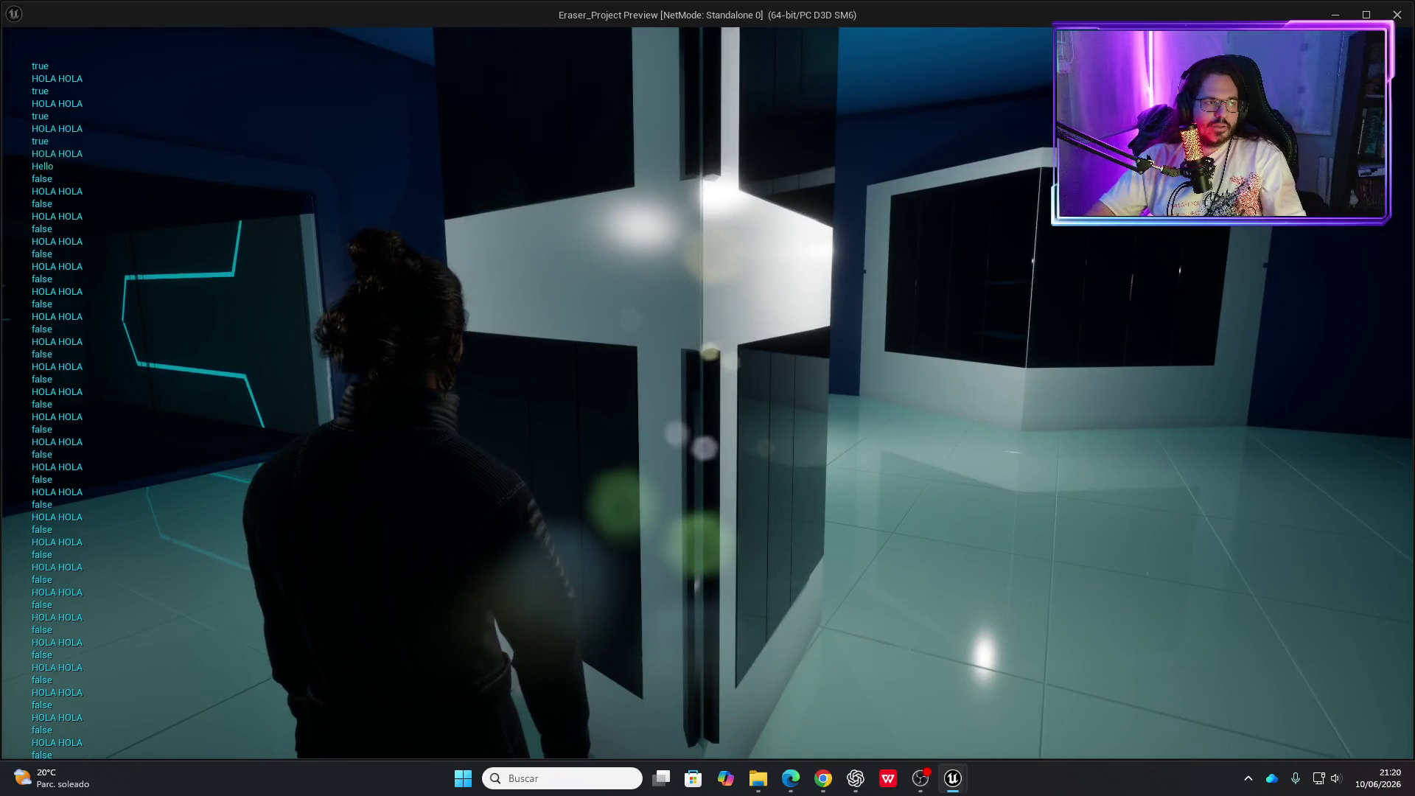
key(w)
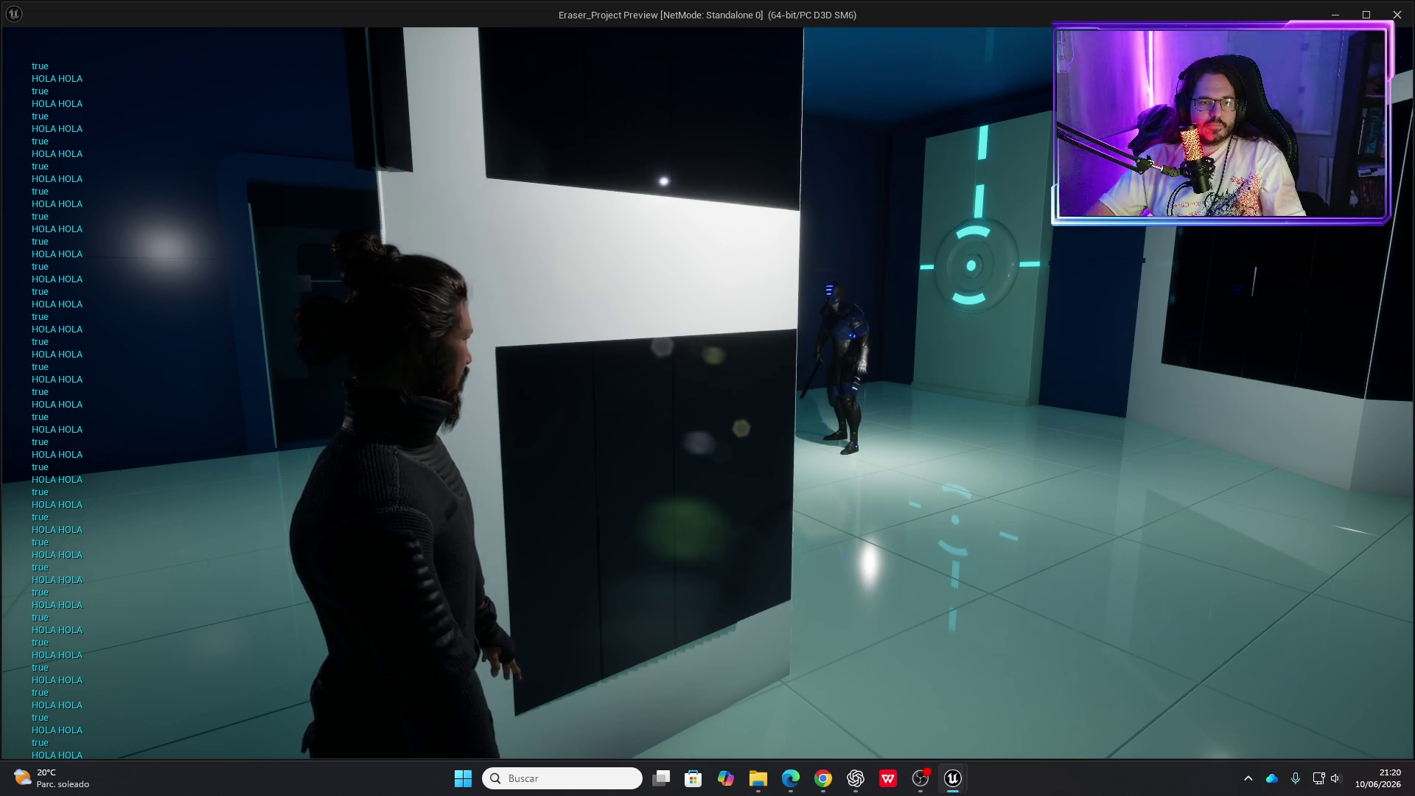
key(w)
key(Escape)
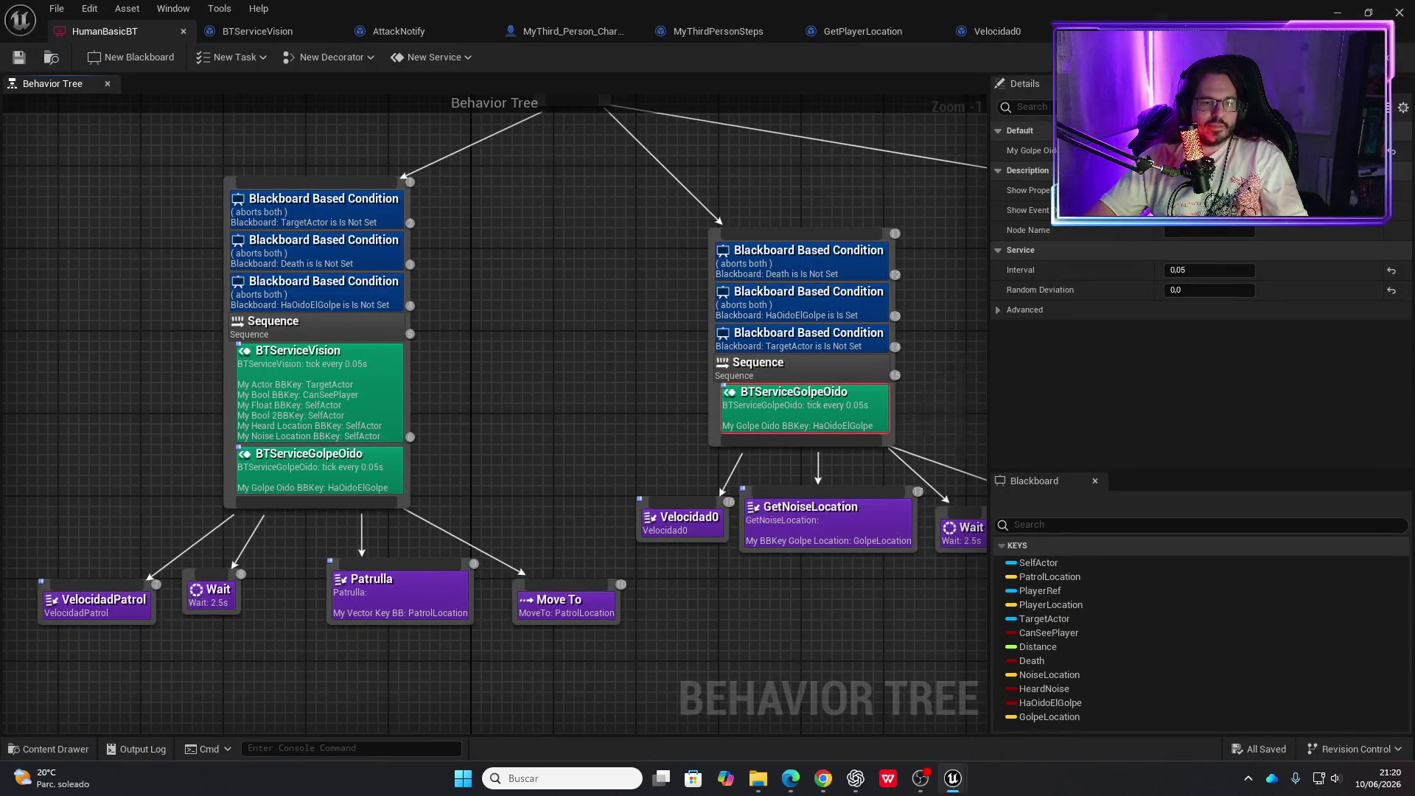
Rearrange the patrol and hearing branches to make room under the hearing Sequence
drag(573, 452, 222, 327)
drag(696, 499, 522, 516)
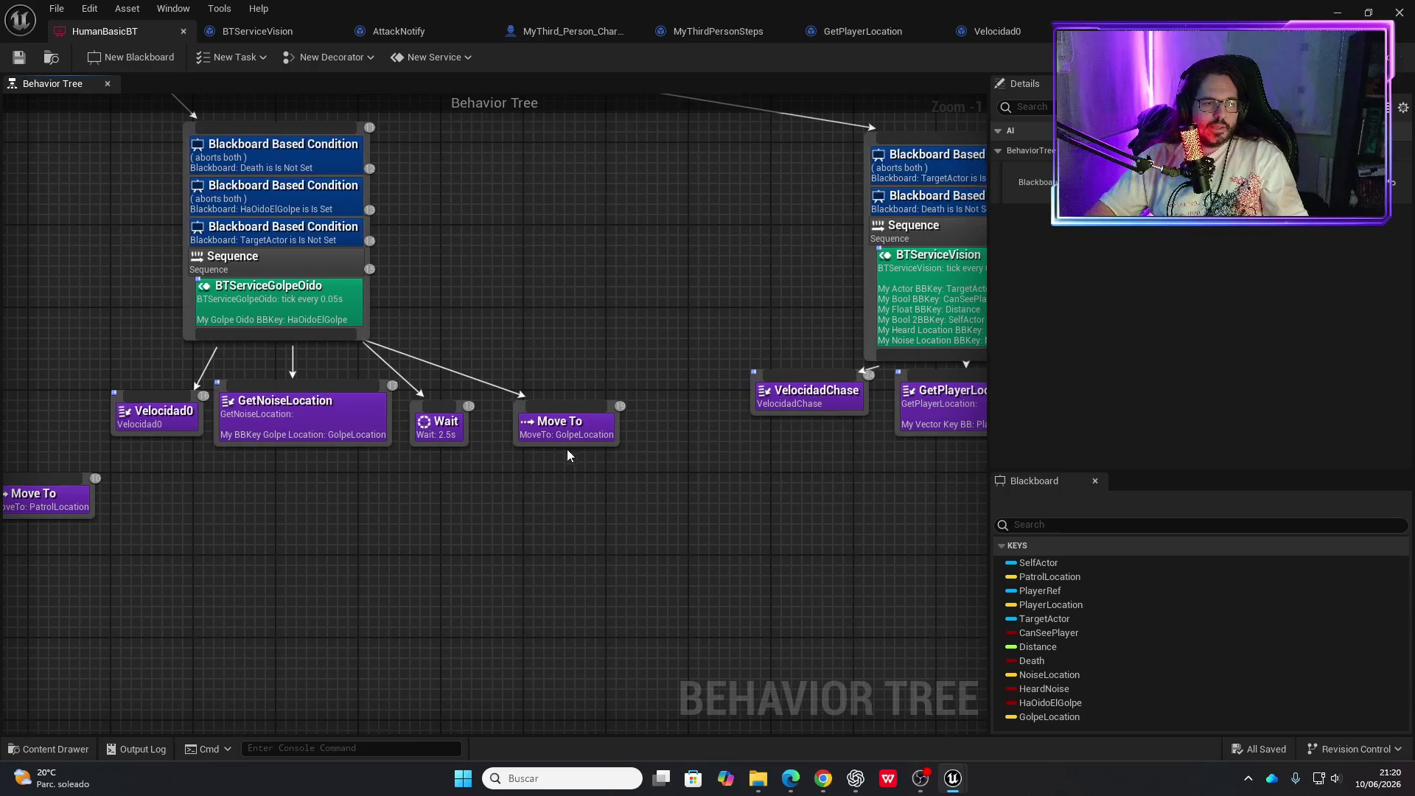
drag(565, 440, 658, 431)
mouse_move(392, 524)
mouse_down()
mouse_move(801, 506)
mouse_move(1191, 597)
mouse_up()
mouse_move(872, 704)
mouse_down()
mouse_move(603, 284)
mouse_move(277, 138)
mouse_up()
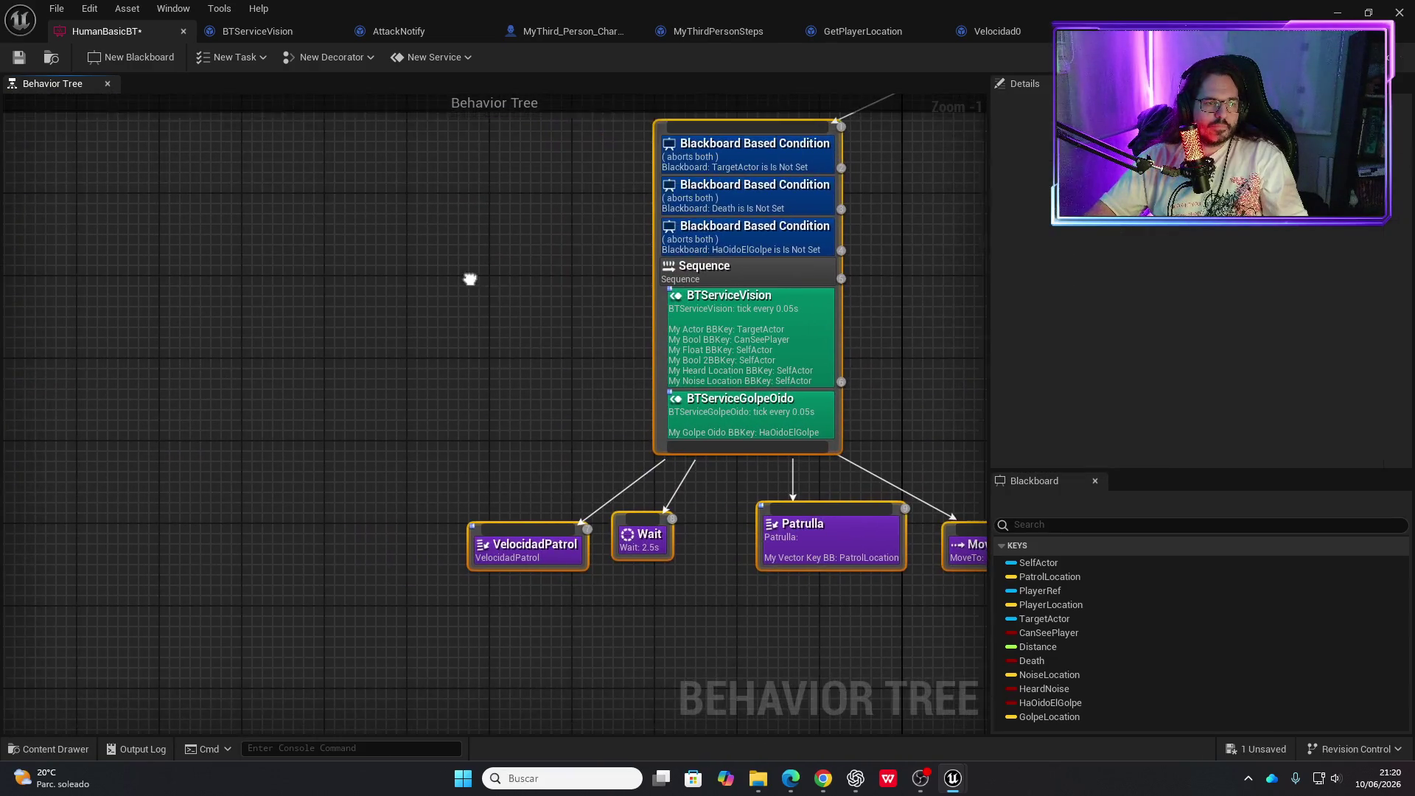
mouse_move(656, 333)
mouse_down()
mouse_move(355, 438)
mouse_move(470, 391)
mouse_move(544, 569)
mouse_up()
mouse_move(748, 617)
mouse_down()
mouse_move(289, 392)
mouse_move(168, 402)
mouse_up()
drag(452, 440, 321, 547)
Insert a VelocidadPatrol task before Move To in the hearing Sequence and save the tree
drag(417, 358, 475, 523)
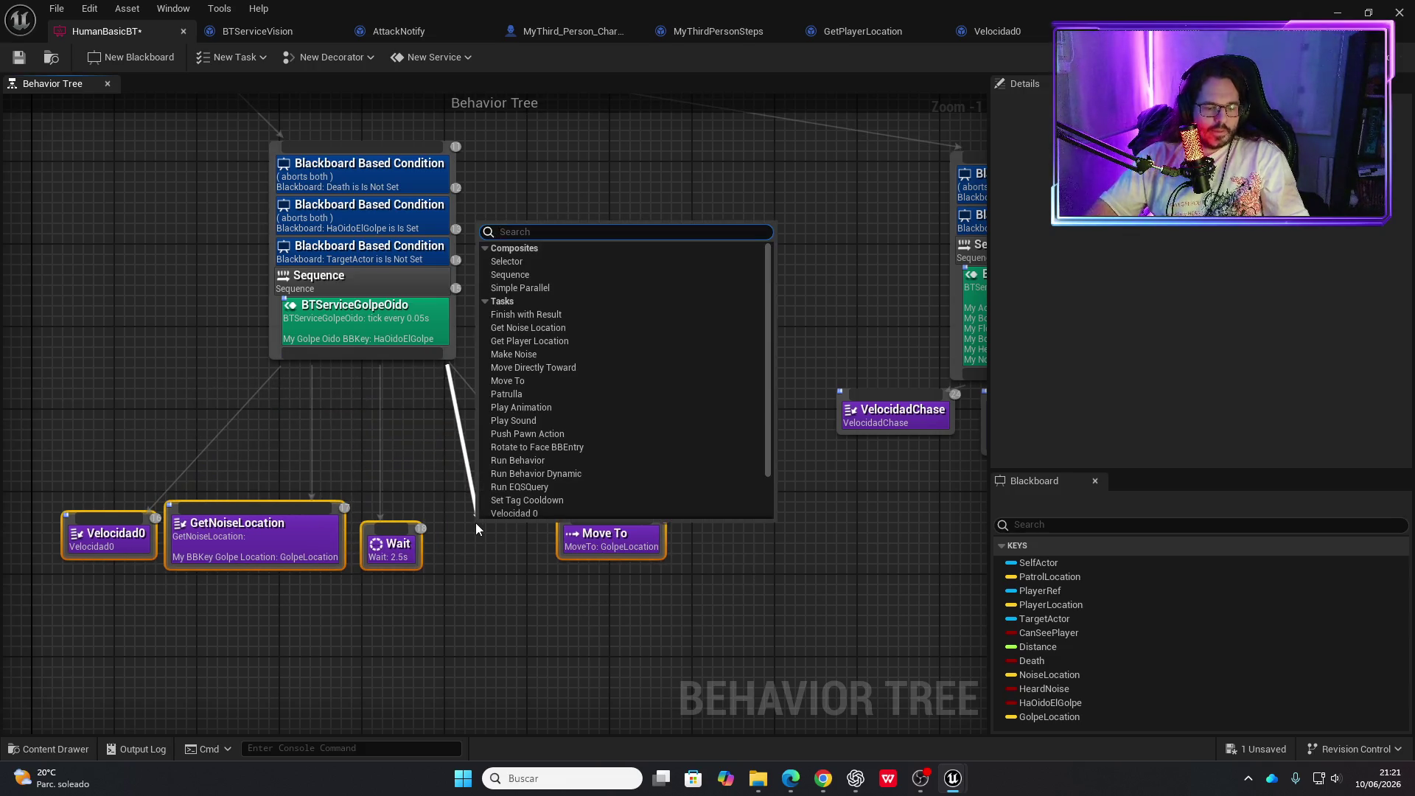
text(veloci)
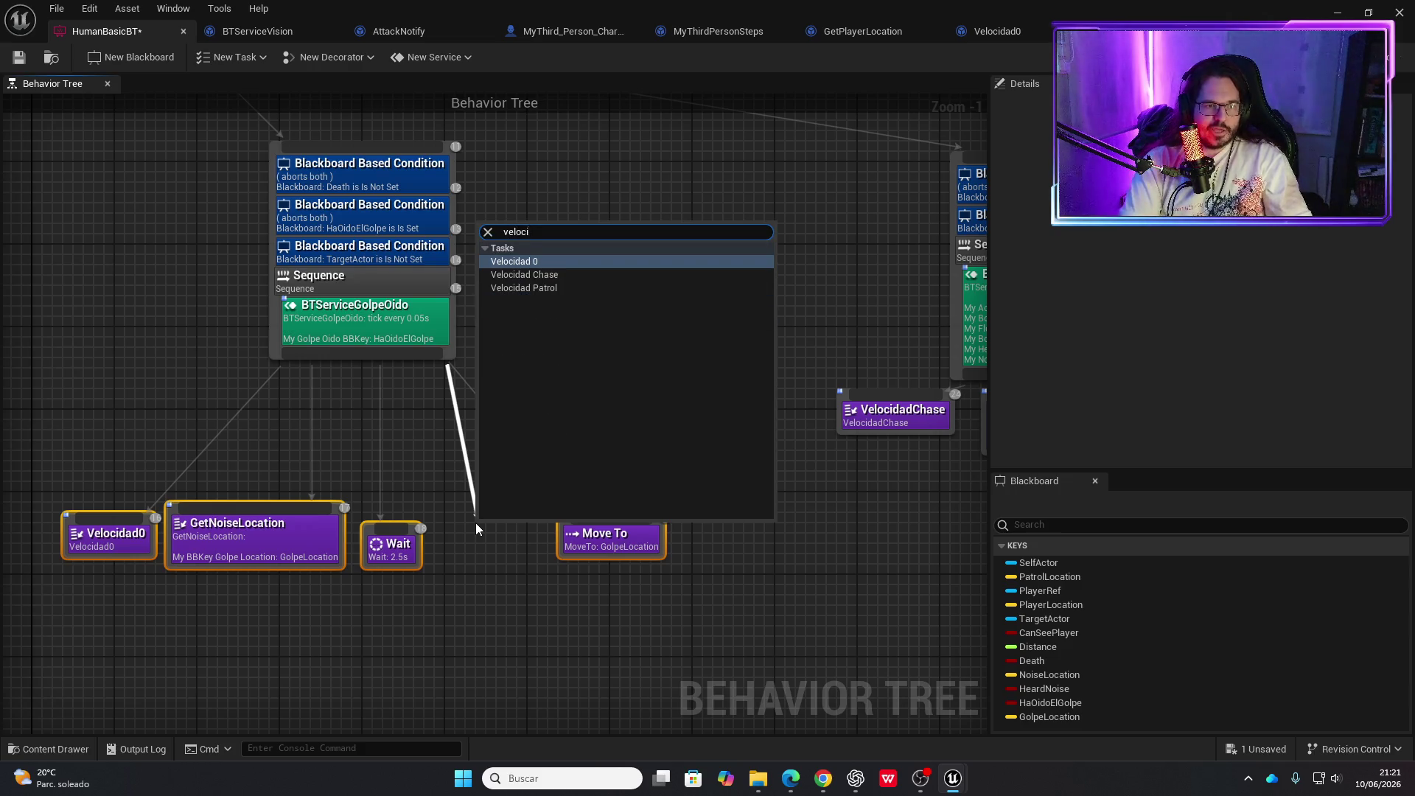
key(Down)
key(Down)
key(Return)
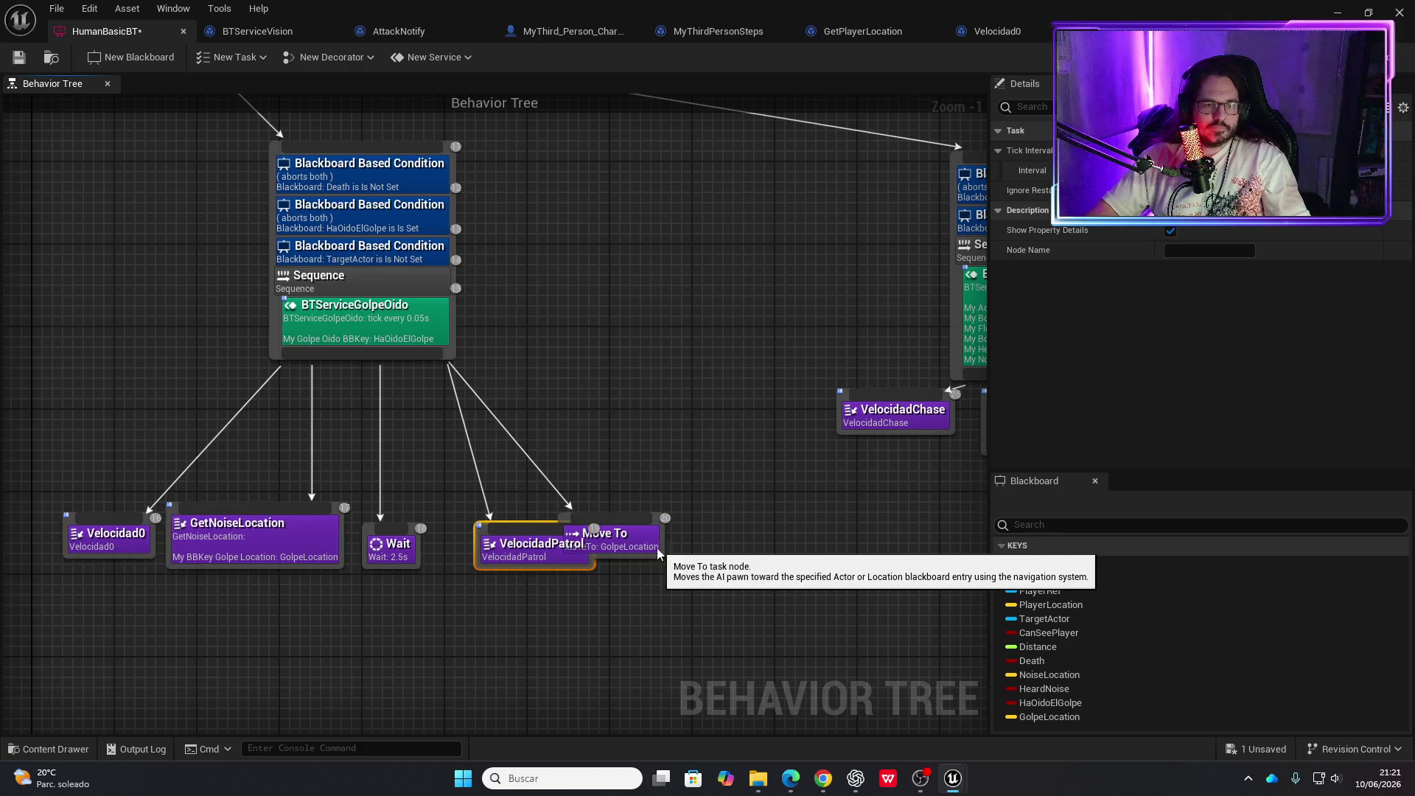
drag(657, 547, 715, 572)
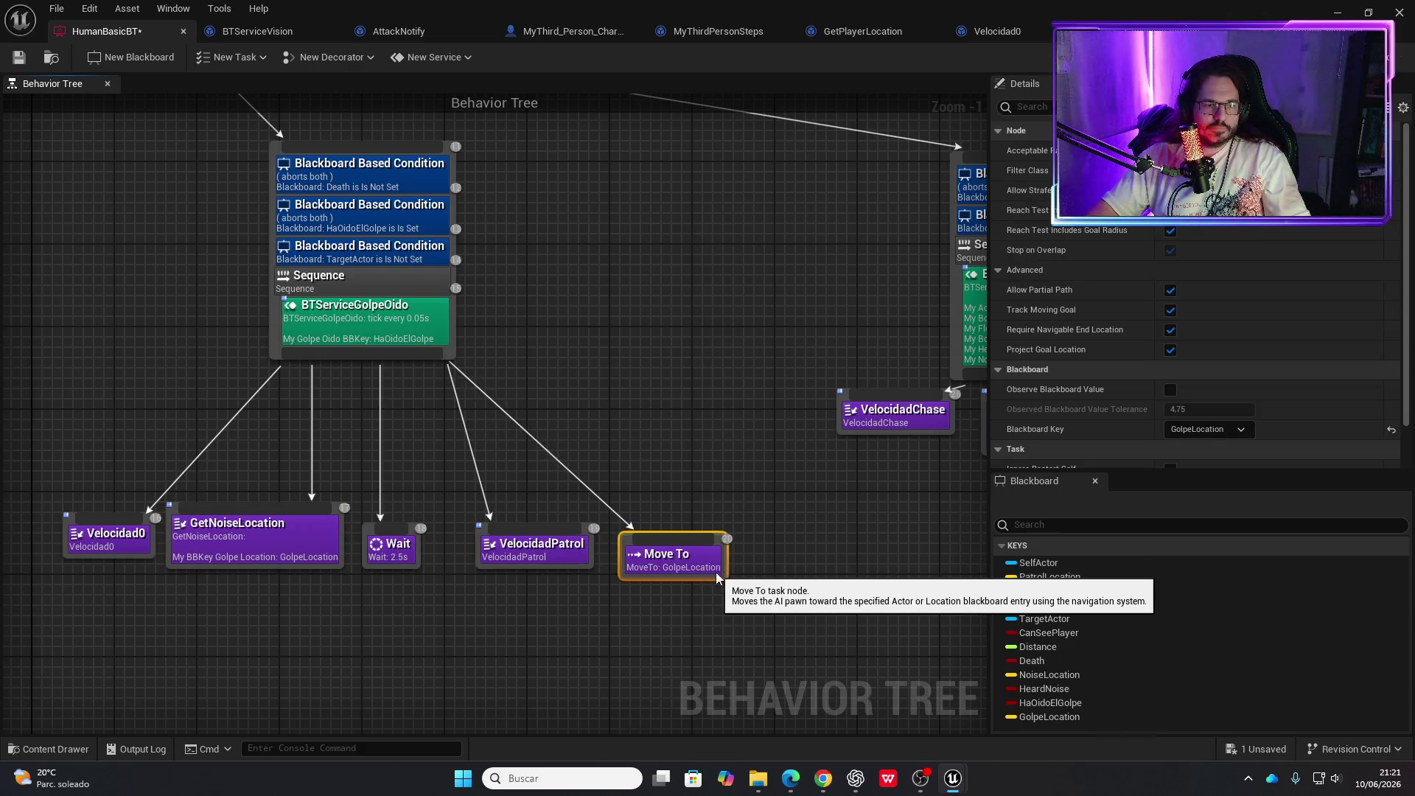
click(16, 59)
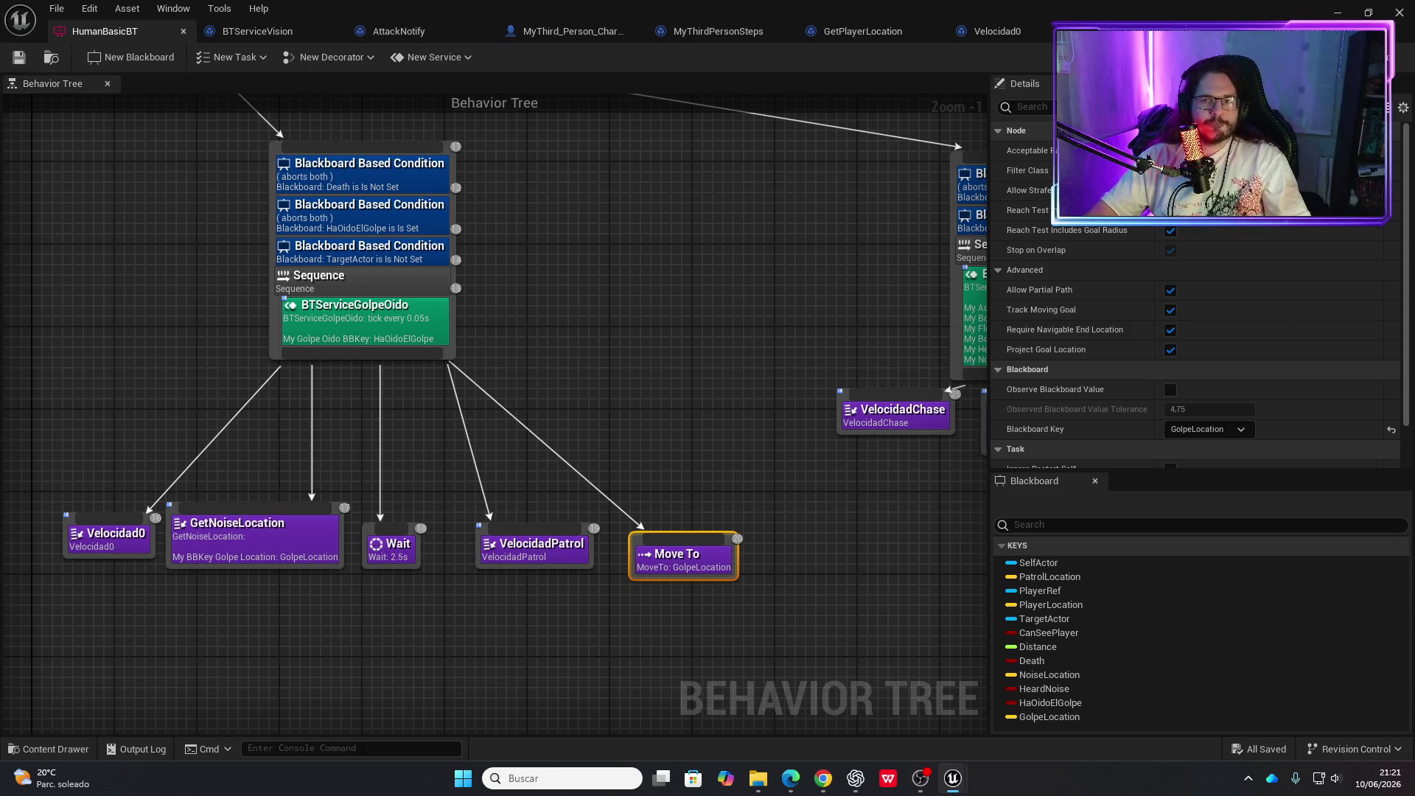
click(1337, 14)
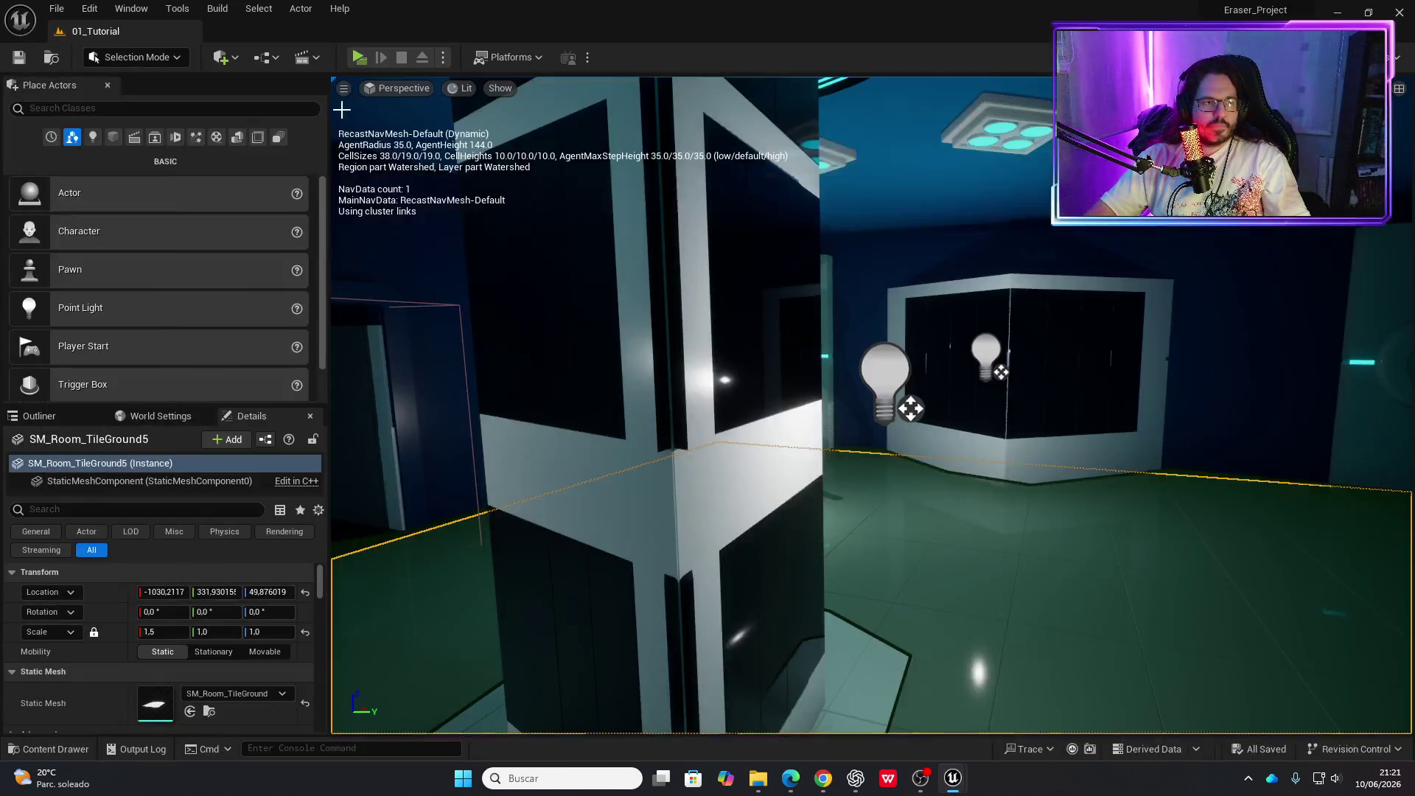
click(358, 58)
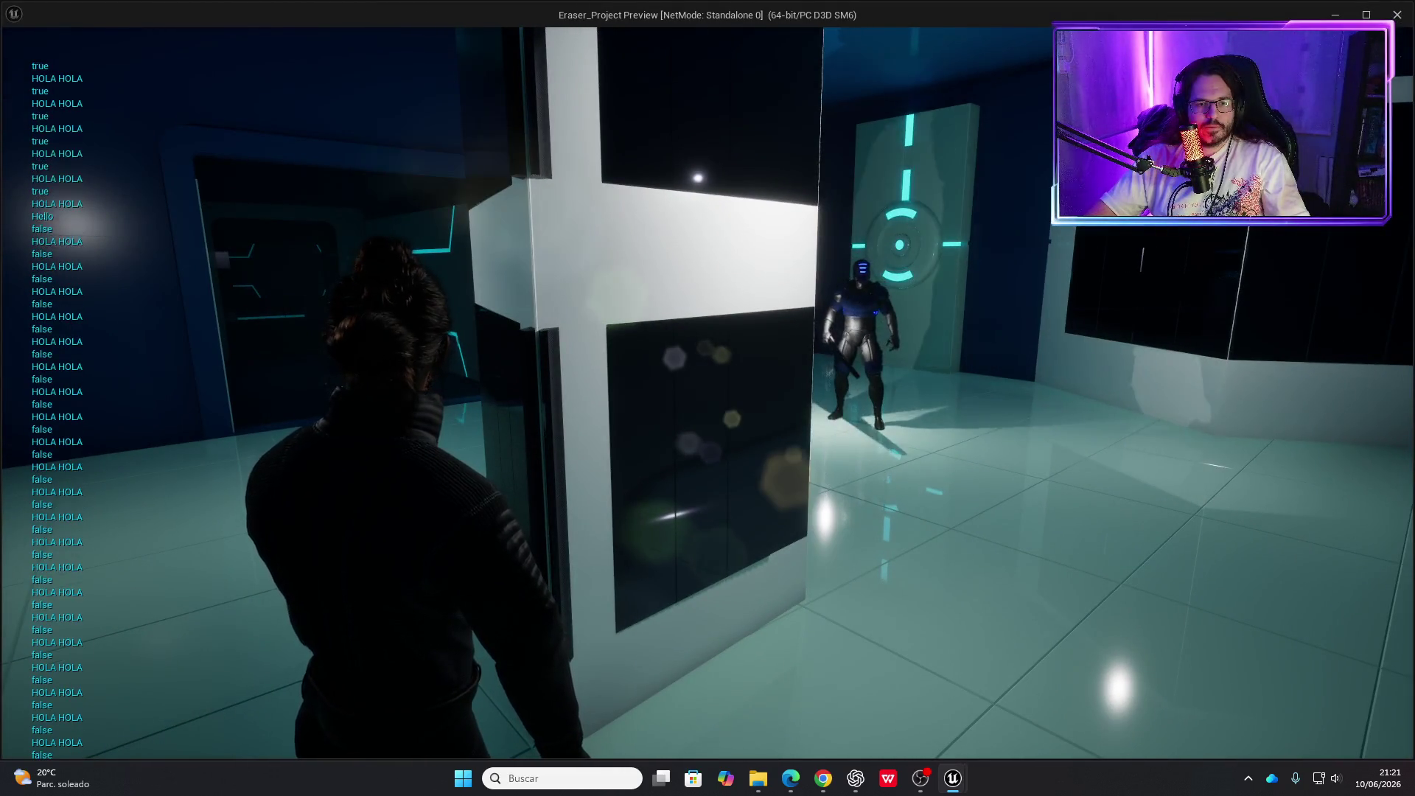
key(w)
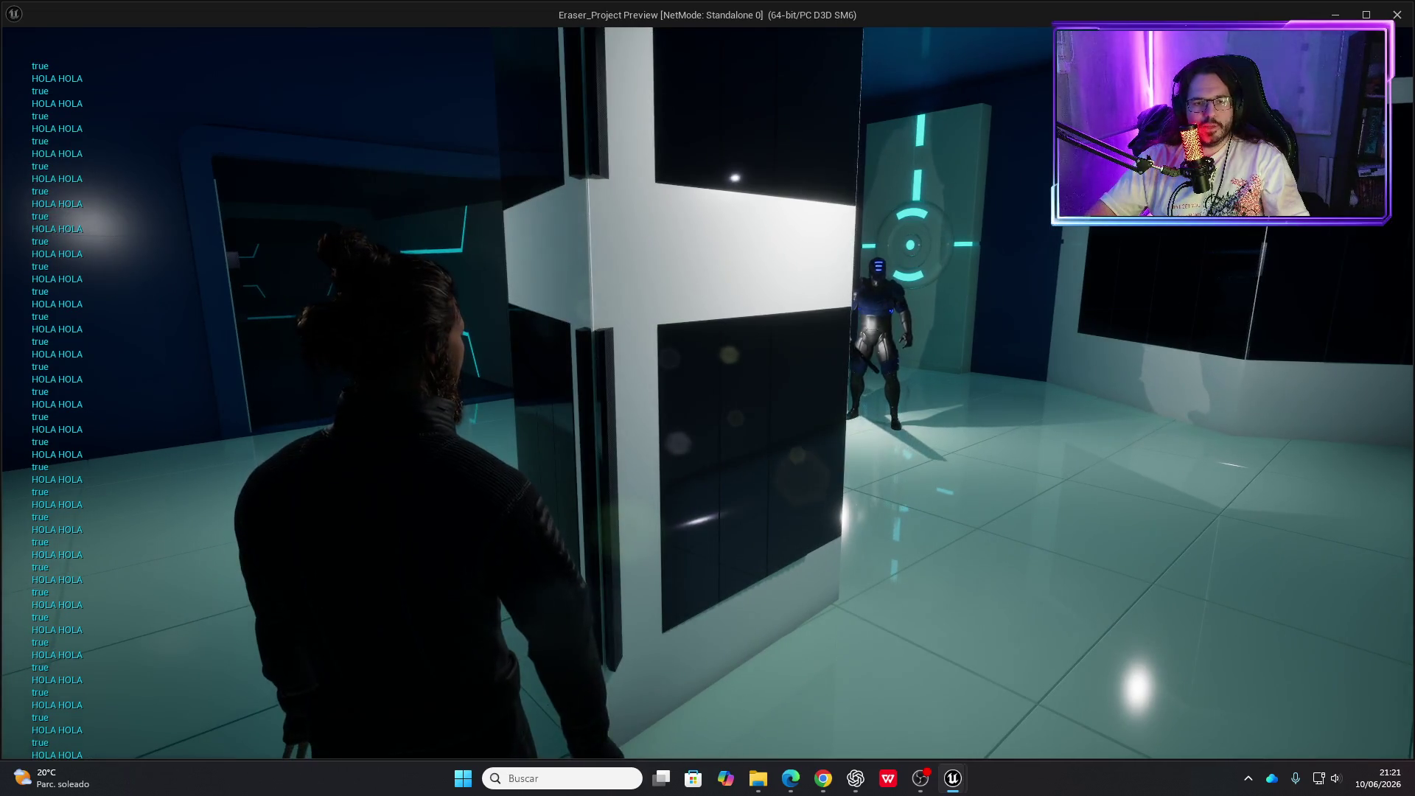
key(w)
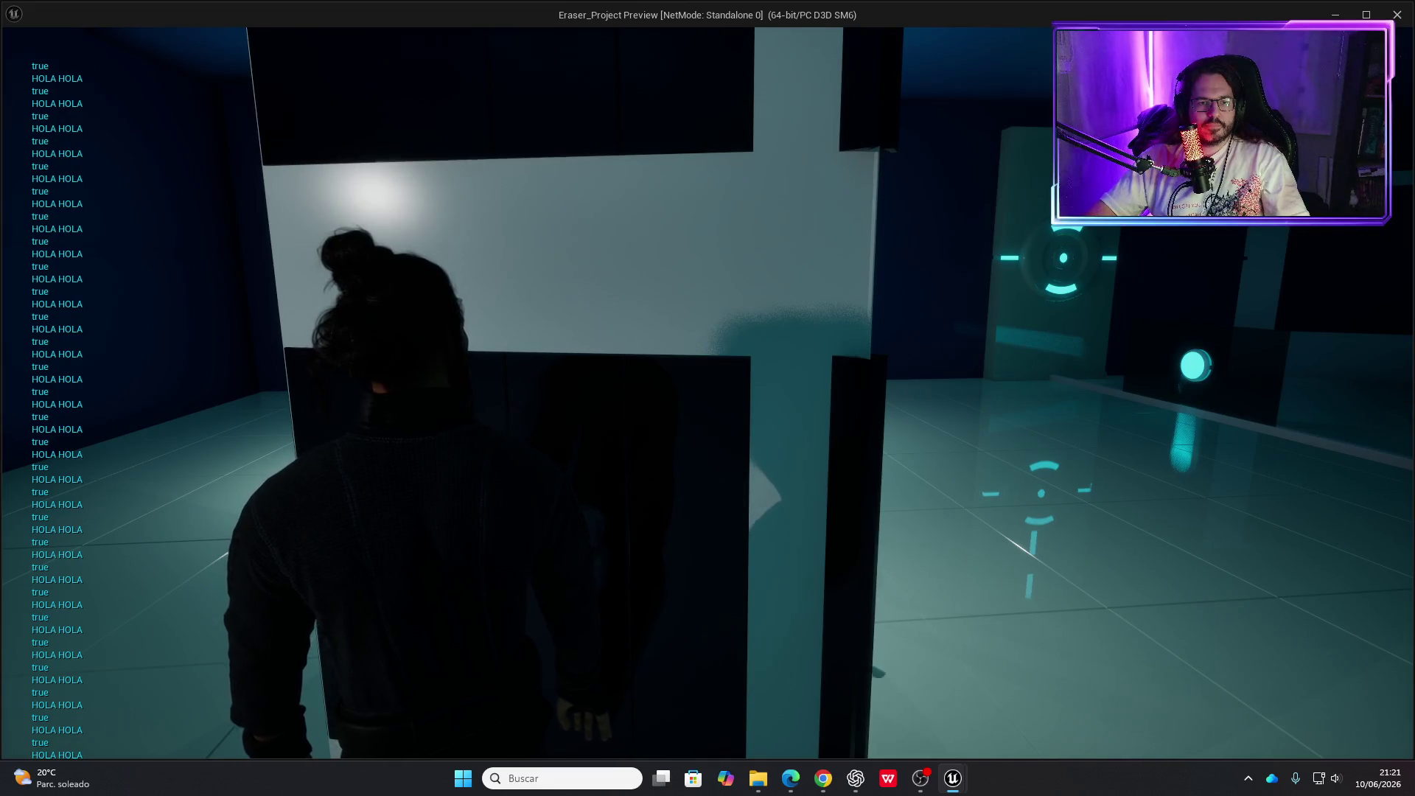
key(w)
key(w)
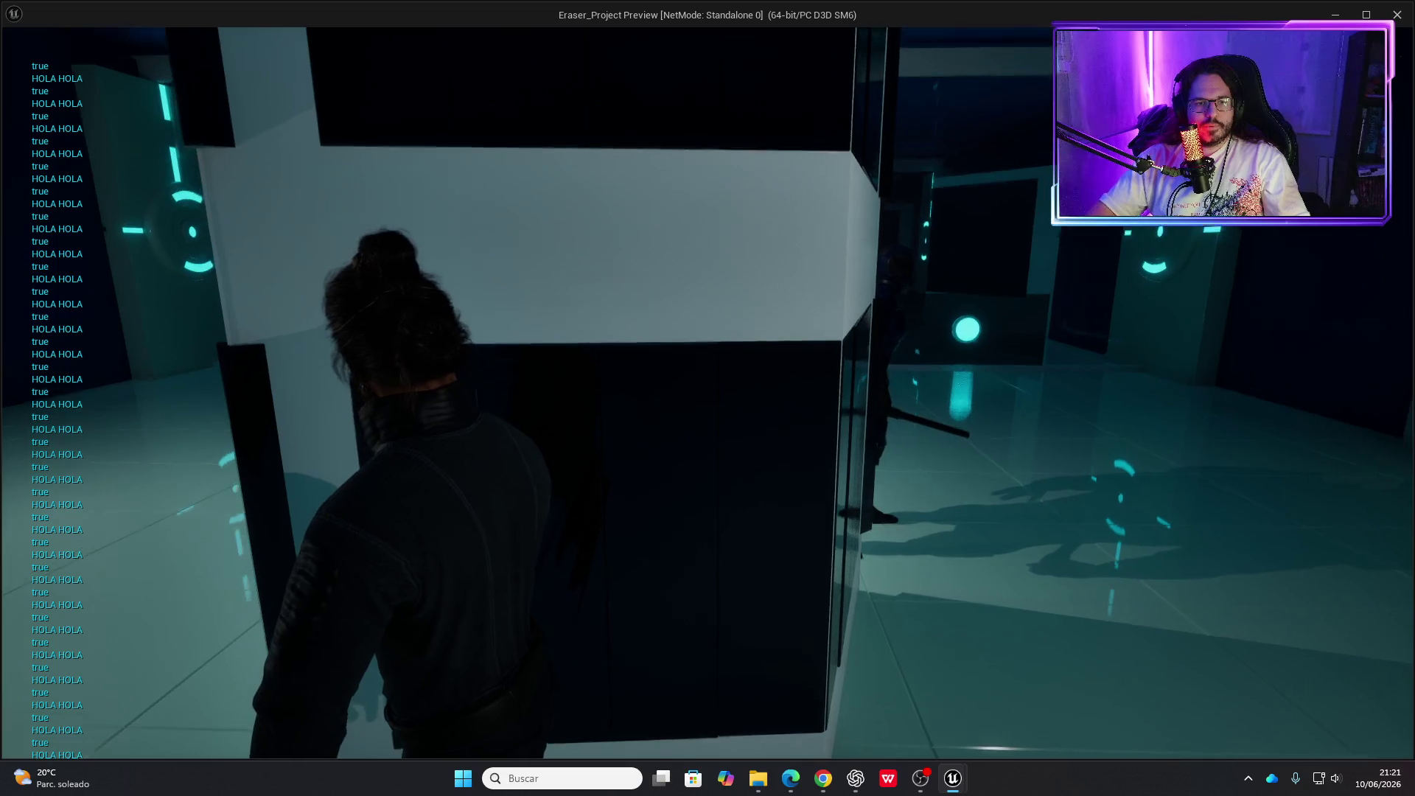
key(Escape)
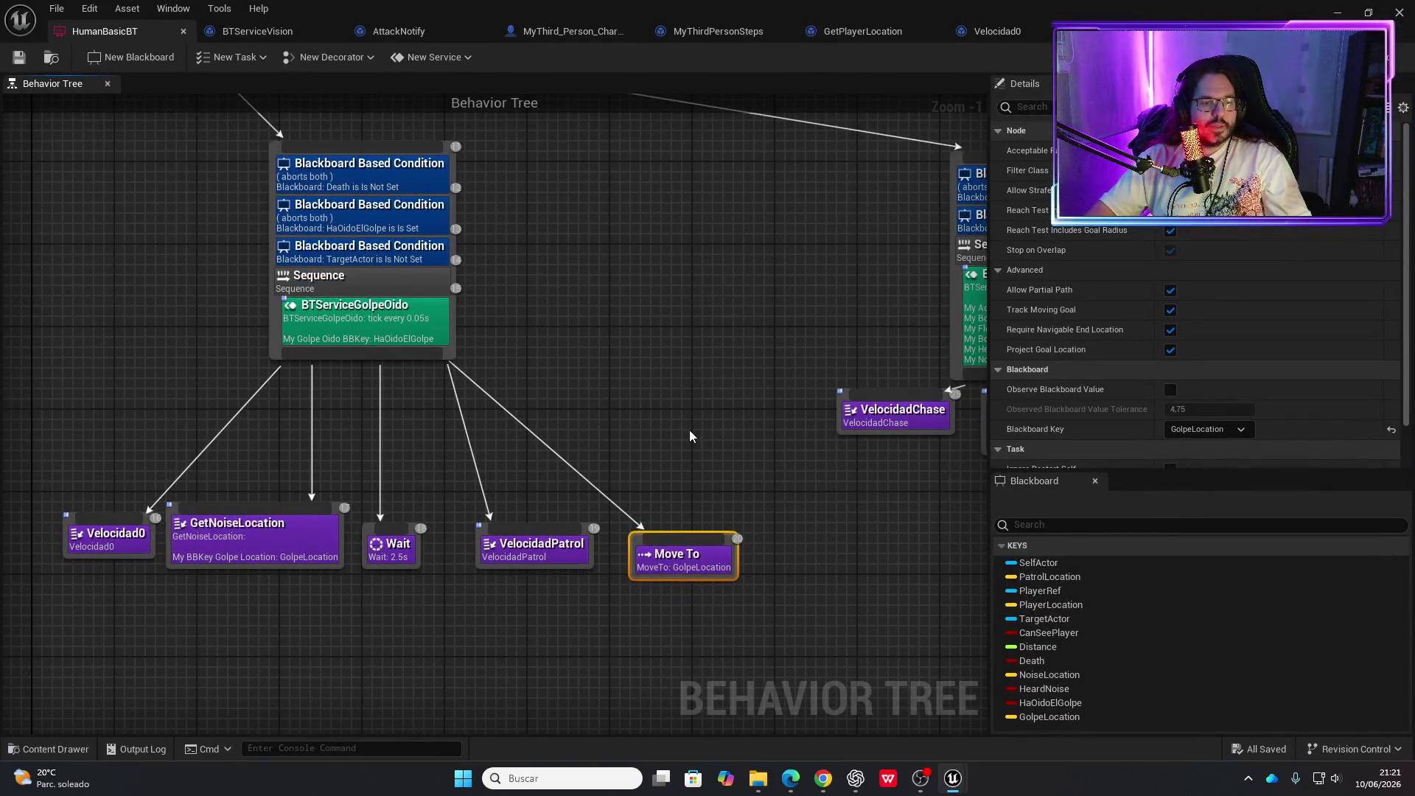
mouse_move(690, 435)
mouse_down()
mouse_move(741, 343)
mouse_move(775, 336)
mouse_up()
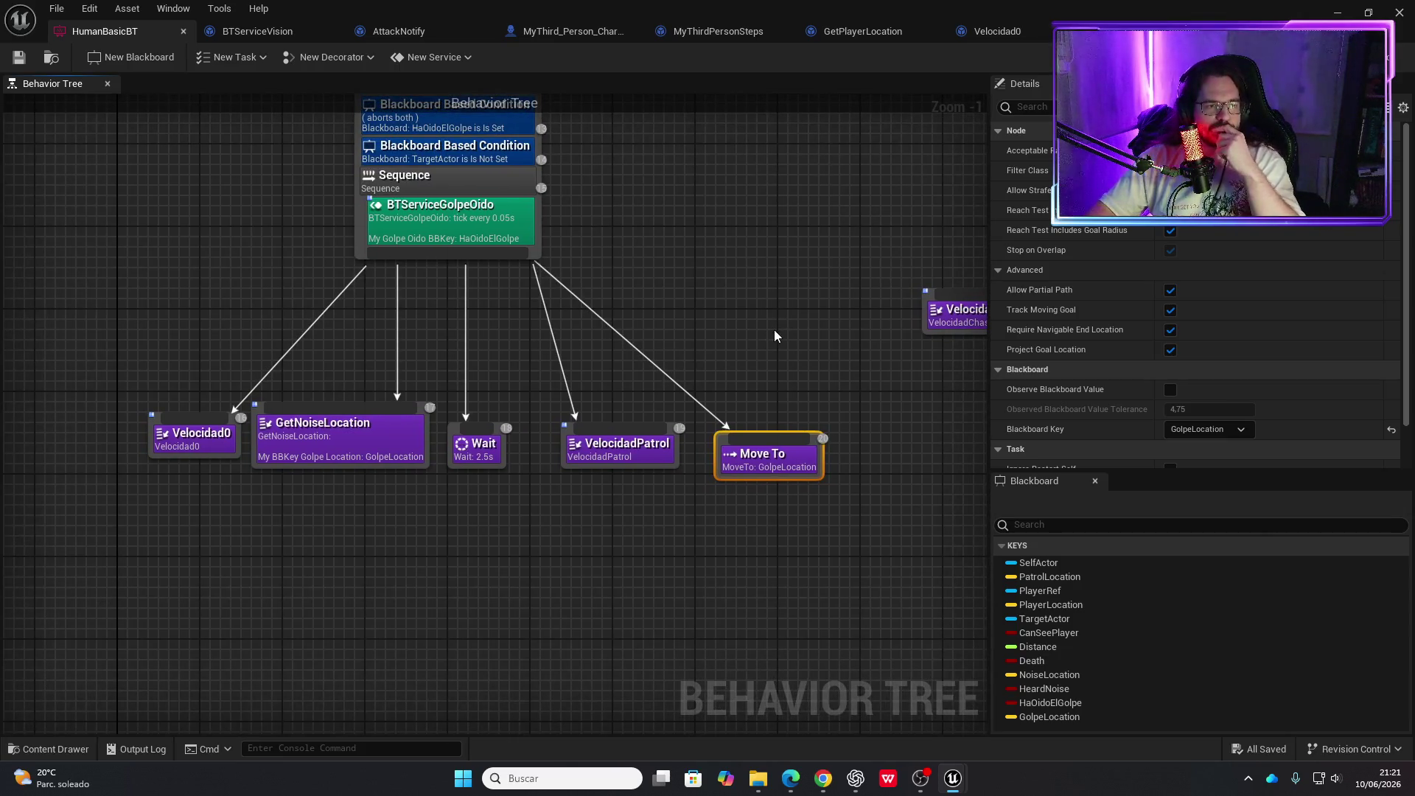
Add a Wait task after Move To in the hearing Sequence and save HumanBasicBT
drag(670, 336, 671, 472)
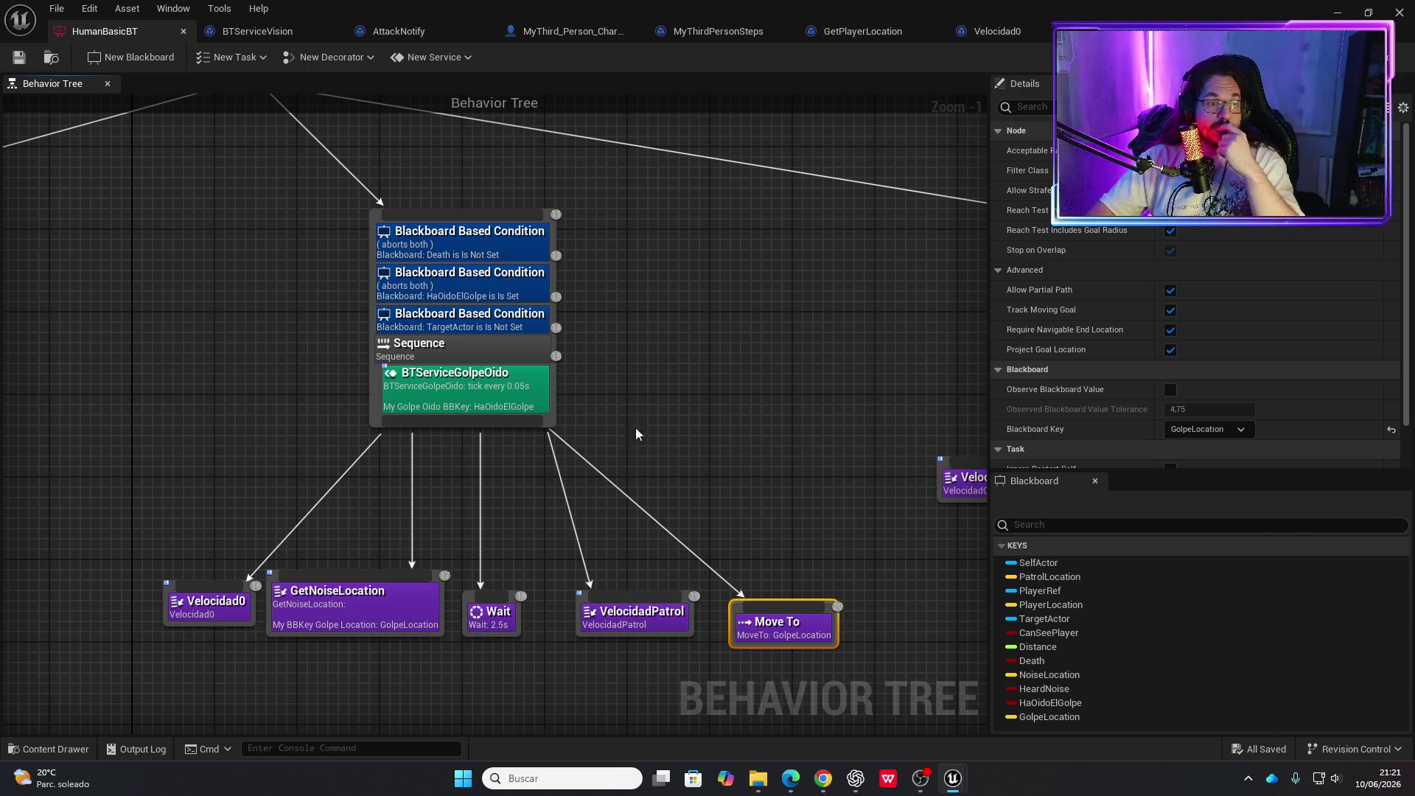
drag(659, 452, 582, 427)
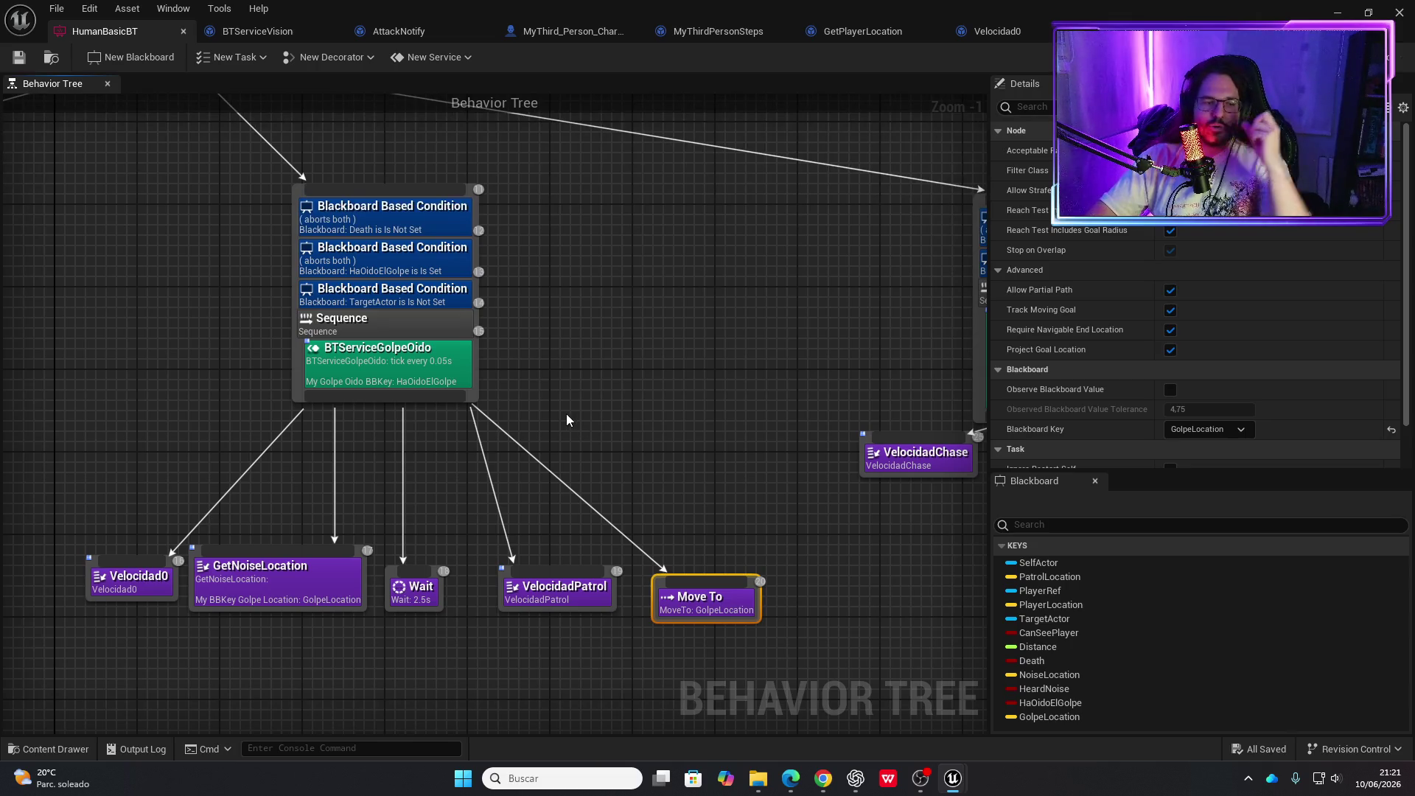
mouse_move(542, 436)
mouse_down()
mouse_move(859, 398)
mouse_move(1205, 383)
mouse_up()
scroll(574, 379, down, 1)
mouse_move(575, 386)
mouse_down()
mouse_move(805, 373)
mouse_move(656, 354)
mouse_move(533, 360)
mouse_up()
mouse_move(454, 295)
mouse_down()
mouse_move(592, 349)
mouse_move(769, 454)
mouse_up()
text(wait)
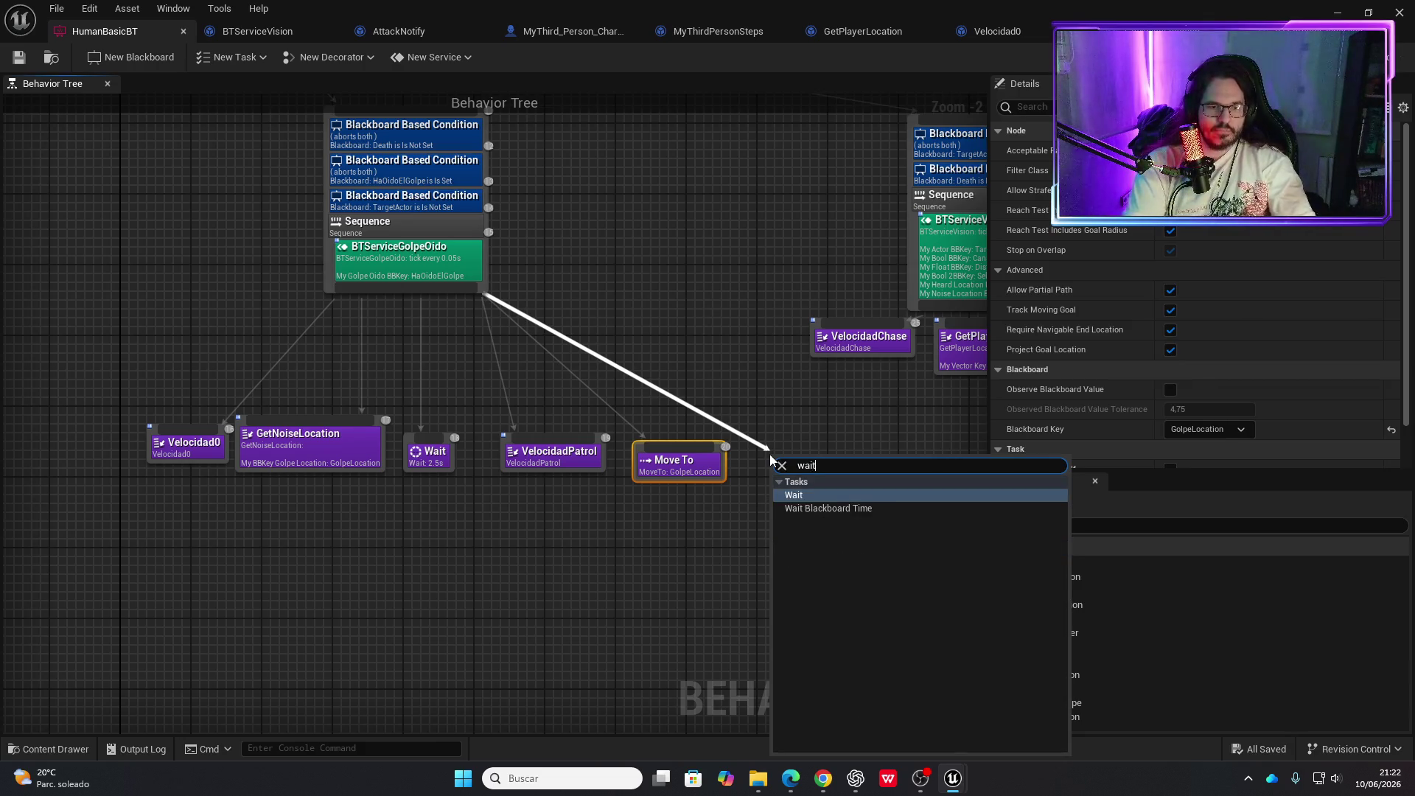
key(Return)
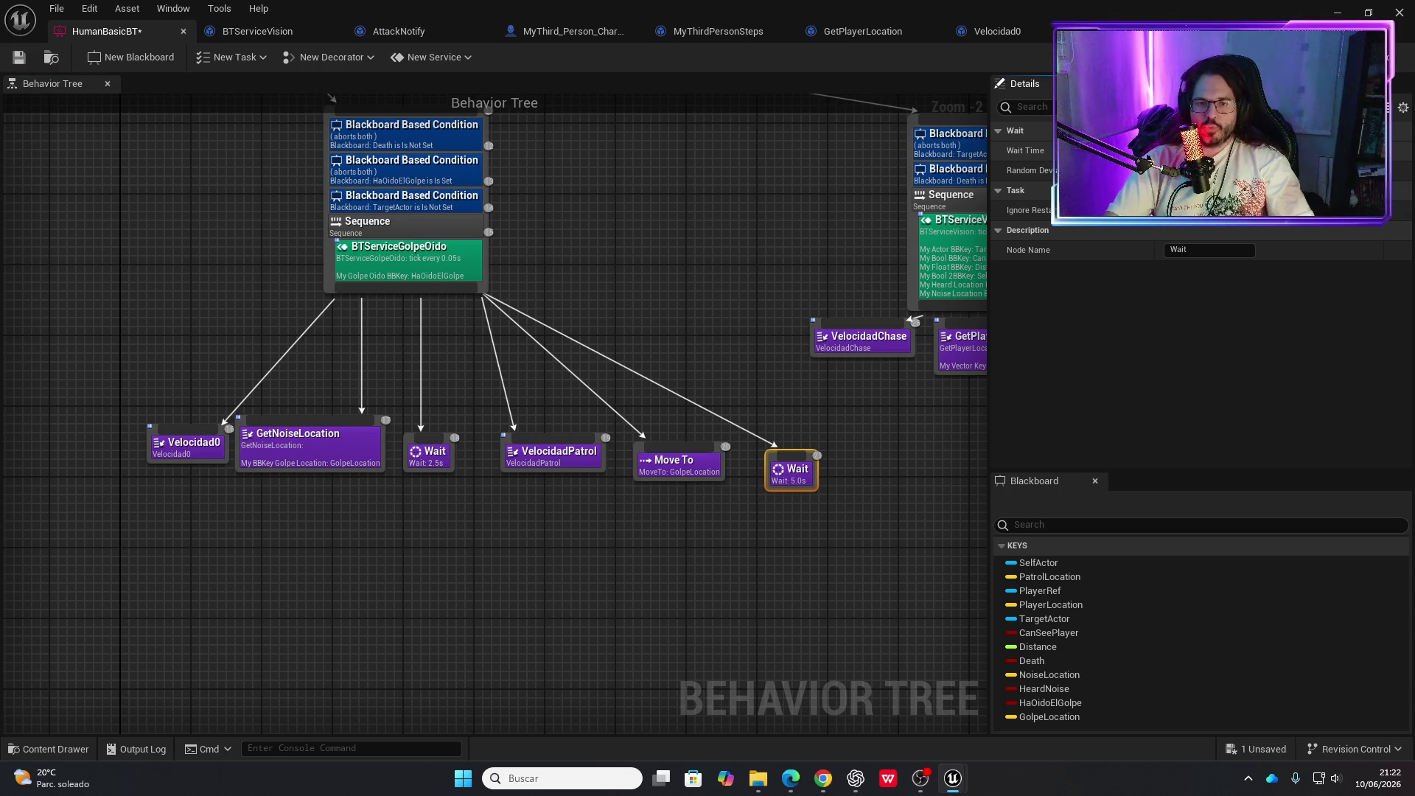
click(825, 524)
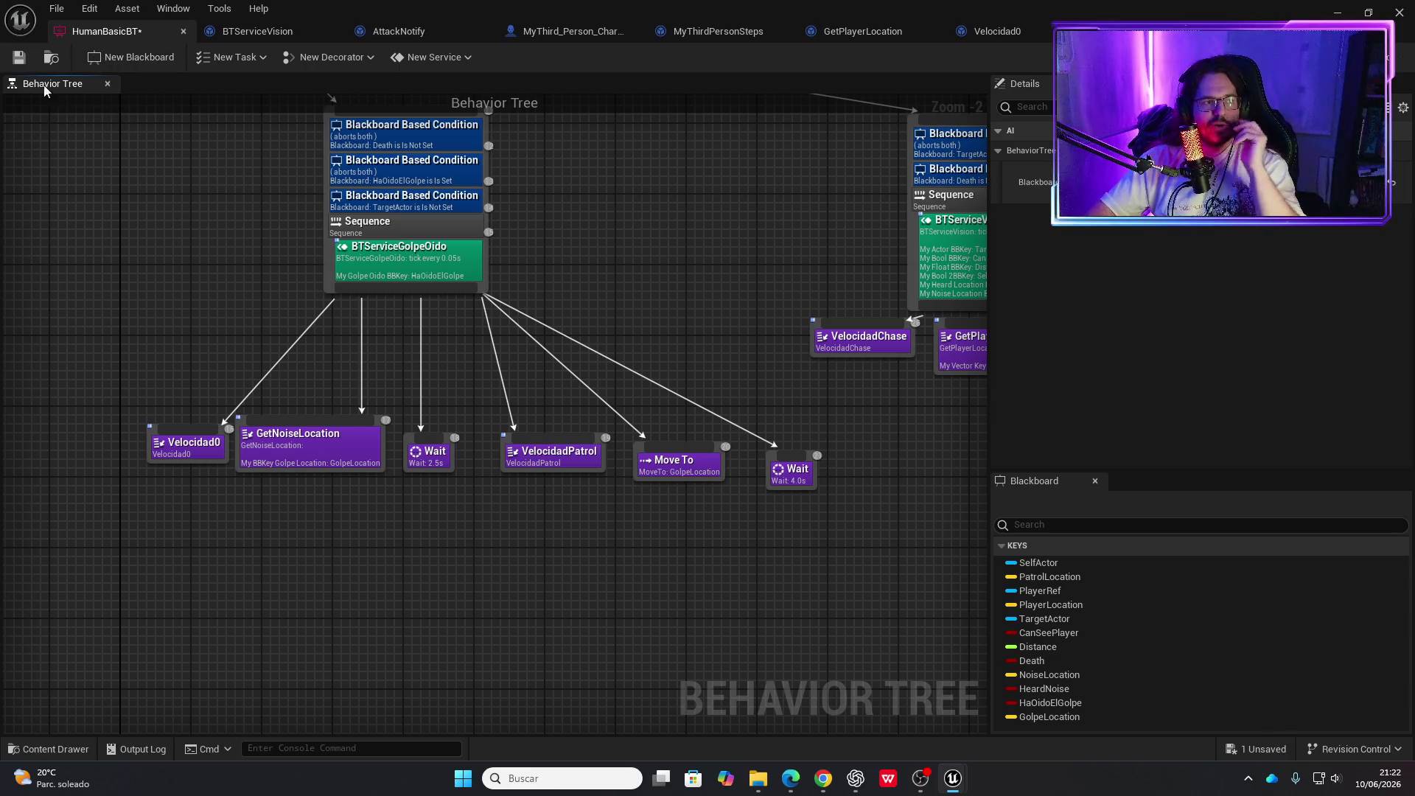
click(24, 62)
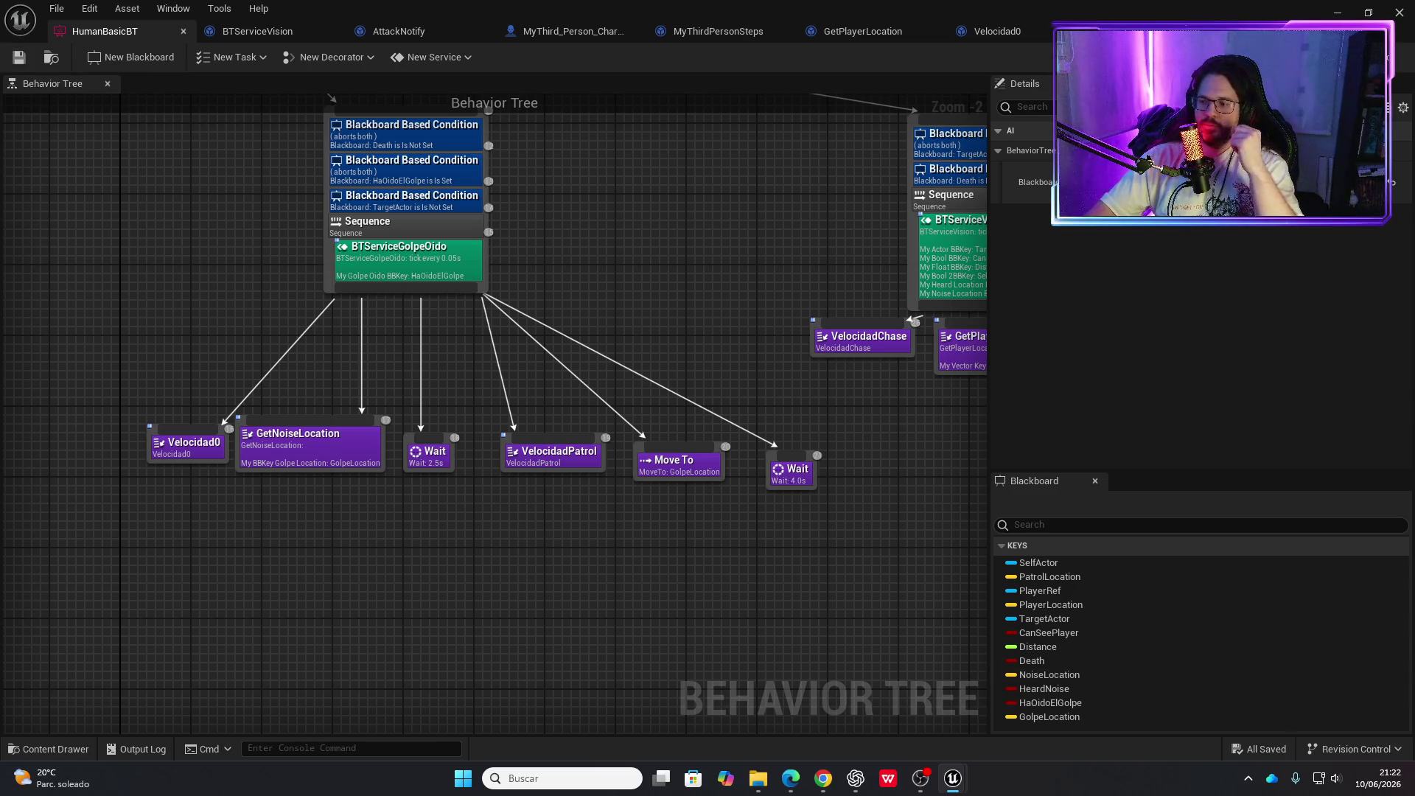
key(alt+Tab)
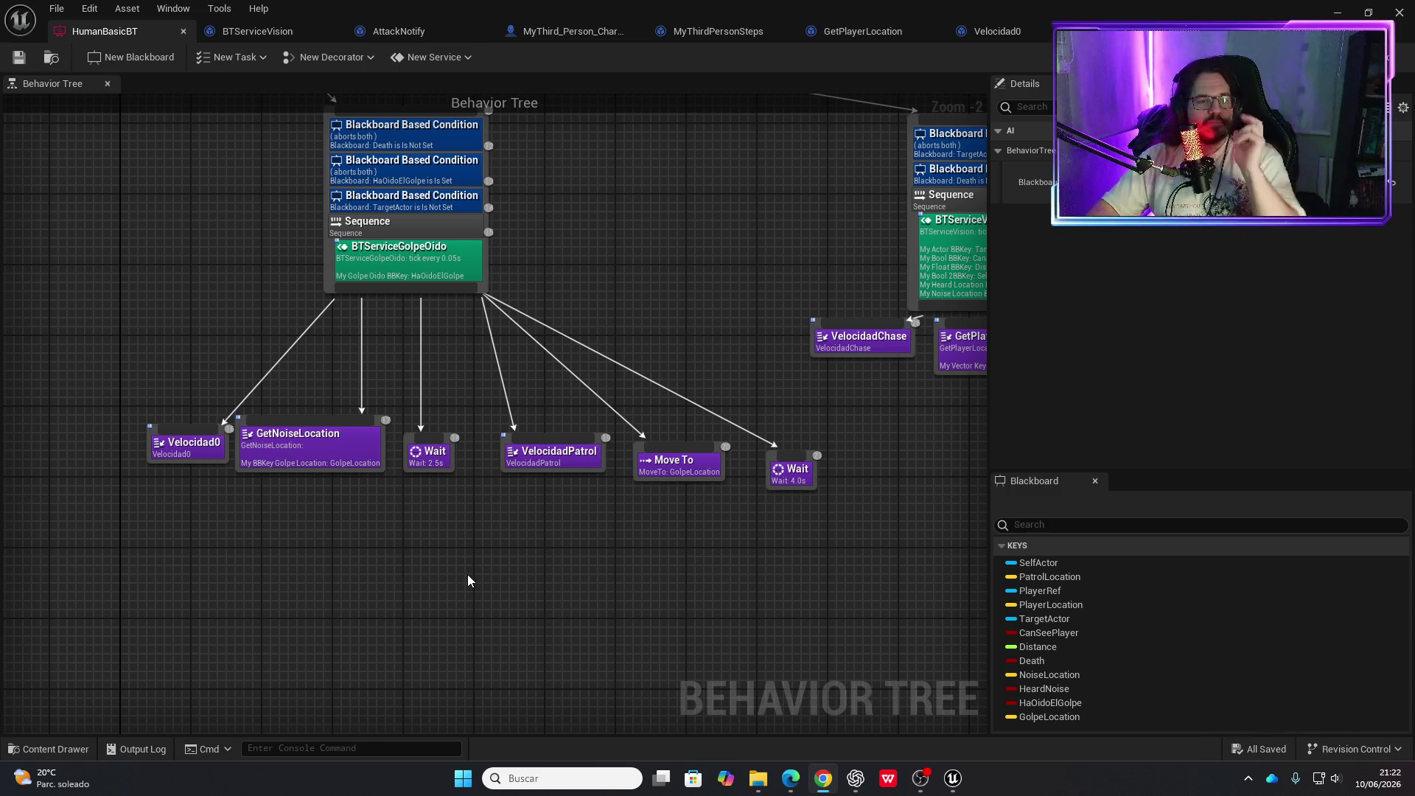
drag(467, 575, 537, 621)
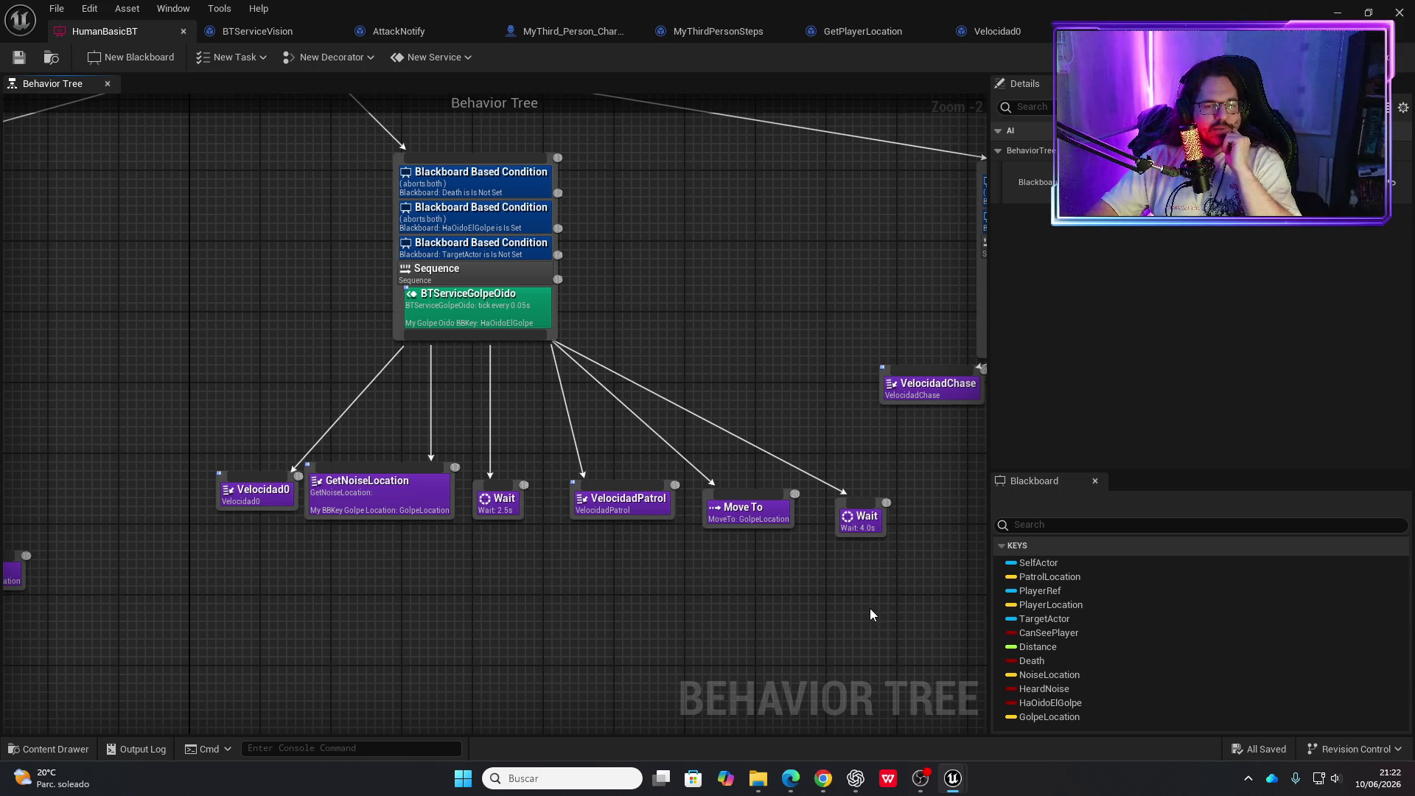
drag(871, 609, 674, 591)
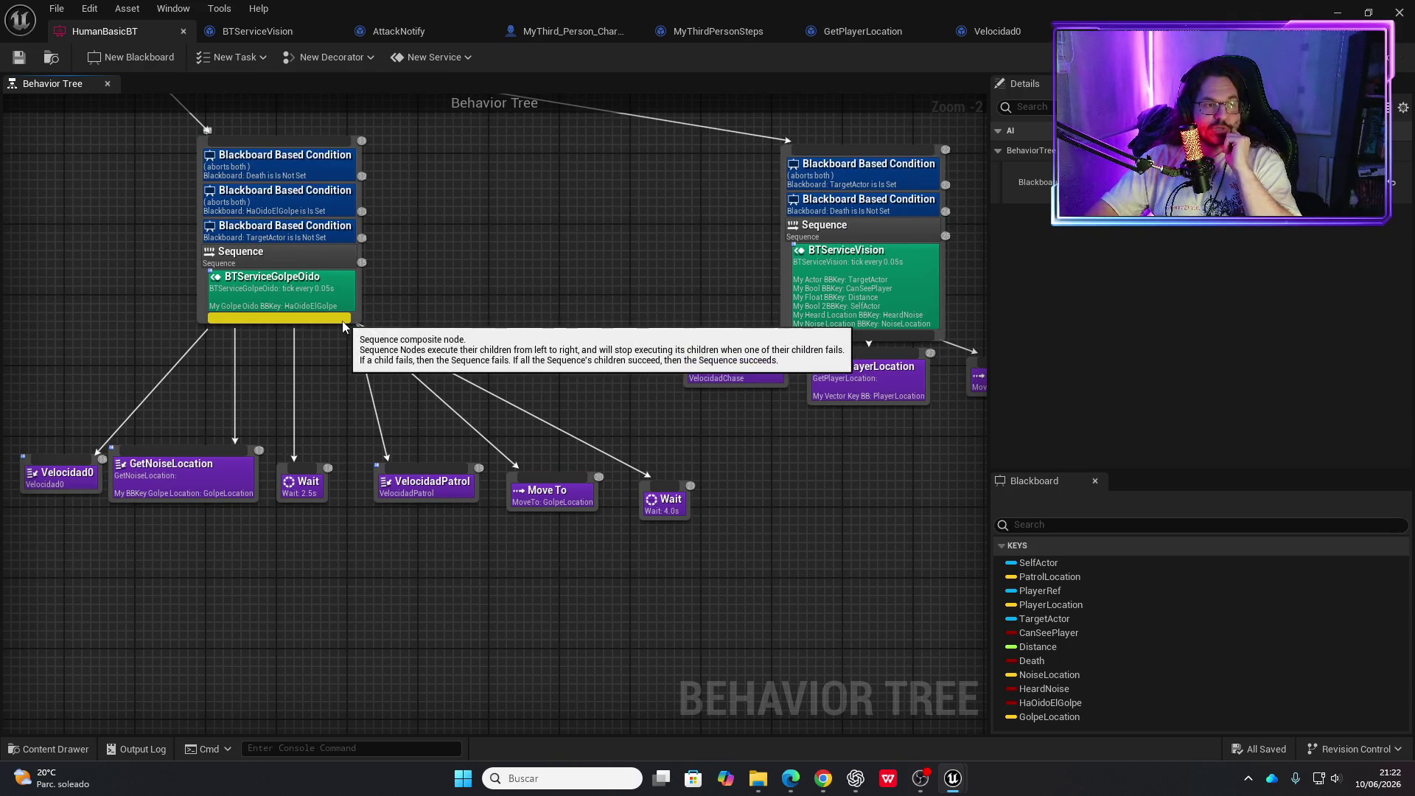
mouse_move(627, 579)
mouse_down()
mouse_move(452, 580)
mouse_move(456, 617)
mouse_up()
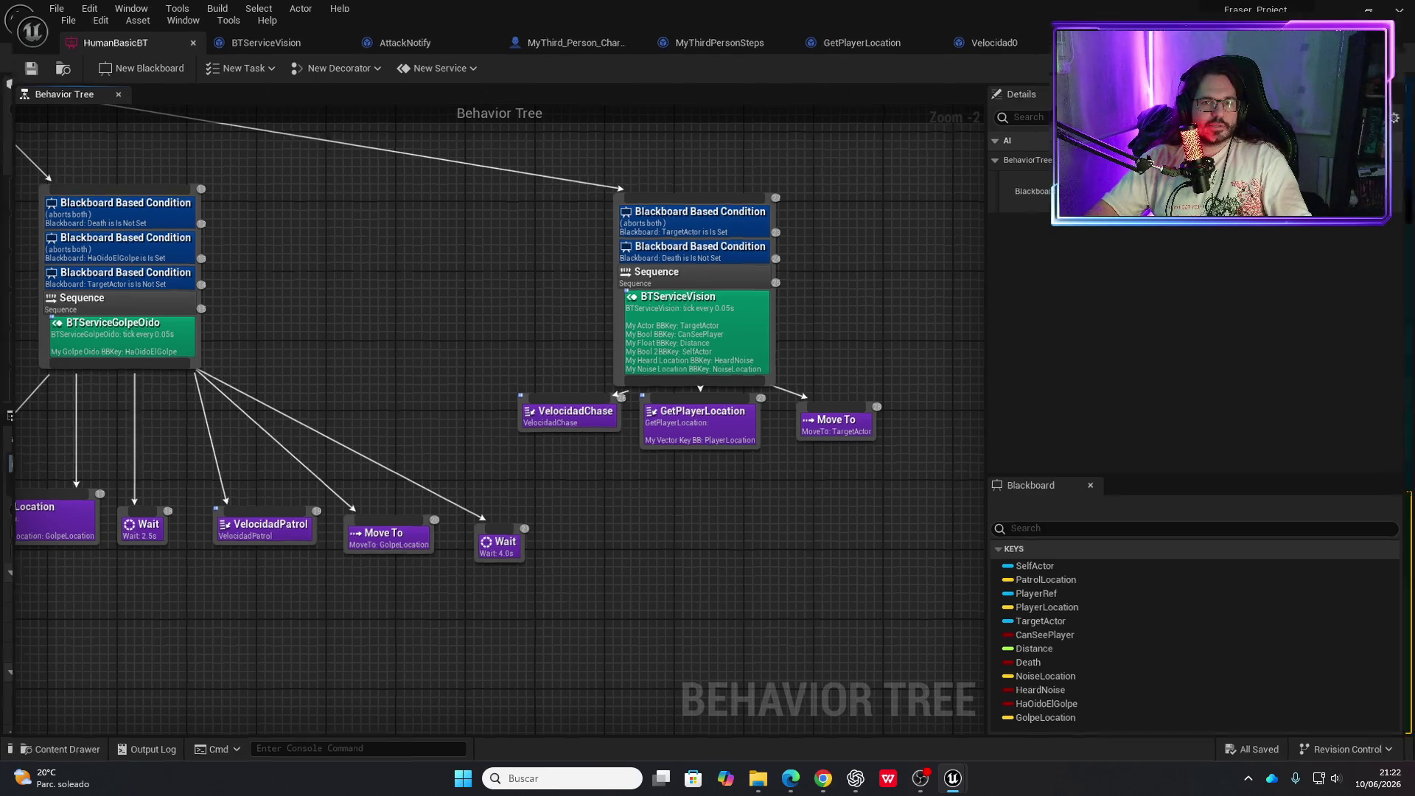
key(alt+Tab)
click(359, 58)
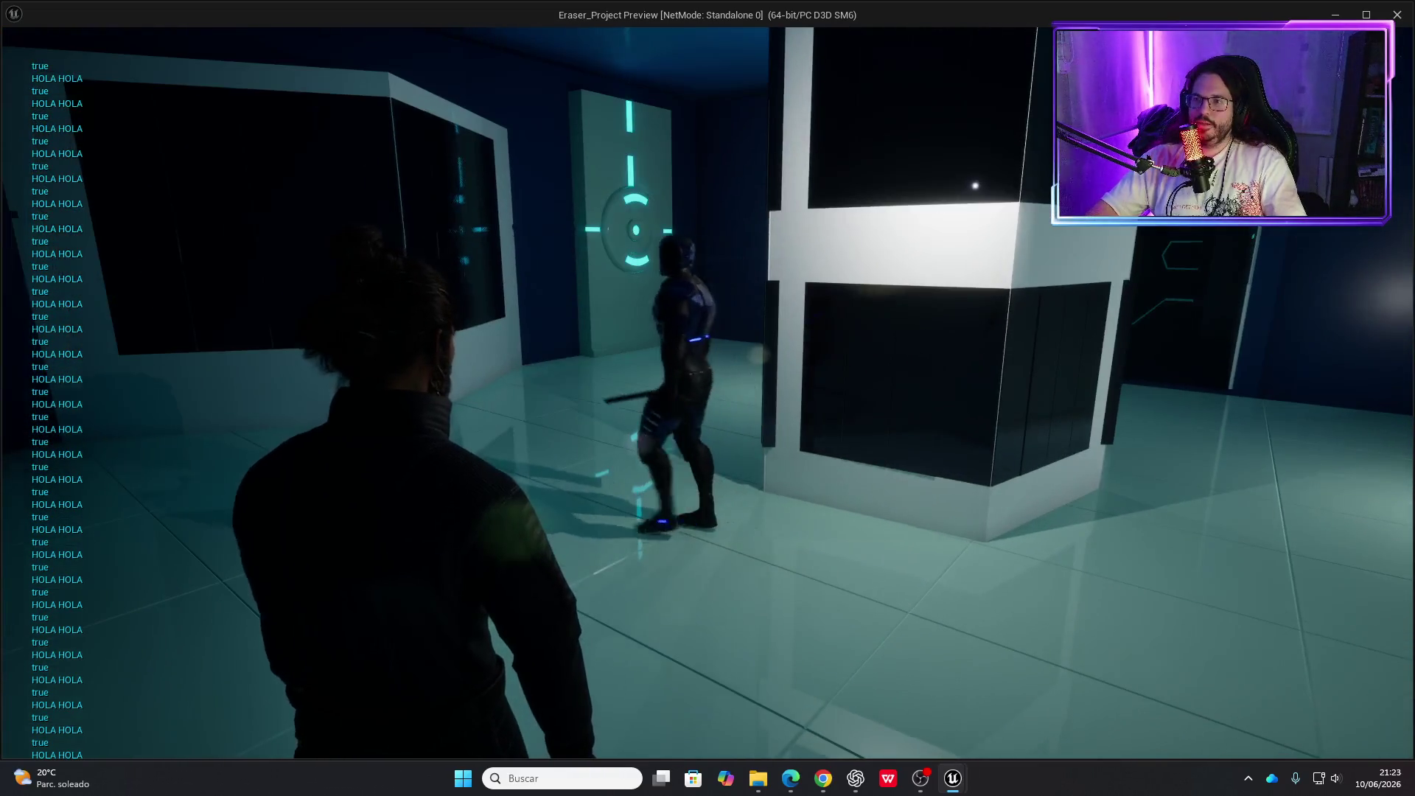
key(Escape)
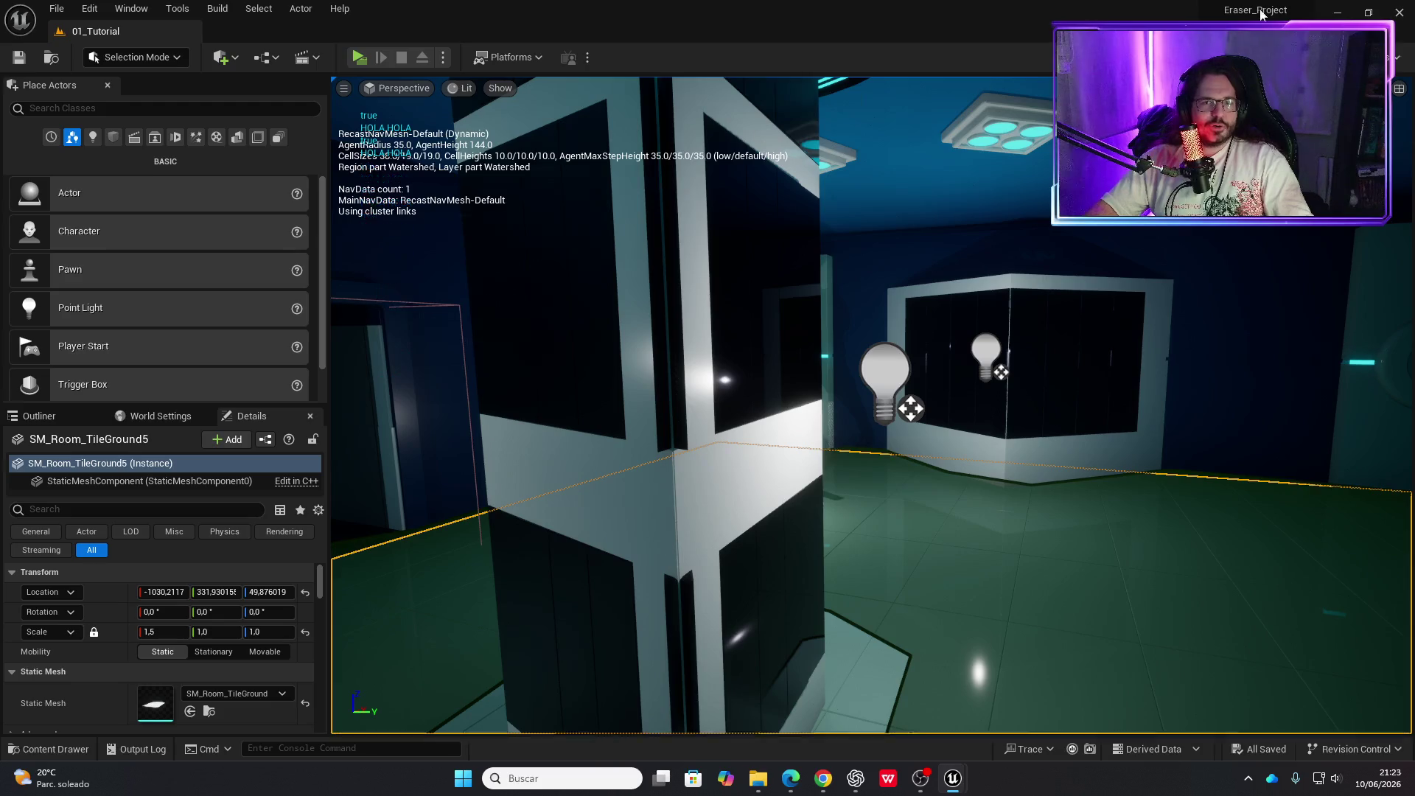
key(super+d)
key(super+d)
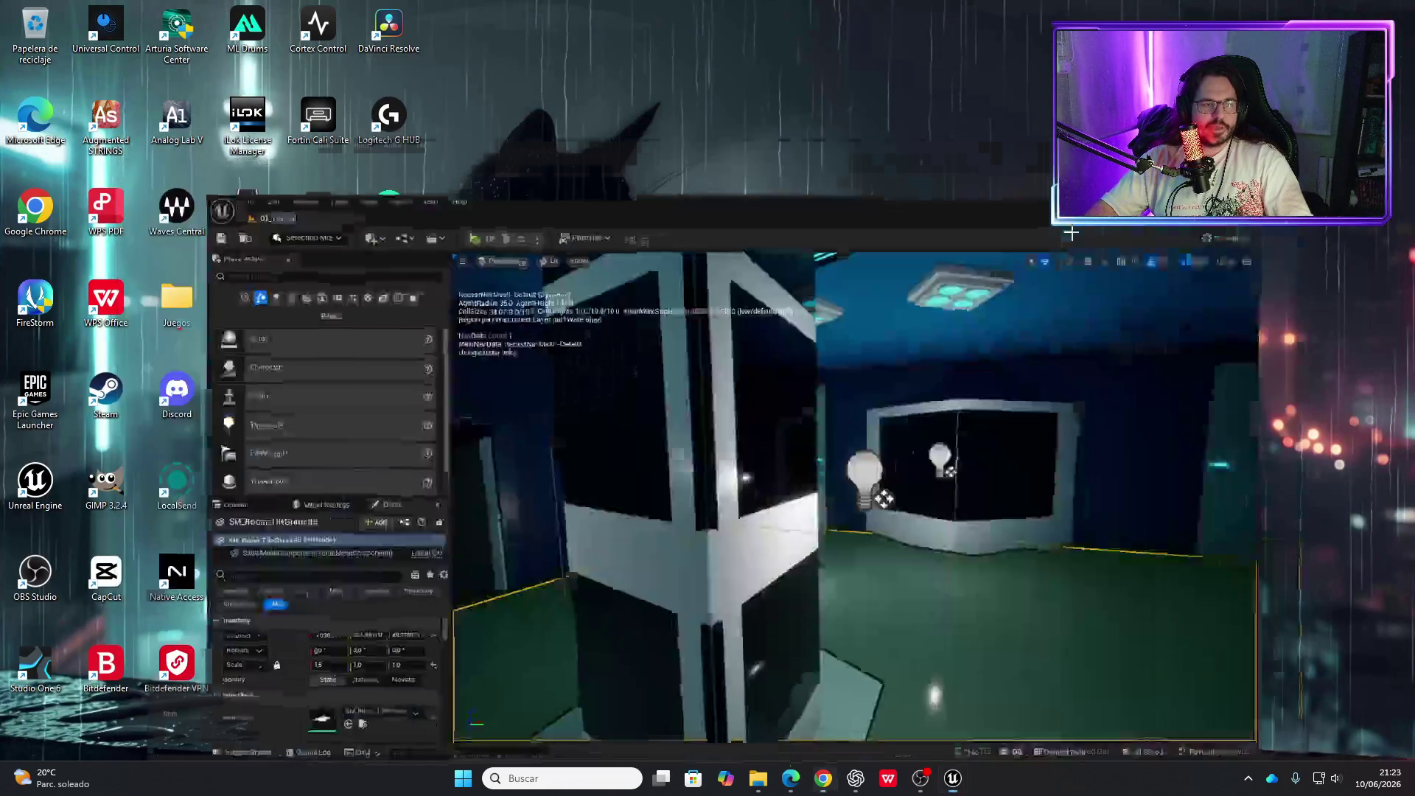
key(alt+Tab)
key(Escape)
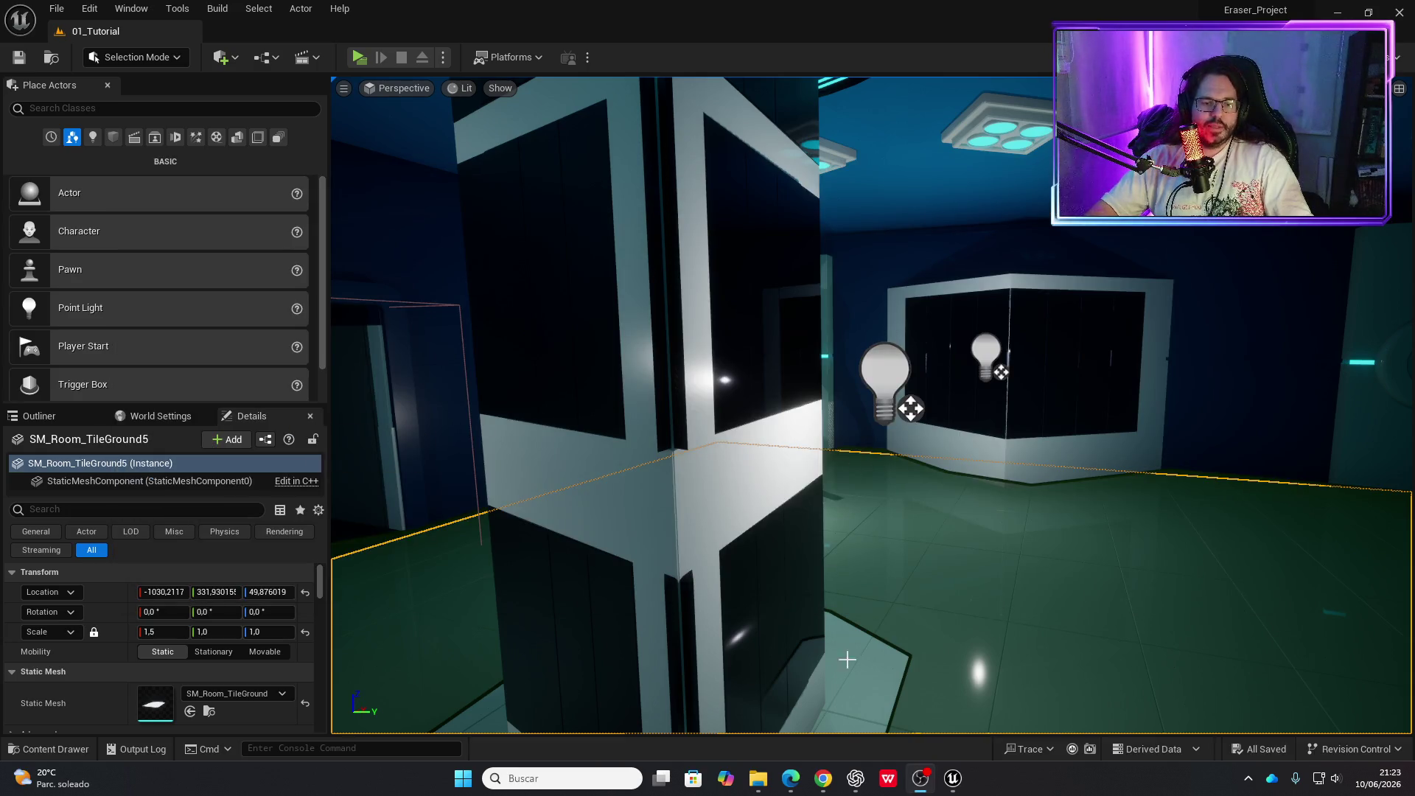
mouse_move(954, 778)
click(1000, 705)
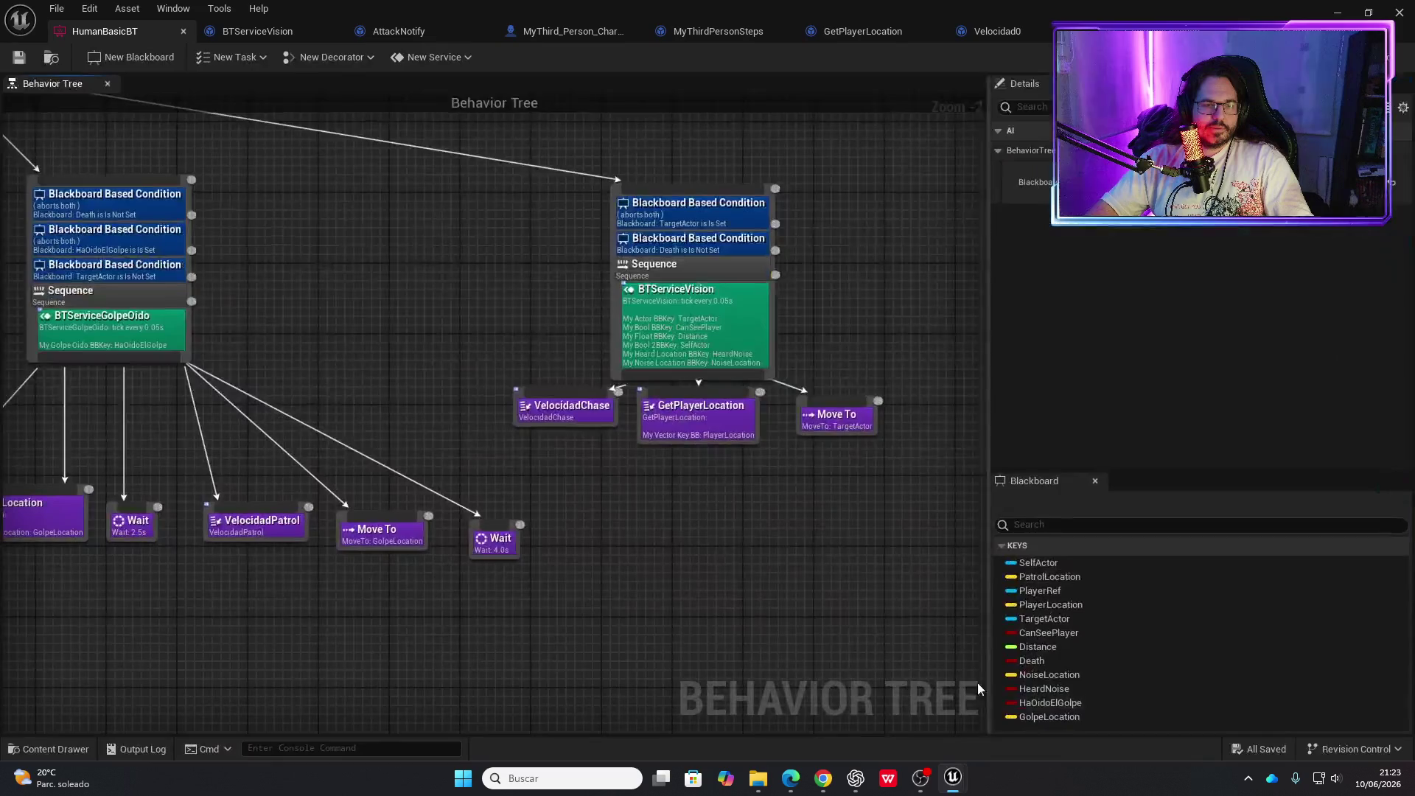
Set the vision branch's Death condition Observer aborts to Both and save
drag(628, 529, 734, 578)
click(830, 326)
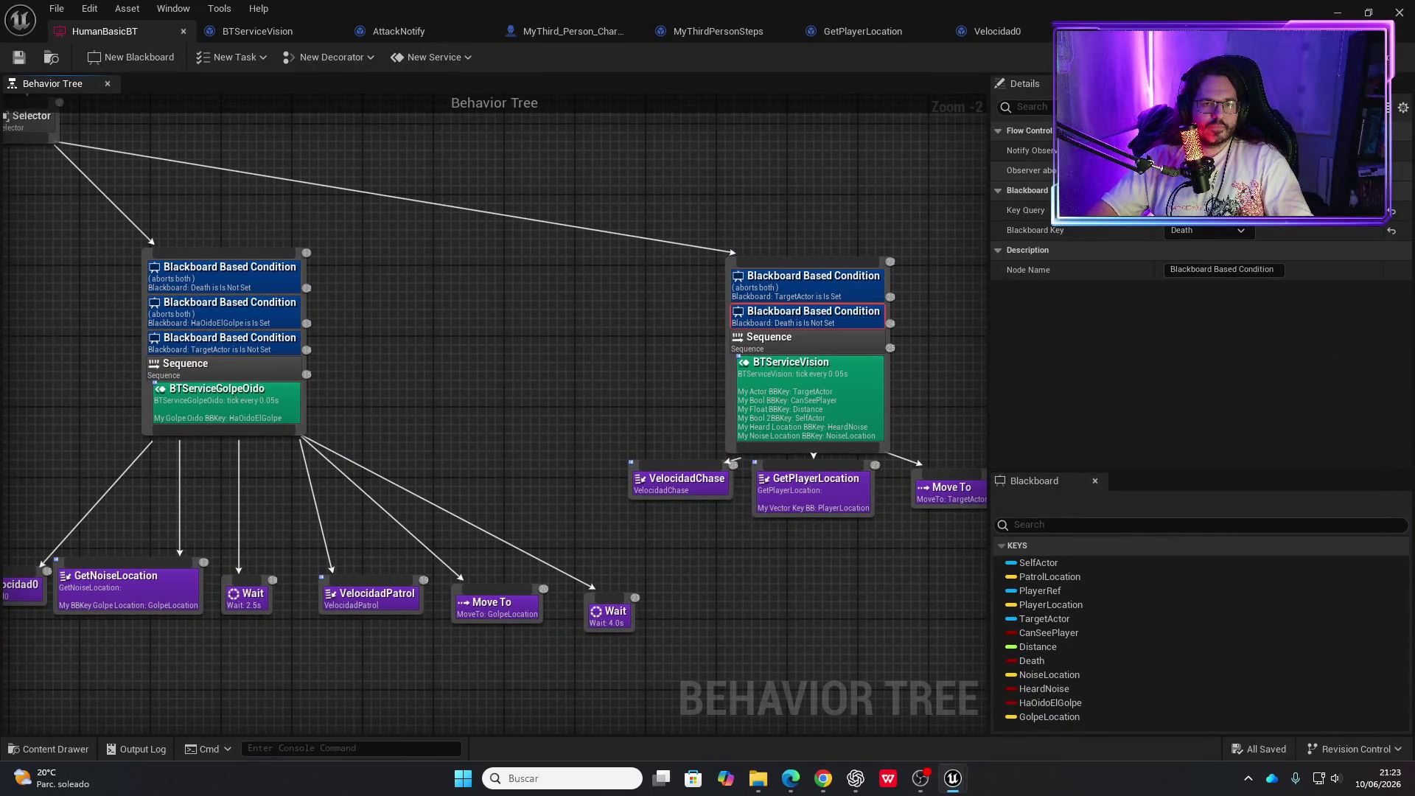
click(1209, 171)
click(1200, 243)
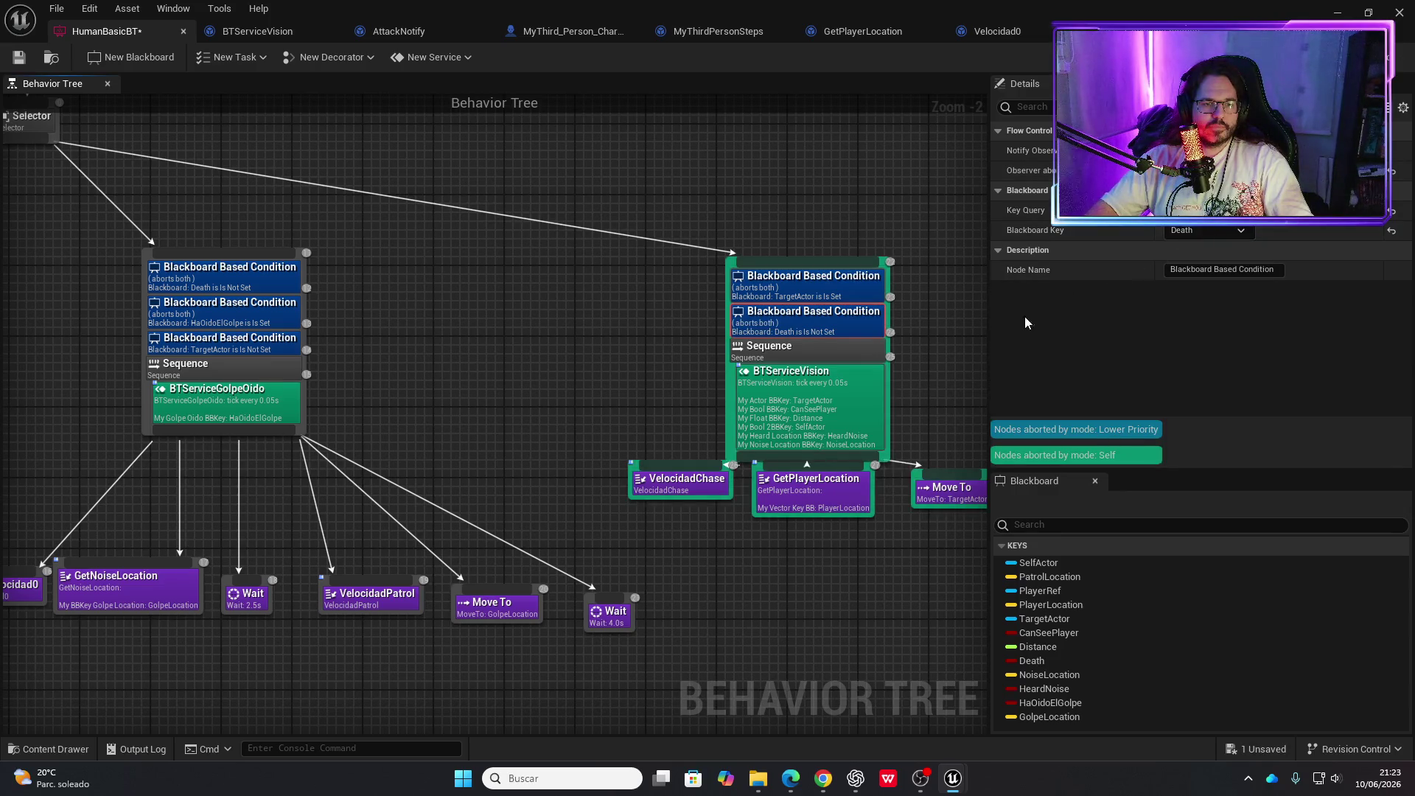
click(19, 57)
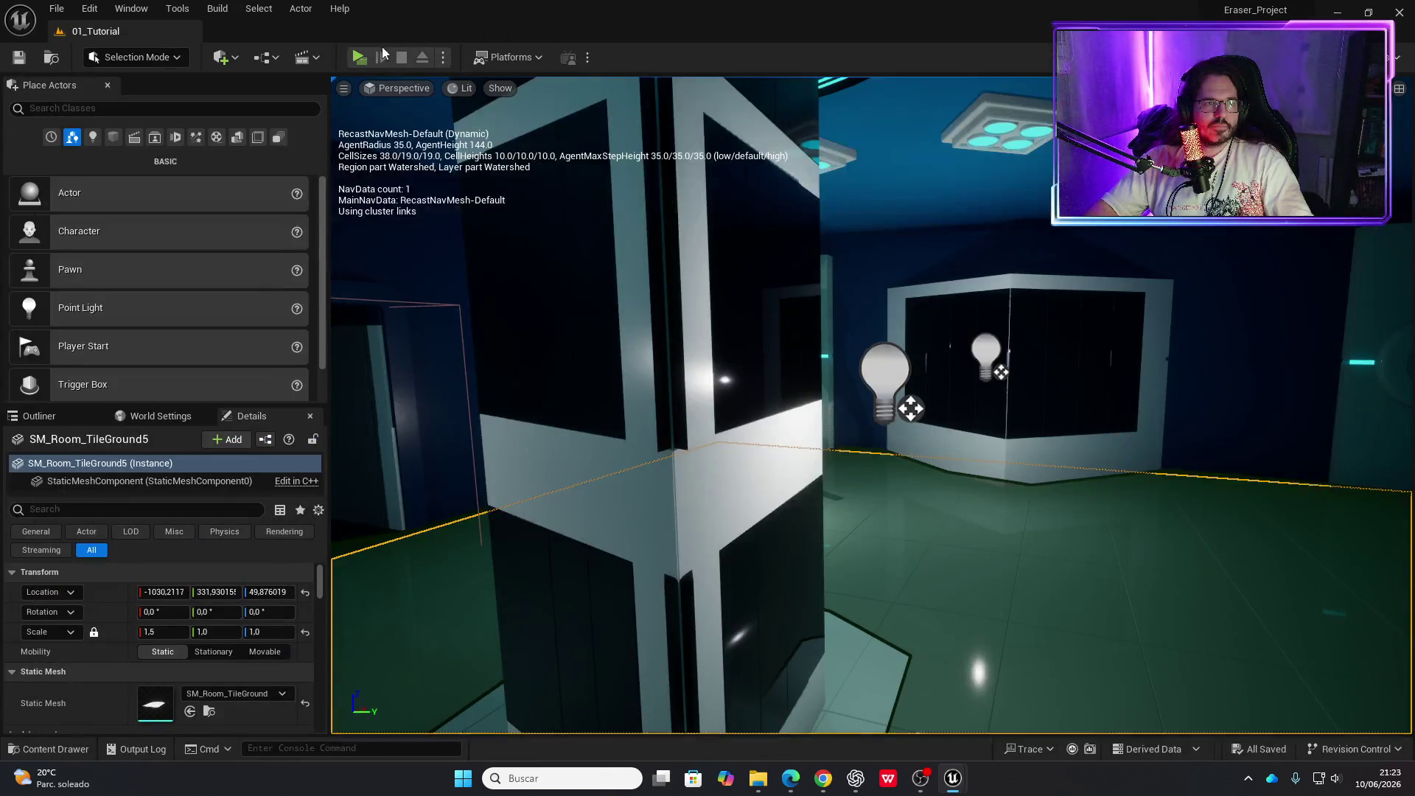
Test-play by walking toward the enemy, then stop and return to HumanBasicBT
click(365, 59)
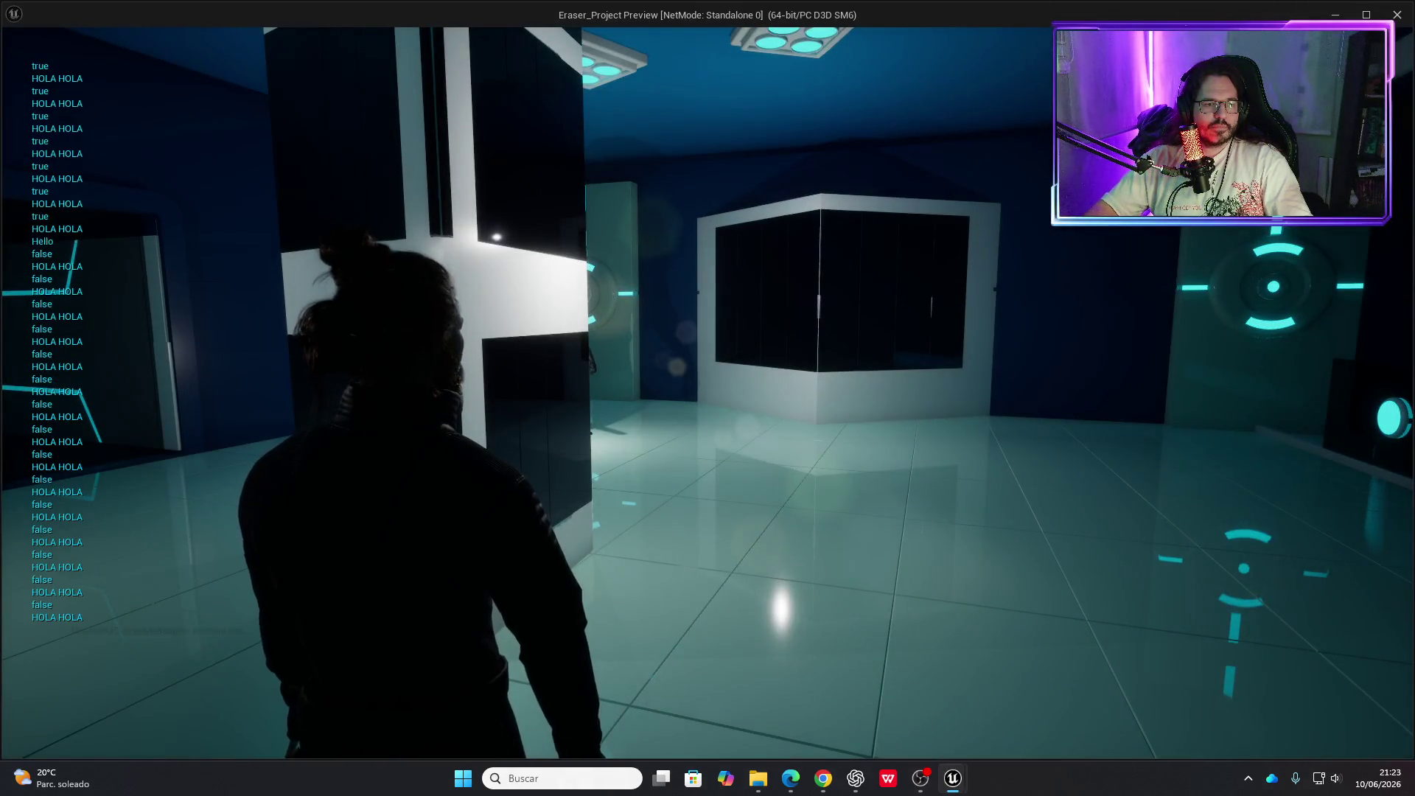
key(w)
key(w)
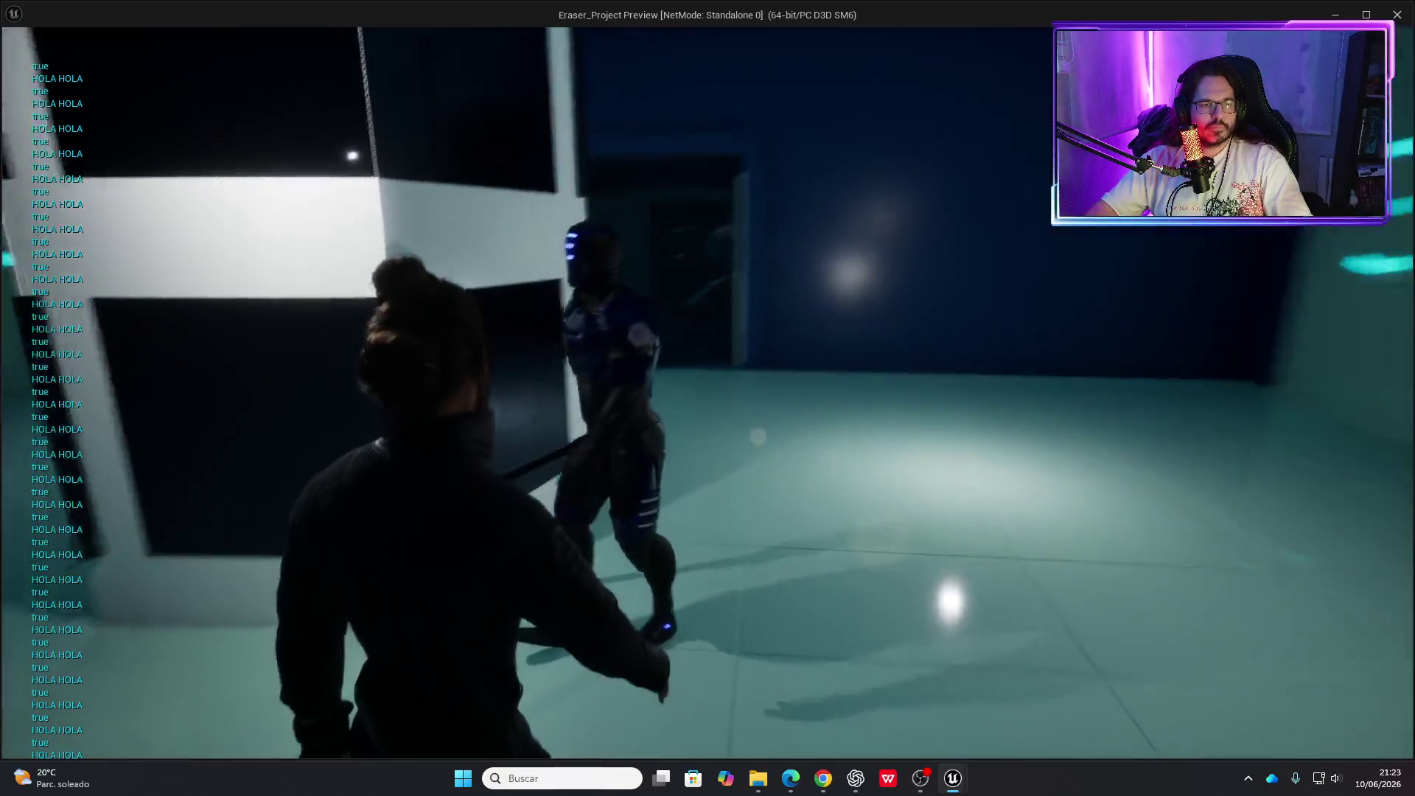
key(w)
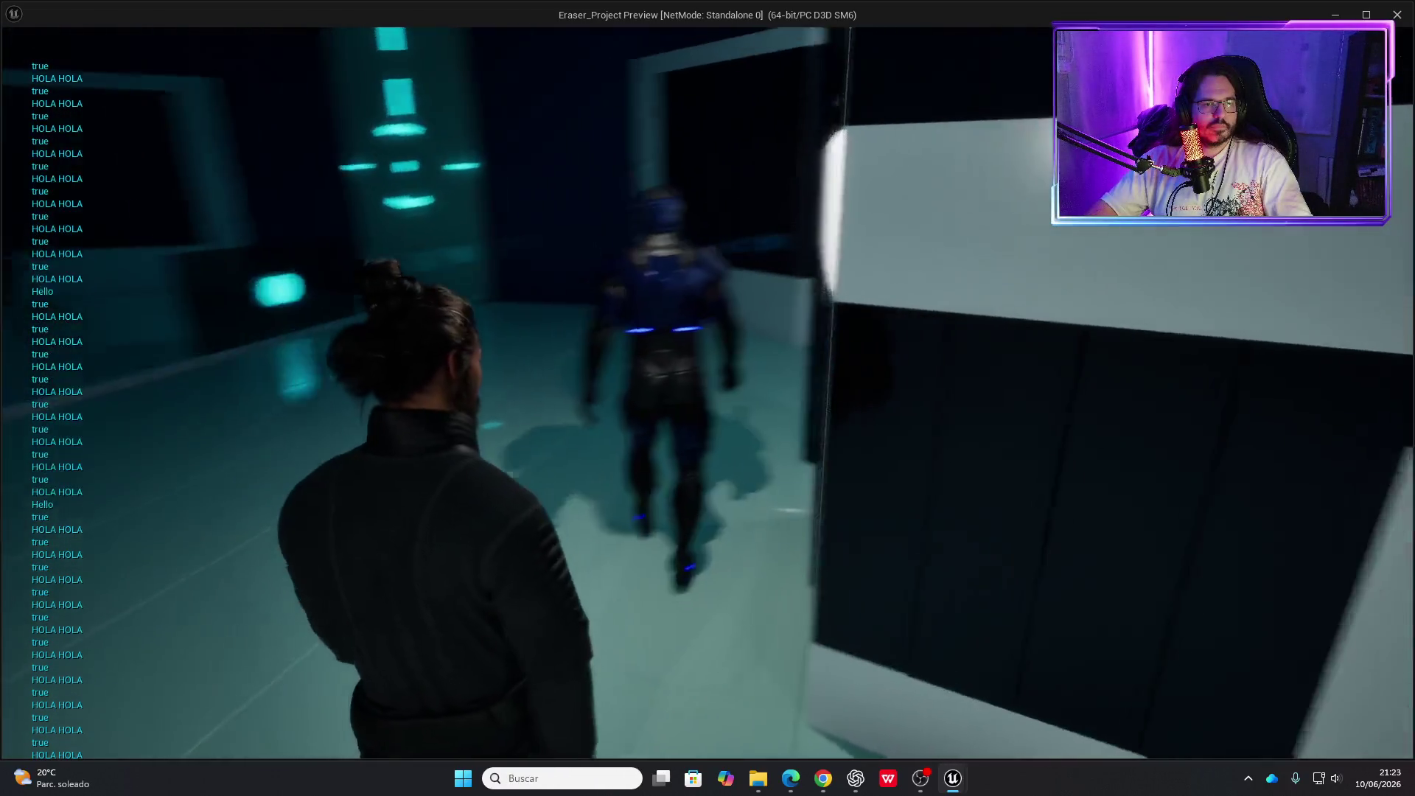
key(w)
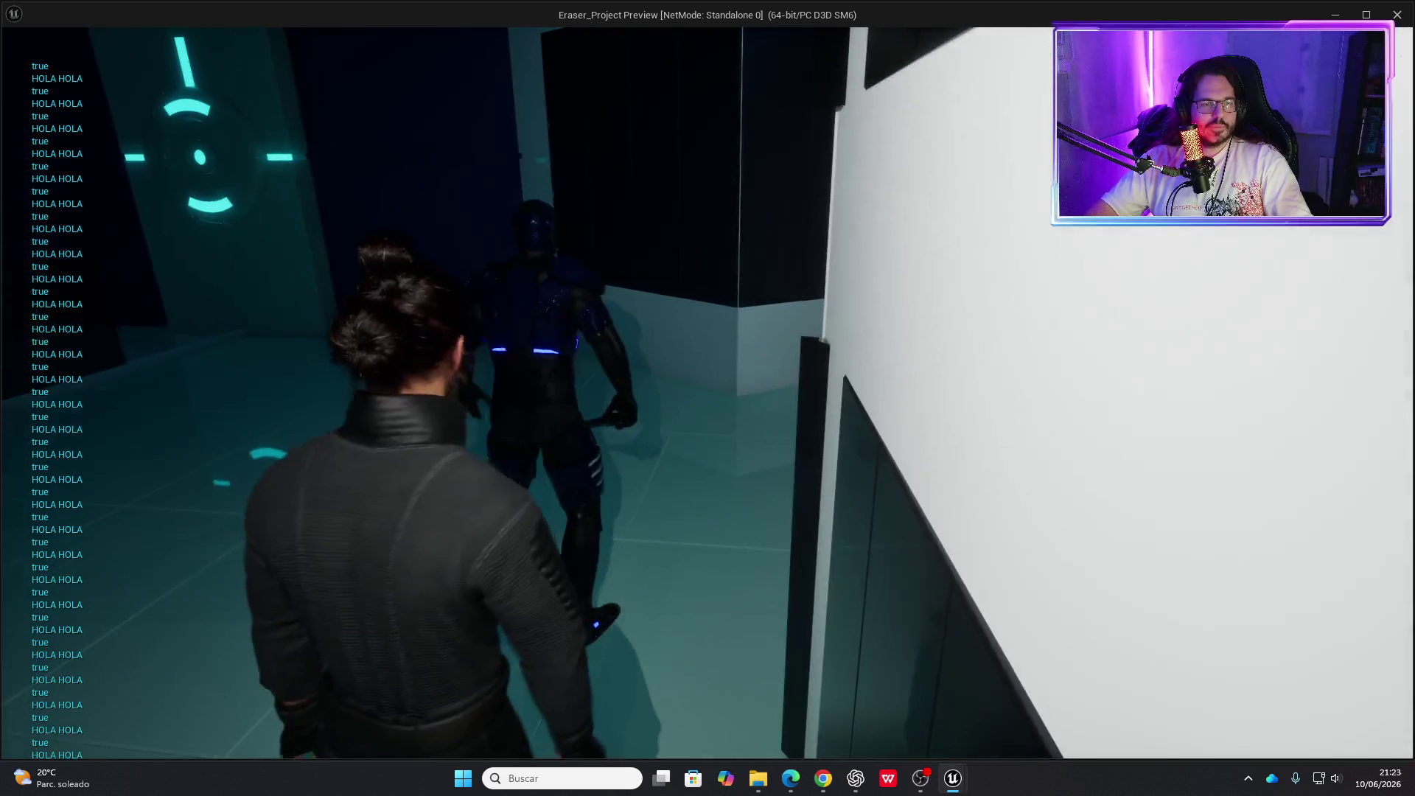
key(Escape)
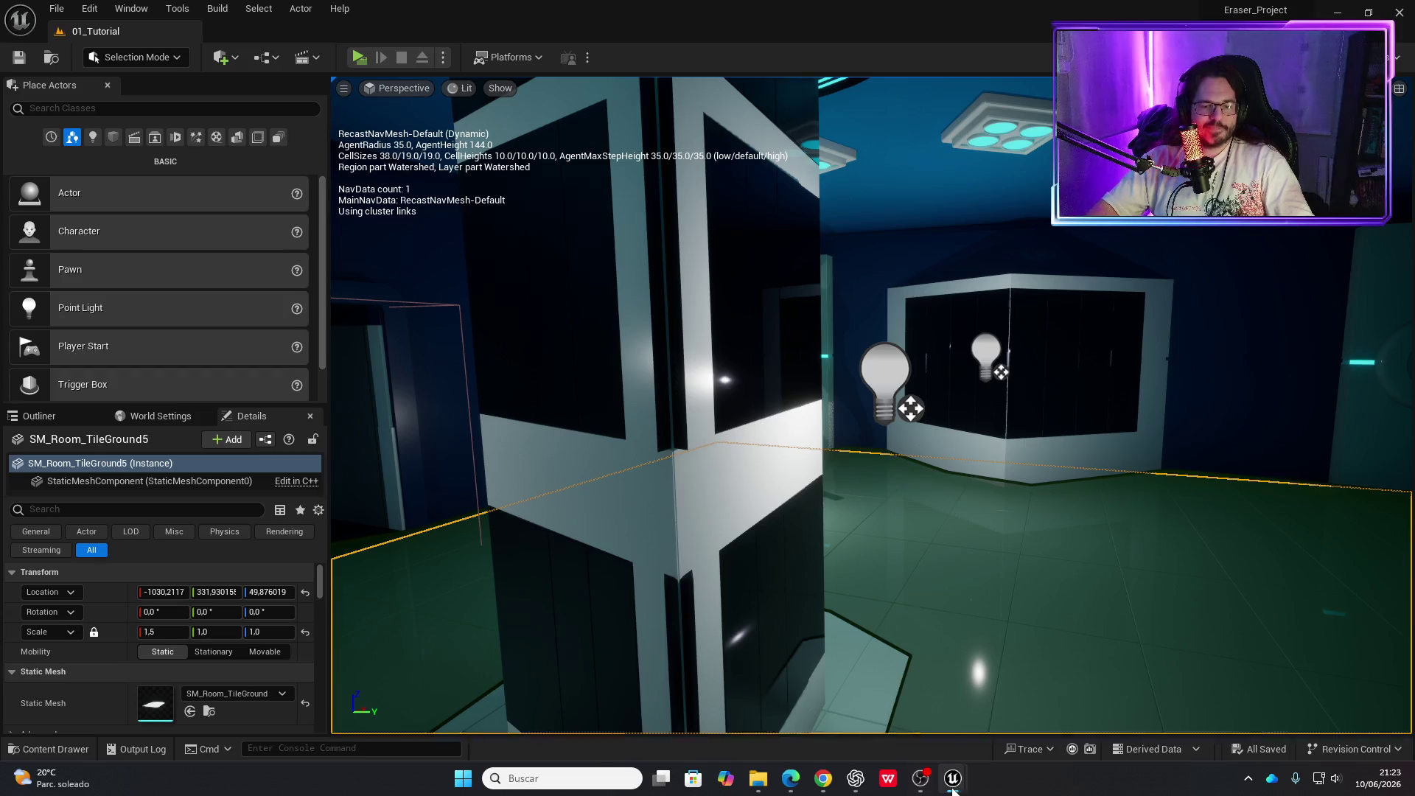
mouse_move(953, 779)
click(1011, 726)
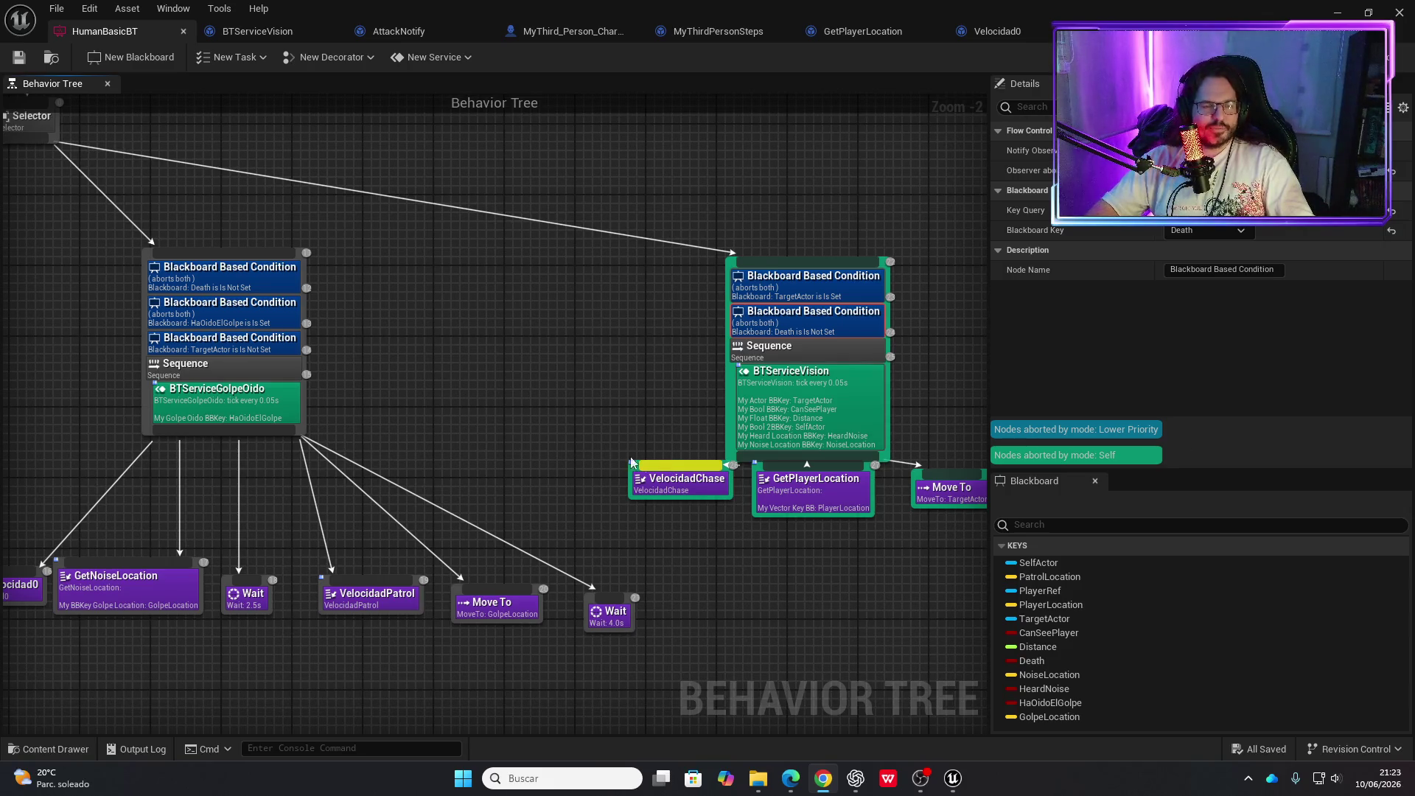
Add BTServiceVision to the hearing Sequence under BTServiceGolpeOido, save, and start a test play
drag(568, 383, 779, 383)
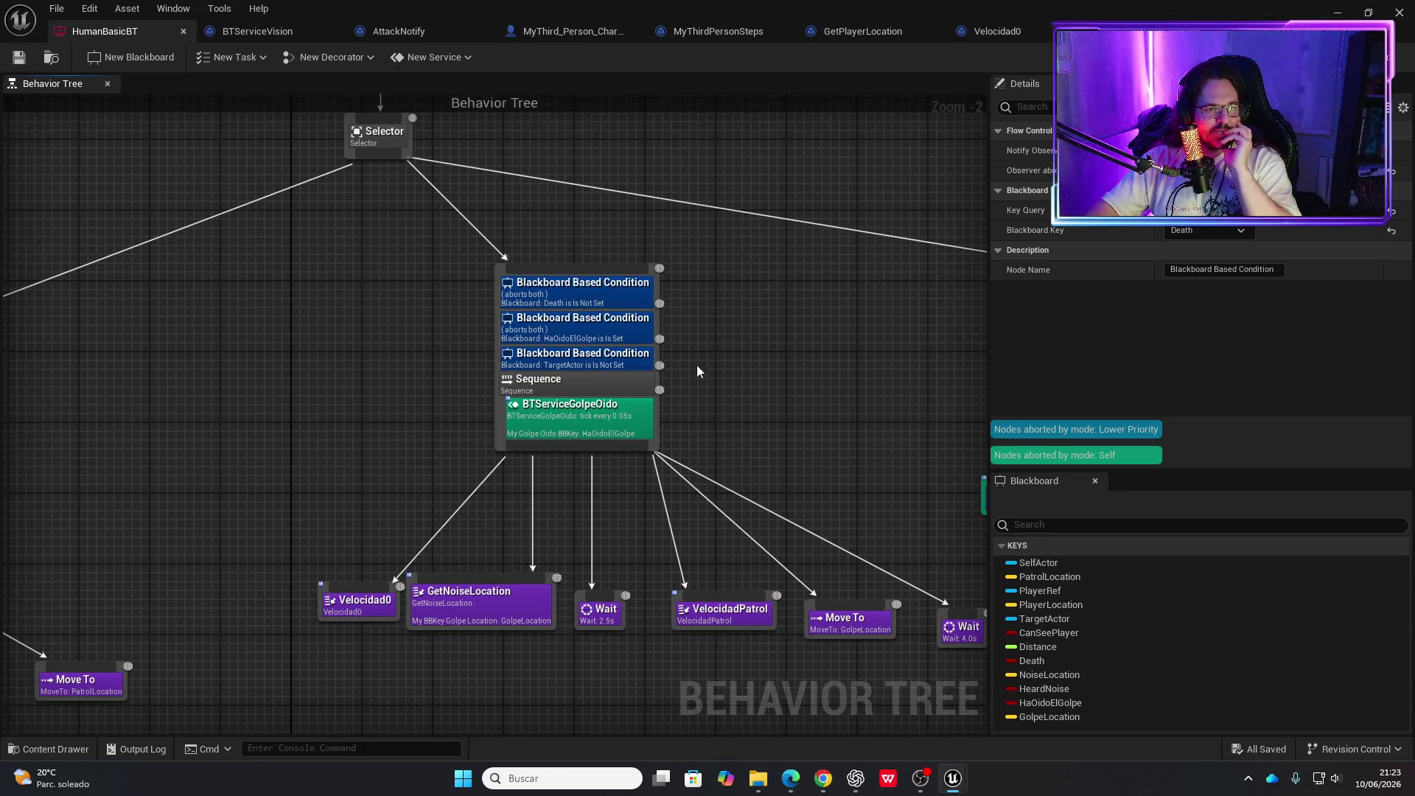
drag(824, 381, 622, 306)
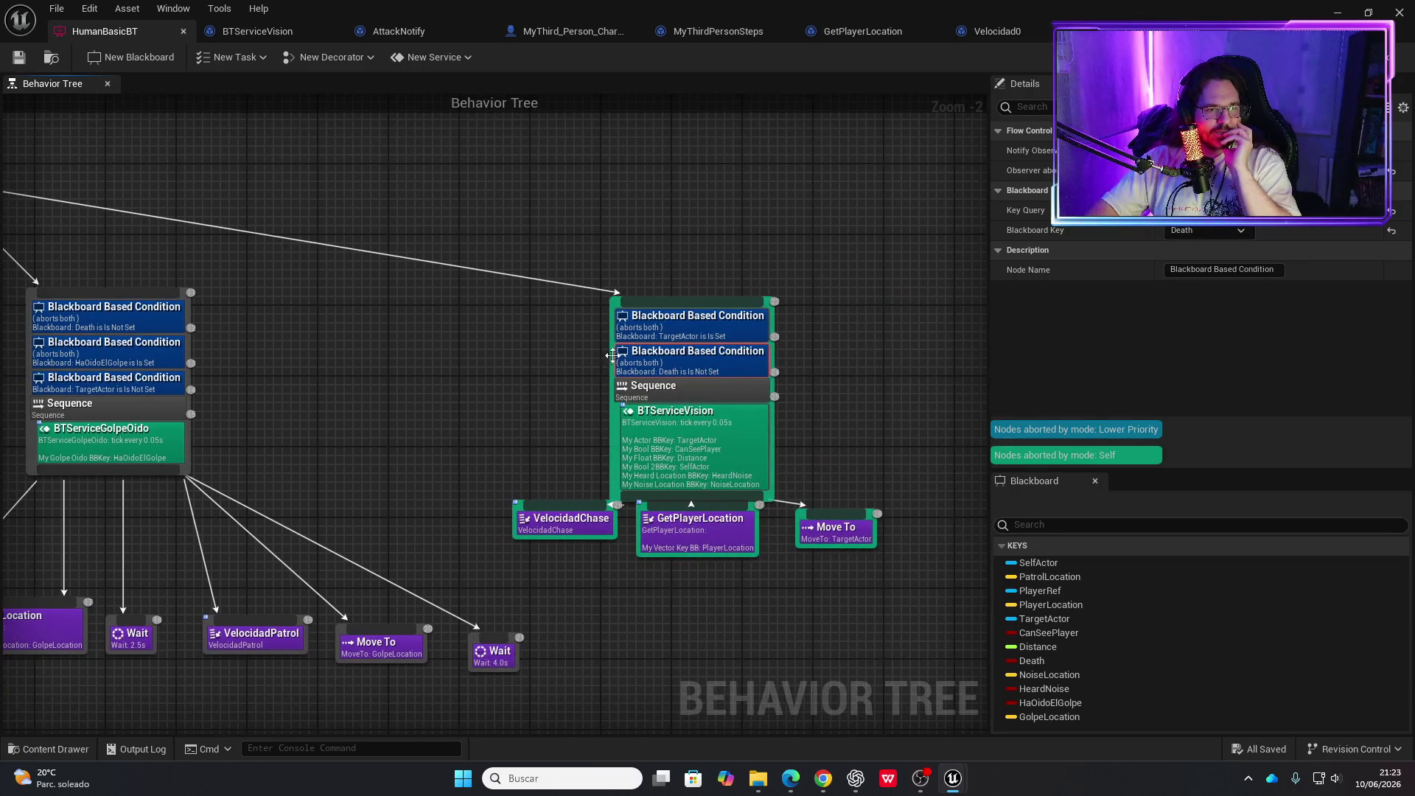
scroll(621, 307, up, 2)
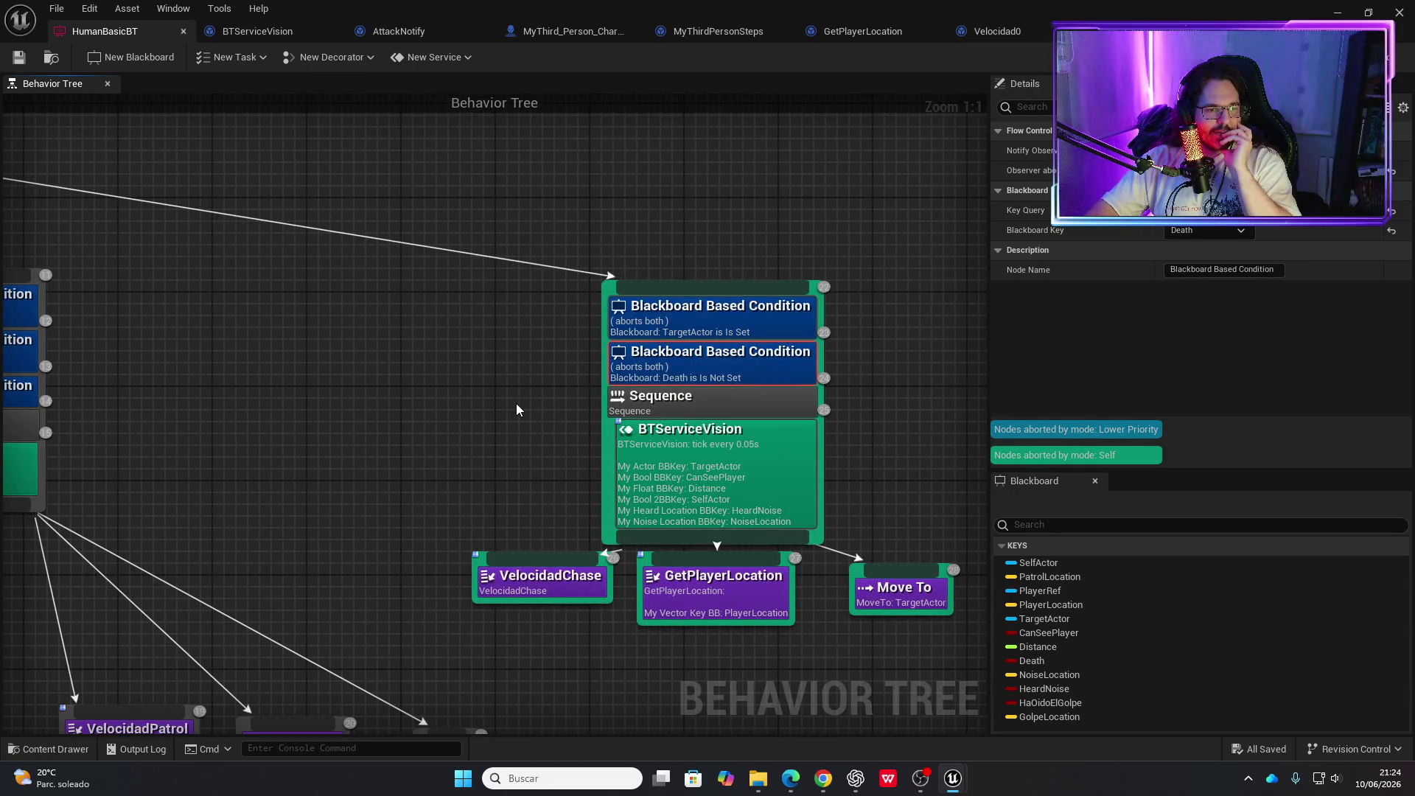
drag(363, 445, 681, 363)
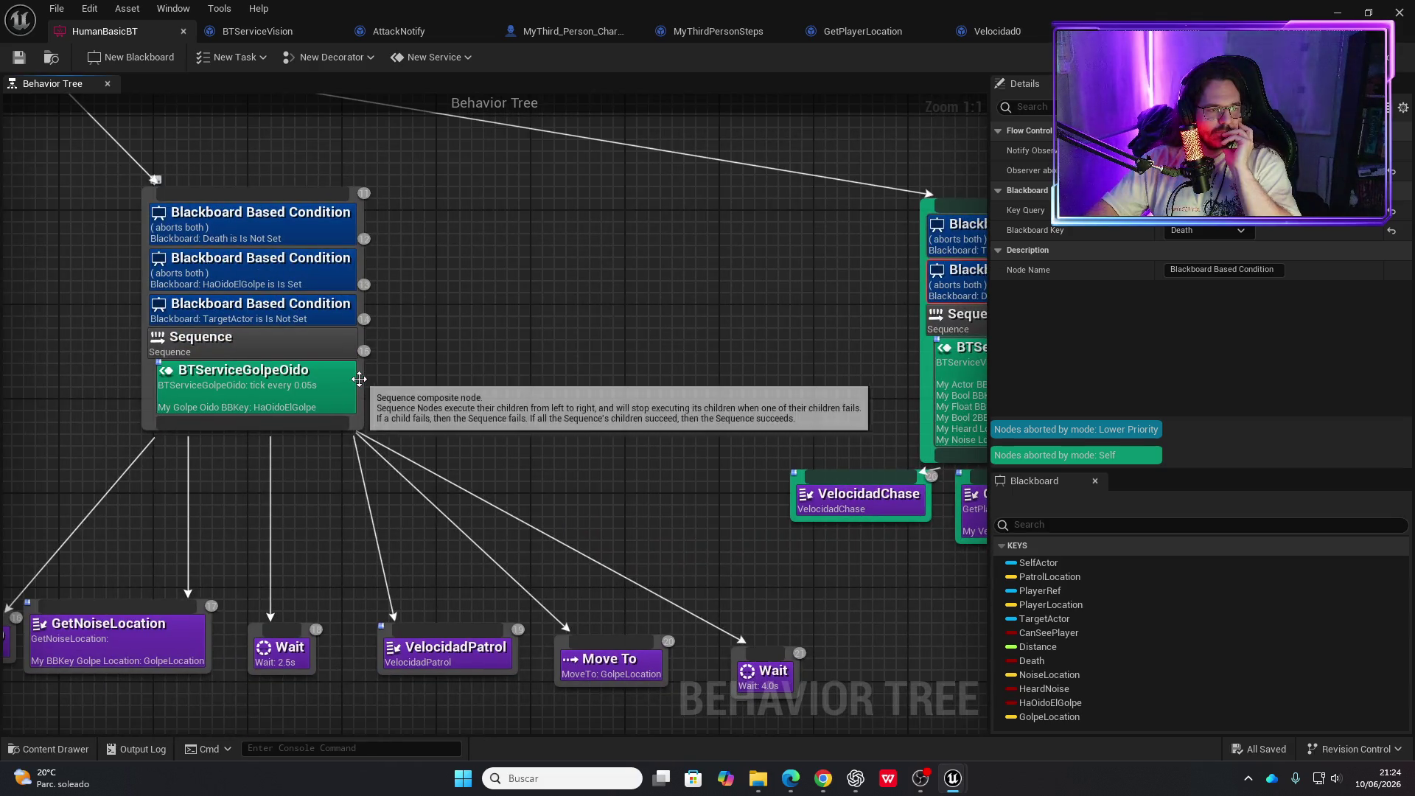
right_click(359, 379)
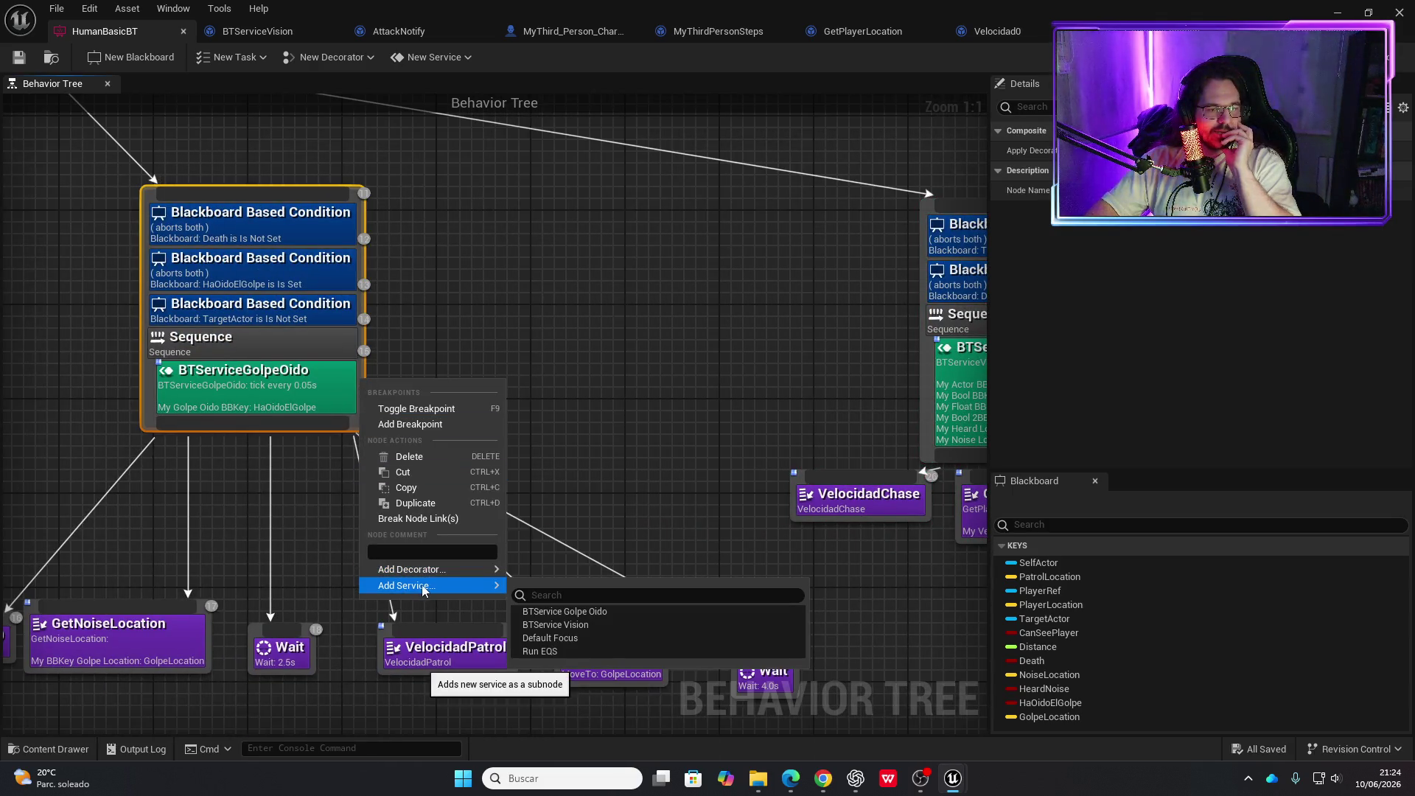
click(587, 622)
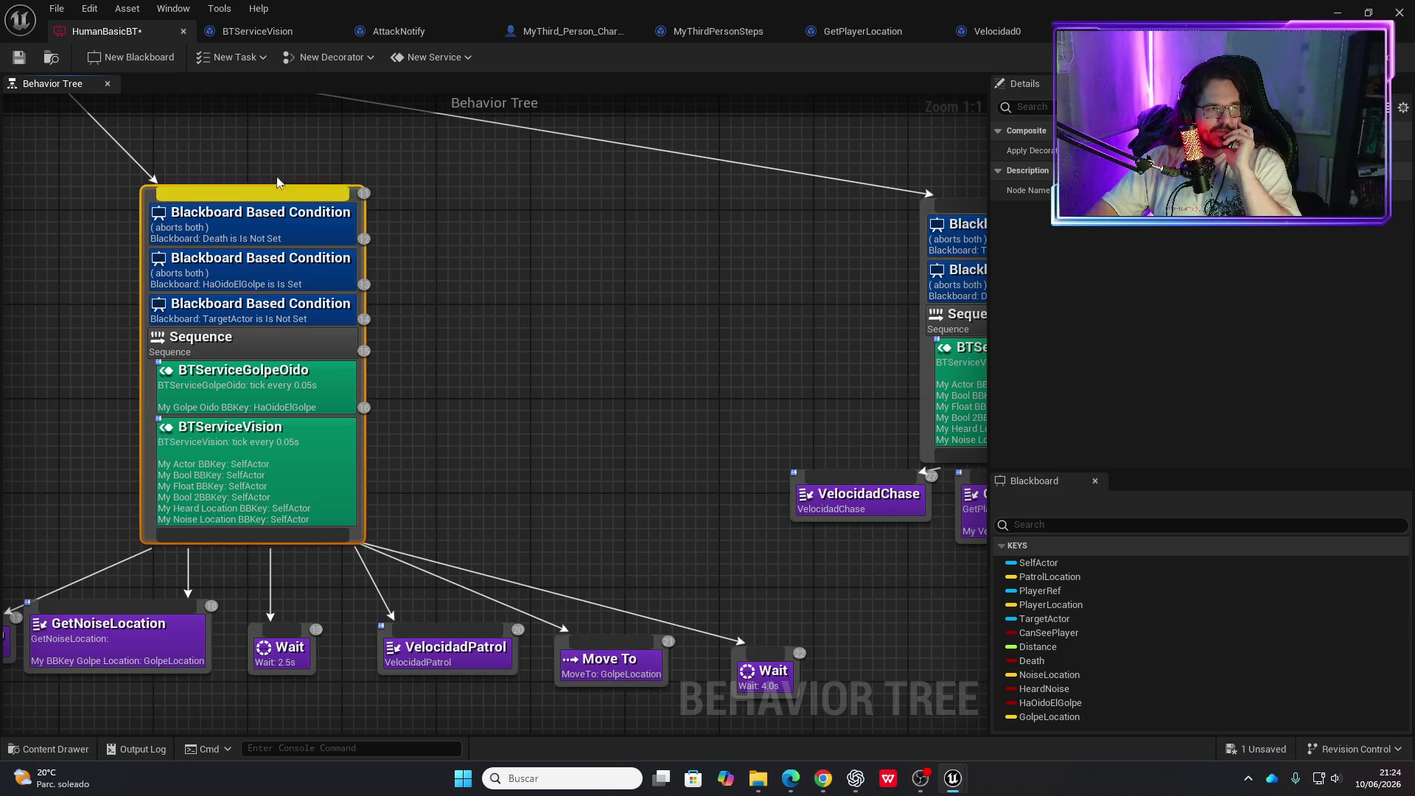
click(19, 57)
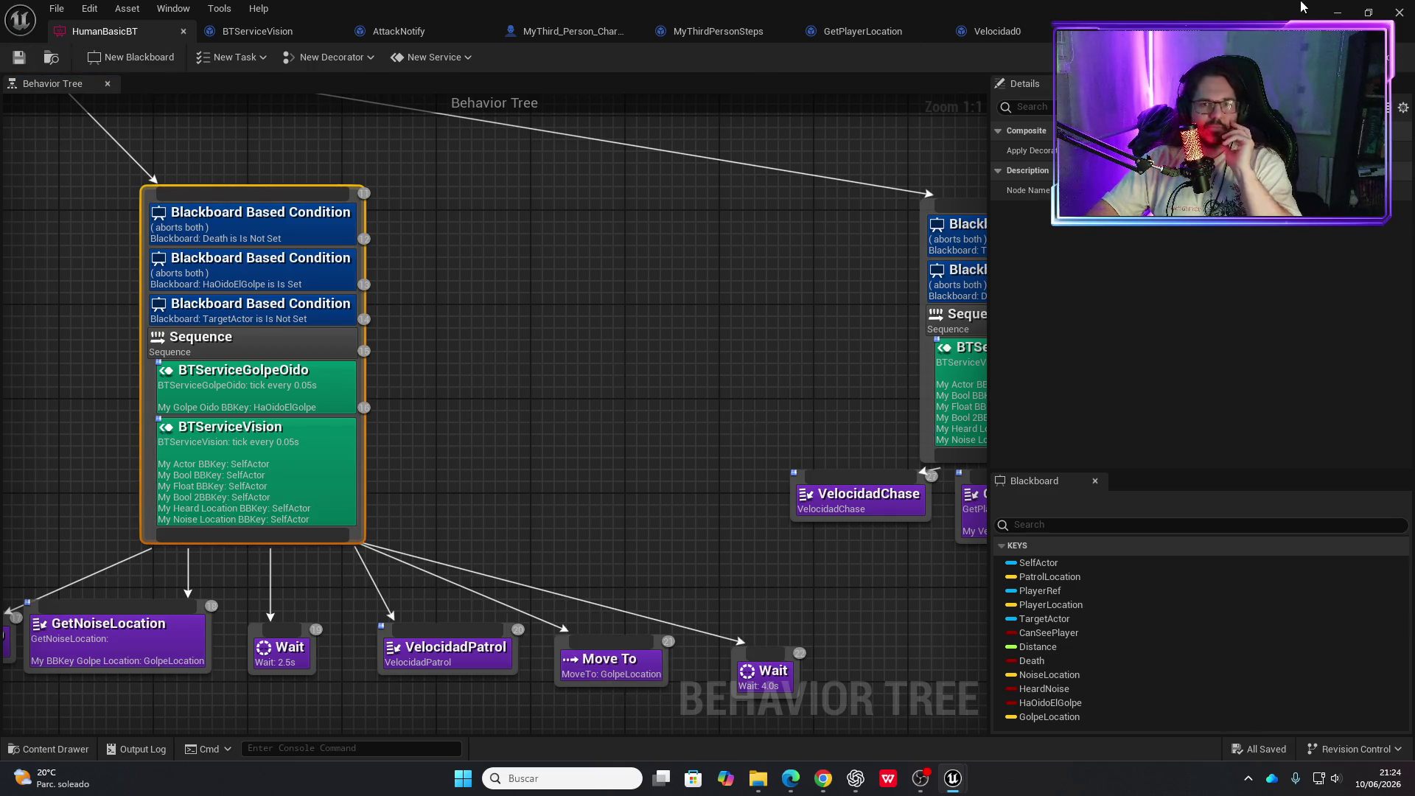
click(1339, 13)
click(407, 47)
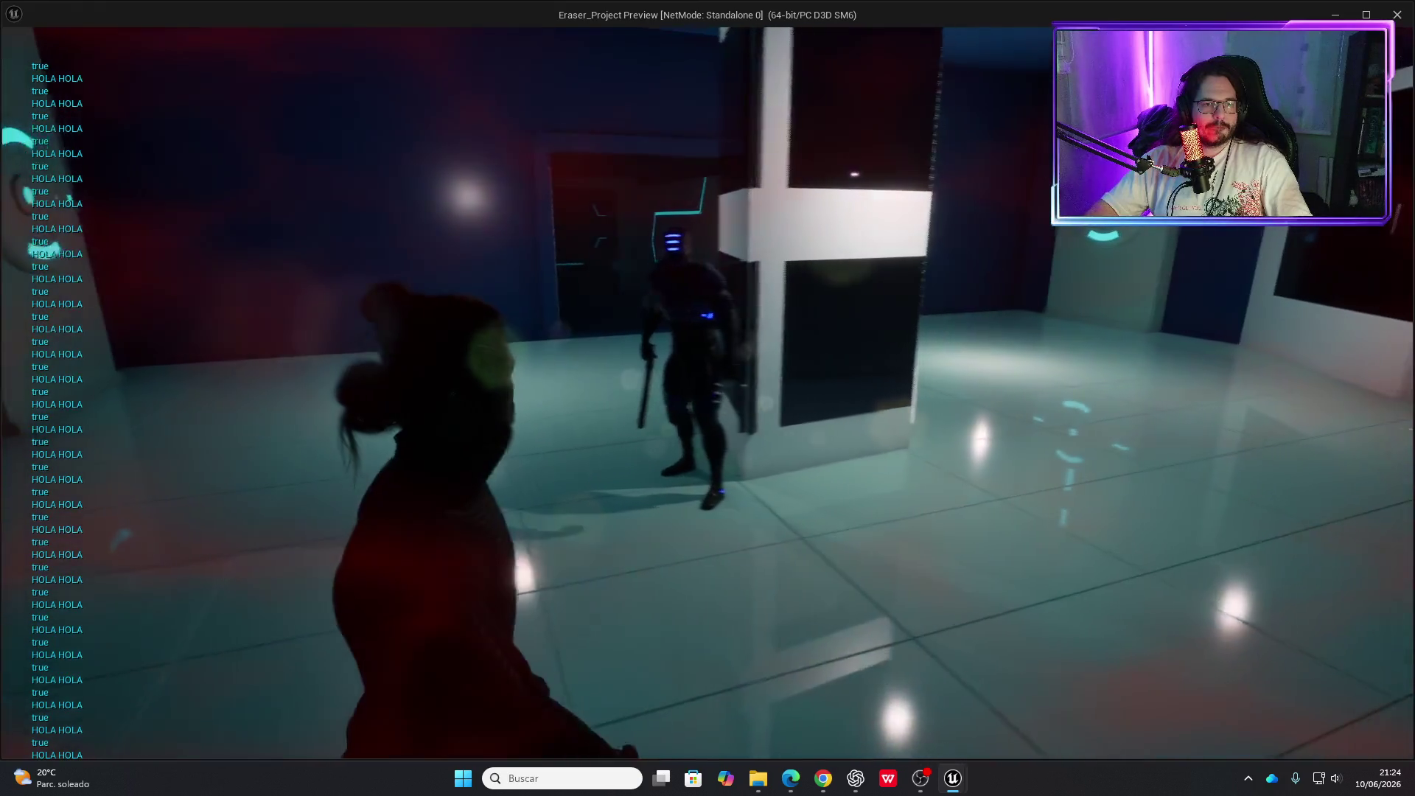
key(Escape)
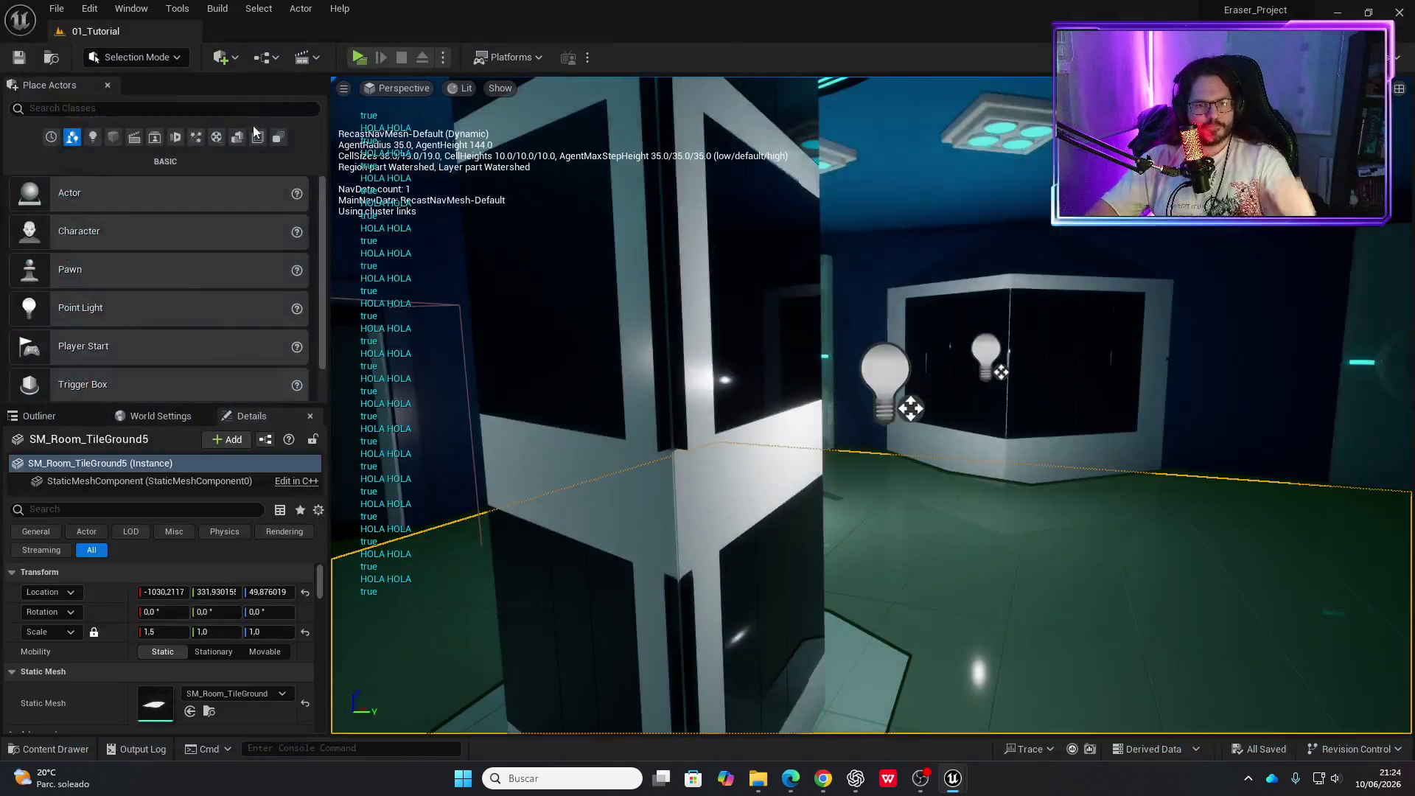
key(alt+Tab)
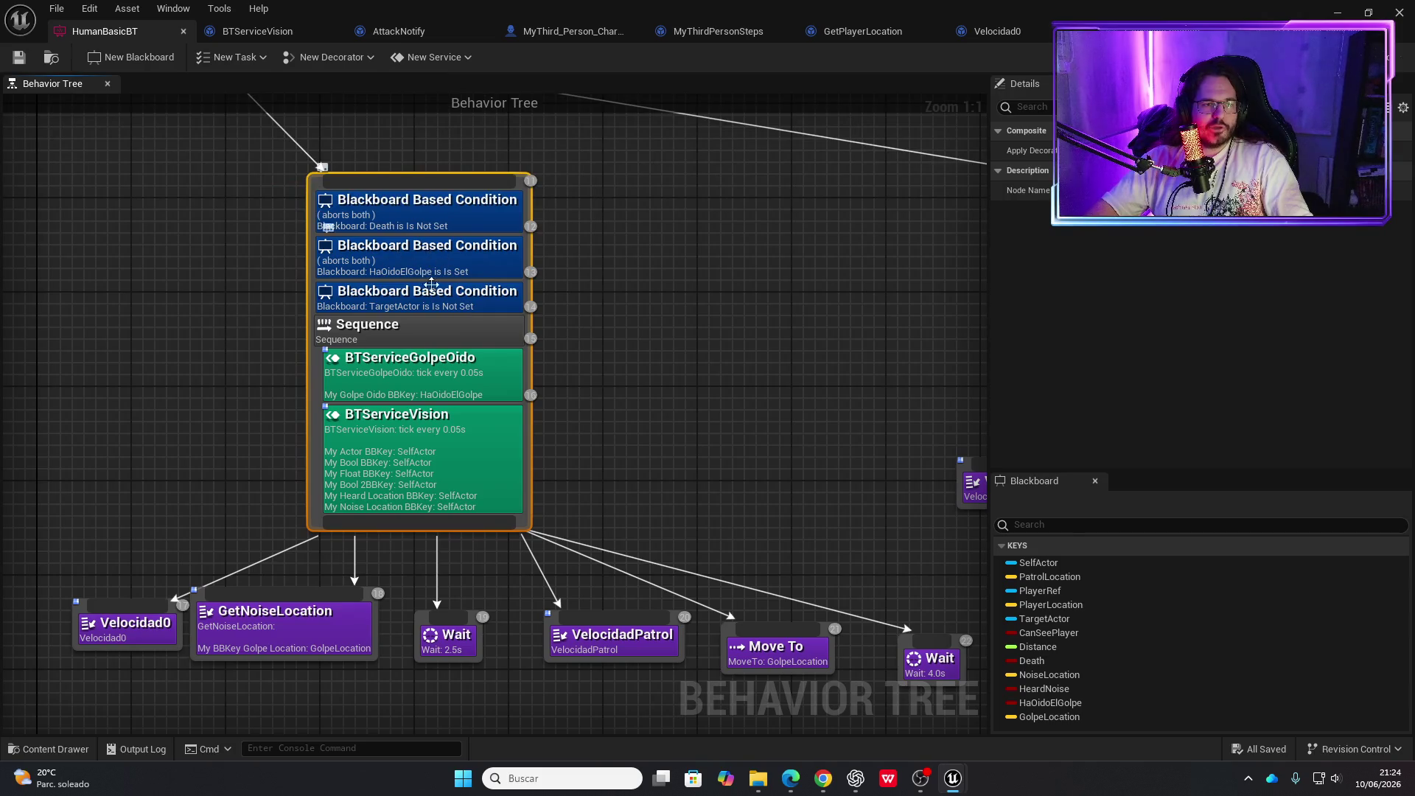
Create a BTTask_BlueprintBase task named OlvidarGolpe in the HumanBasic/IA folder
scroll(625, 373, down, 1)
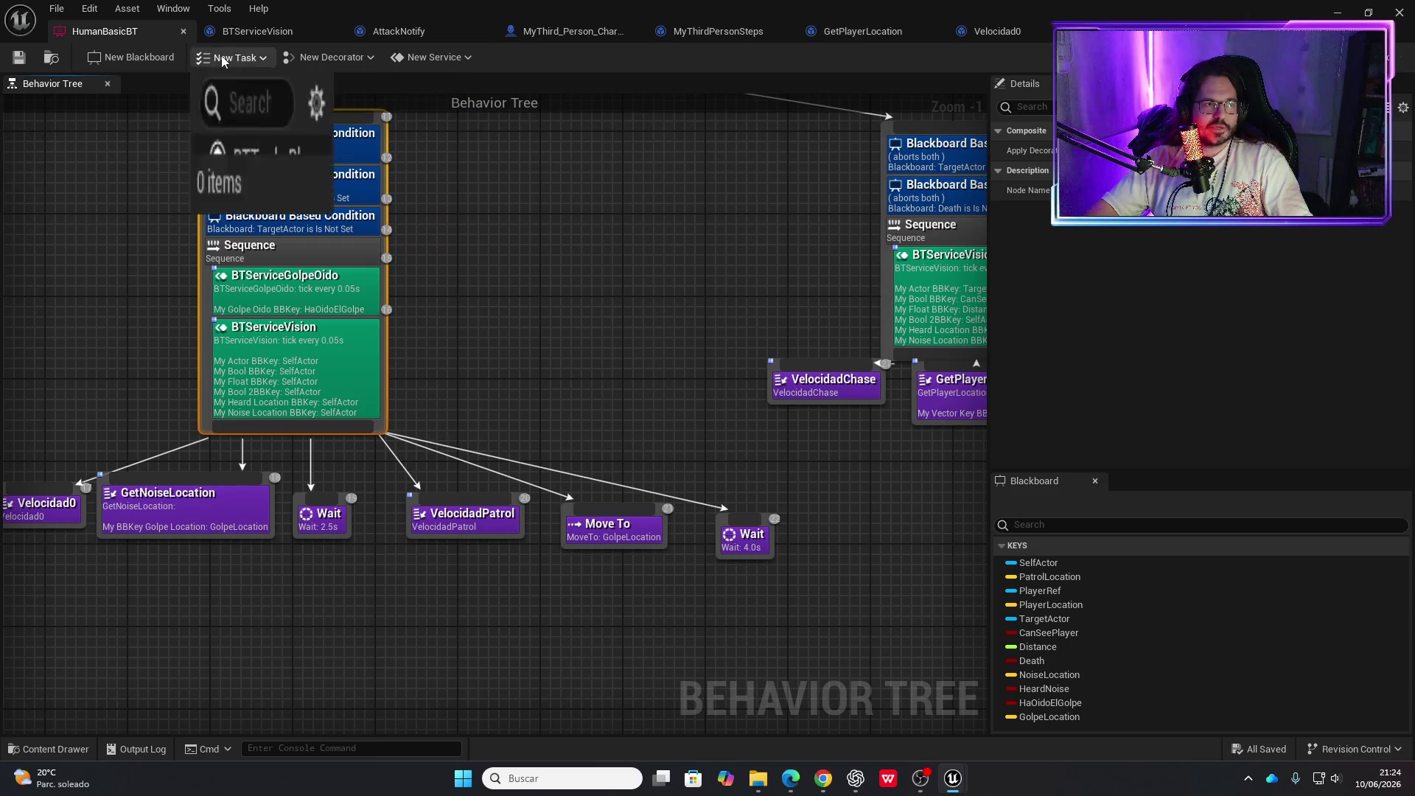
click(278, 96)
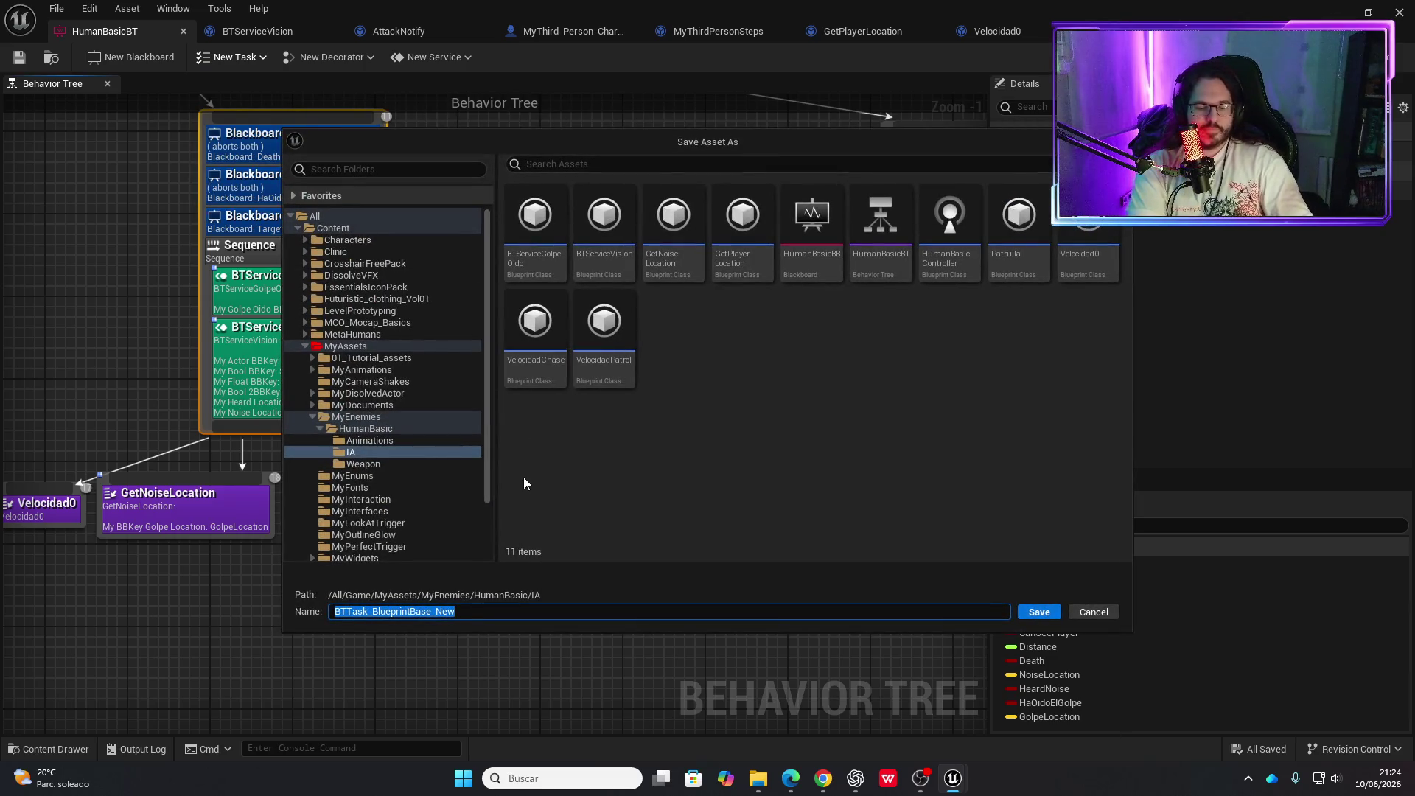
text(Olvidar)
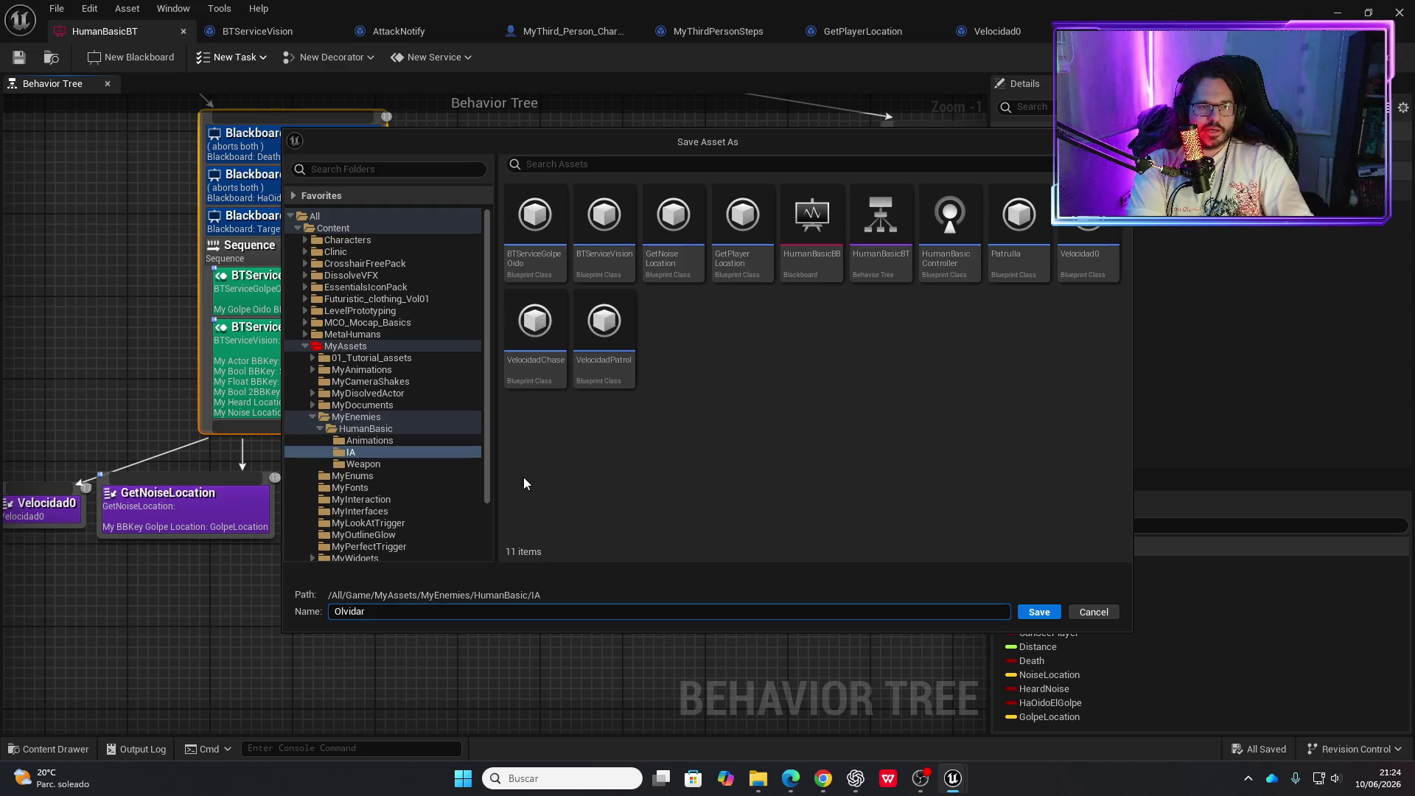
text(Golpe)
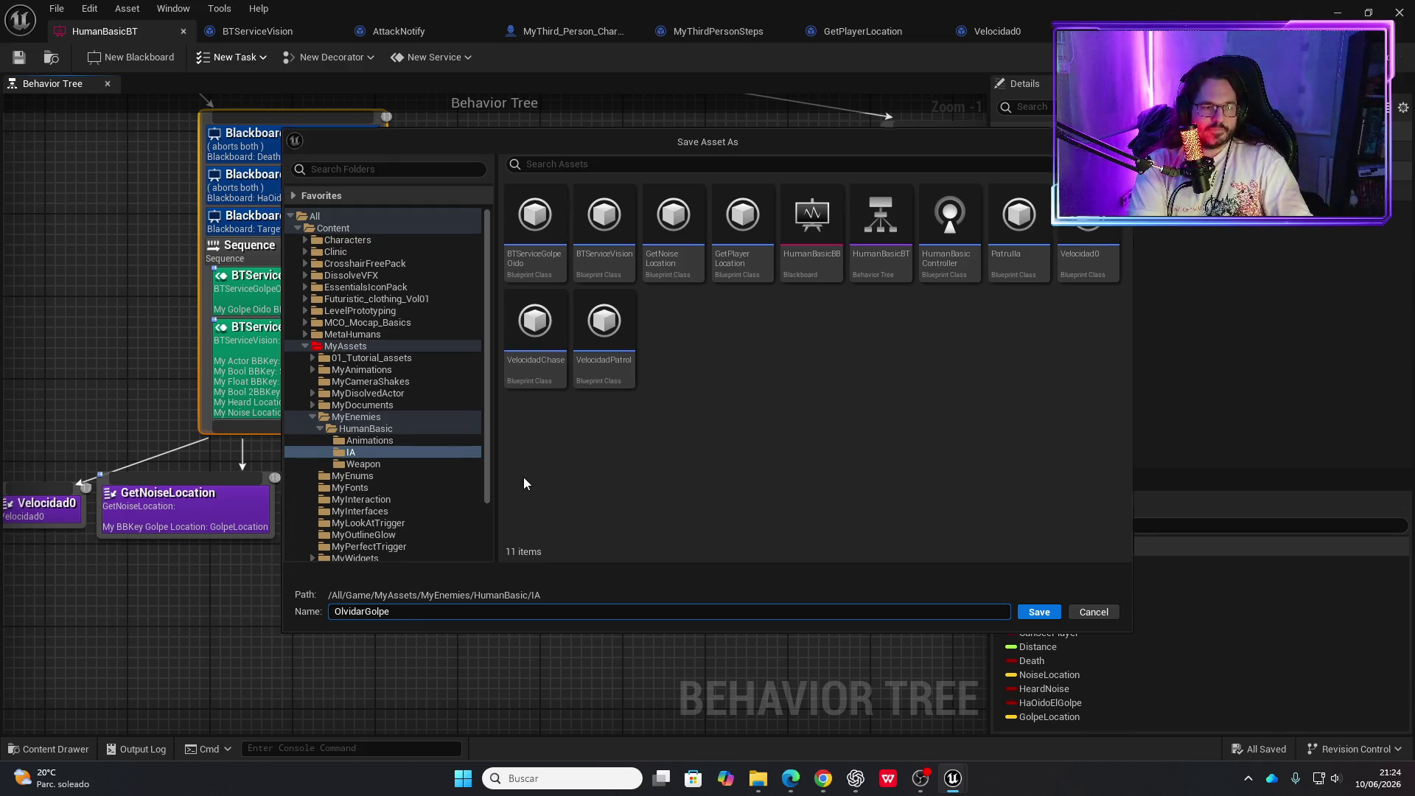
key(Return)
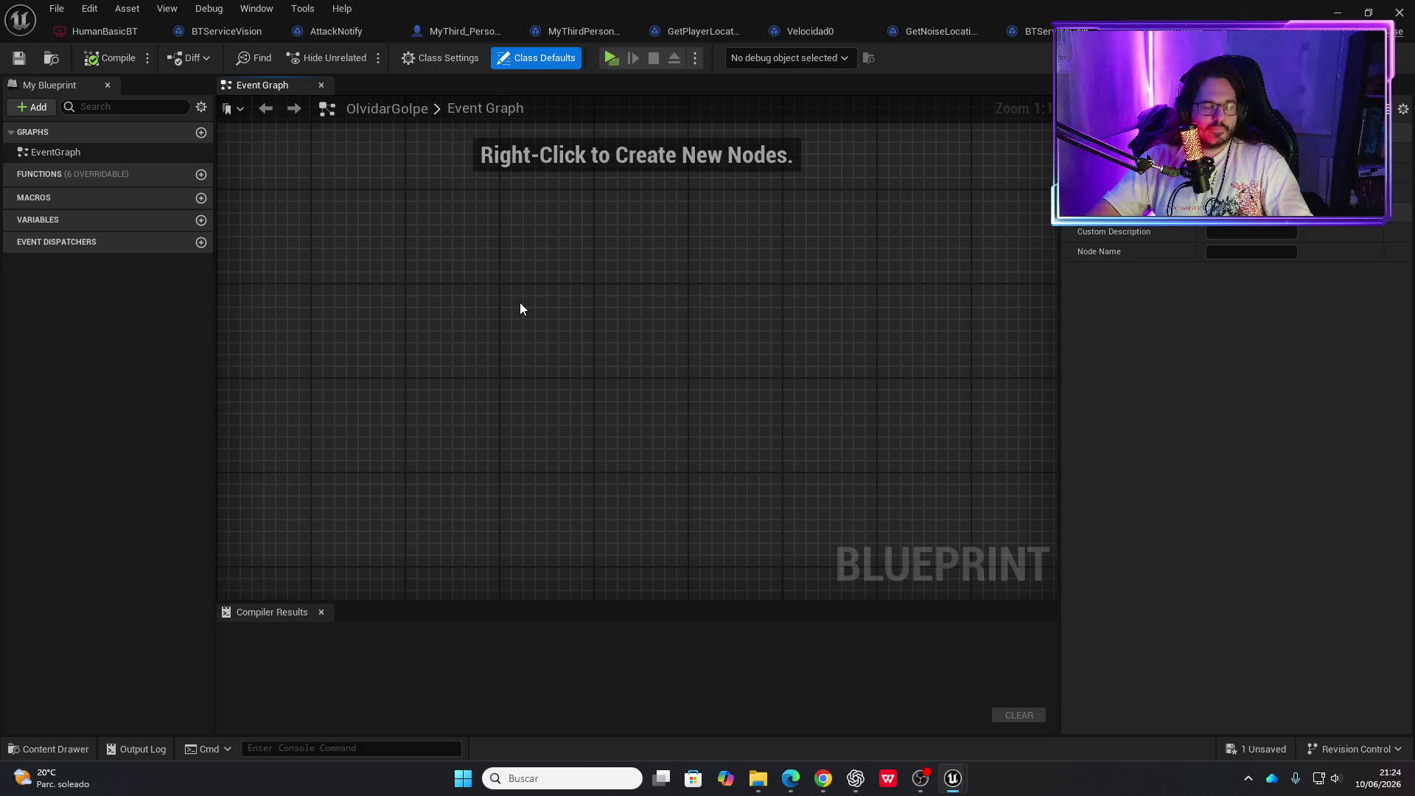
Add an Event Receive Execute AI node to the OlvidarGolpe graph
right_click(520, 302)
text(execut)
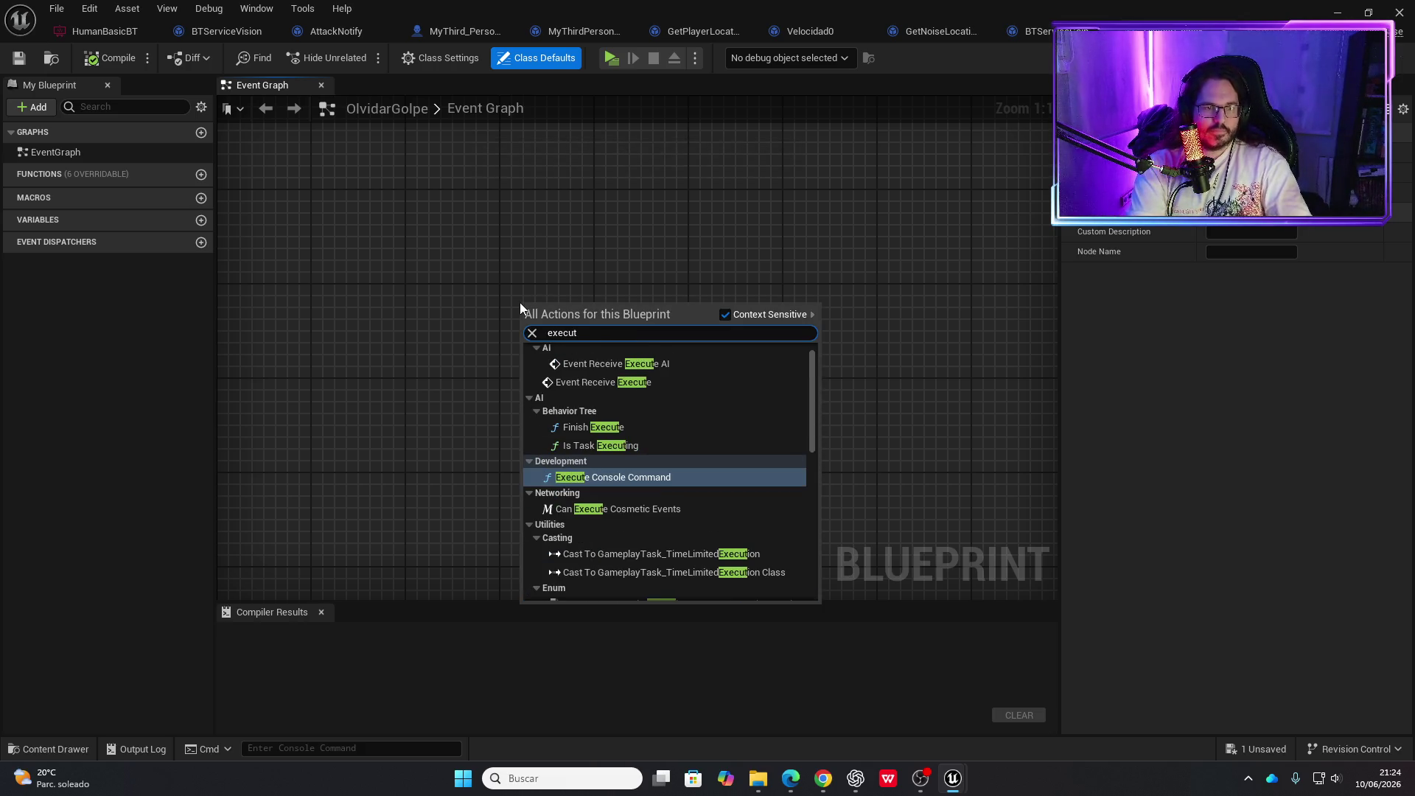
click(612, 364)
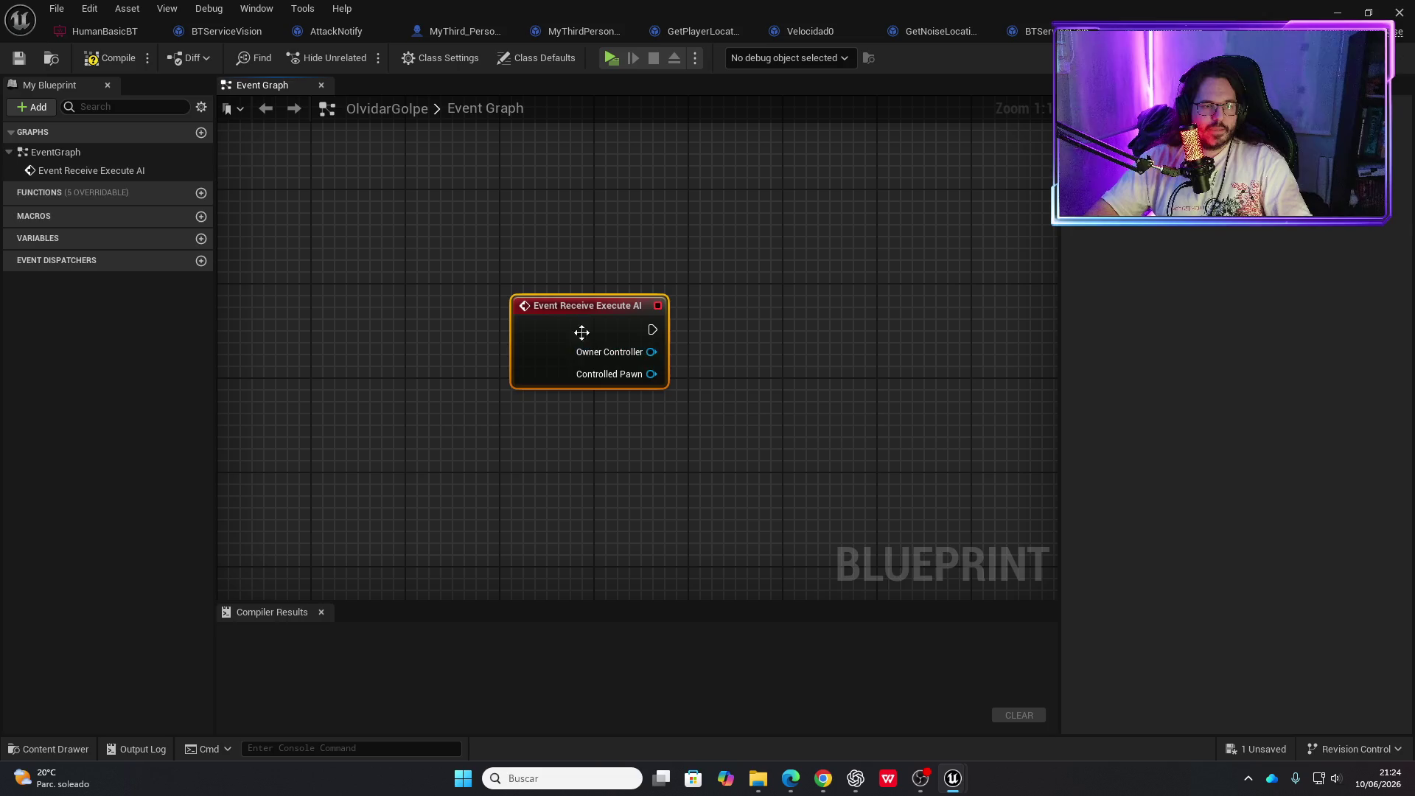
mouse_move(662, 395)
mouse_down()
mouse_move(641, 413)
mouse_move(451, 431)
mouse_up()
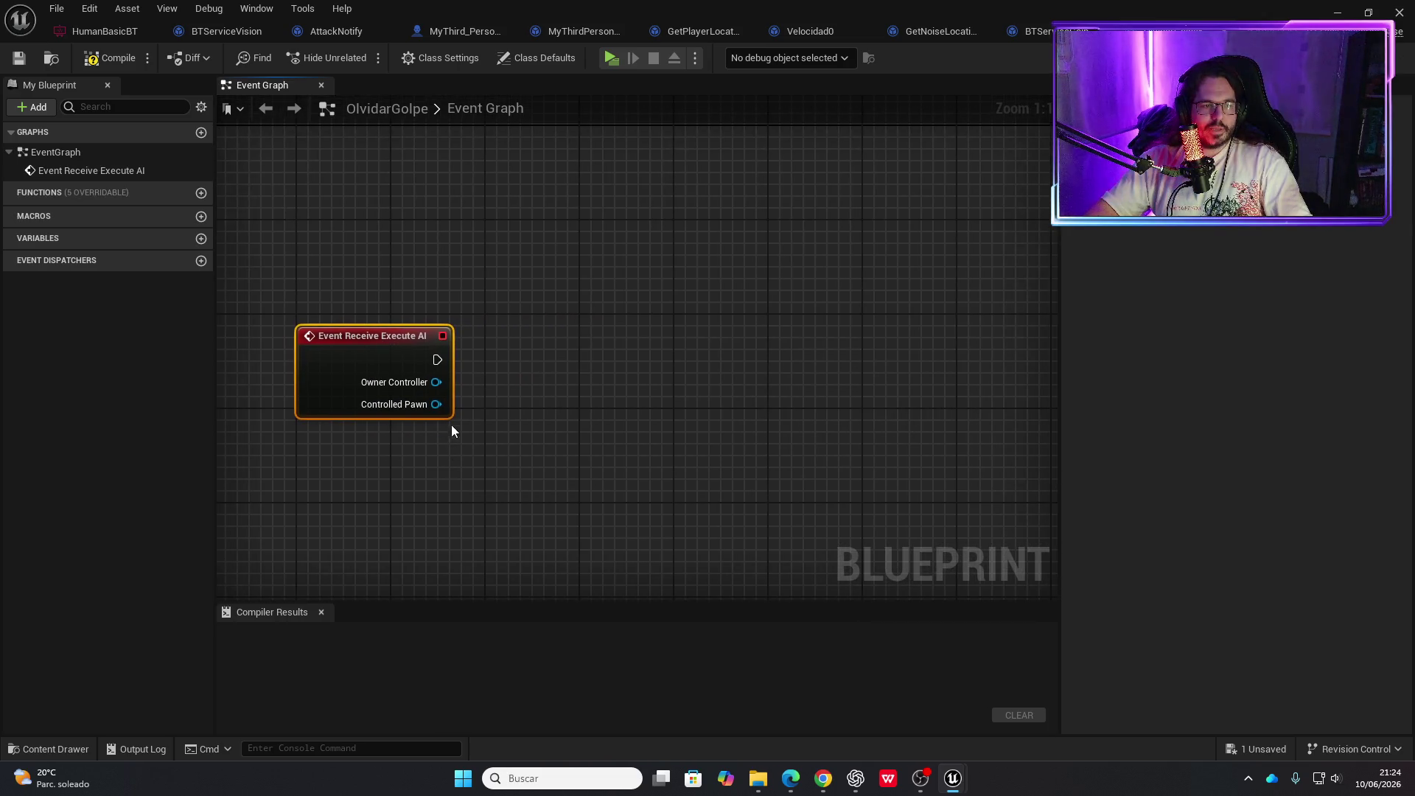
Add a Blackboard Key Selector variable MyBBKeyBoolGolpeOido and place its getter in the graph
click(200, 238)
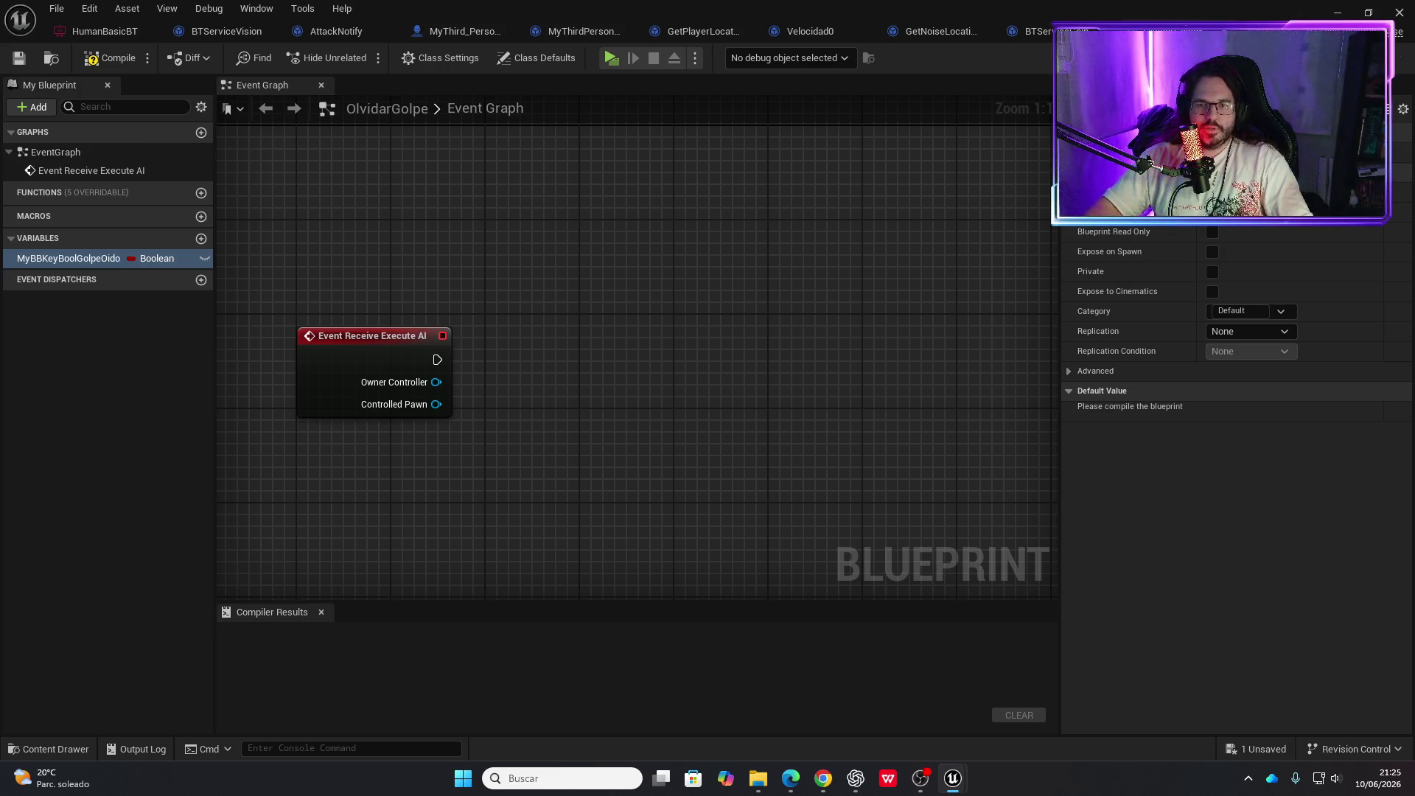
click(1253, 193)
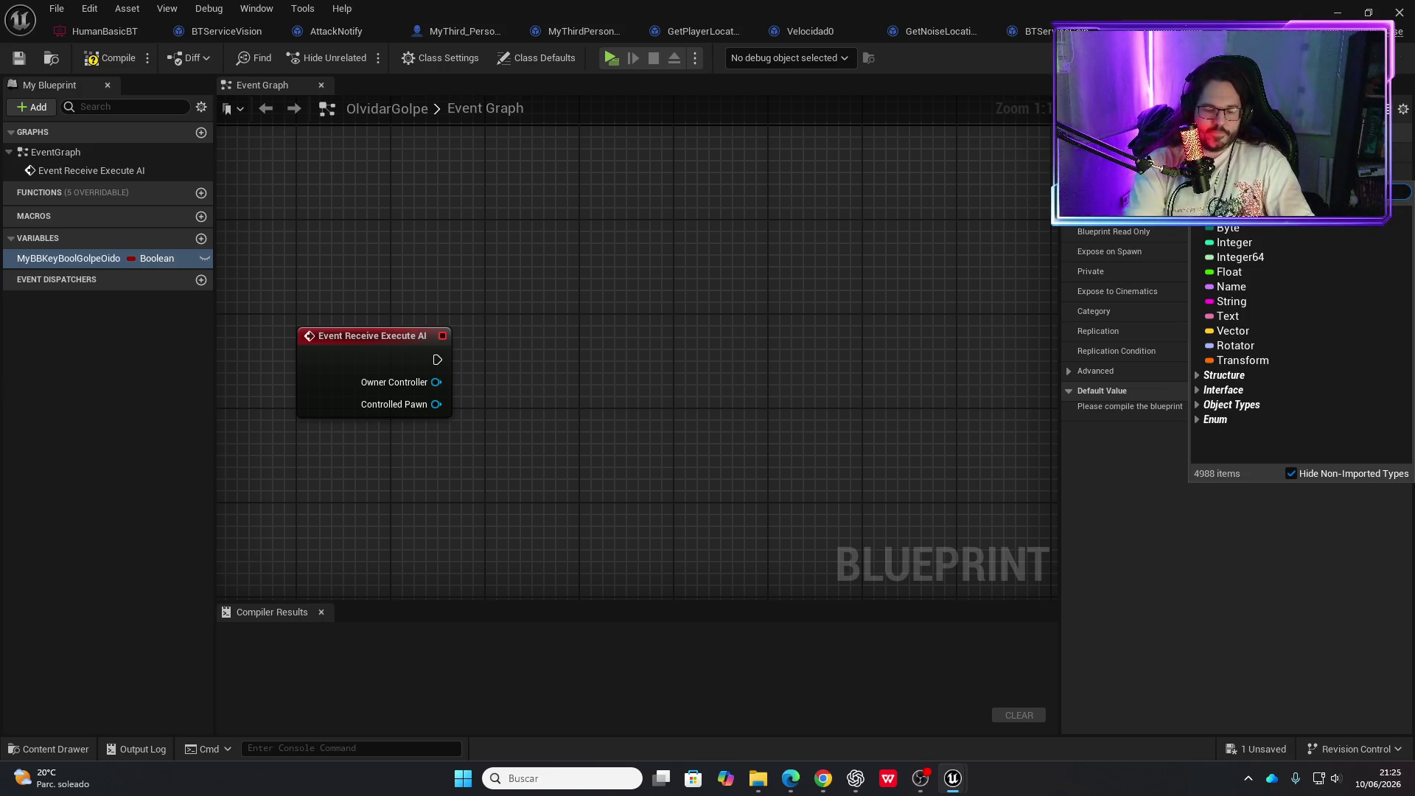
text(bla)
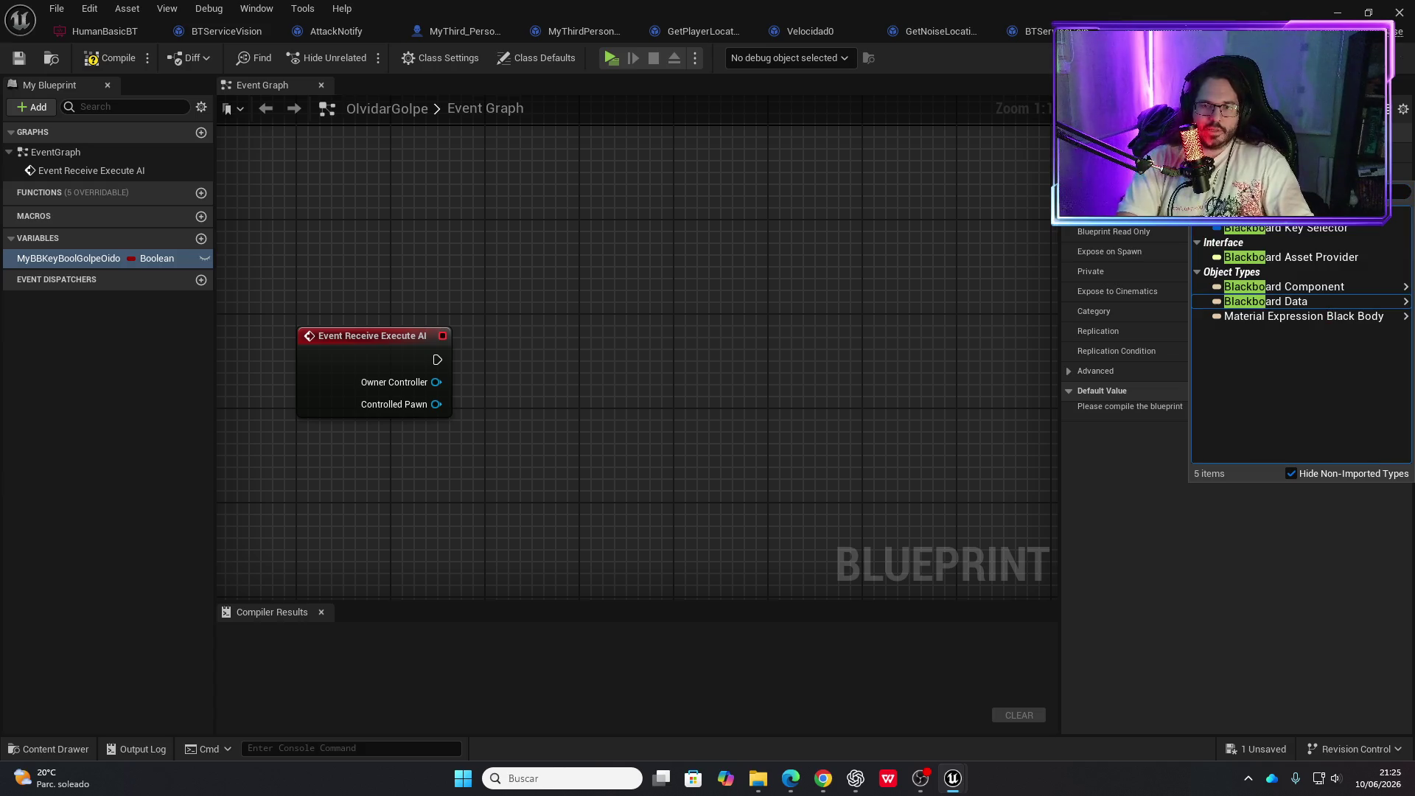
key(Return)
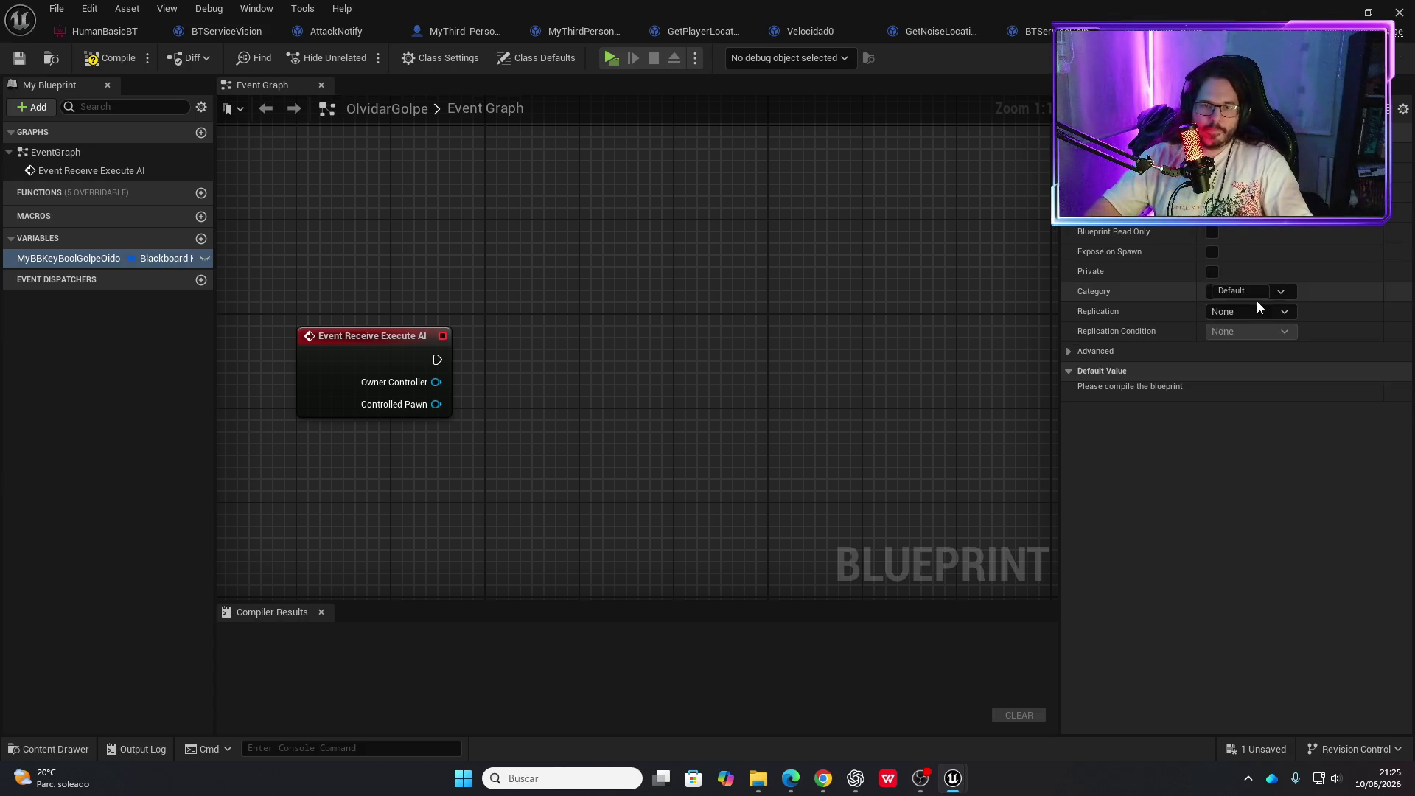
drag(90, 258, 490, 409)
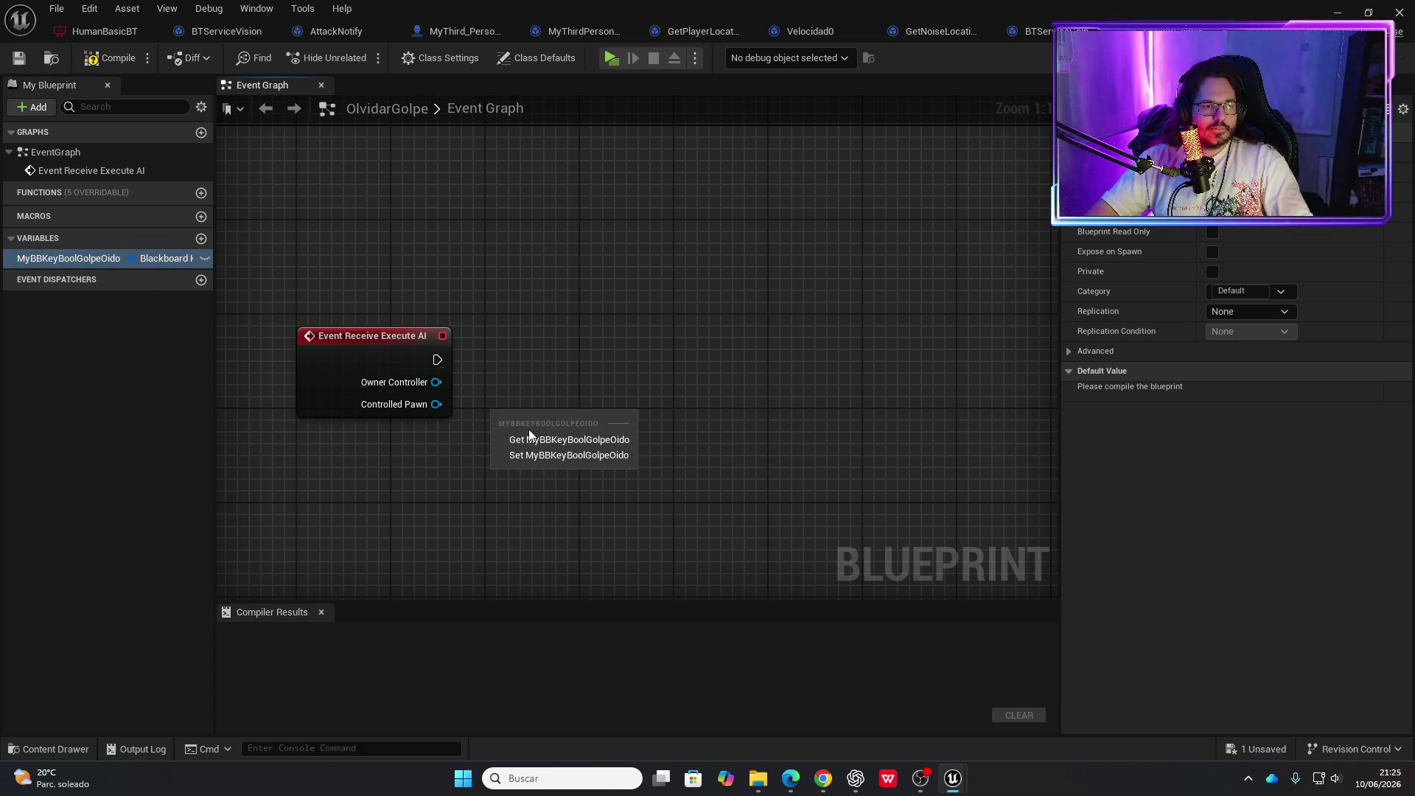
click(564, 437)
Feed the key into a Set Blackboard Value as Bool node run by the execute event
drag(612, 426, 685, 388)
text(set v)
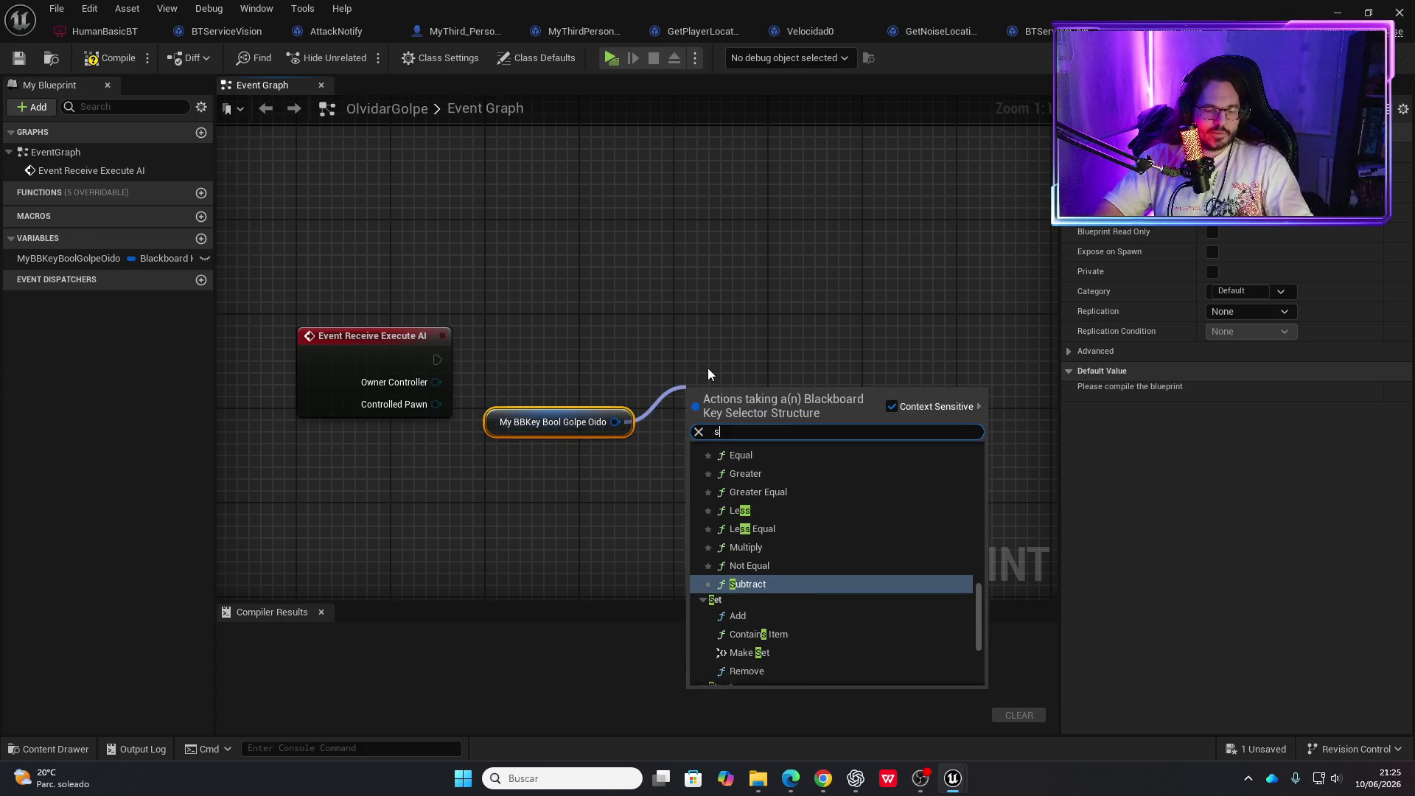
key(Up)
key(Up)
key(Up)
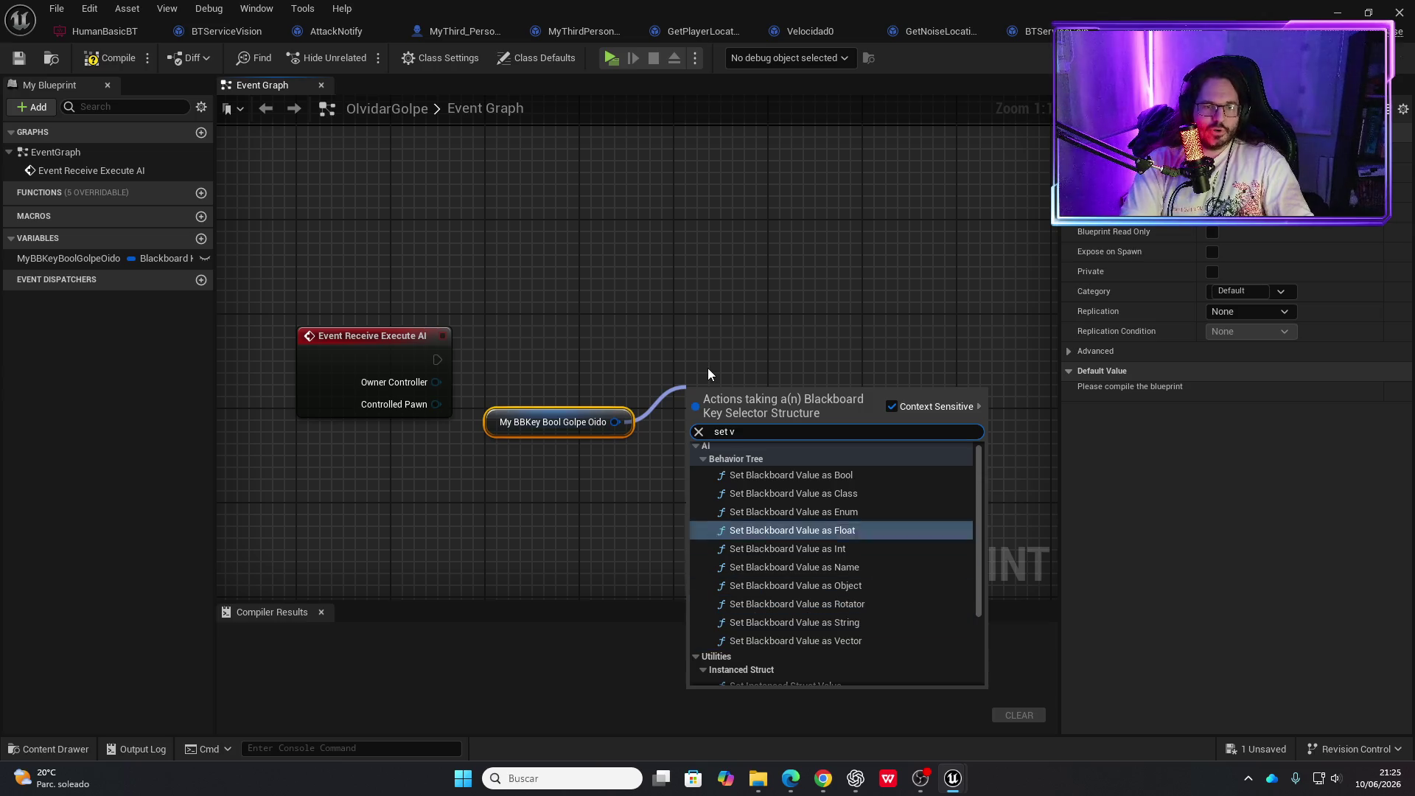
key(Return)
mouse_move(440, 360)
mouse_down()
mouse_move(701, 416)
mouse_move(725, 387)
mouse_move(728, 340)
mouse_up()
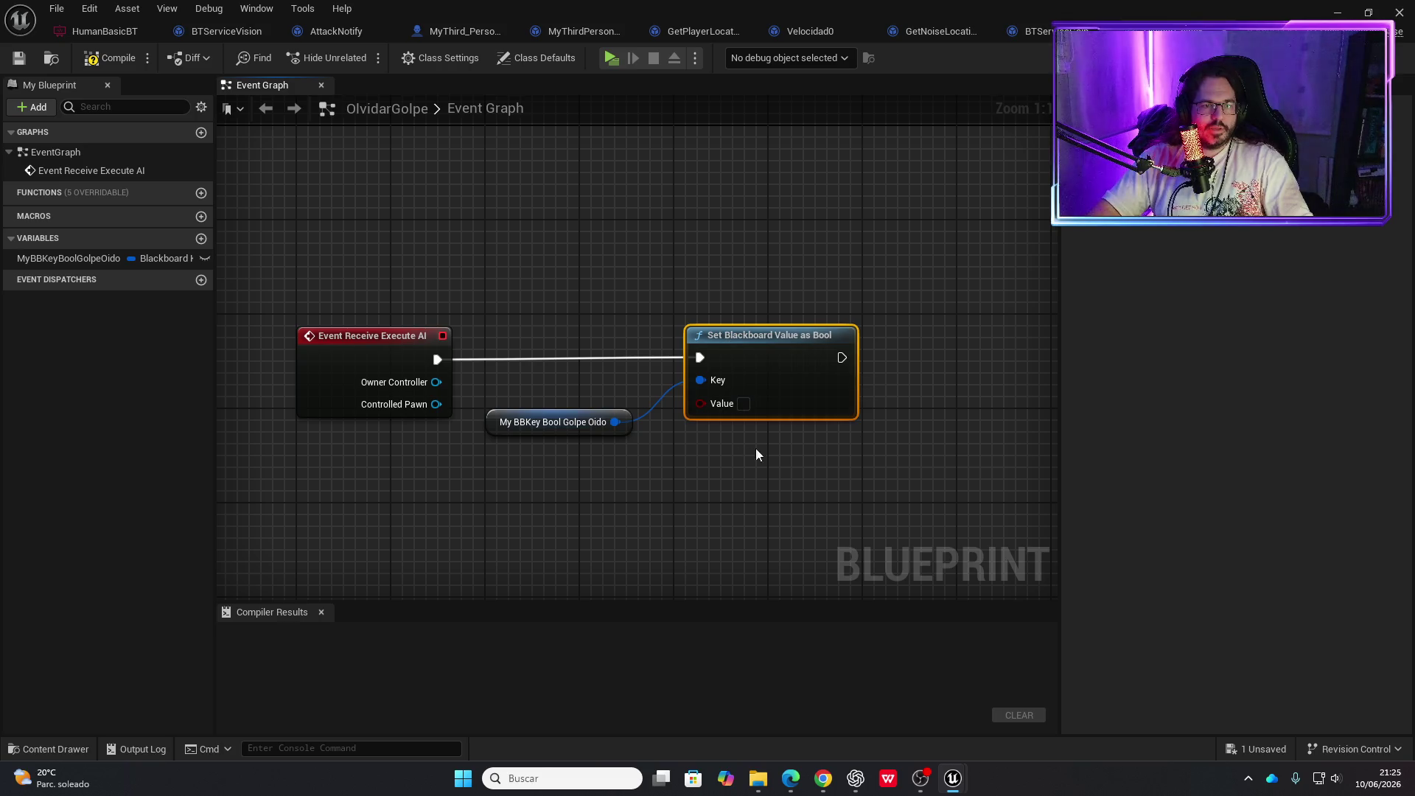
Follow it with a successful Finish Execute and compile the task
drag(842, 357, 914, 355)
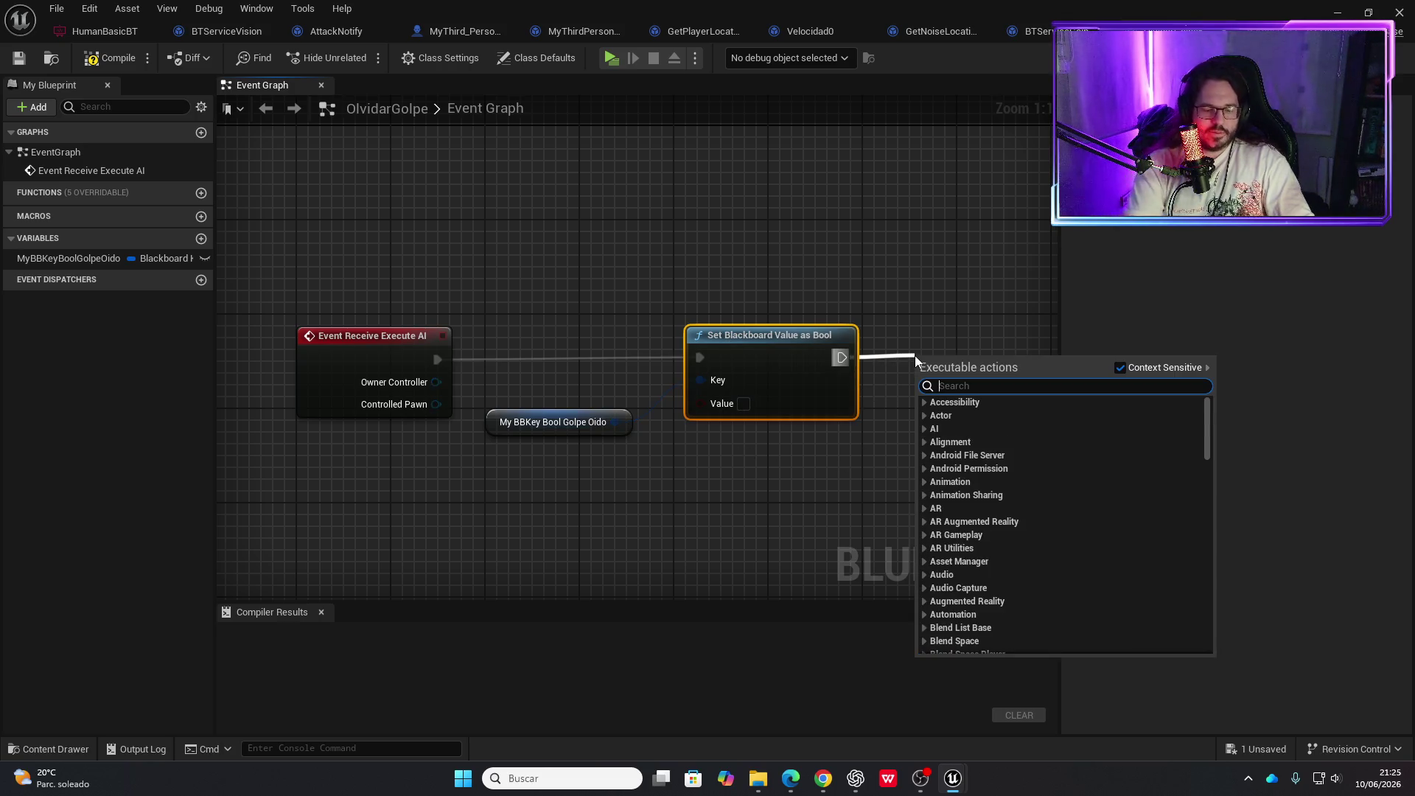
text(finis)
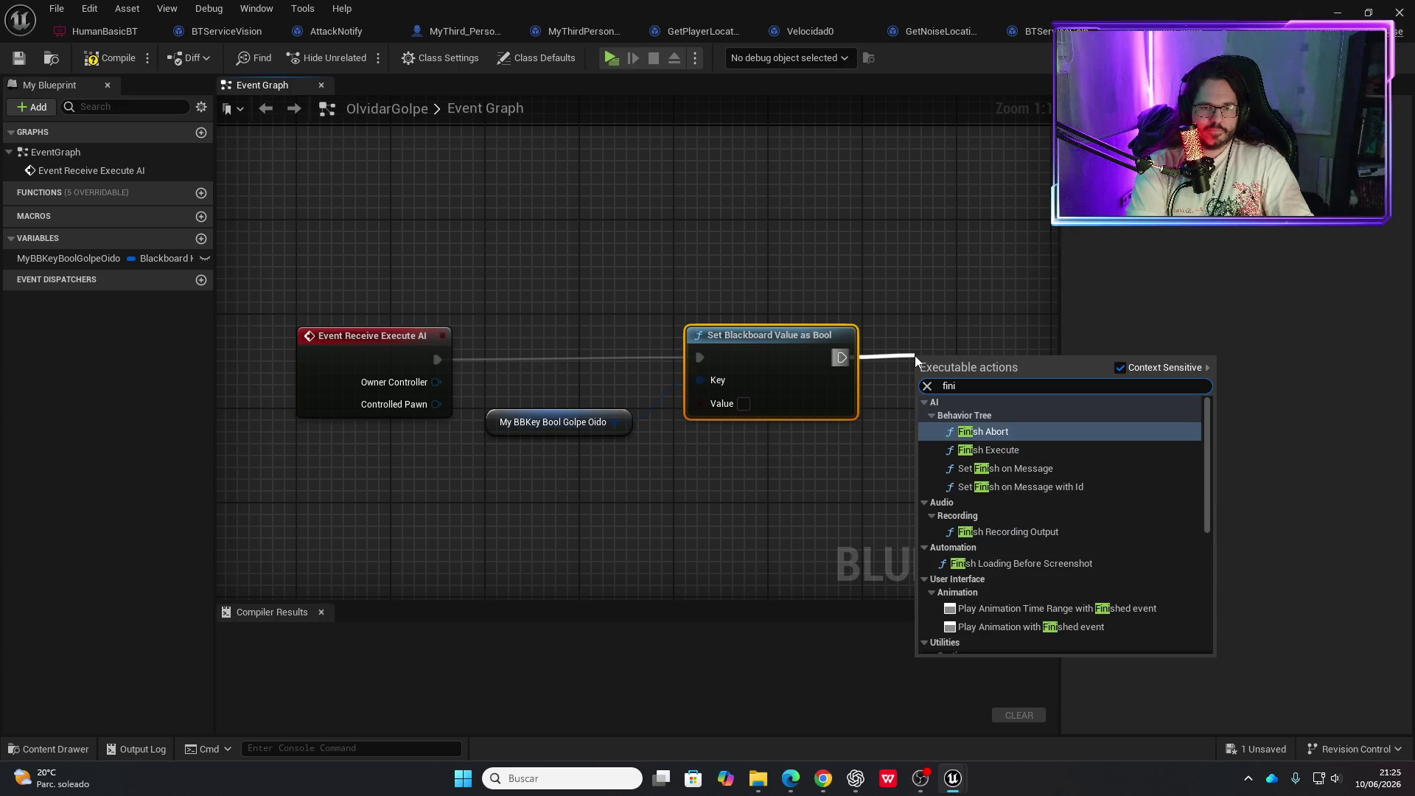
click(988, 450)
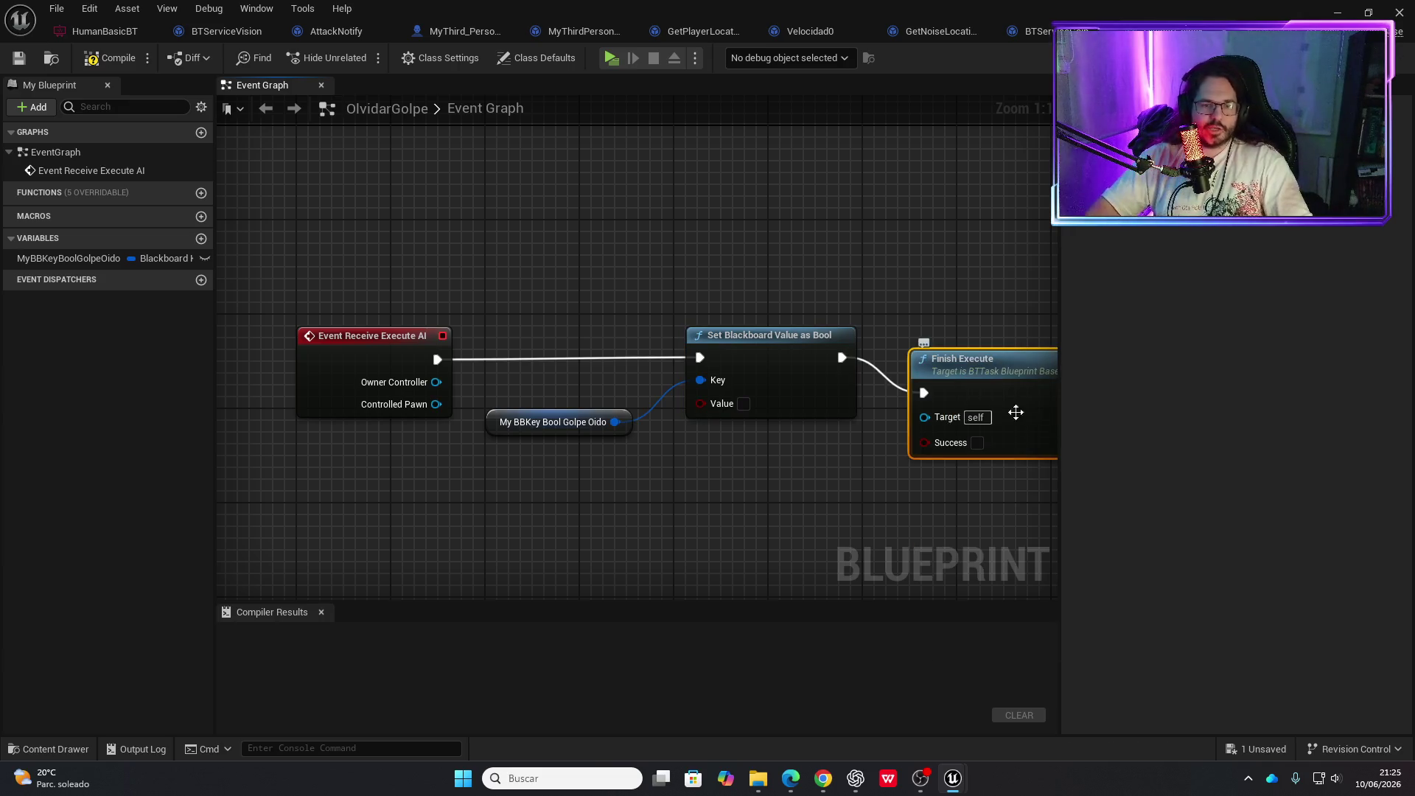
click(109, 64)
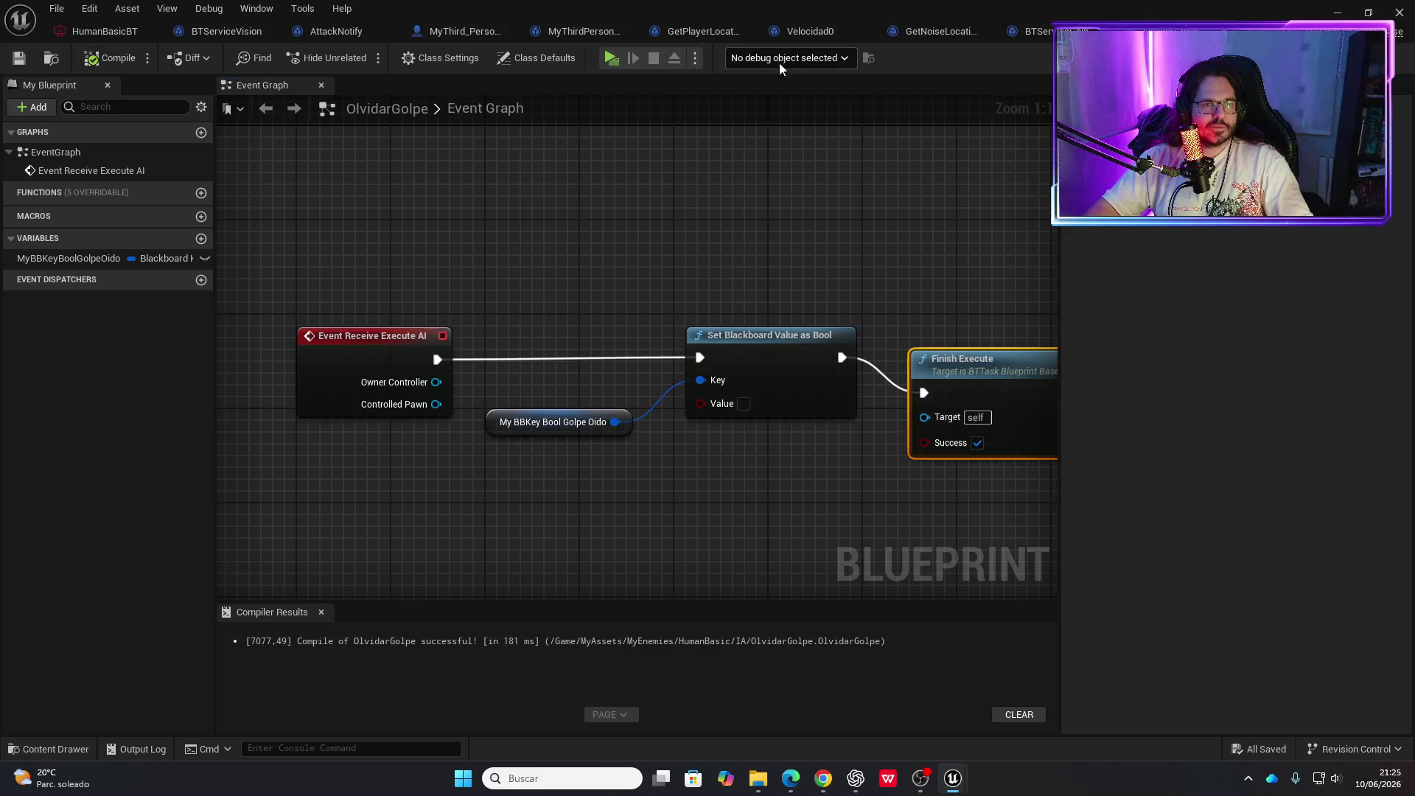
click(99, 38)
Append an OlvidarGolpe task after the Wait in the hearing Sequence
mouse_move(603, 368)
mouse_down()
mouse_move(625, 262)
mouse_move(708, 247)
mouse_move(676, 261)
mouse_up()
drag(891, 490, 147, 357)
drag(250, 363, 188, 456)
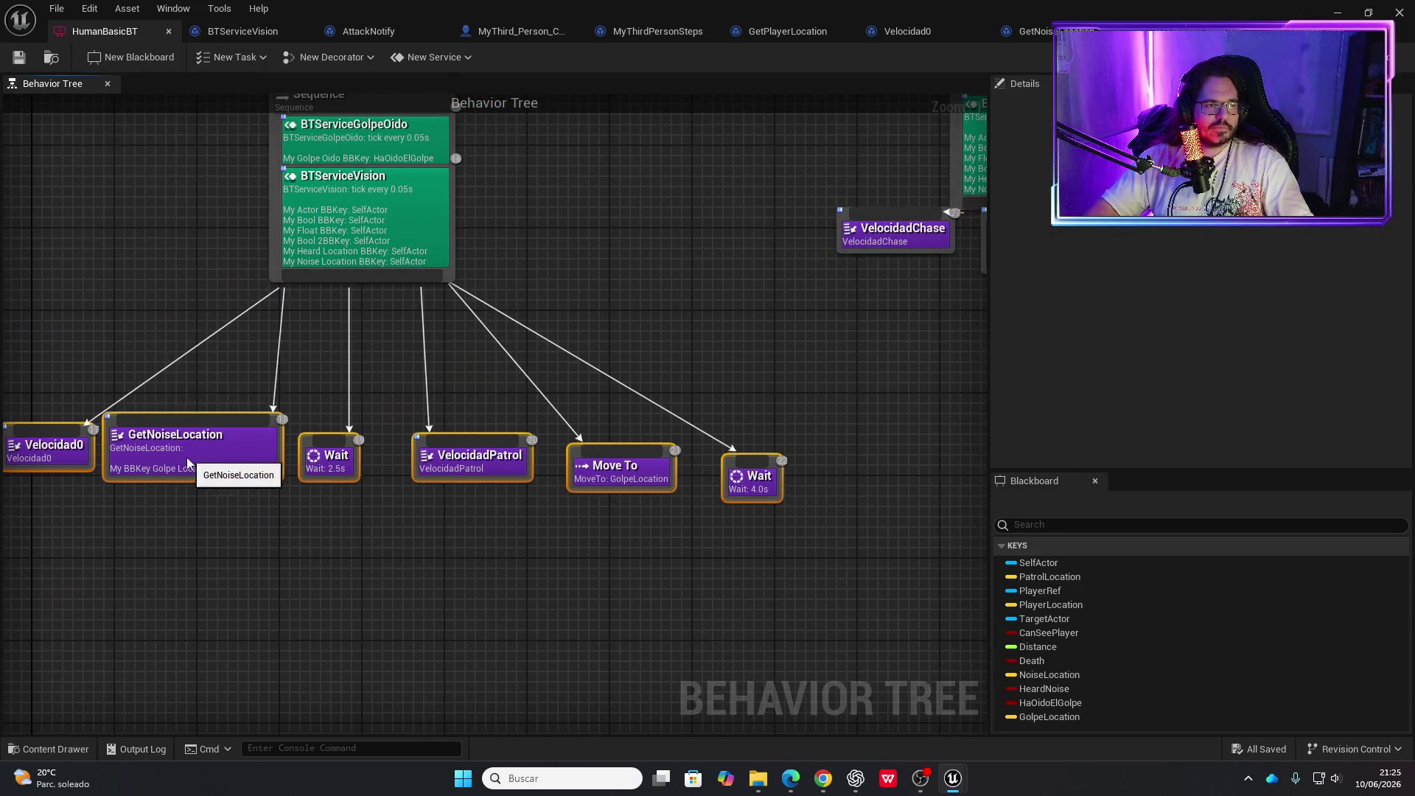
drag(413, 278, 847, 467)
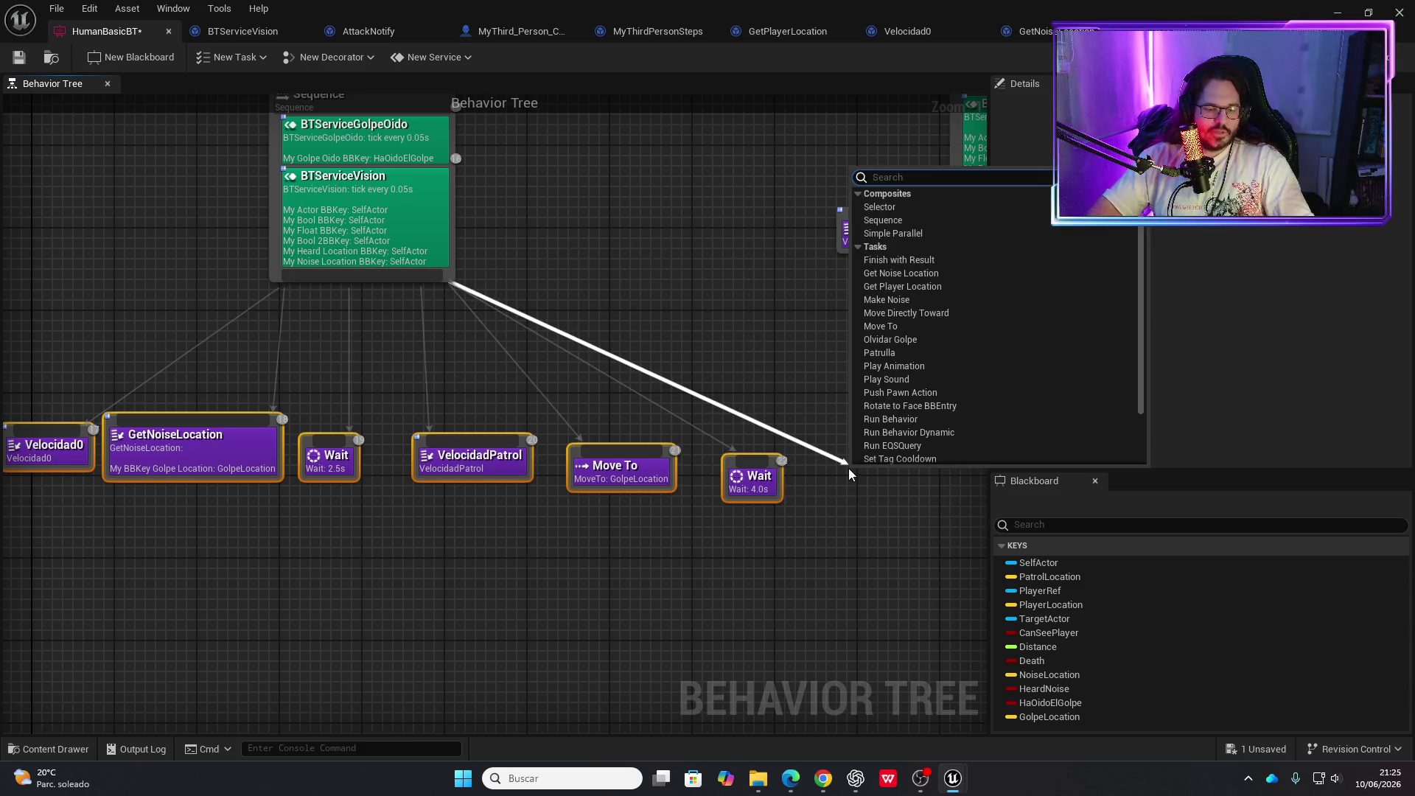
text(ol)
key(Return)
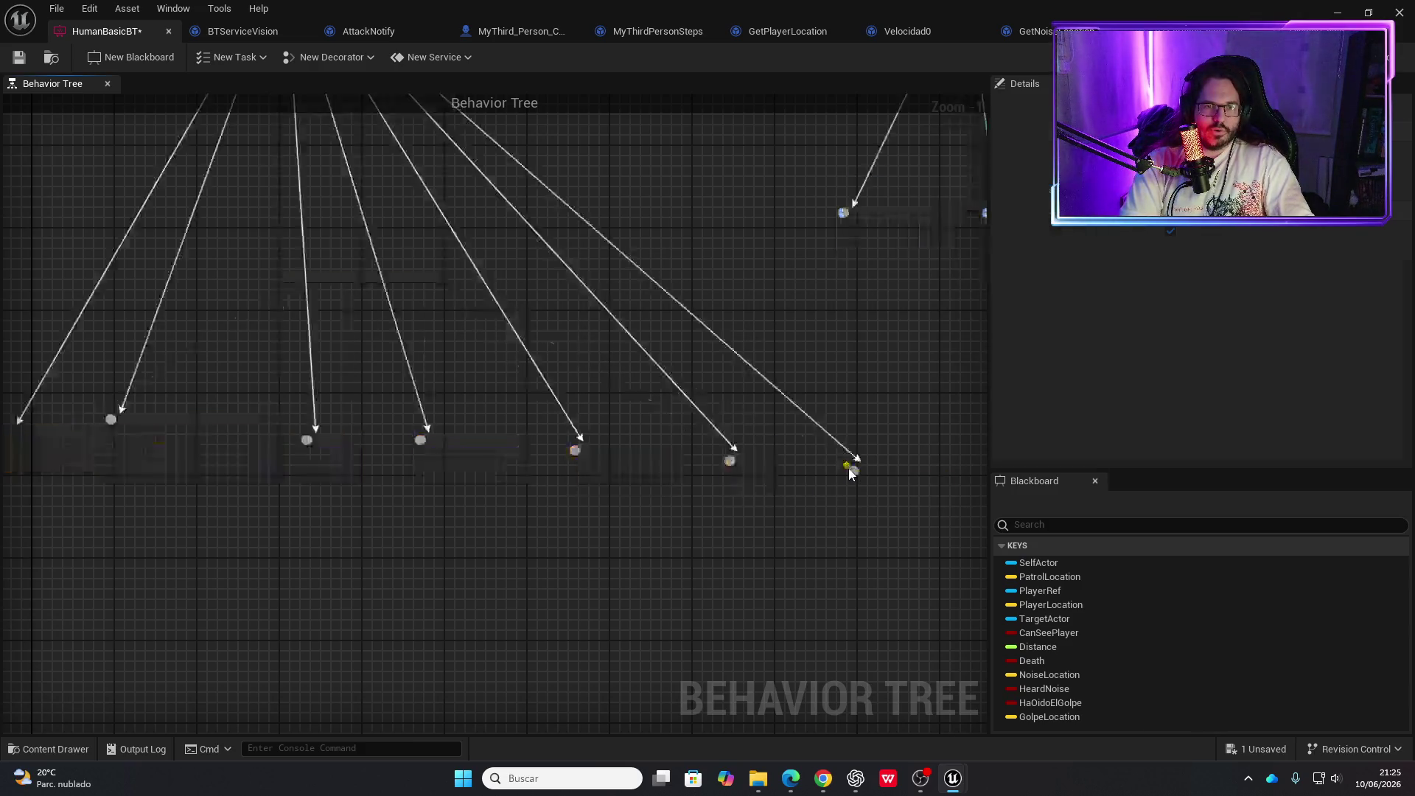
Review both tree branches, then save HumanBasicBT and return to the level
scroll(727, 591, down, 3)
scroll(613, 578, up, 1)
scroll(613, 578, down, 1)
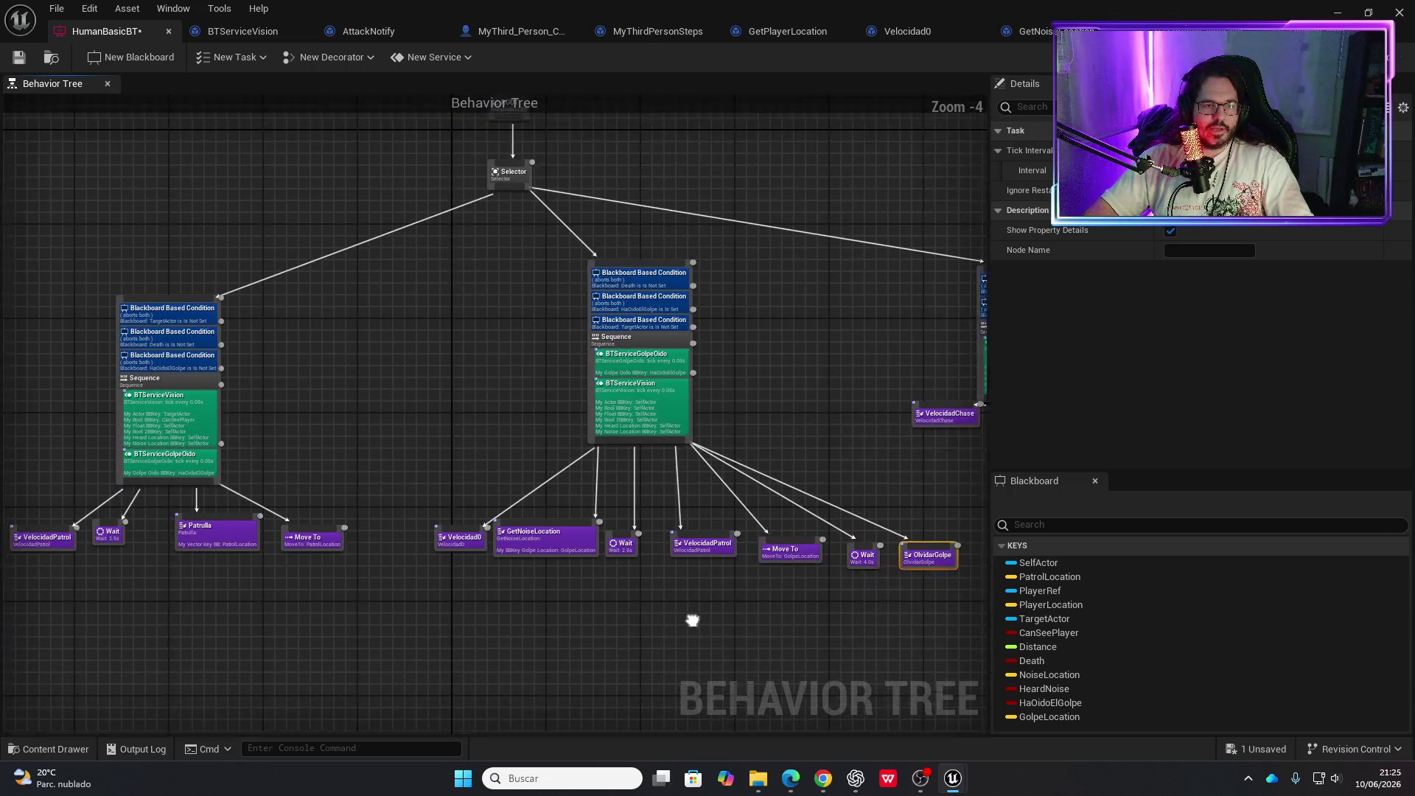
mouse_move(686, 600)
mouse_down()
mouse_move(569, 622)
mouse_move(808, 594)
mouse_move(772, 616)
mouse_up()
scroll(772, 616, up, 1)
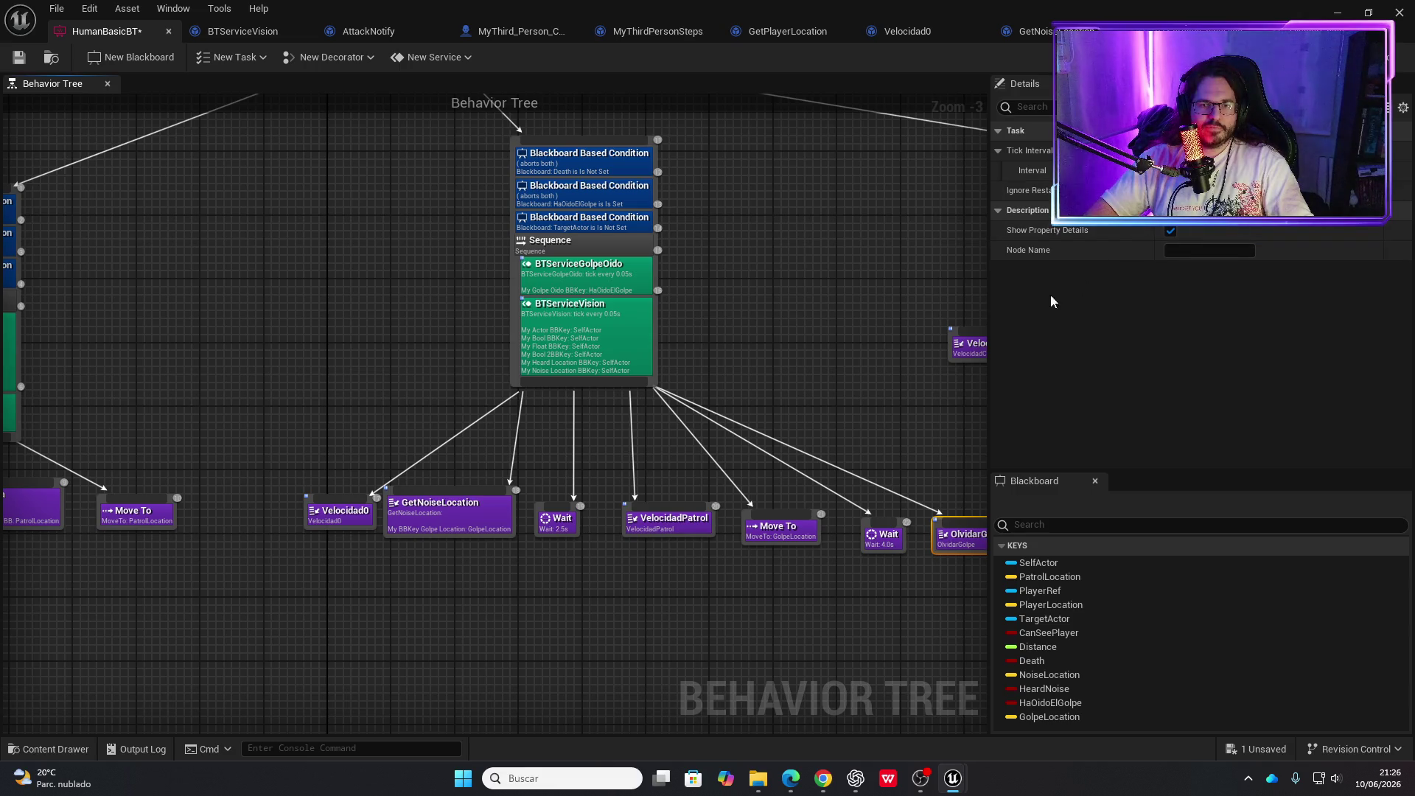
mouse_move(597, 601)
mouse_down()
mouse_move(619, 582)
mouse_move(946, 587)
mouse_move(751, 467)
mouse_move(474, 504)
mouse_up()
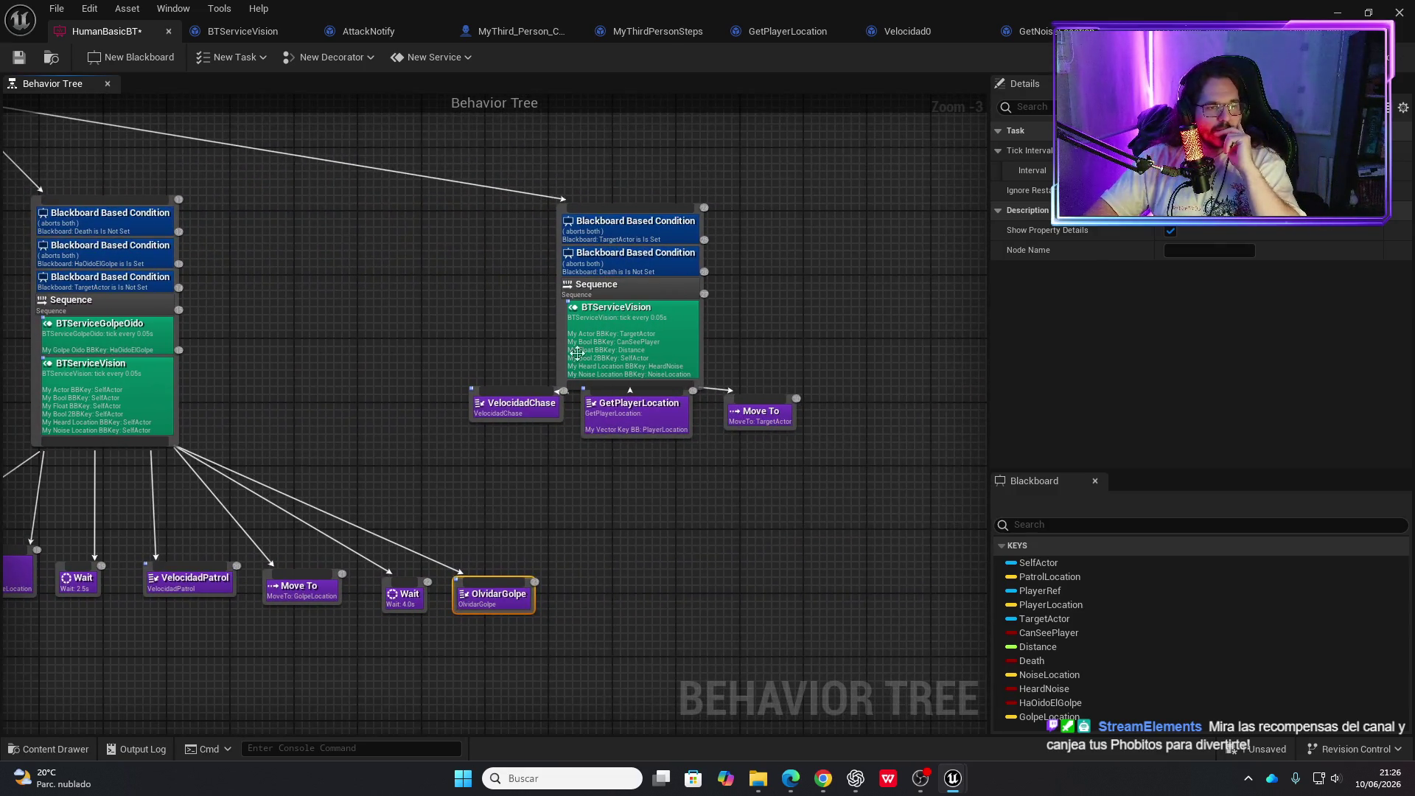
mouse_move(578, 361)
mouse_down()
mouse_move(560, 481)
mouse_move(452, 664)
mouse_move(708, 630)
mouse_up()
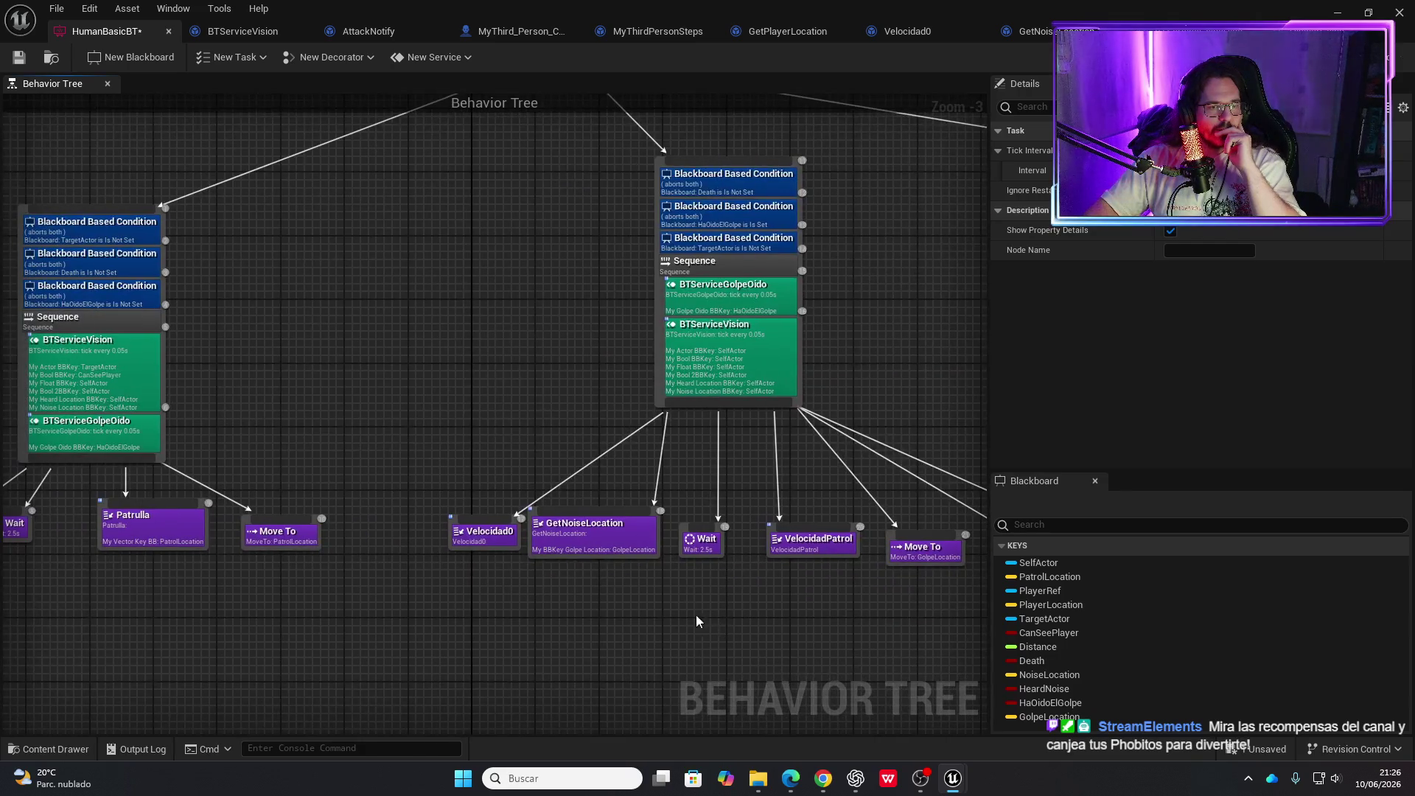
click(32, 63)
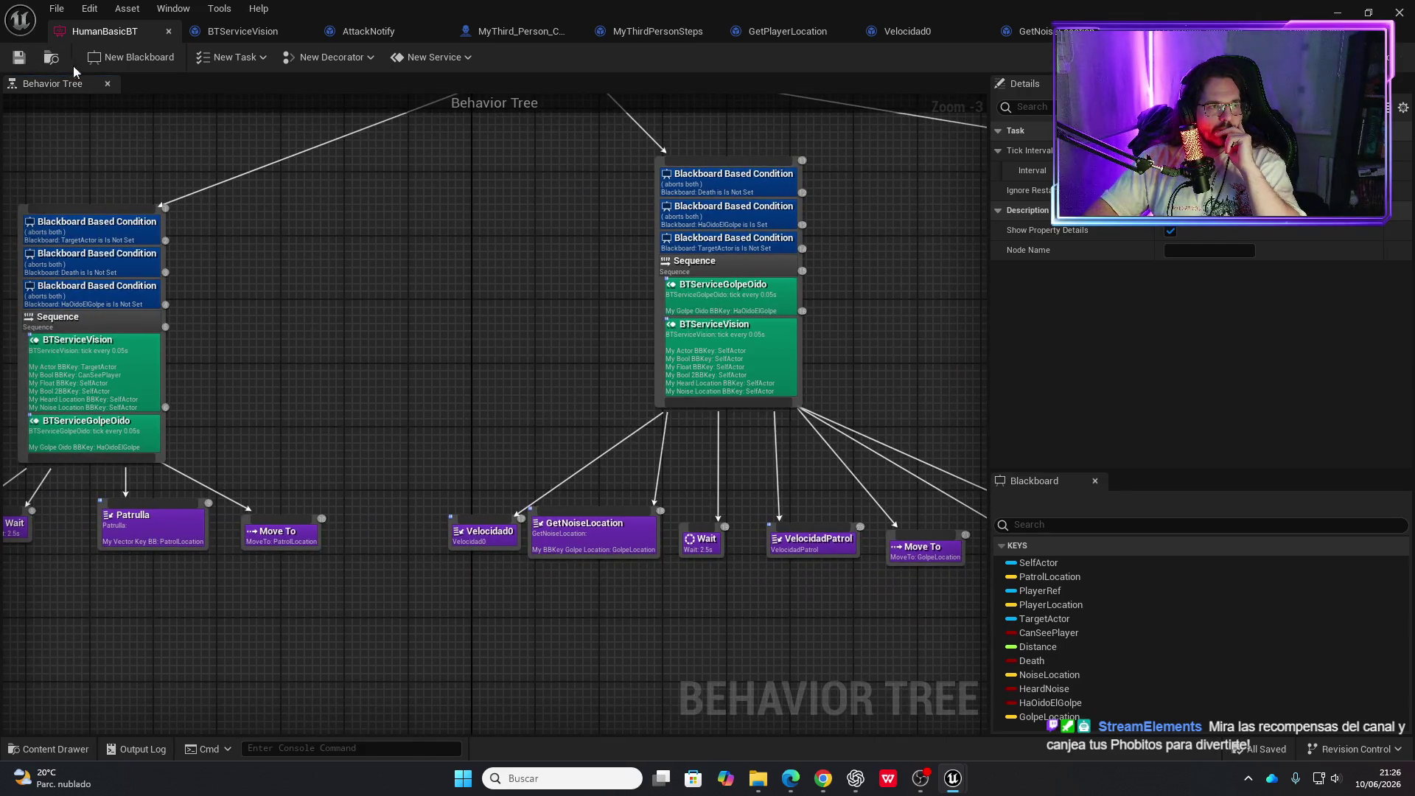
click(1343, 10)
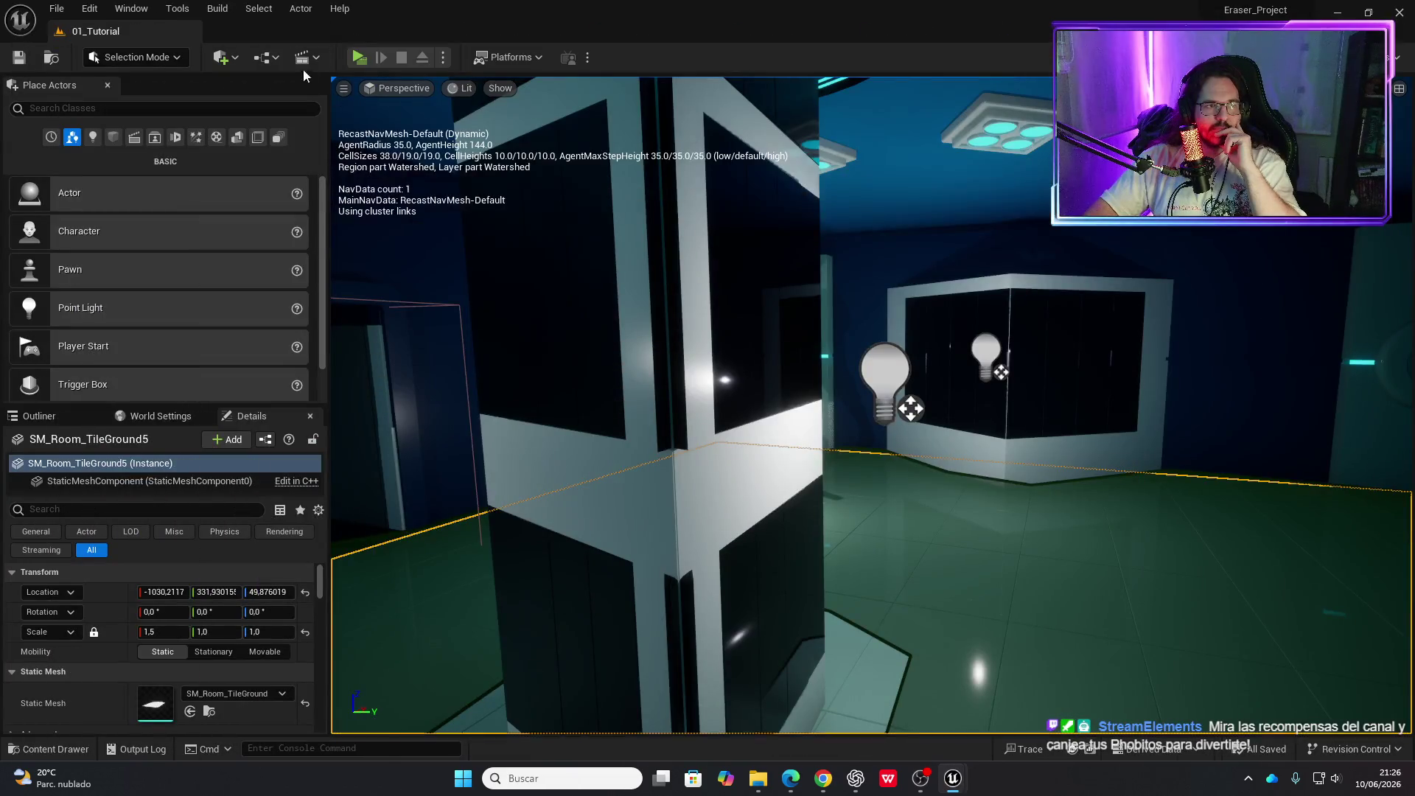
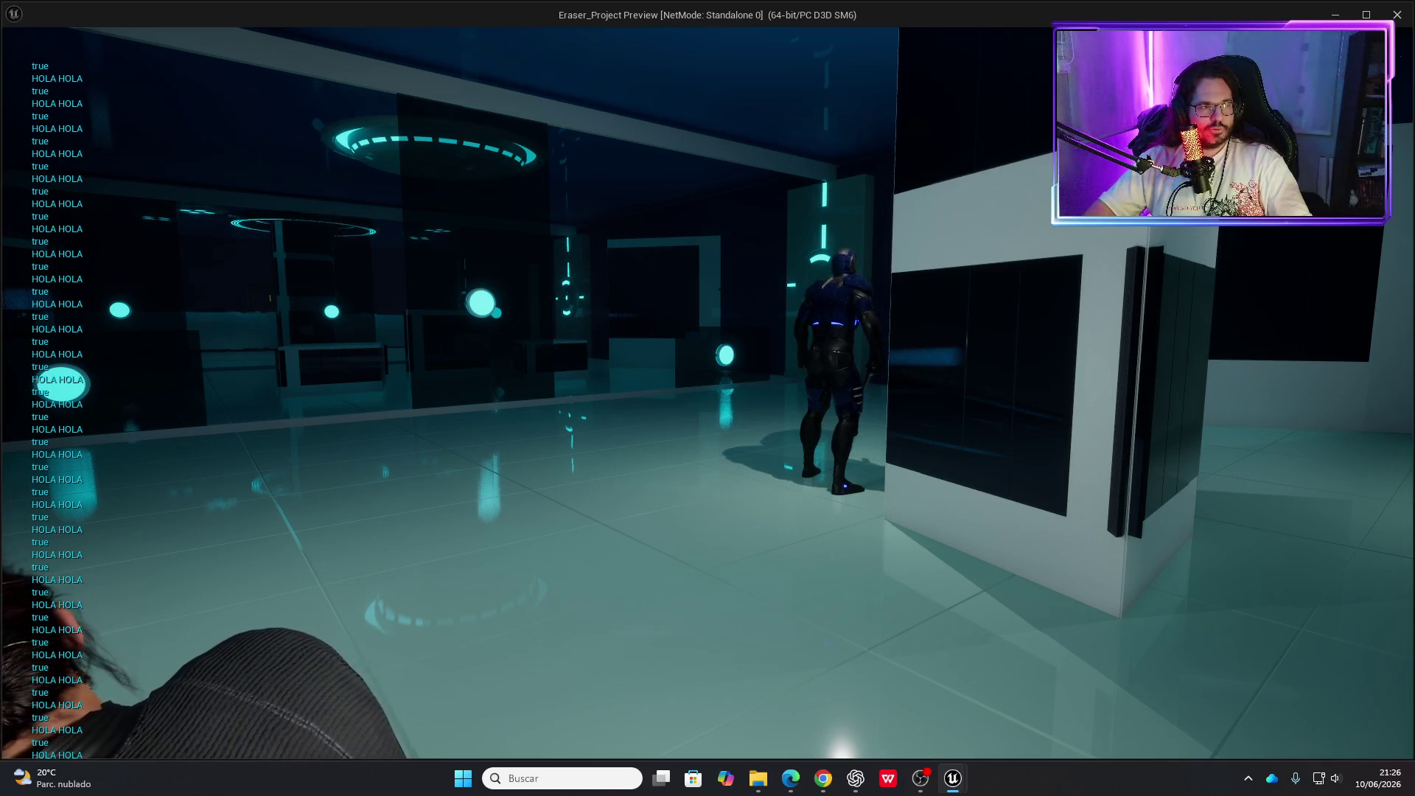
End the play-in-editor session and bring the HumanBasicBT behavior tree editor to the front
key(Escape)
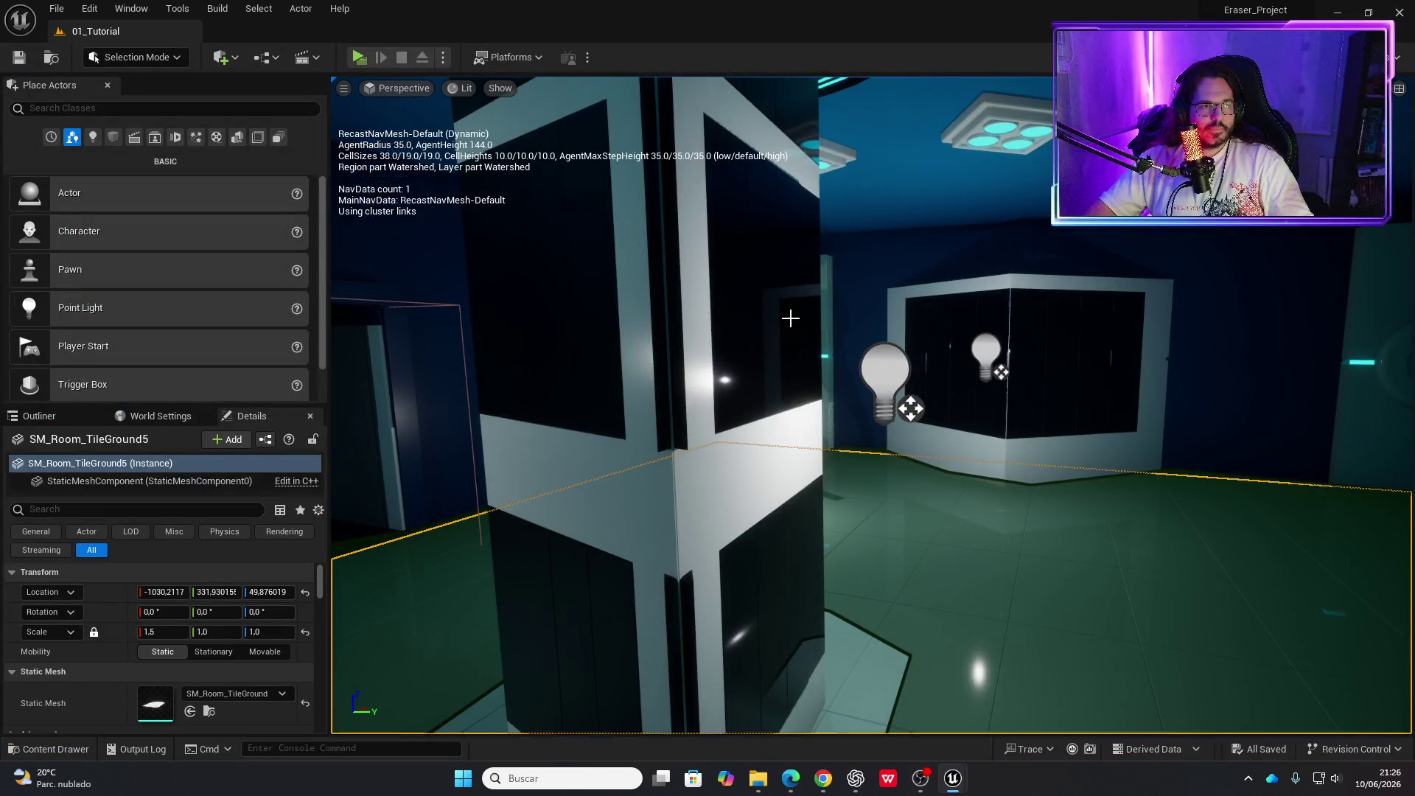
key(alt+Tab)
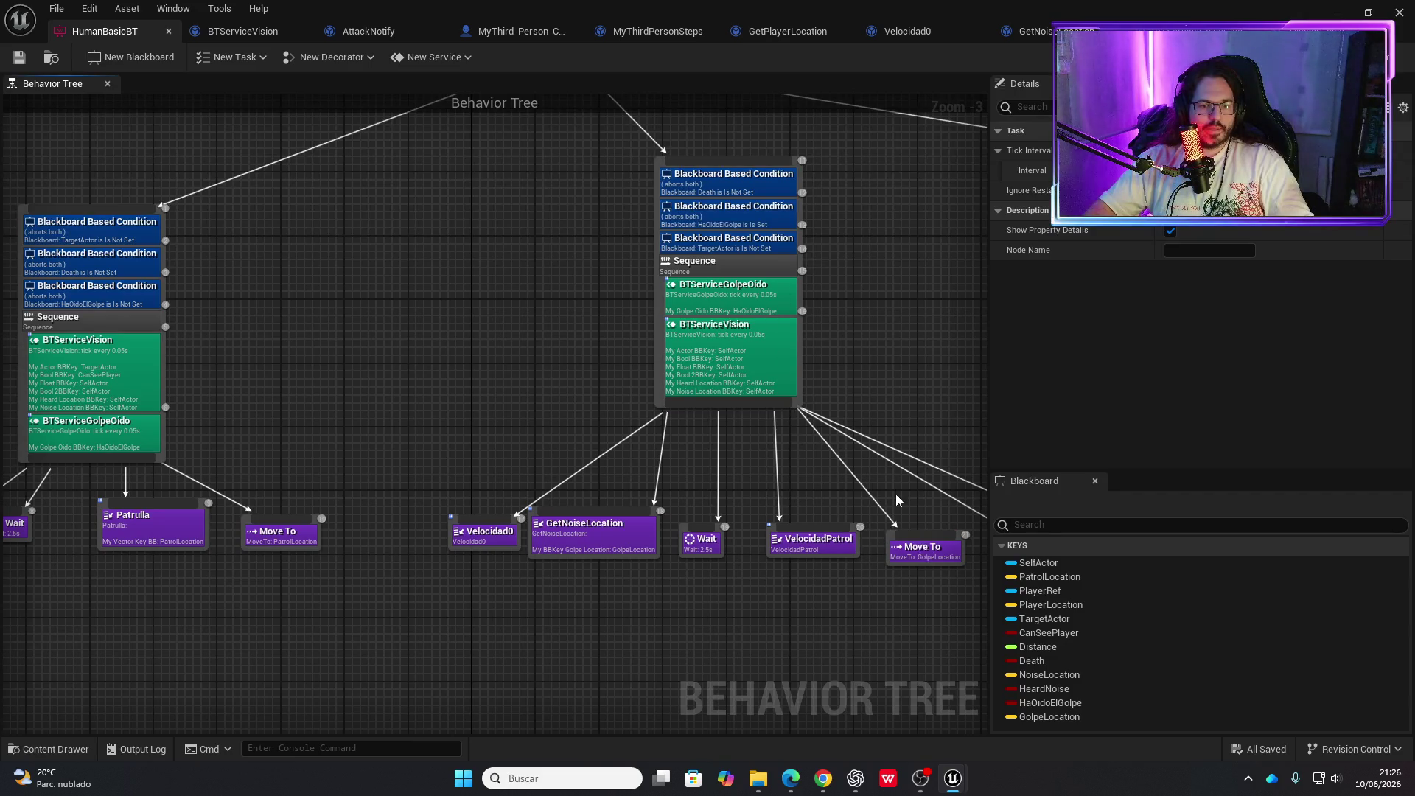
Make the OlvidarGolpe task's blackboard key variable instance editable and compile the task
drag(899, 510, 621, 505)
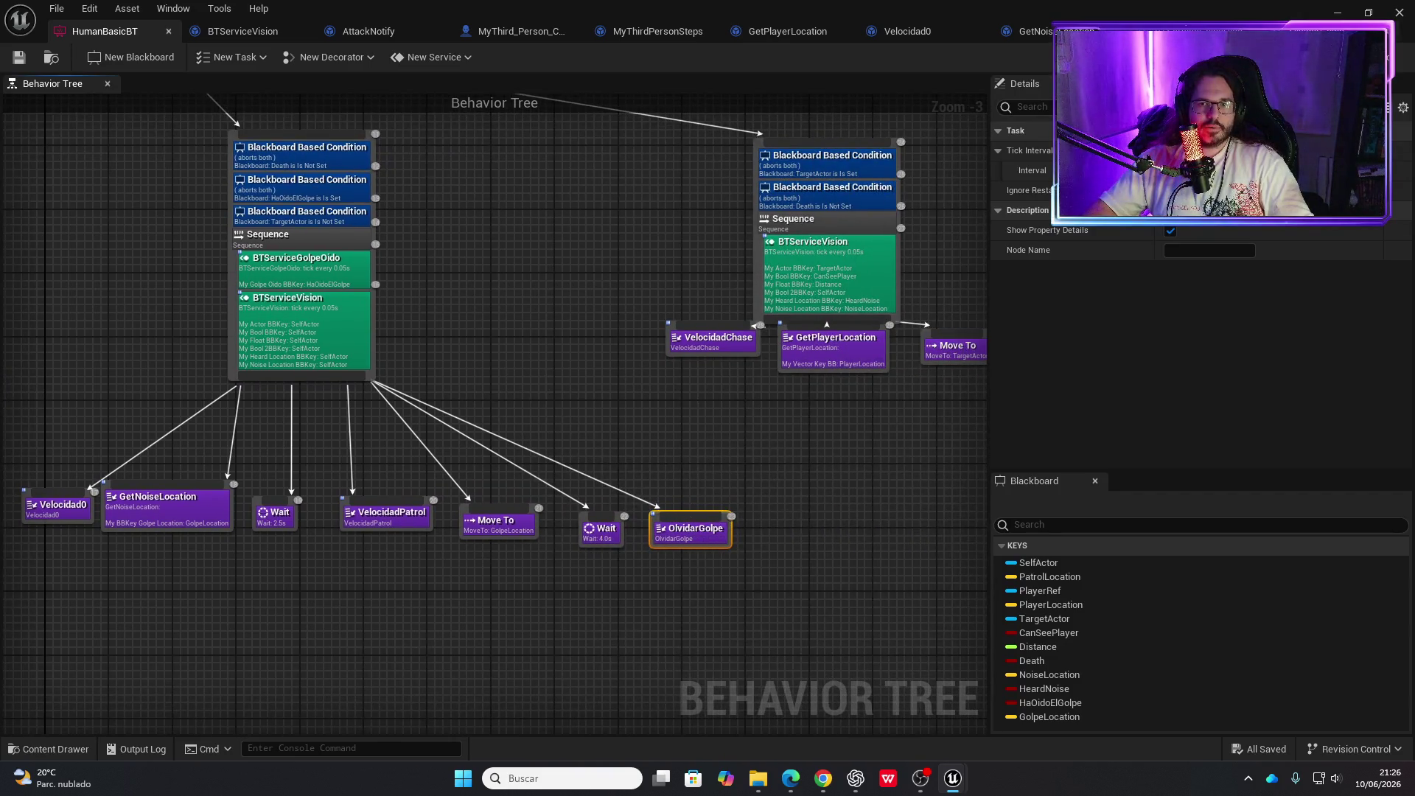
click(1386, 58)
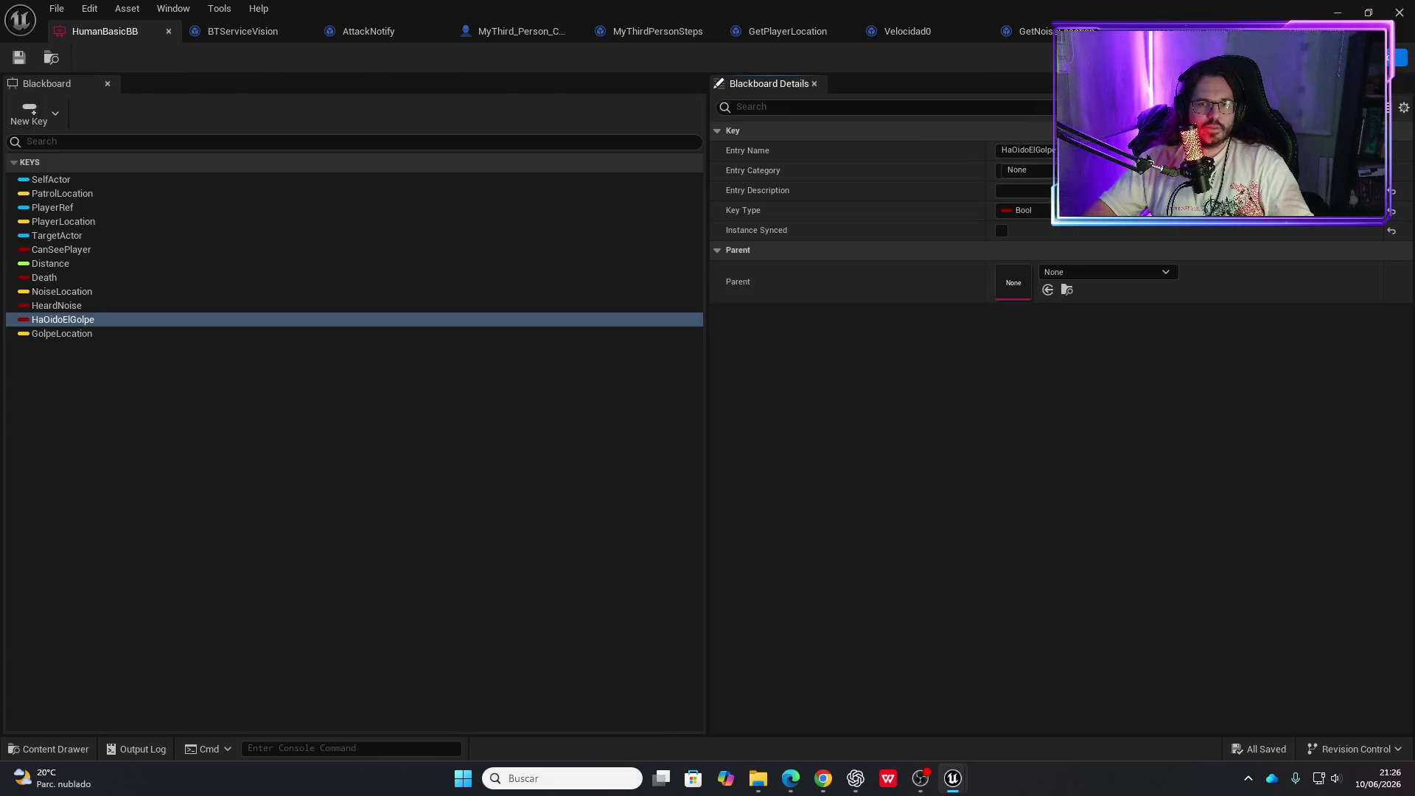
click(1320, 58)
click(1121, 31)
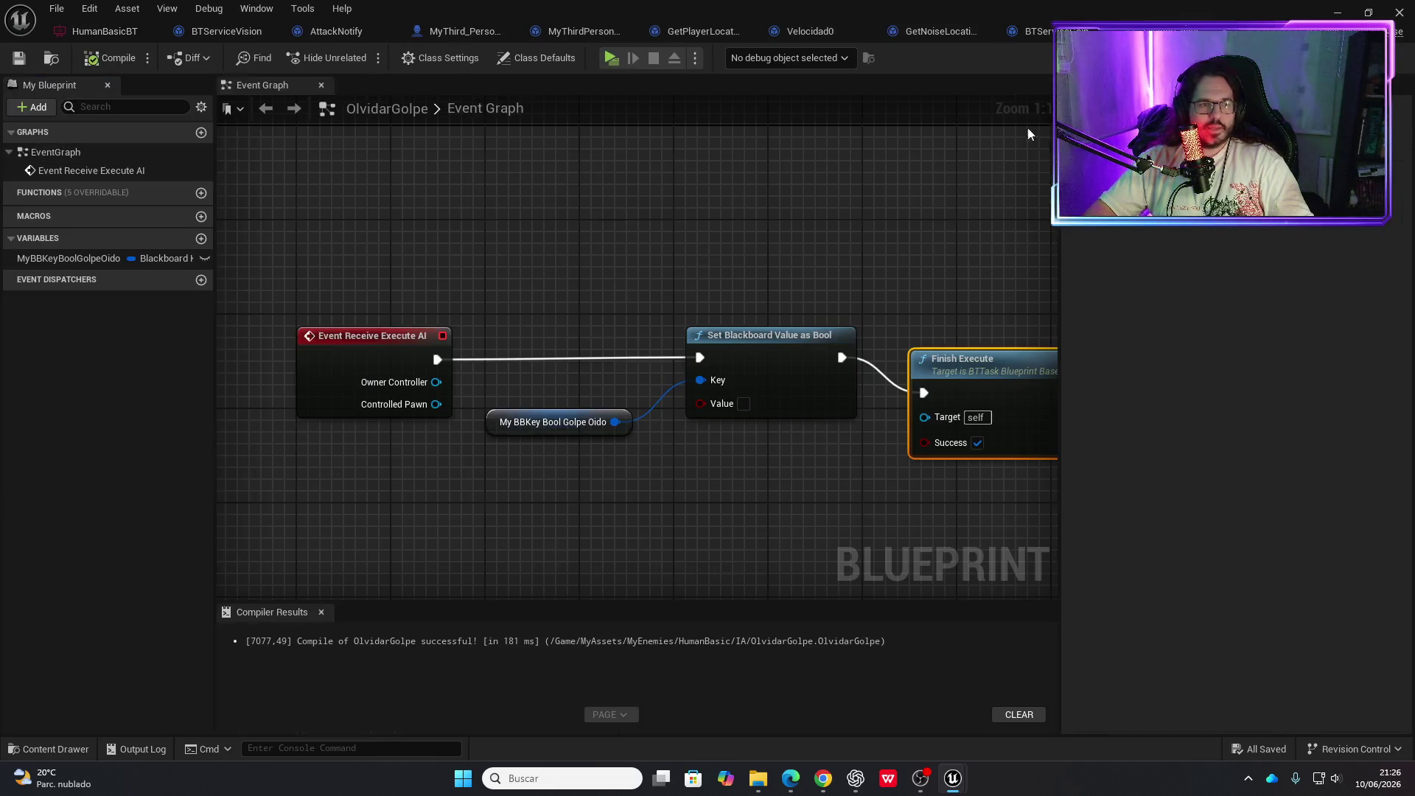
click(204, 258)
click(109, 58)
Set OlvidarGolpe's My BBKey to HaOidoElGolpe, save the tree, and start a play test
click(126, 33)
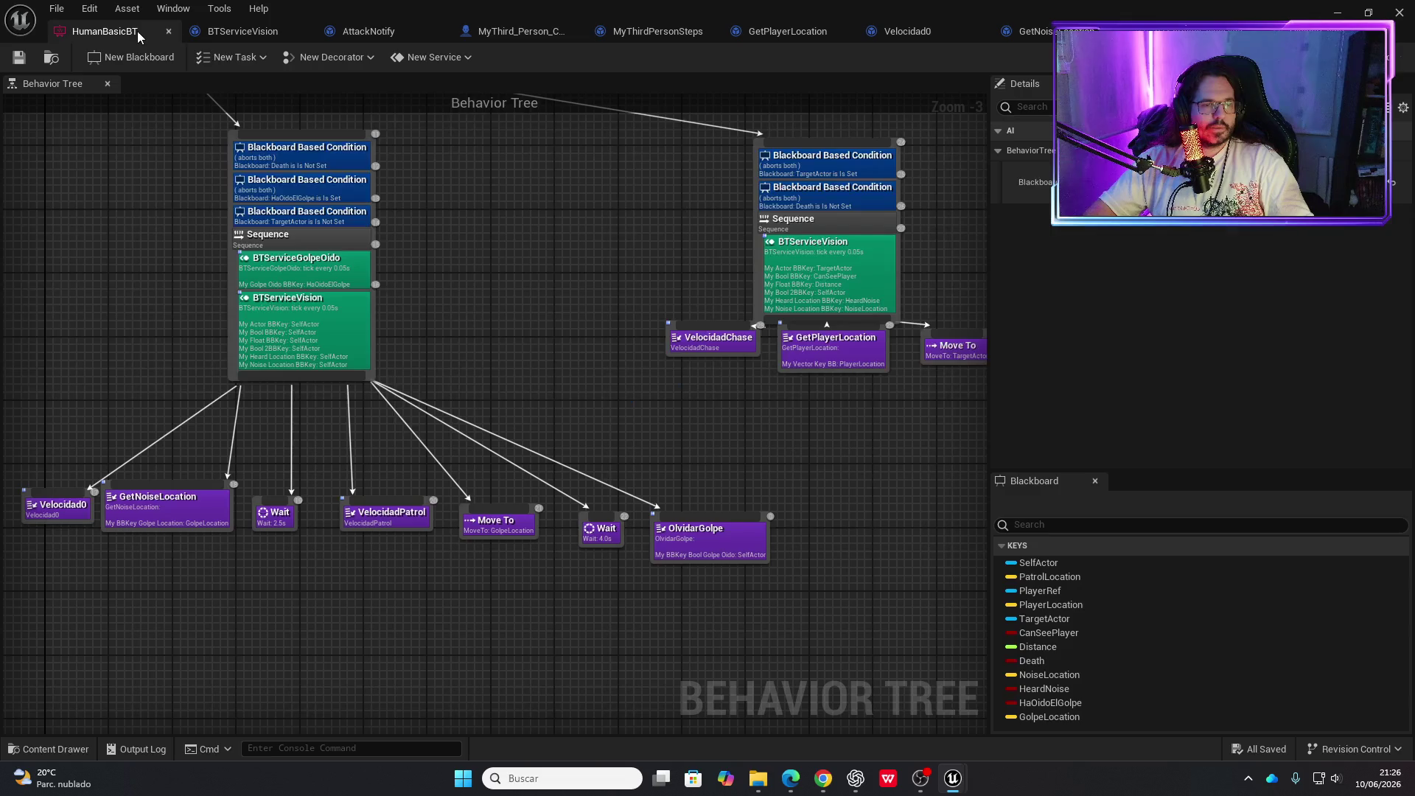
click(686, 531)
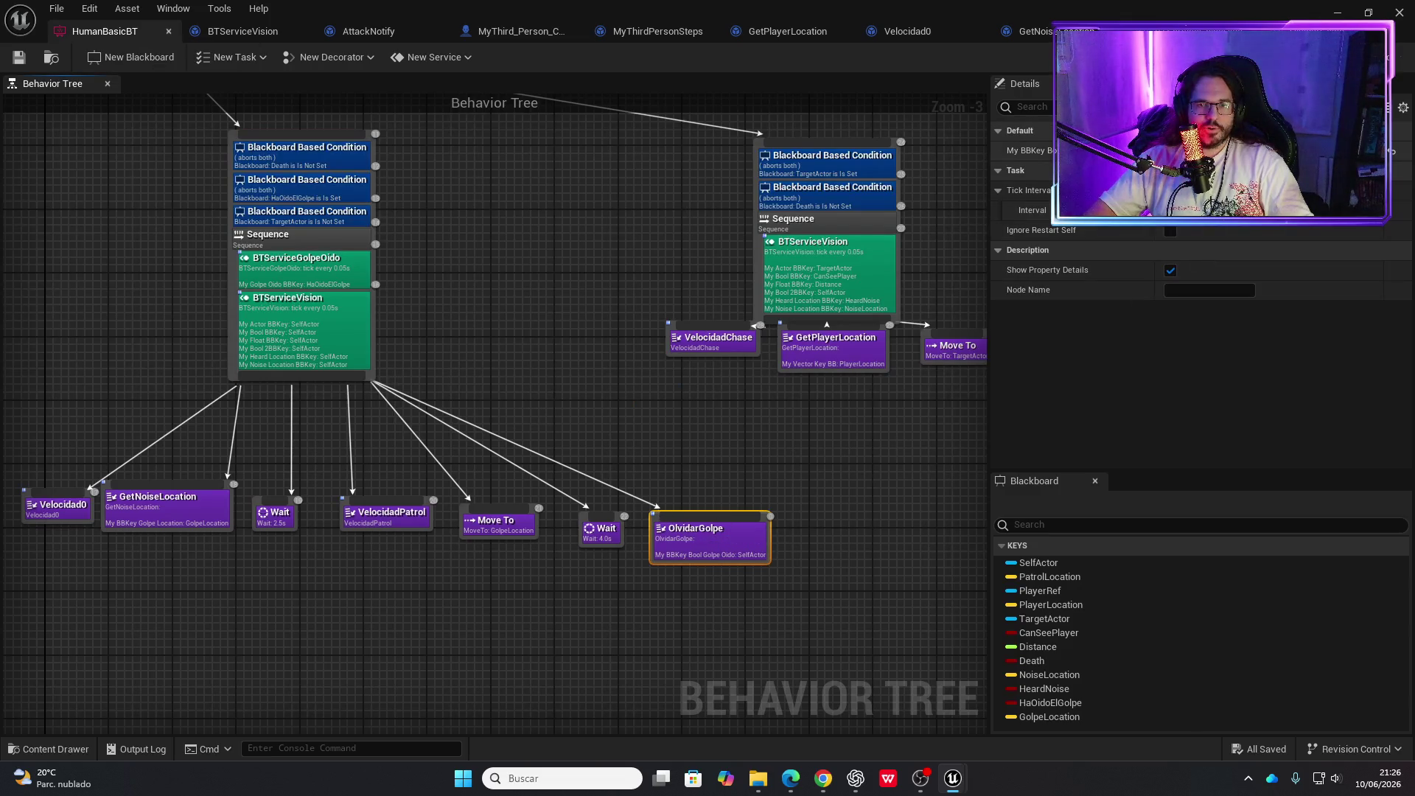
click(1208, 151)
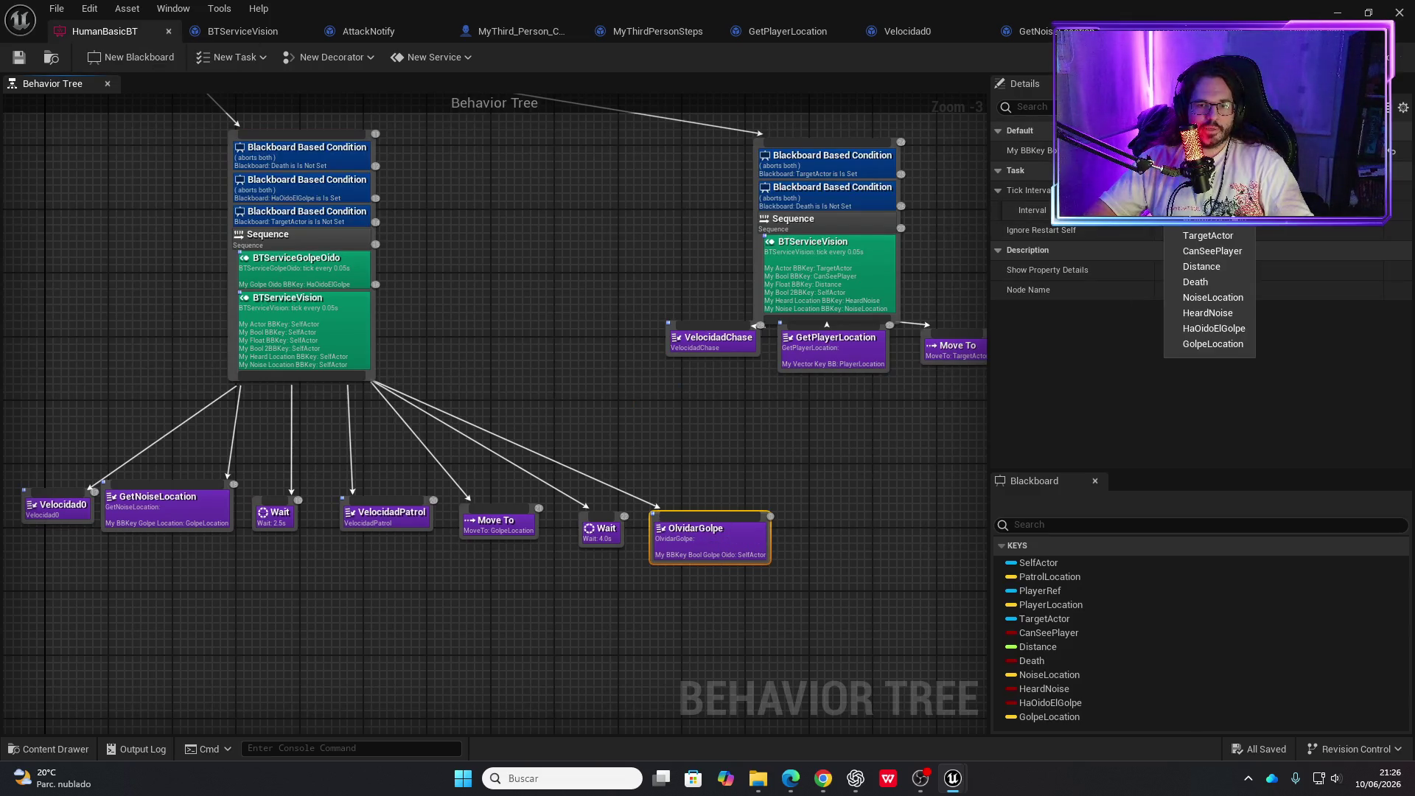
click(1216, 329)
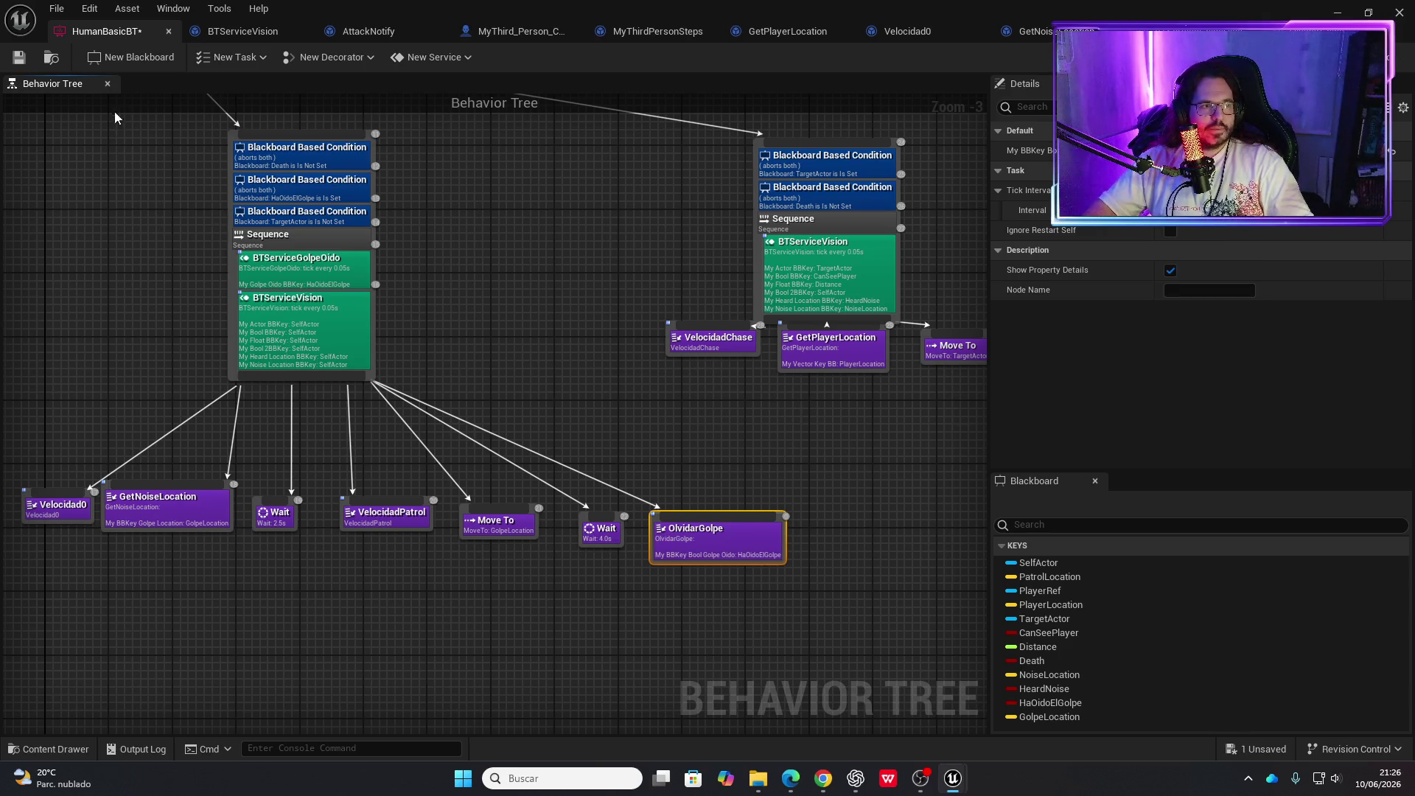
click(28, 63)
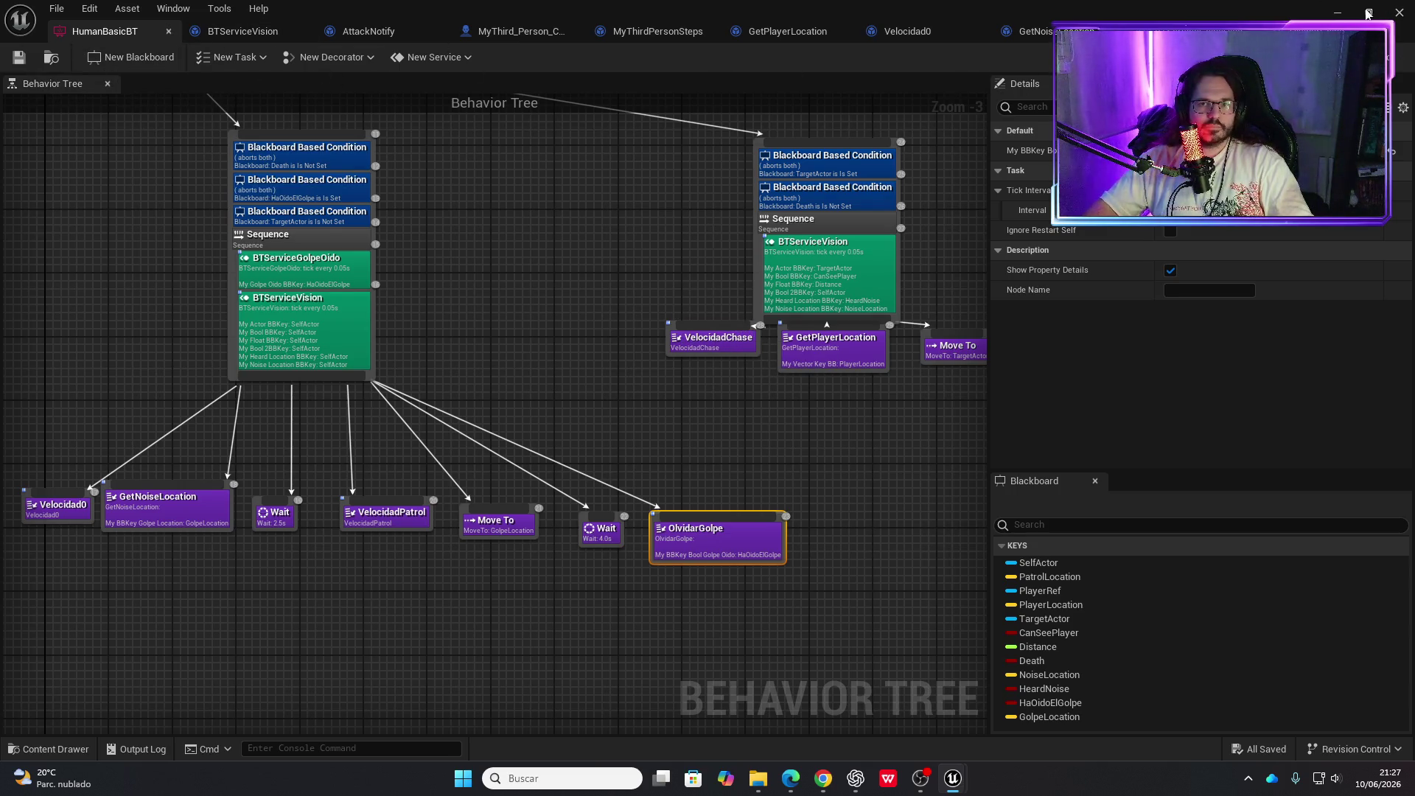
click(1337, 12)
click(359, 58)
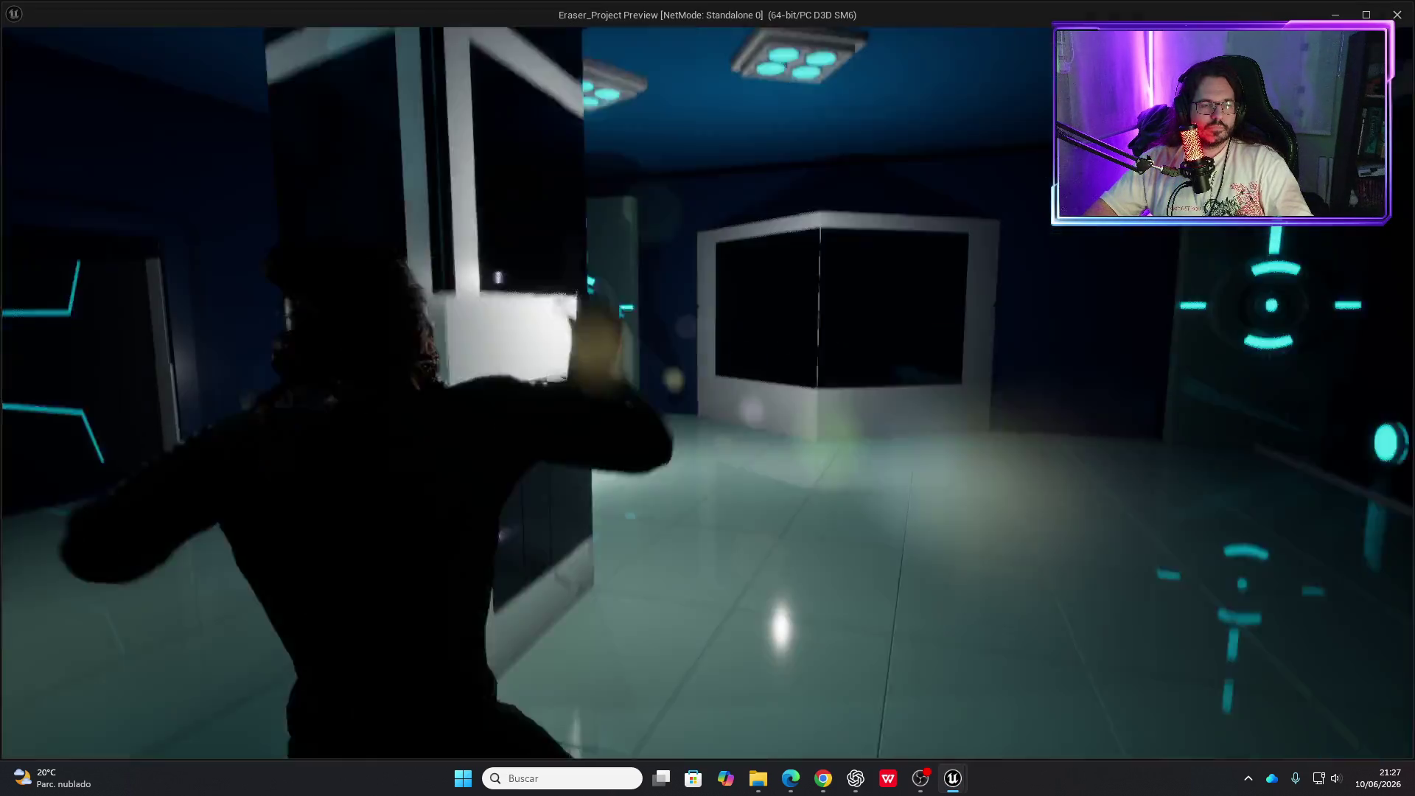
Walk around the dark cubes near the enemy, then stop the test and return to HumanBasicBT
key(w)
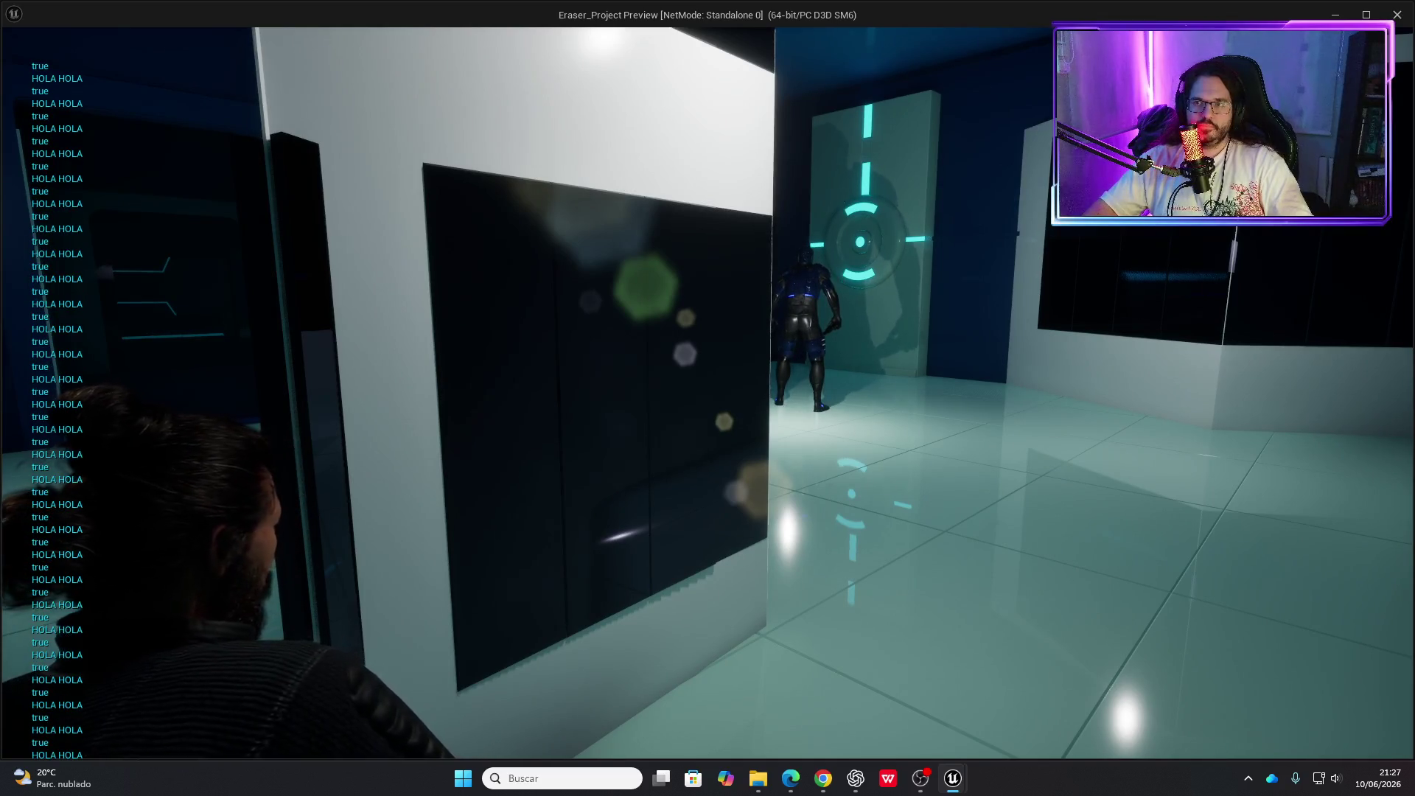
key(w)
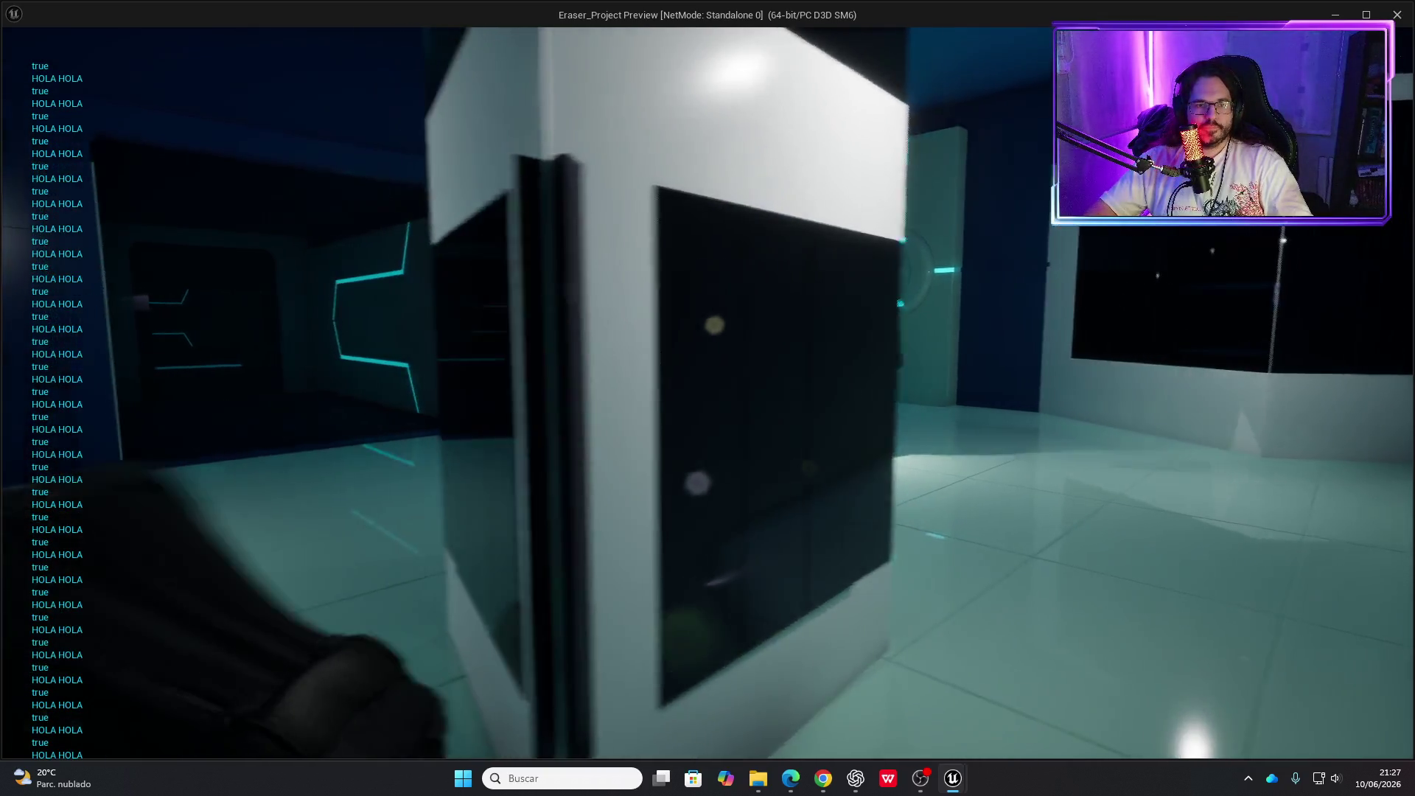
key(s)
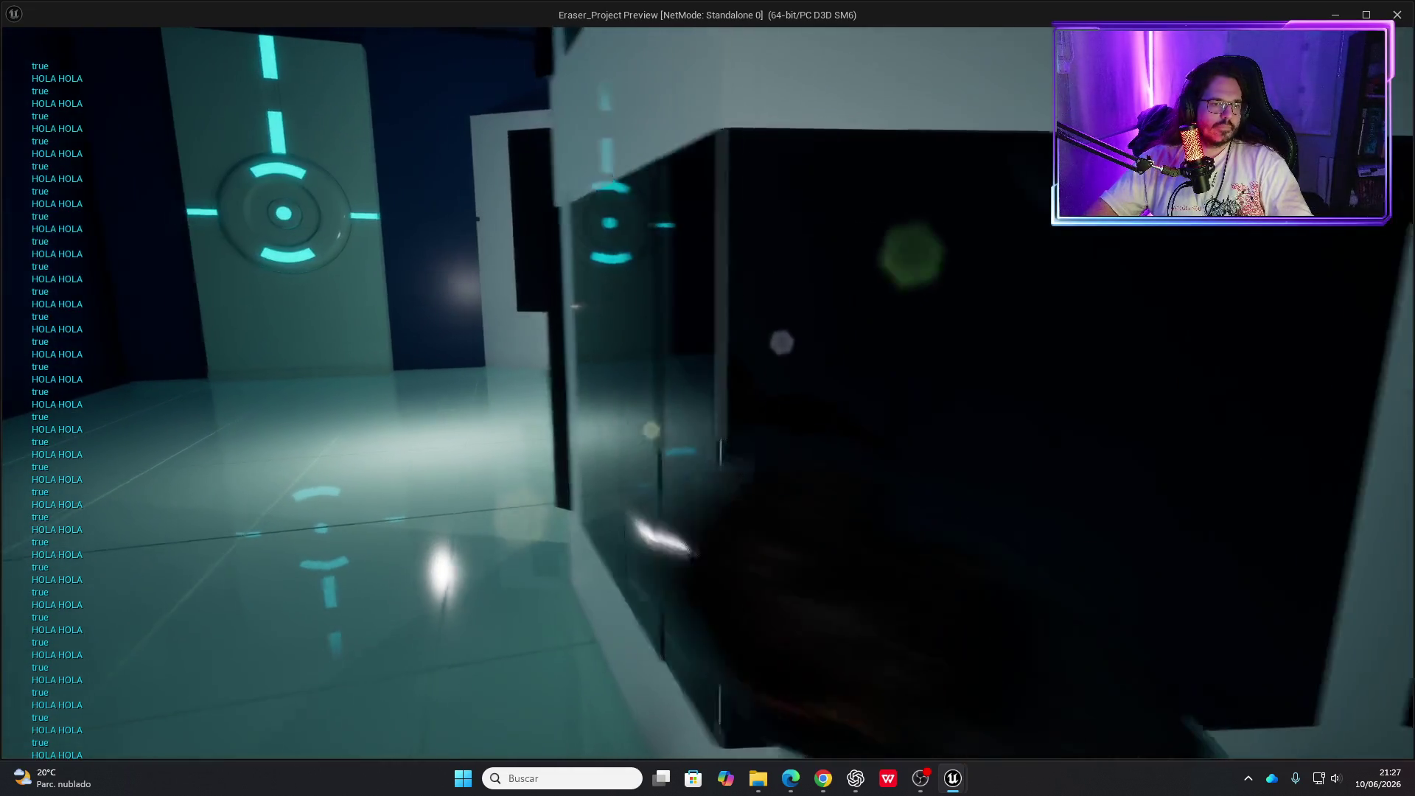
key(d)
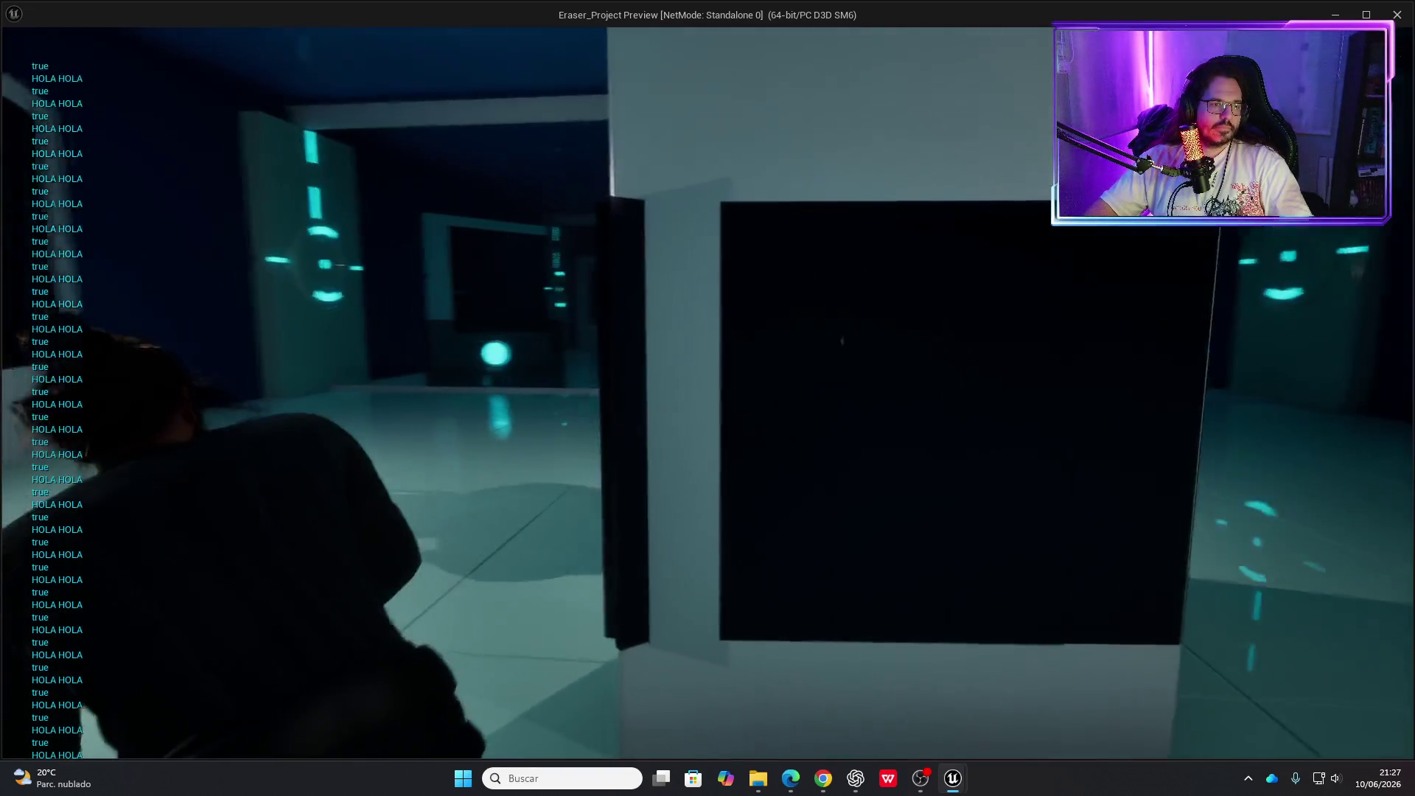
key(a)
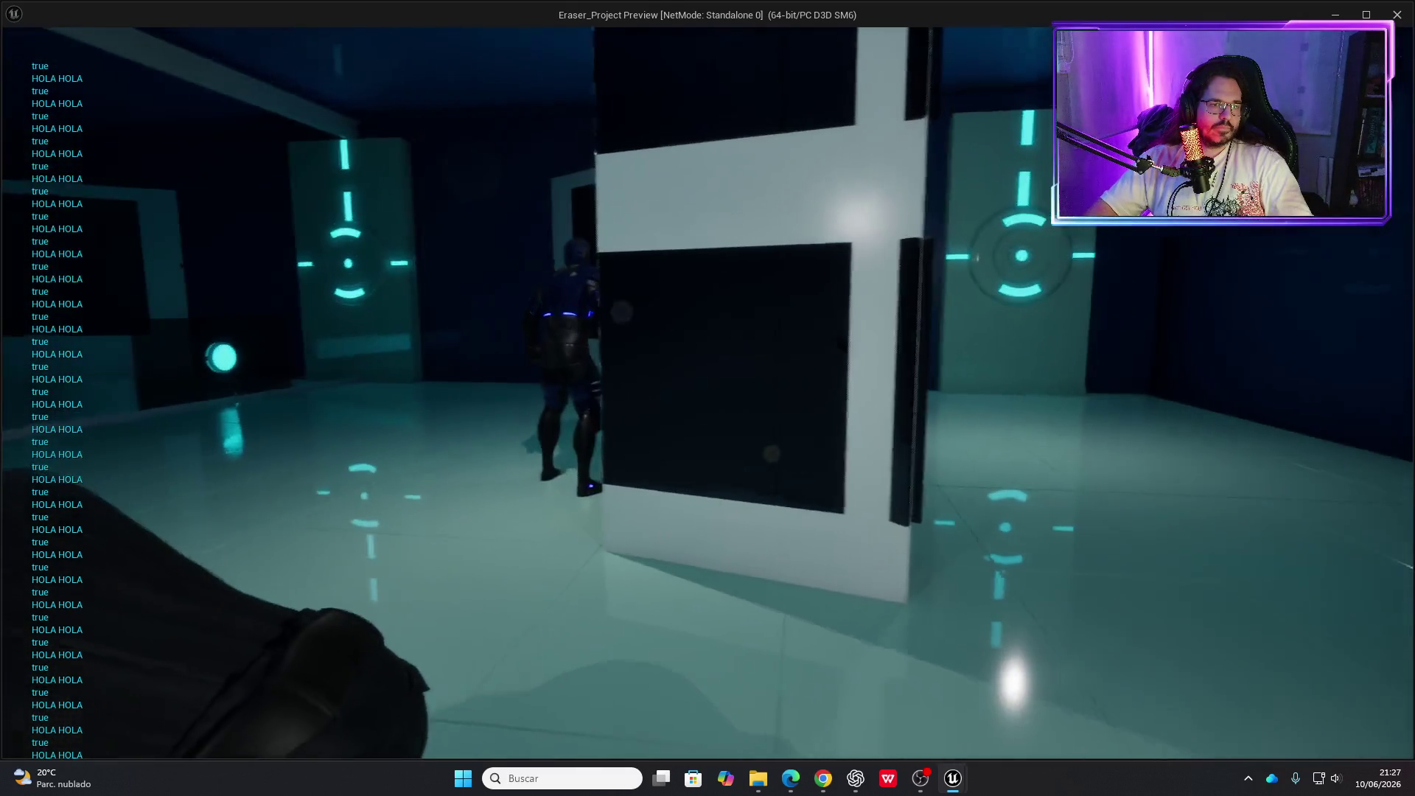
key(a)
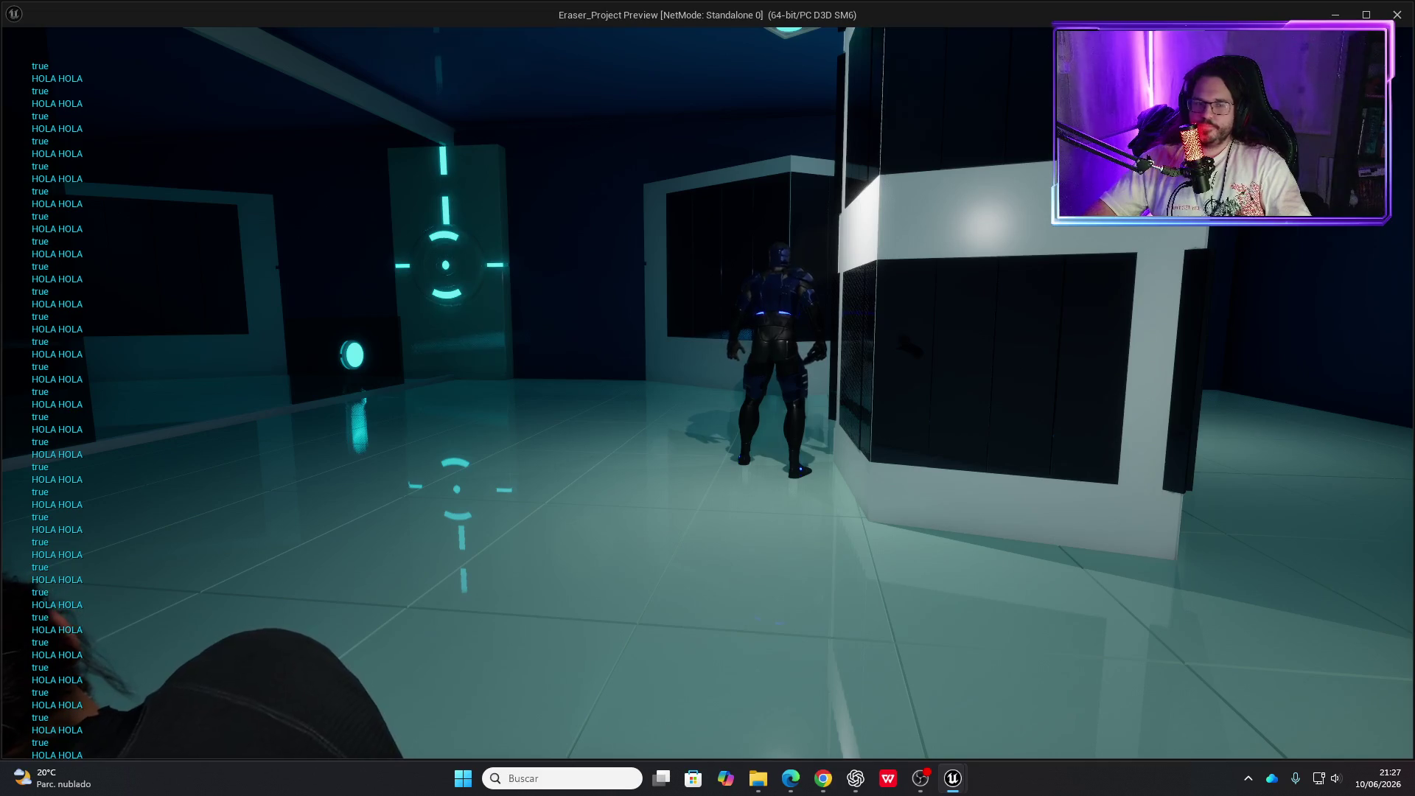
key(Escape)
key(alt+Tab)
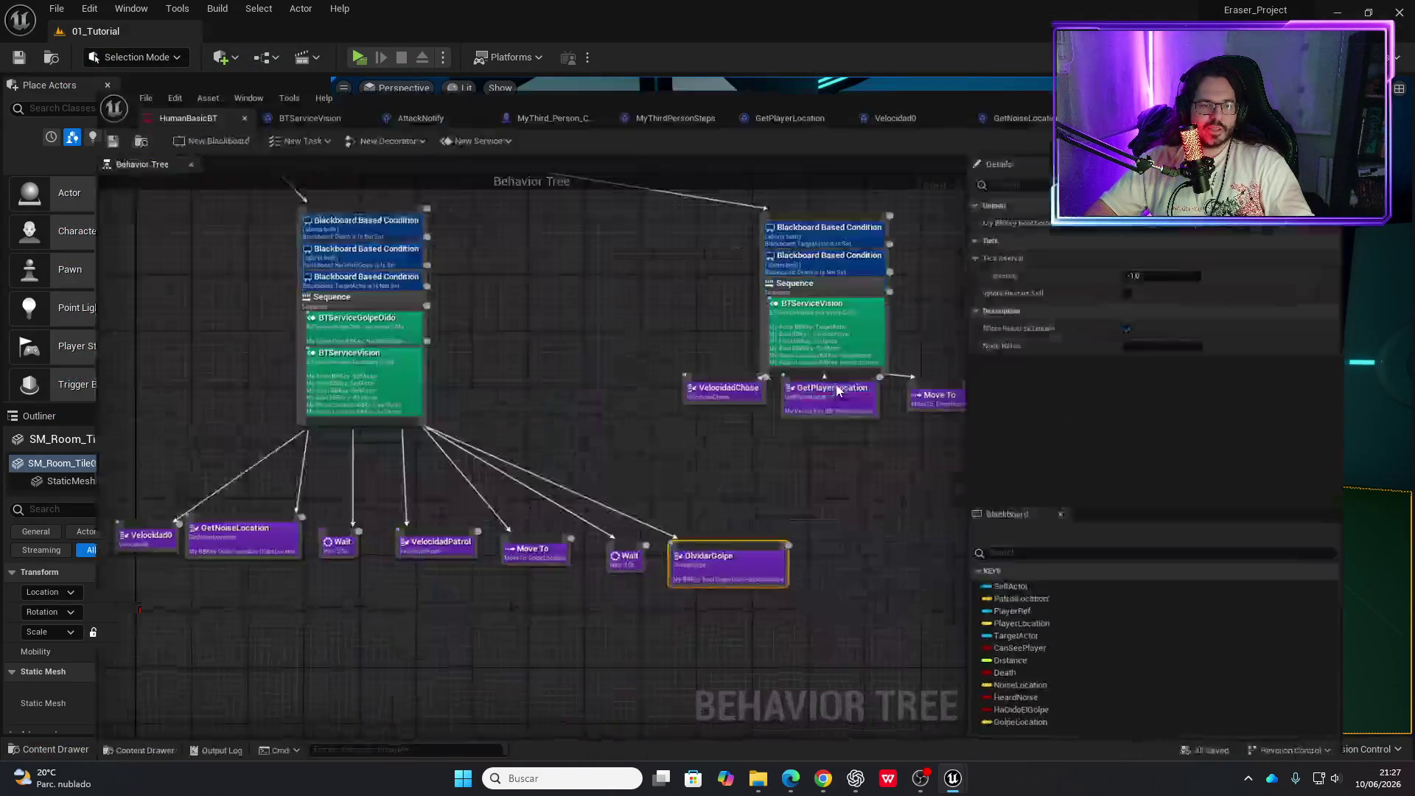
click(333, 278)
double_click(329, 271)
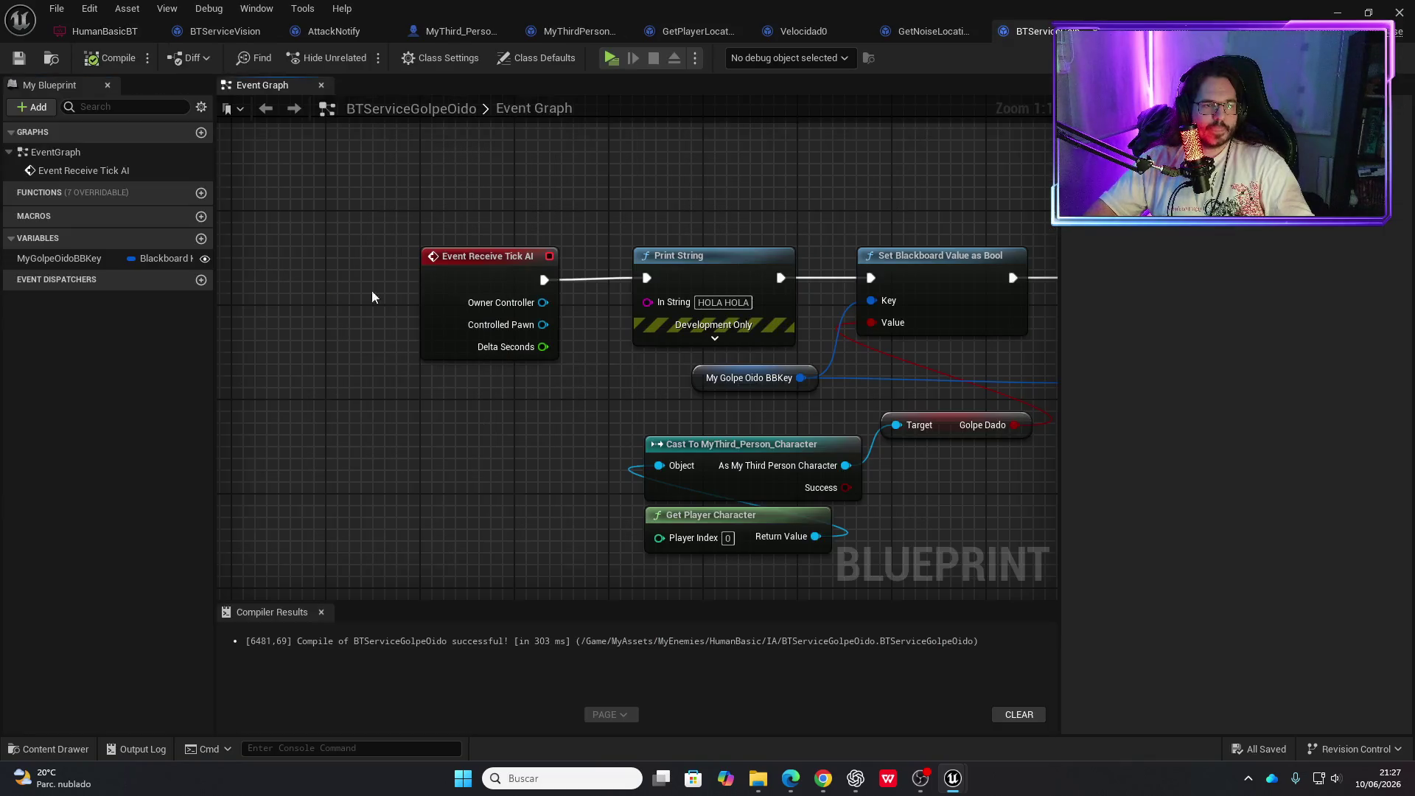
drag(616, 413, 429, 384)
drag(803, 477, 563, 449)
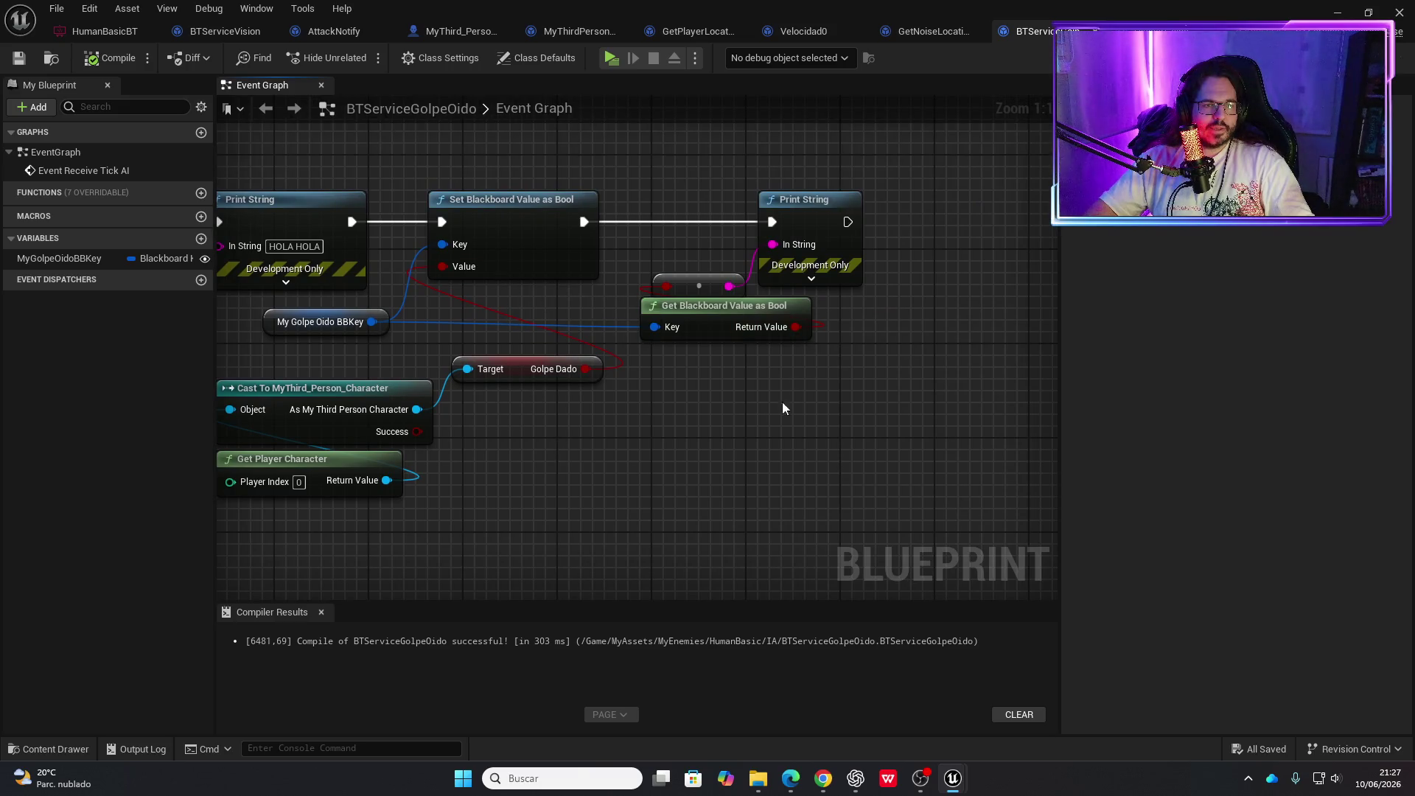
drag(625, 462, 755, 446)
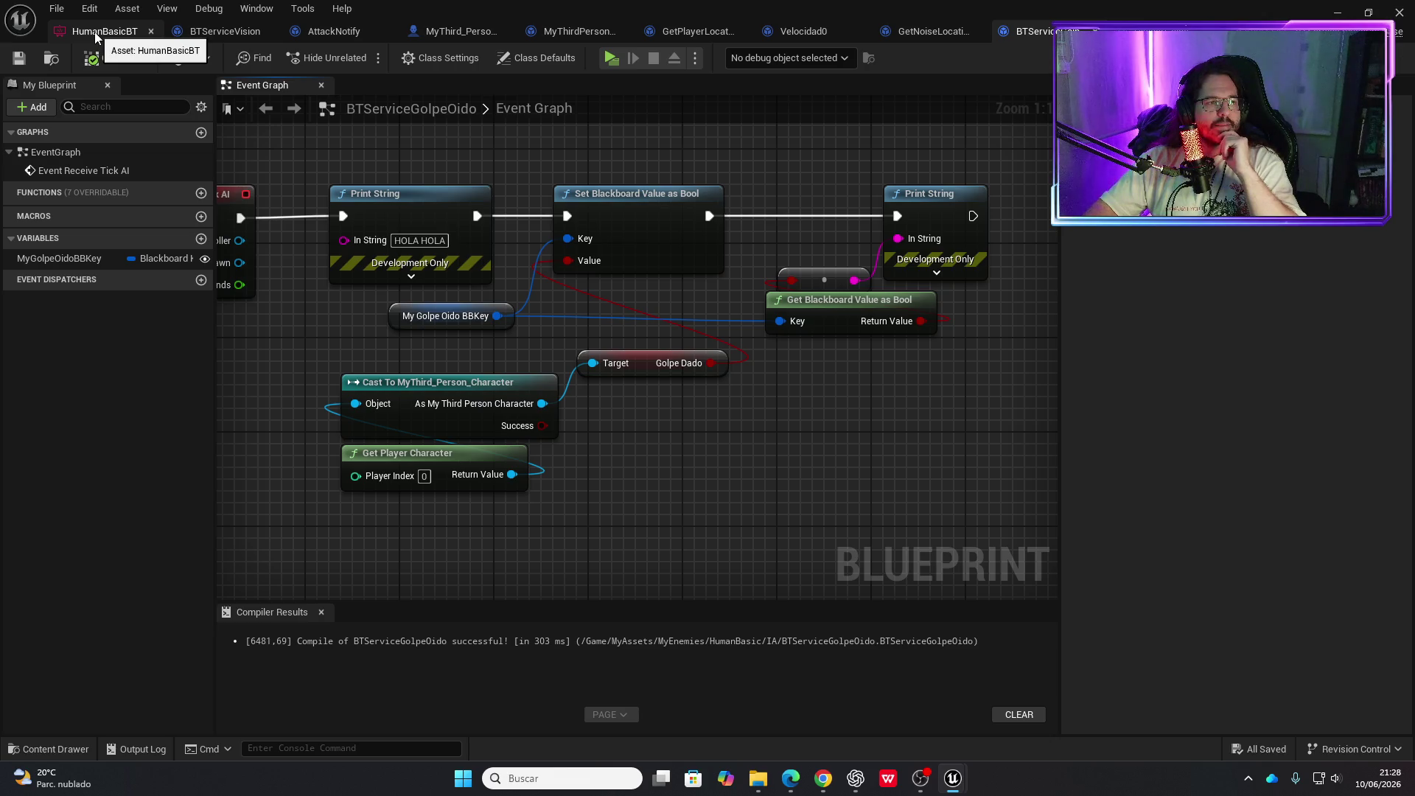
click(95, 35)
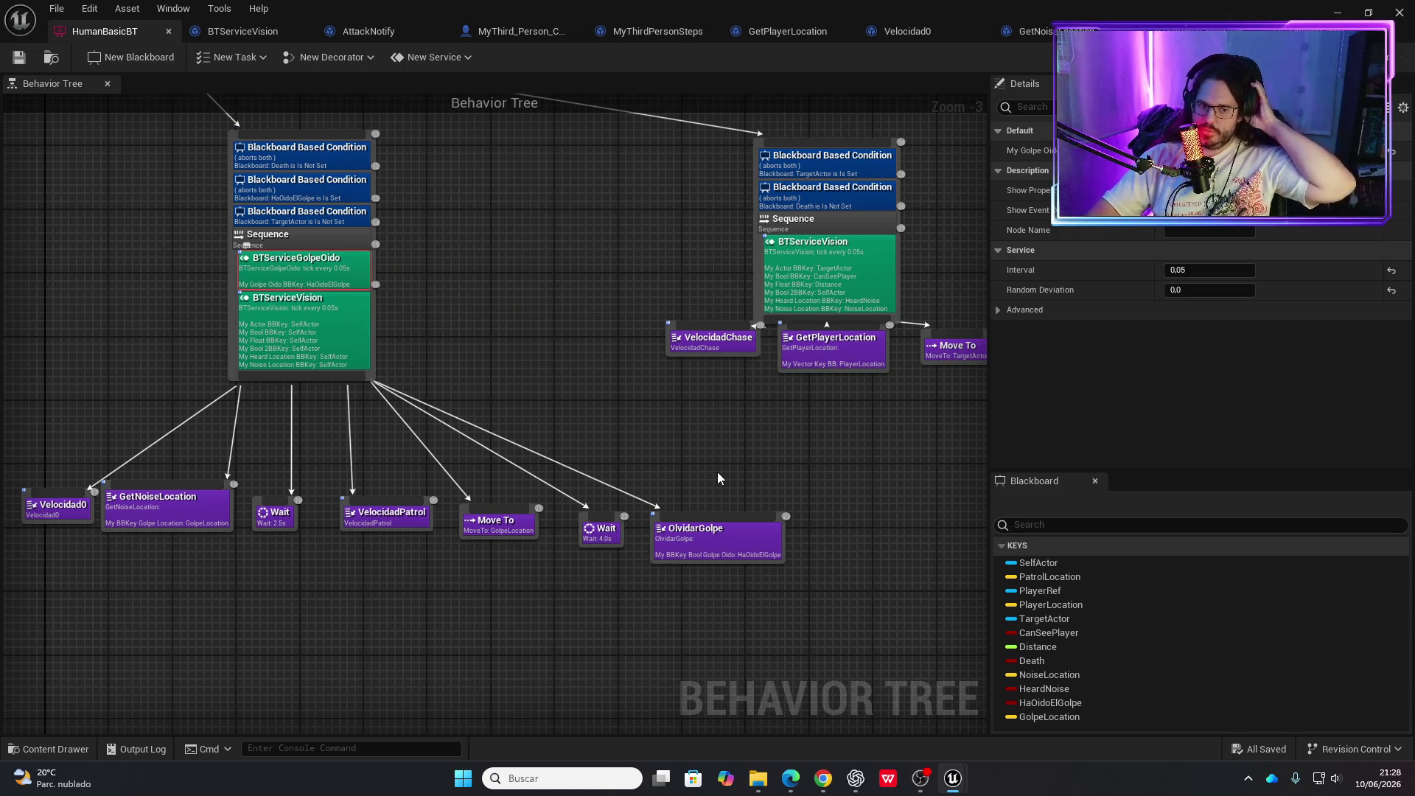
Inspect the Death and HaOidoElGolpe conditions on the tree's left sequence
drag(443, 310, 570, 383)
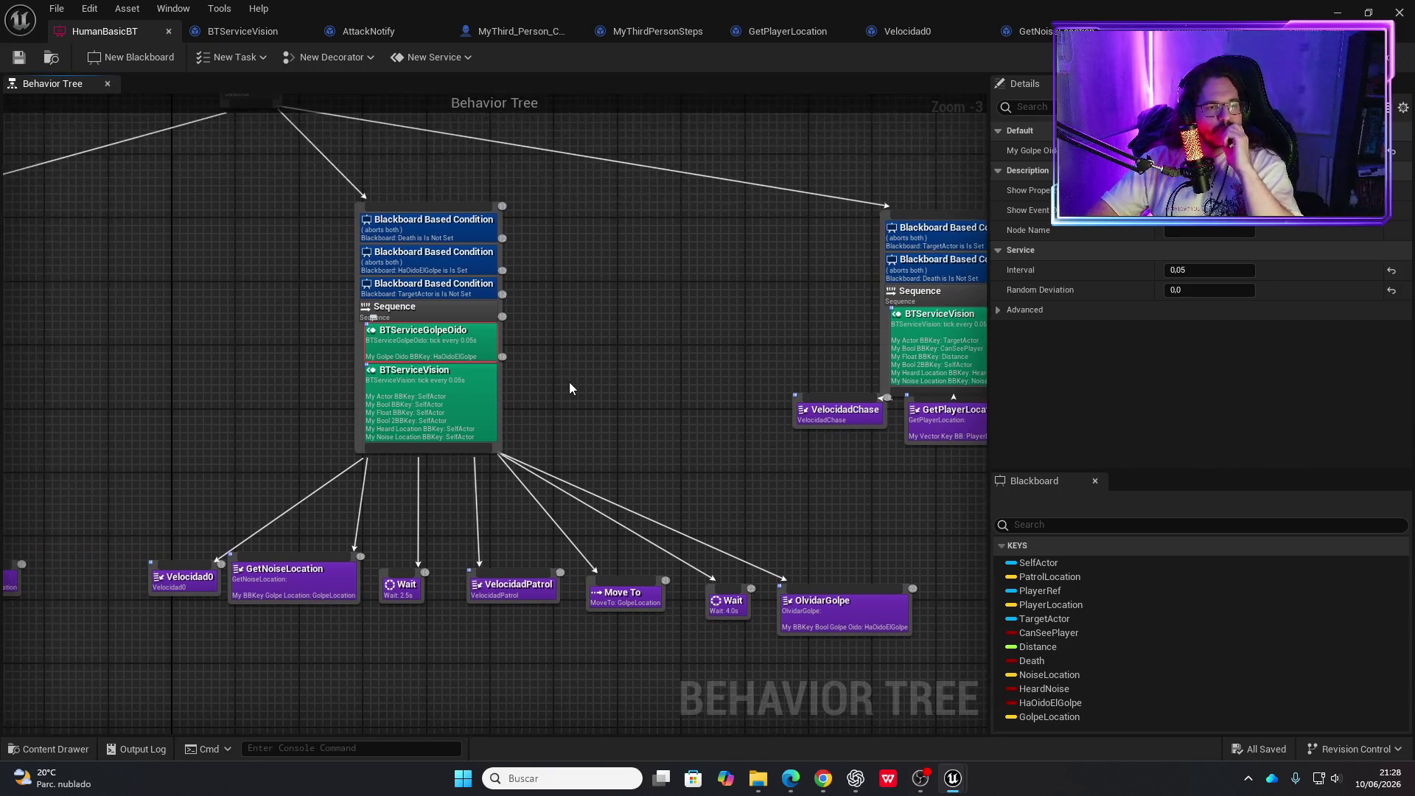
drag(490, 340, 665, 340)
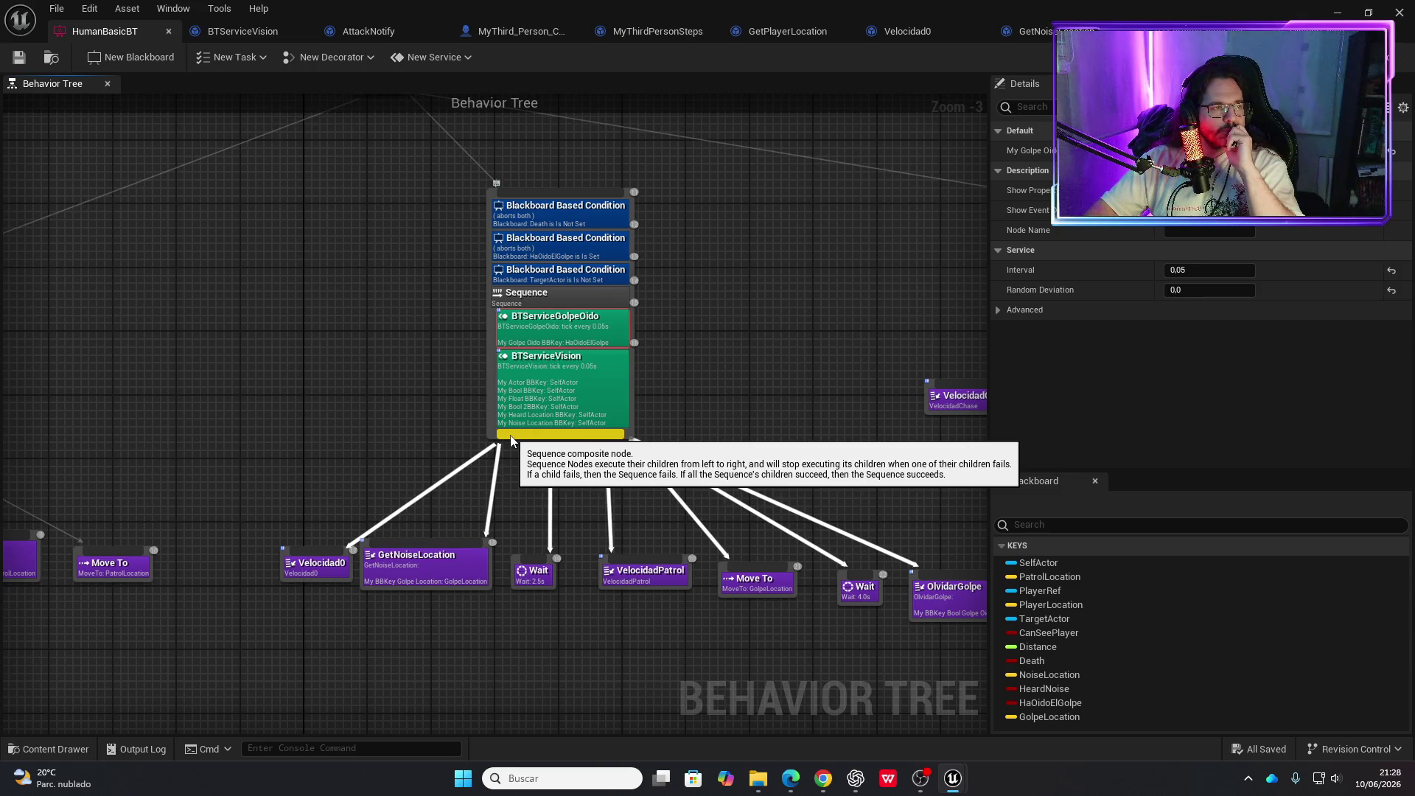
drag(417, 413, 525, 376)
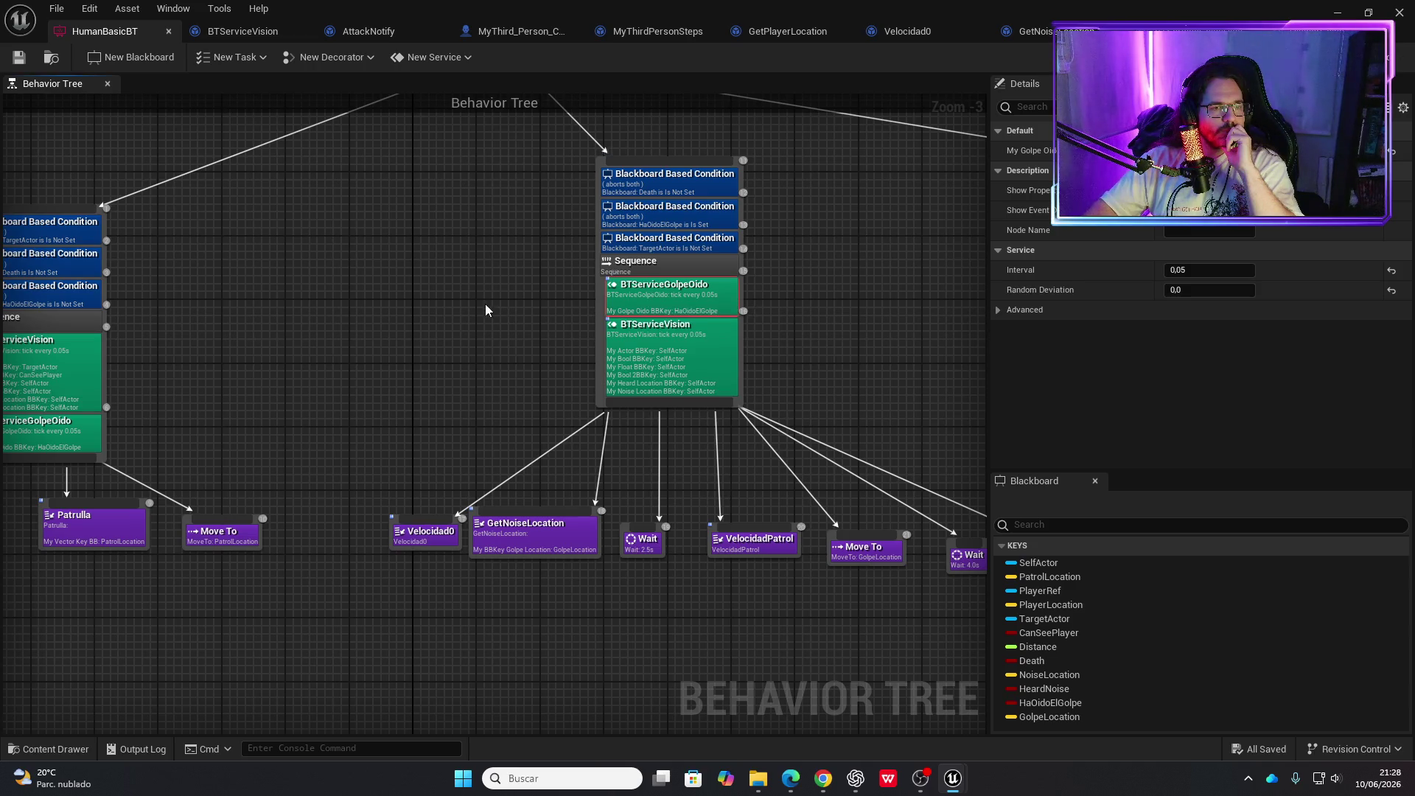
drag(487, 304, 740, 299)
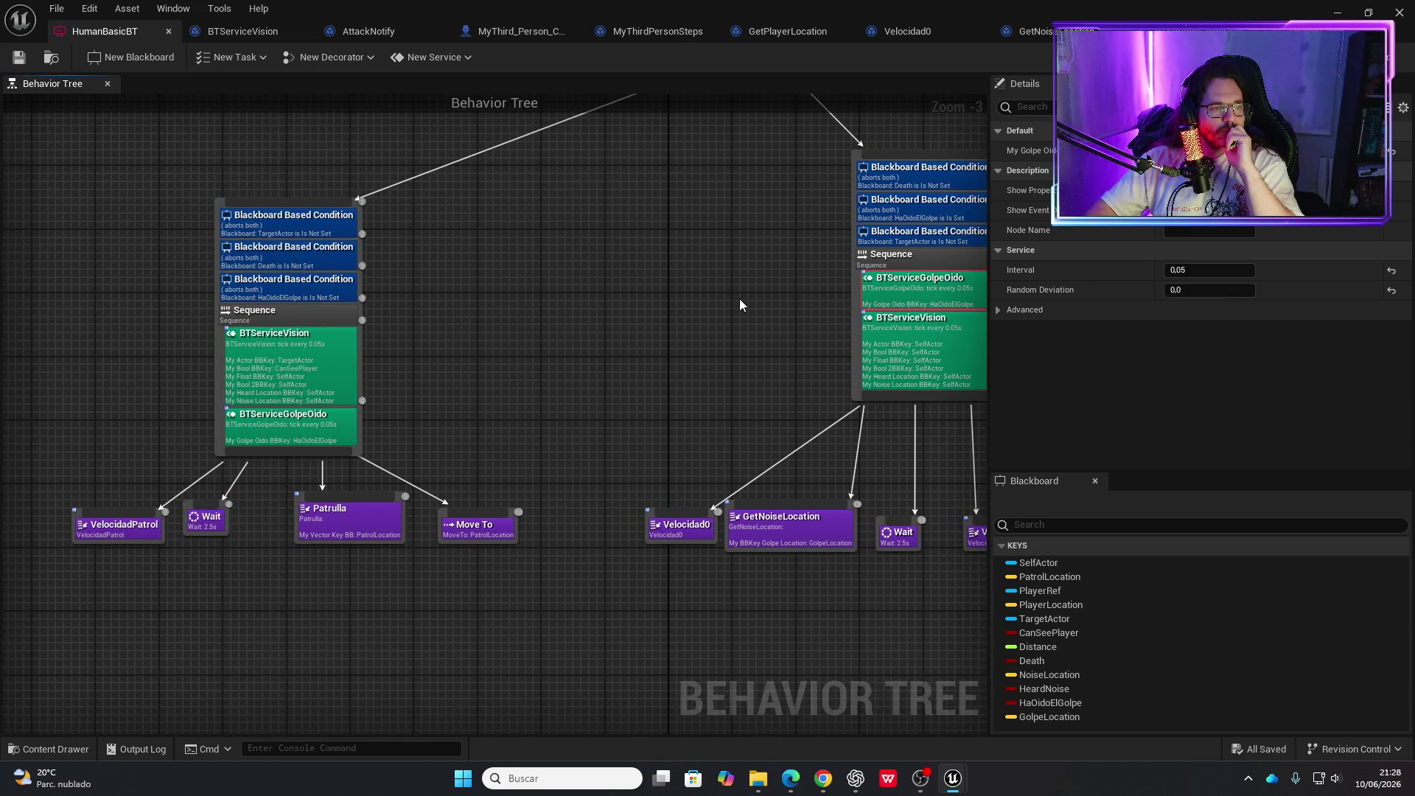
click(334, 266)
click(345, 290)
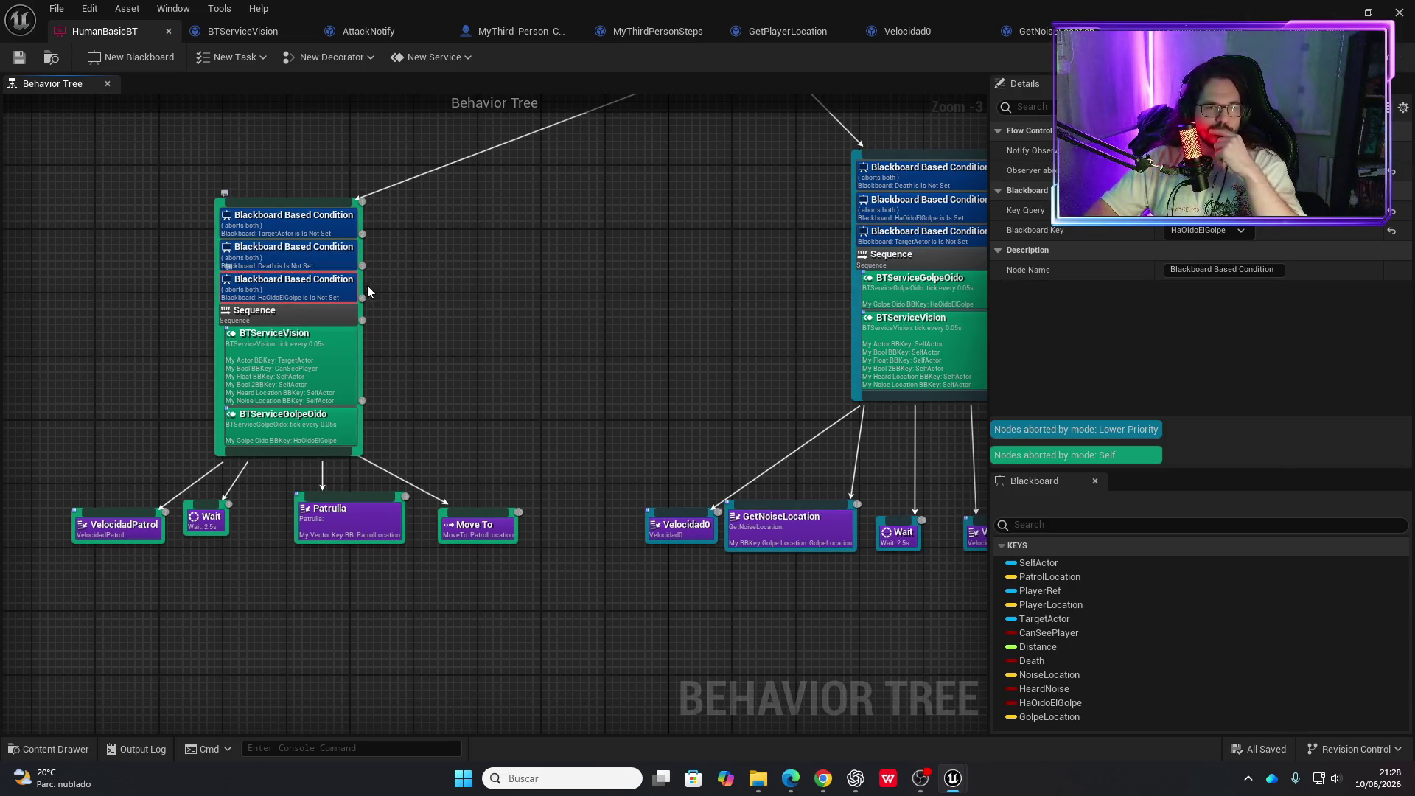
Delete BTServiceGolpeOido from the hearing sequence, save the tree, and minimize the editor
mouse_move(519, 312)
mouse_down()
mouse_move(430, 309)
mouse_move(389, 351)
mouse_up()
click(539, 254)
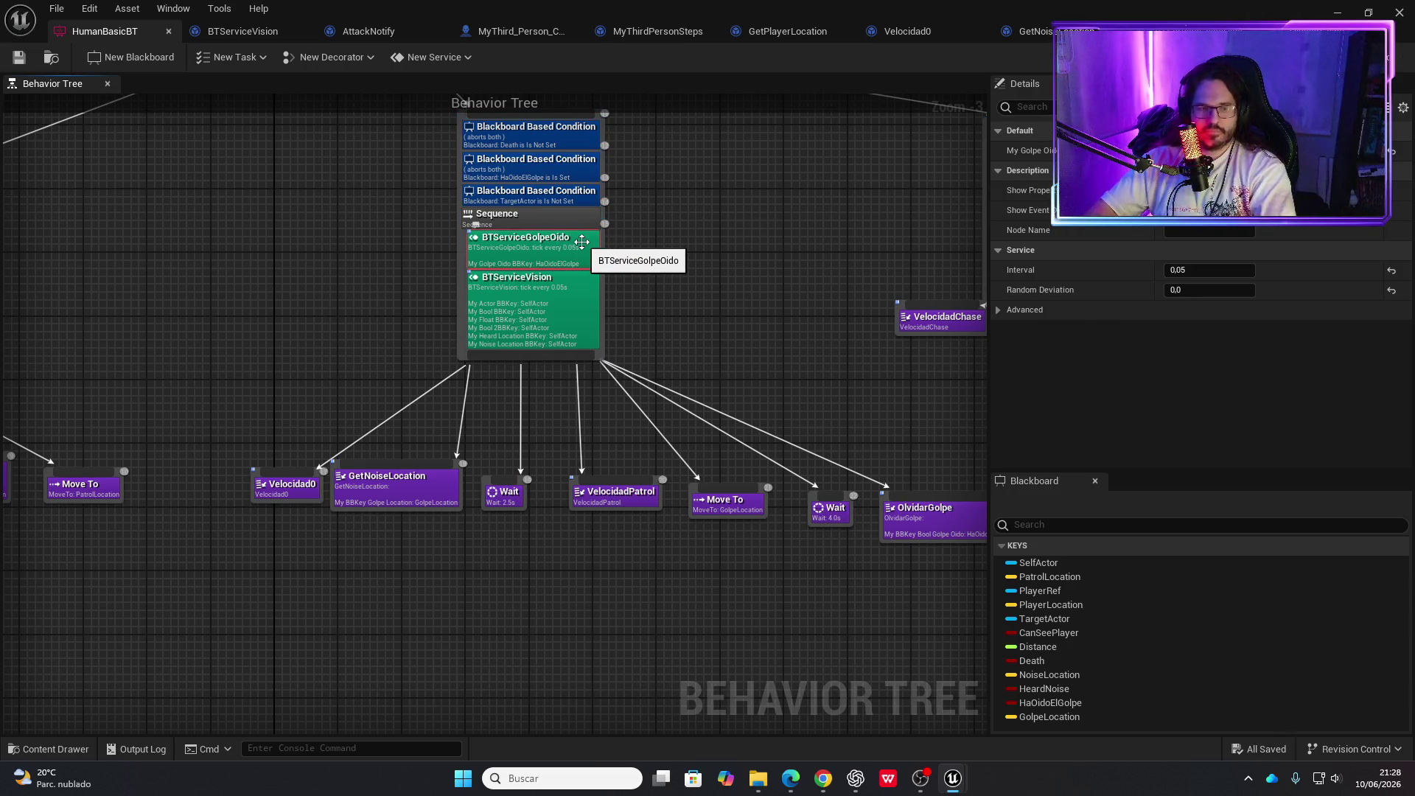
key(Delete)
click(18, 57)
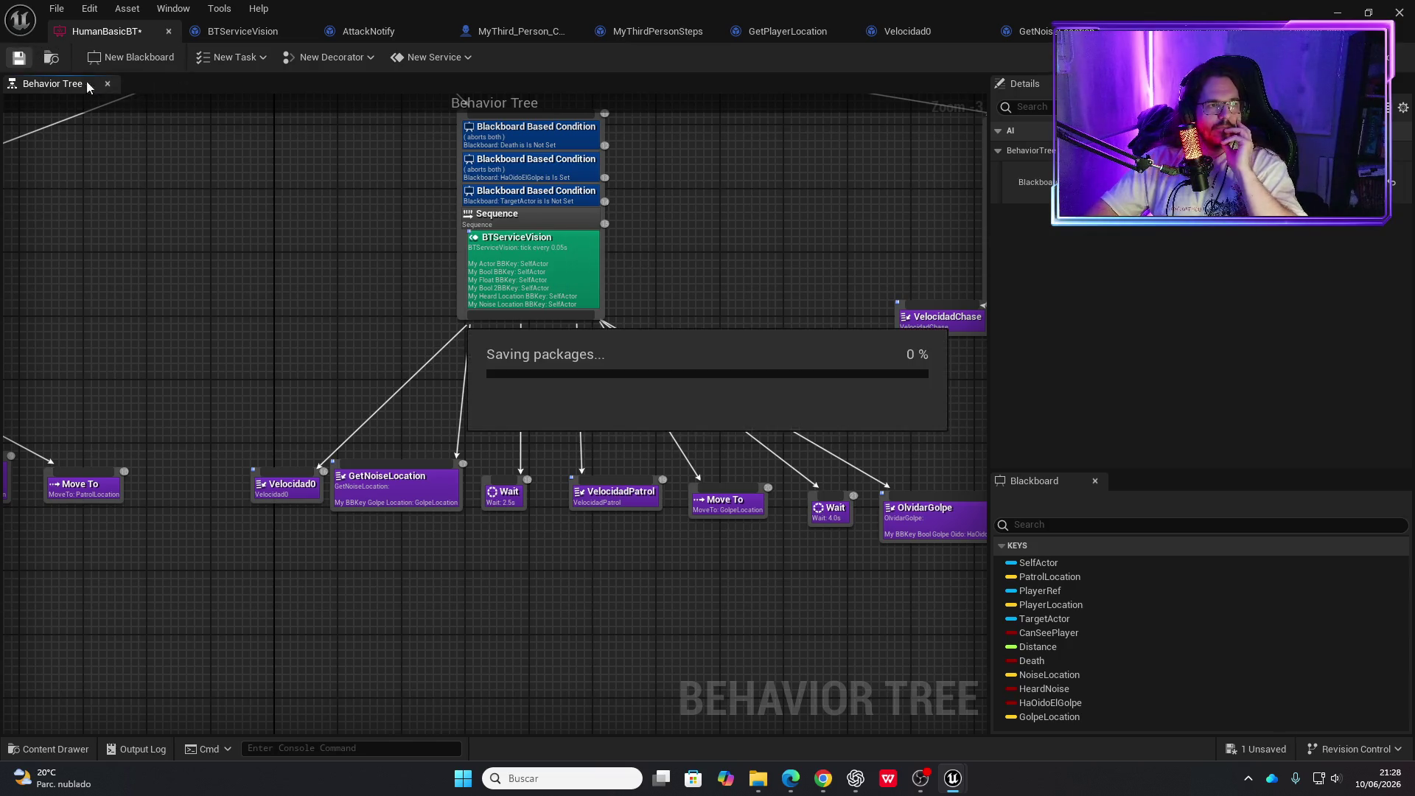
click(1335, 14)
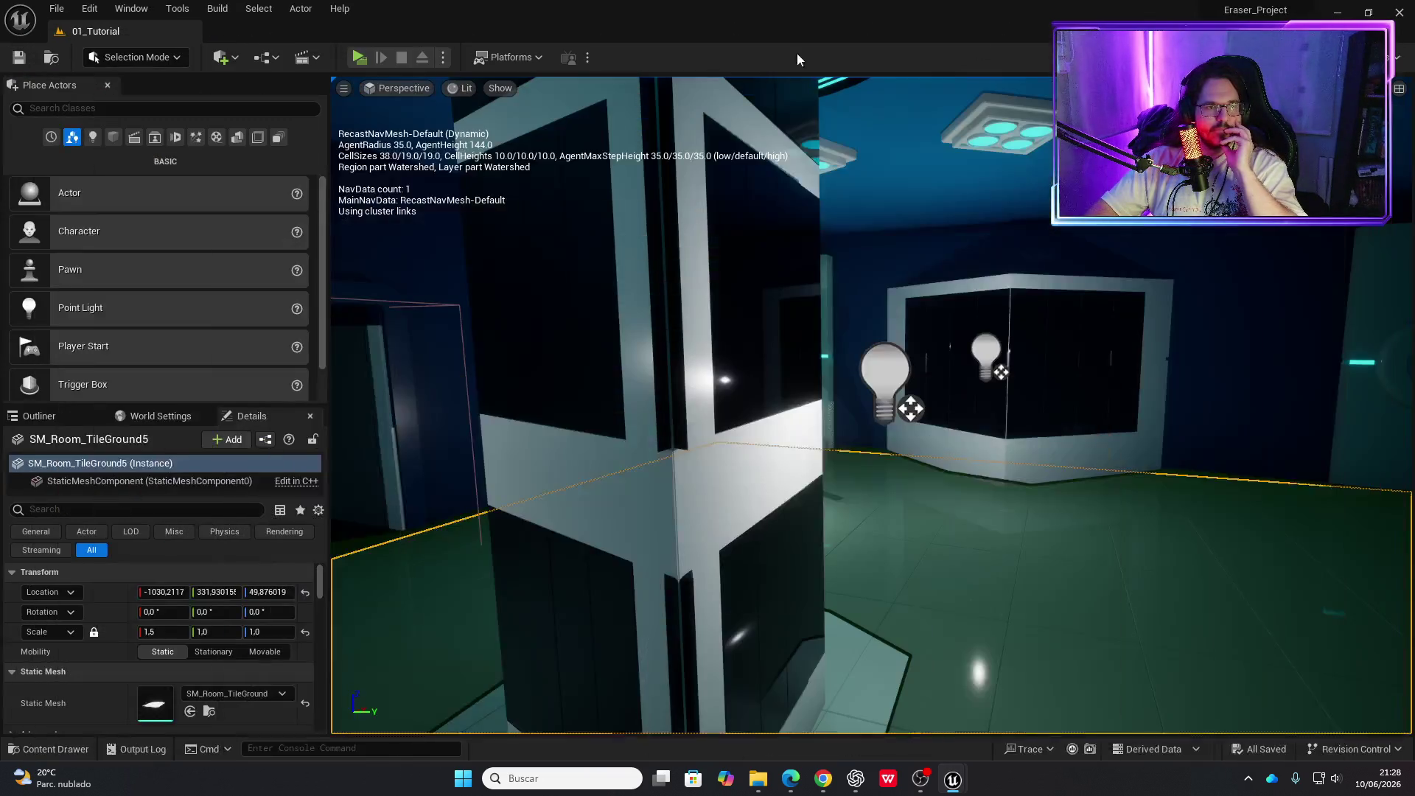
Run a standalone play test of the enemy, then stop it and return to HumanBasicBT
click(355, 57)
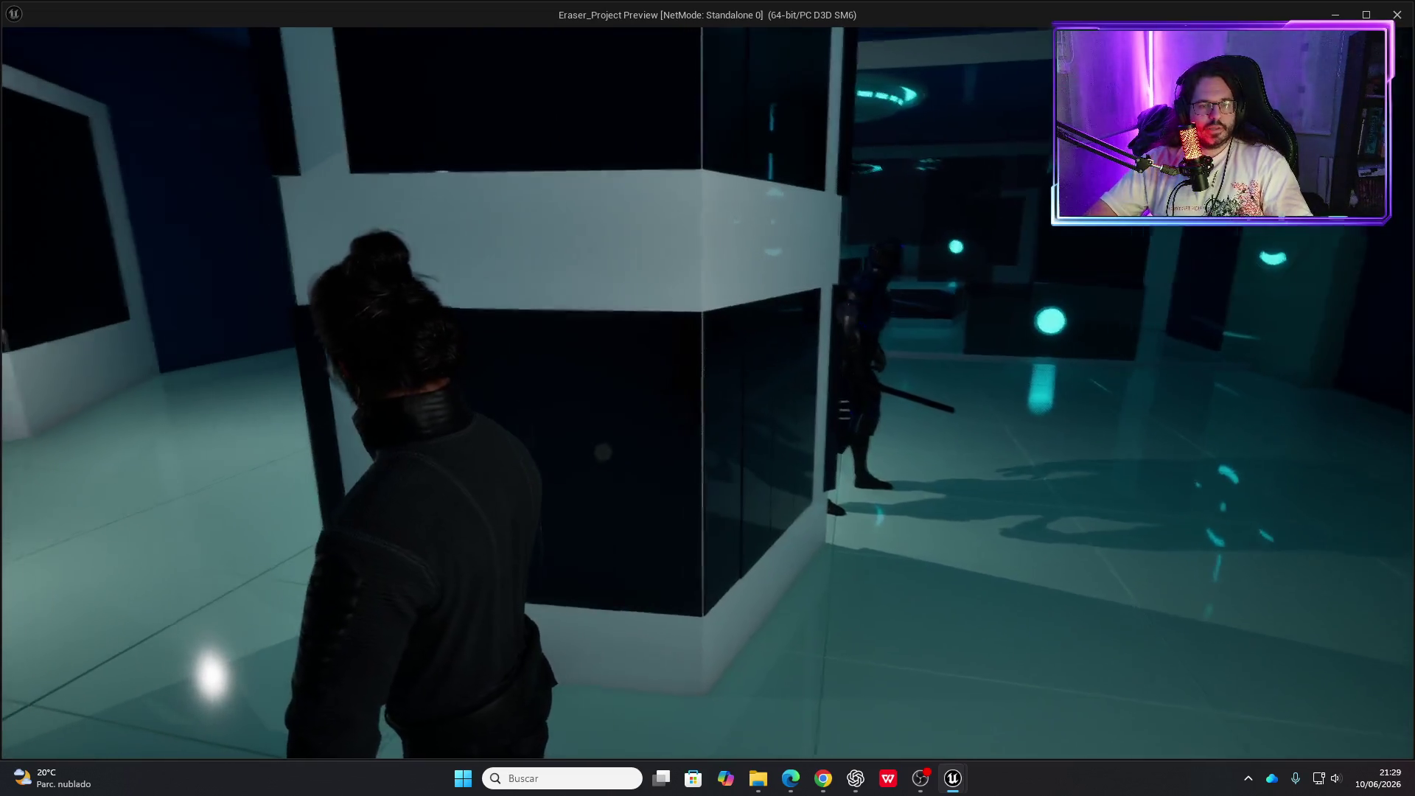
key(Escape)
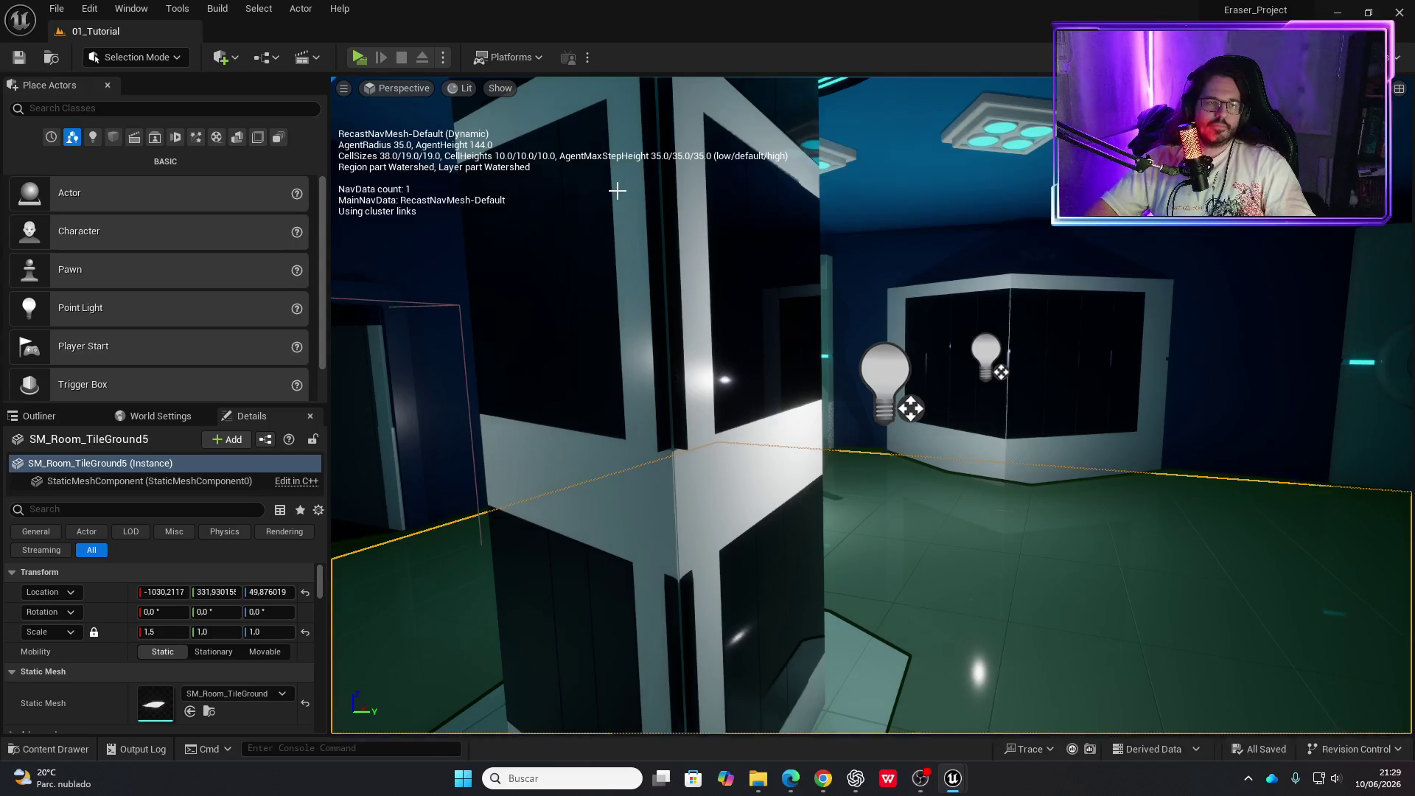
key(alt+Tab)
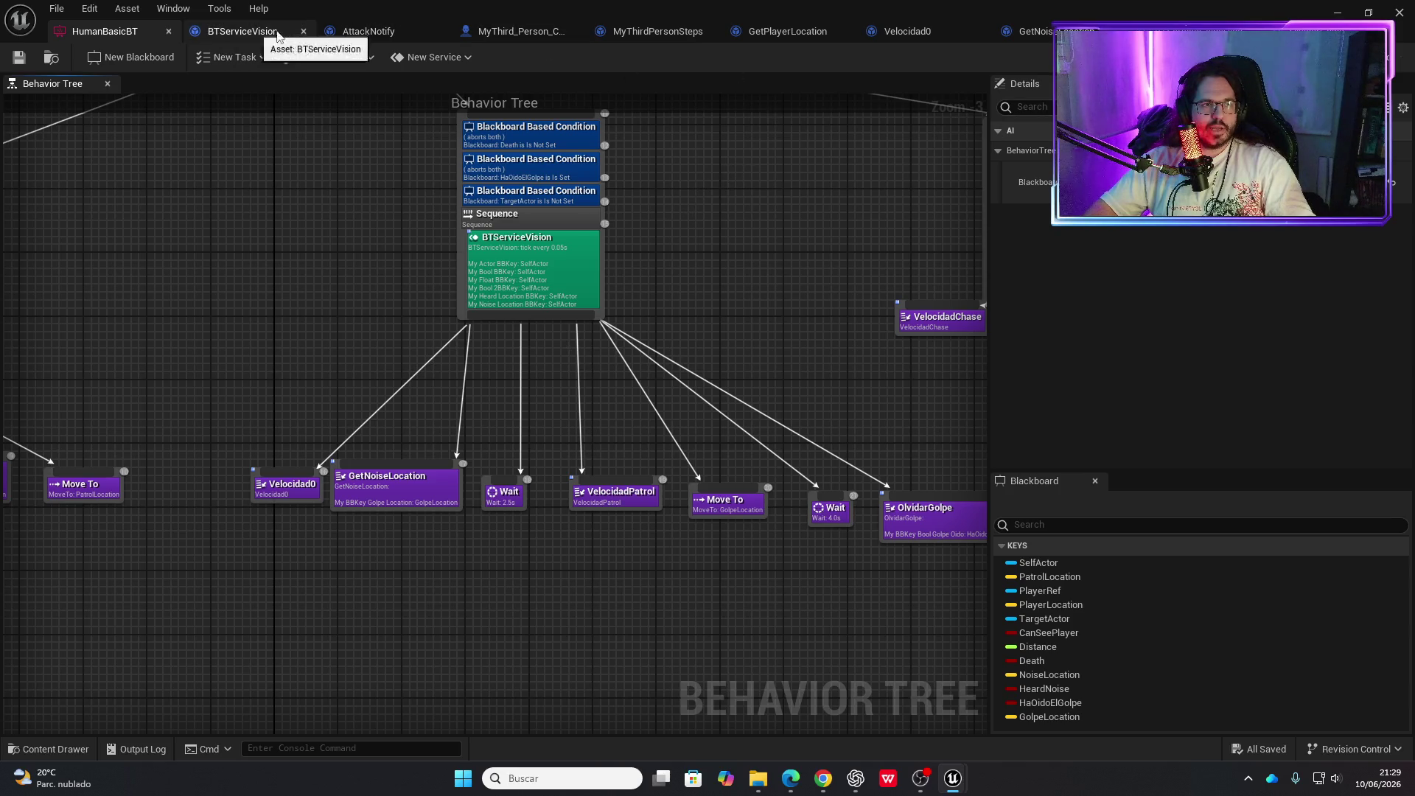
In the character's Event Graph, add a 0.2-second Delay after the SET Golpe Dado node
click(519, 31)
drag(659, 377, 731, 373)
text(delay)
key(Return)
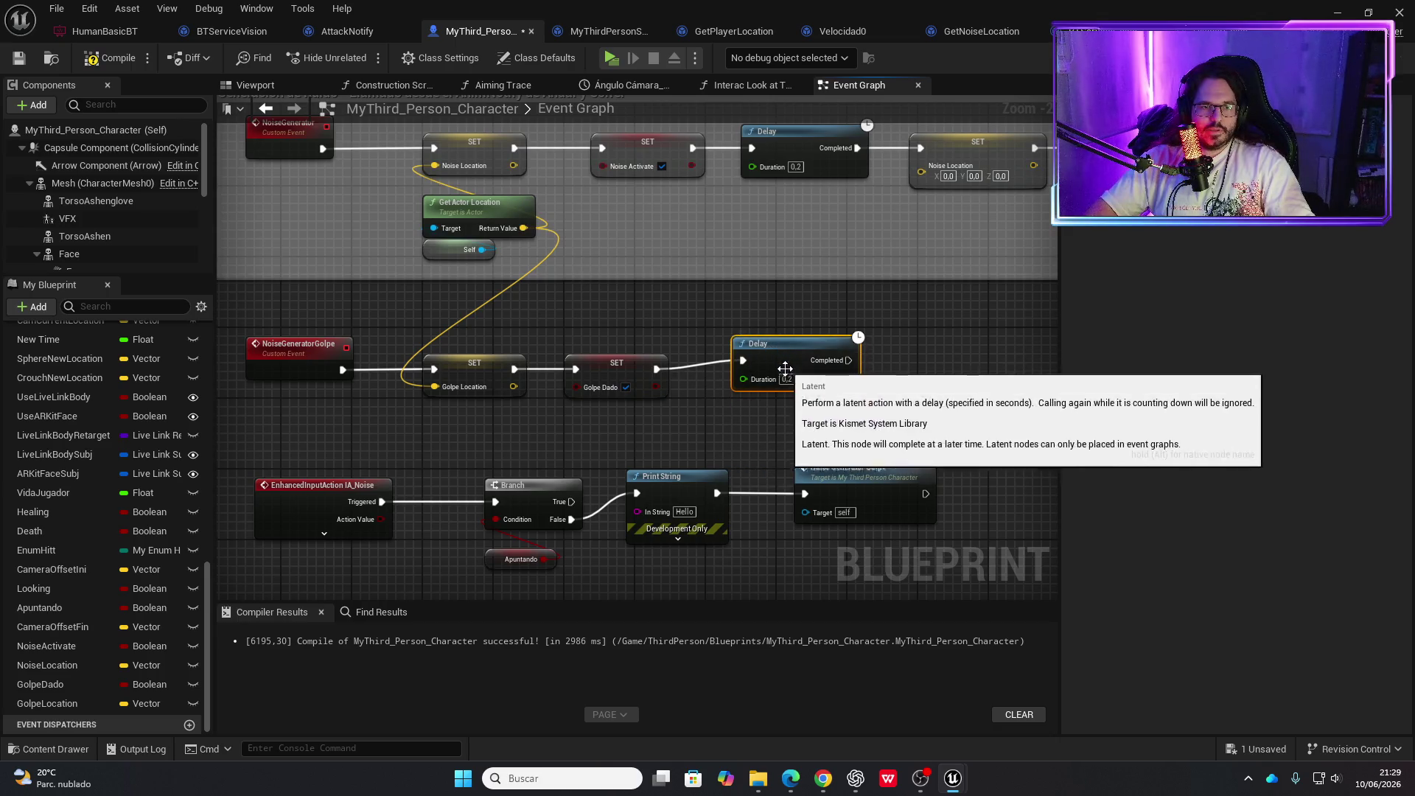
drag(793, 361, 792, 352)
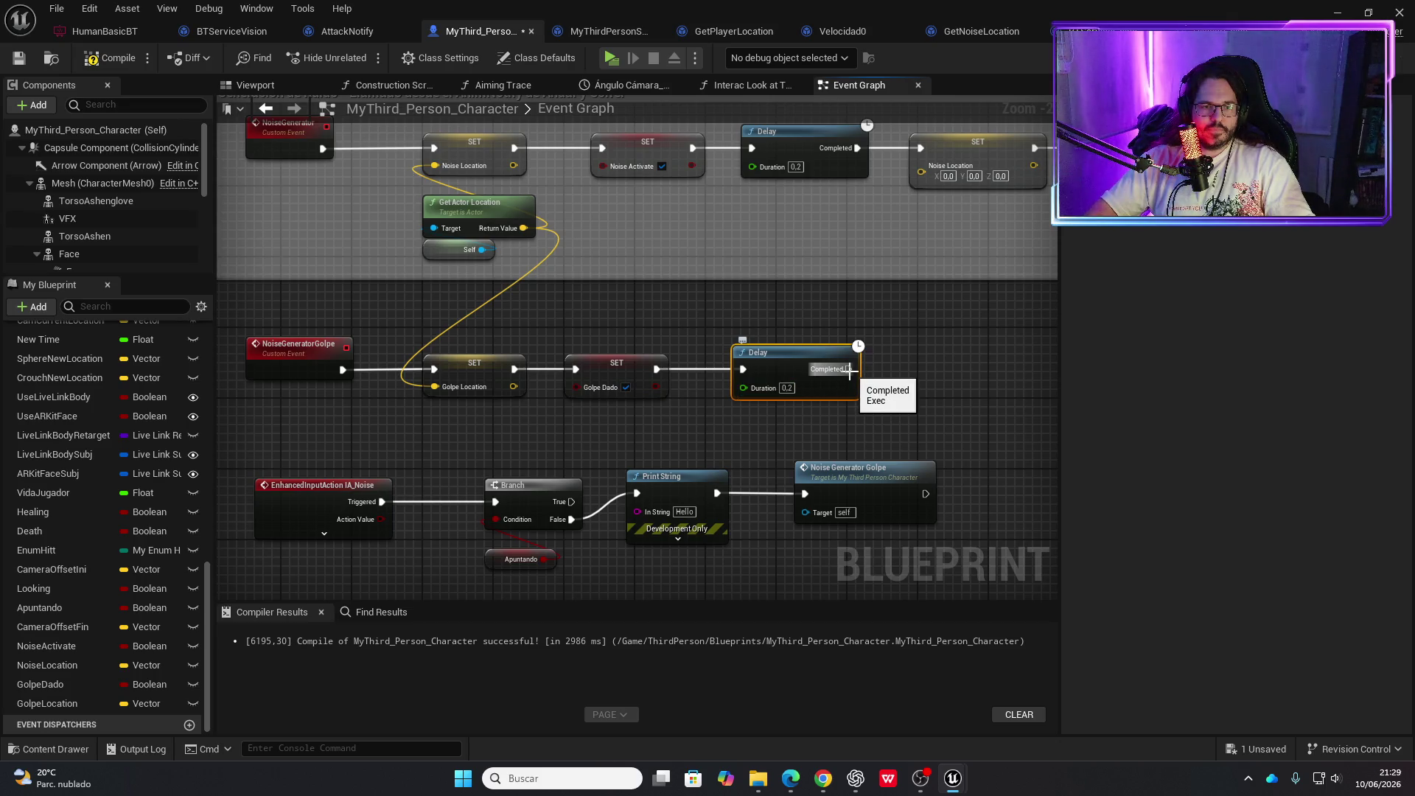
Wire an unchecked copy of SET Golpe Dado after the Delay's Completed pin, save, and play-test
click(615, 363)
click(914, 381)
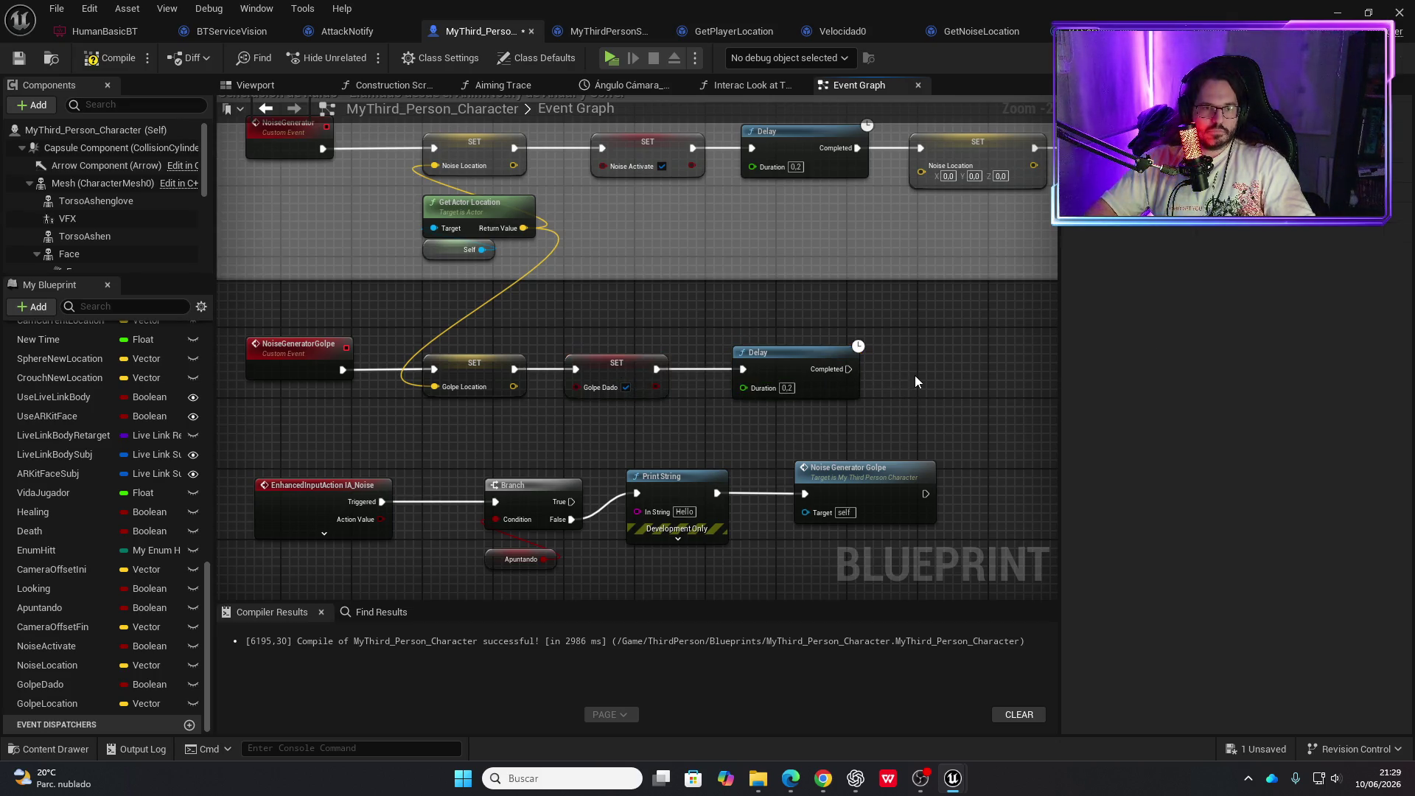
key(ctrl+v)
drag(849, 368, 946, 372)
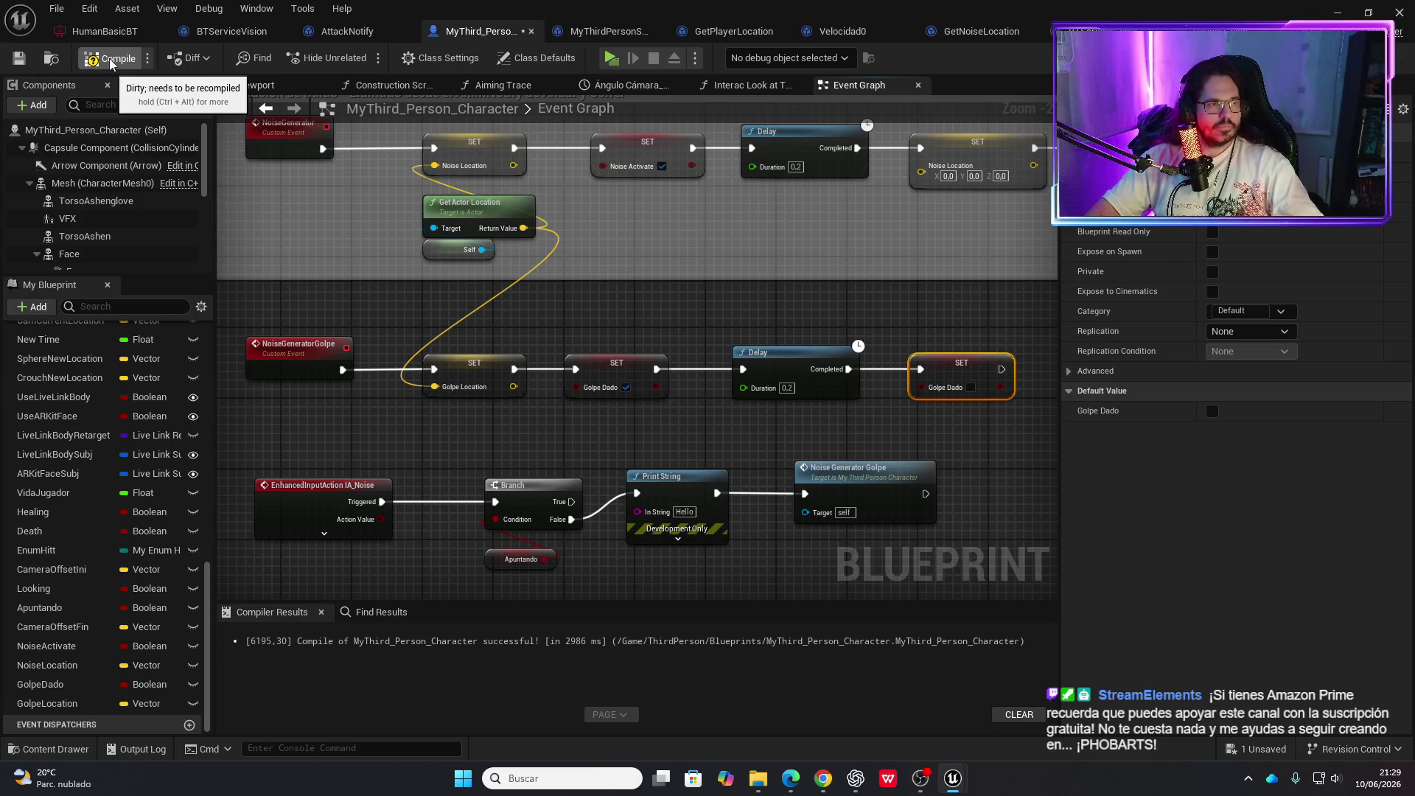
key(ctrl+s)
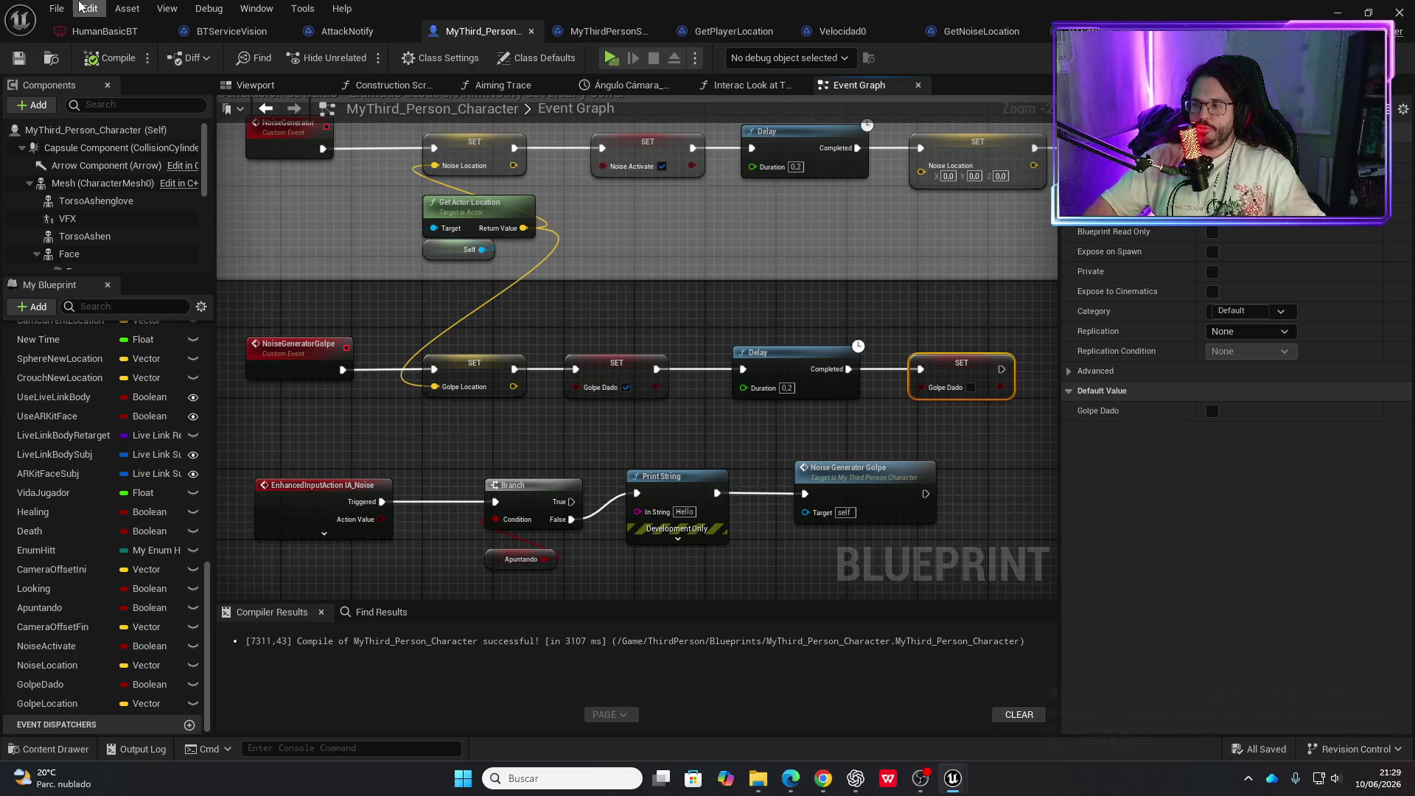
click(611, 58)
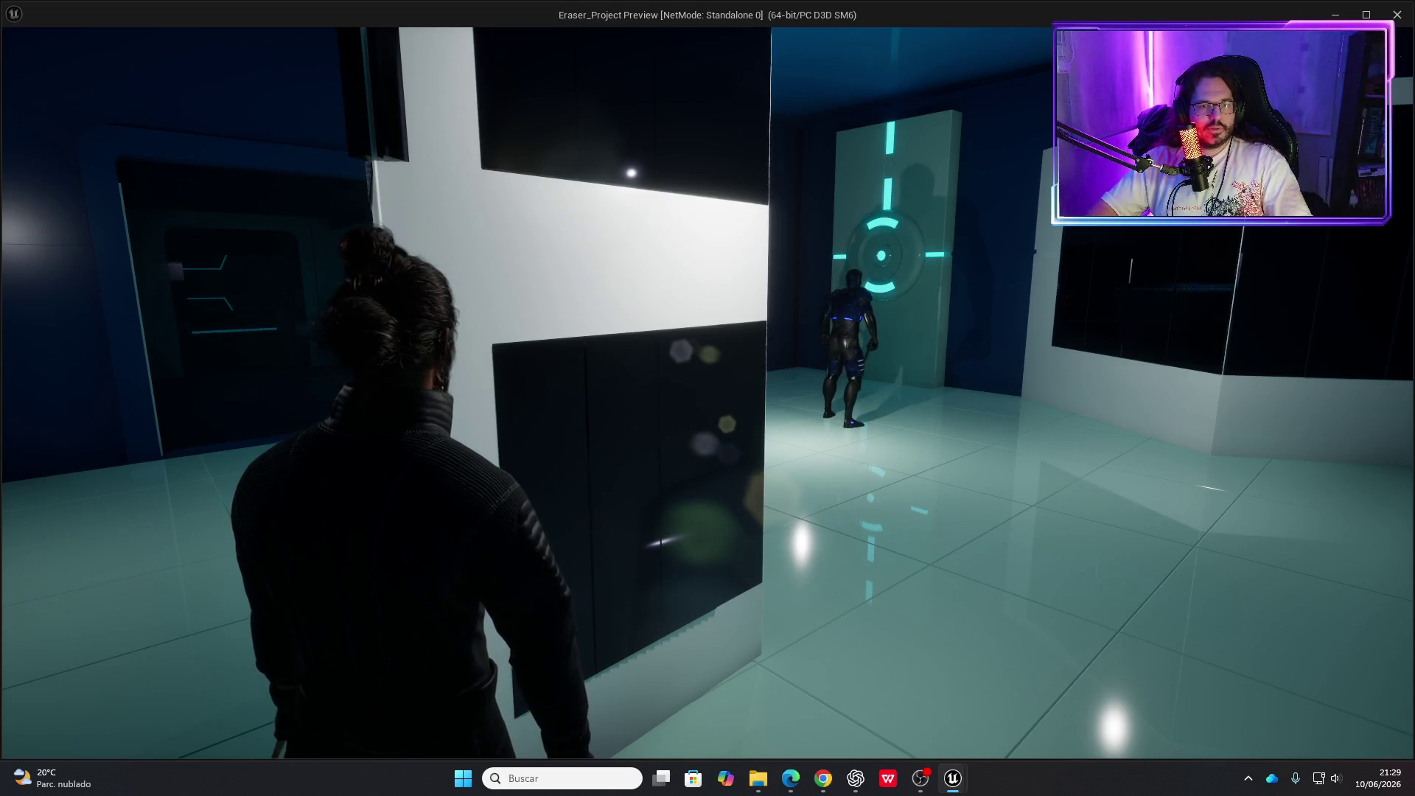
key(d)
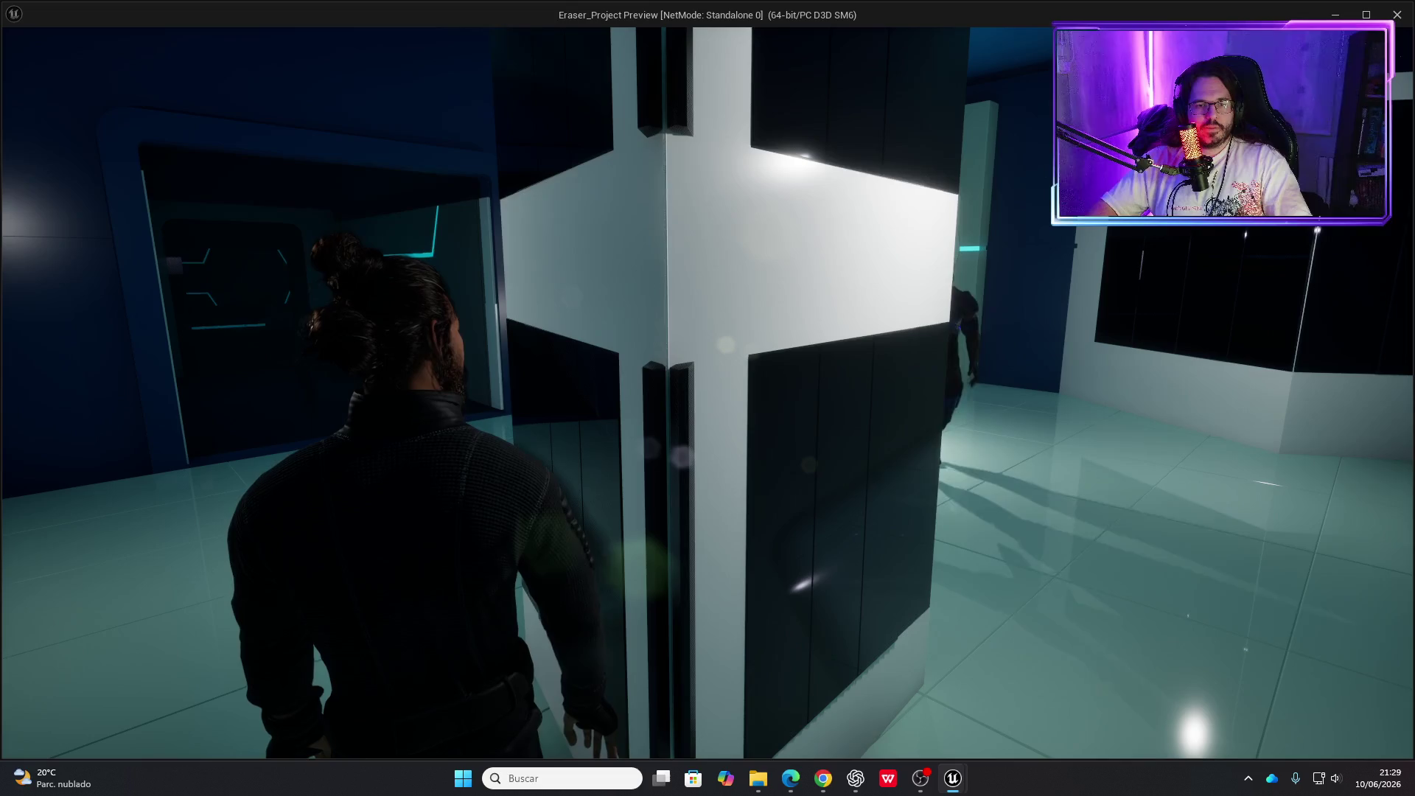
key(a)
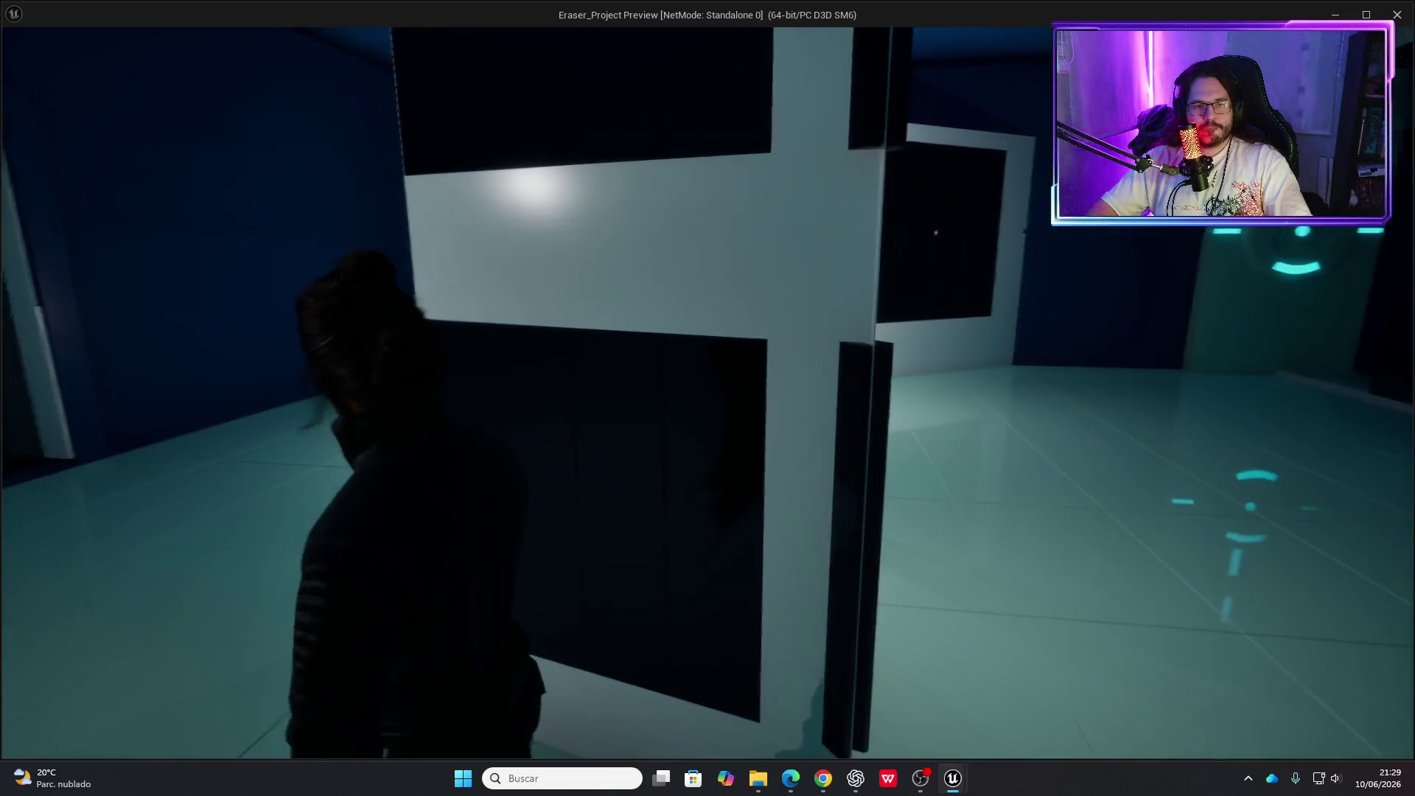
key(w)
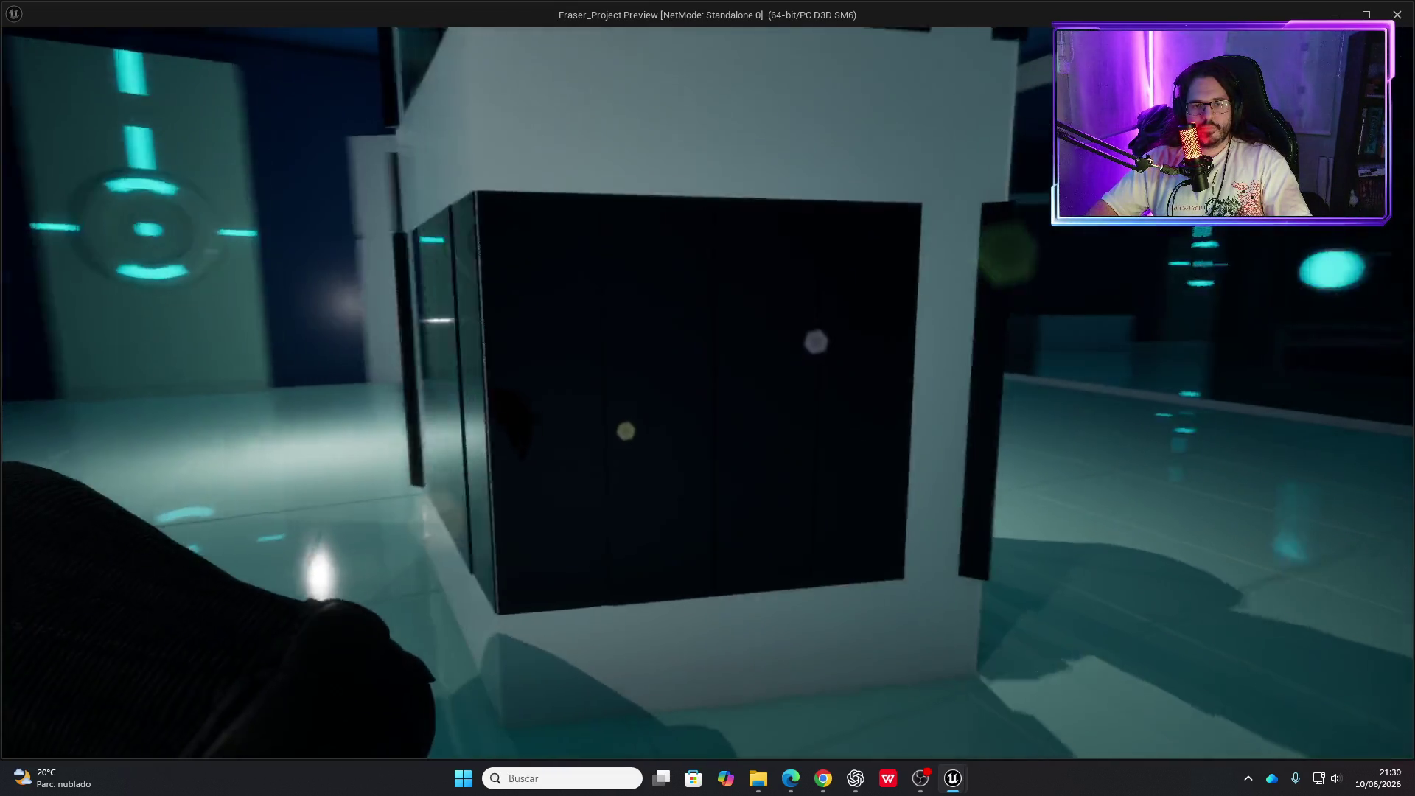
key(w)
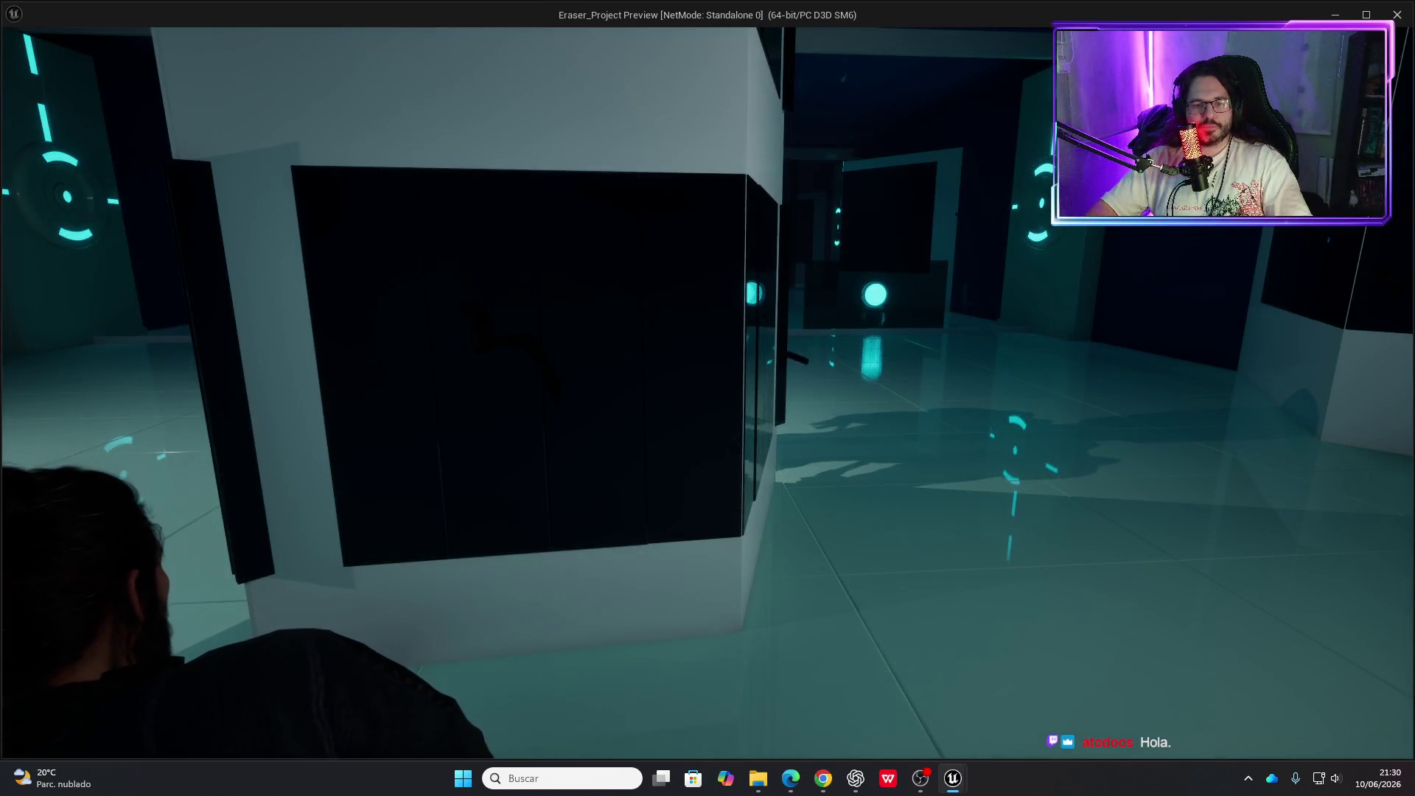
key(e)
key(e)
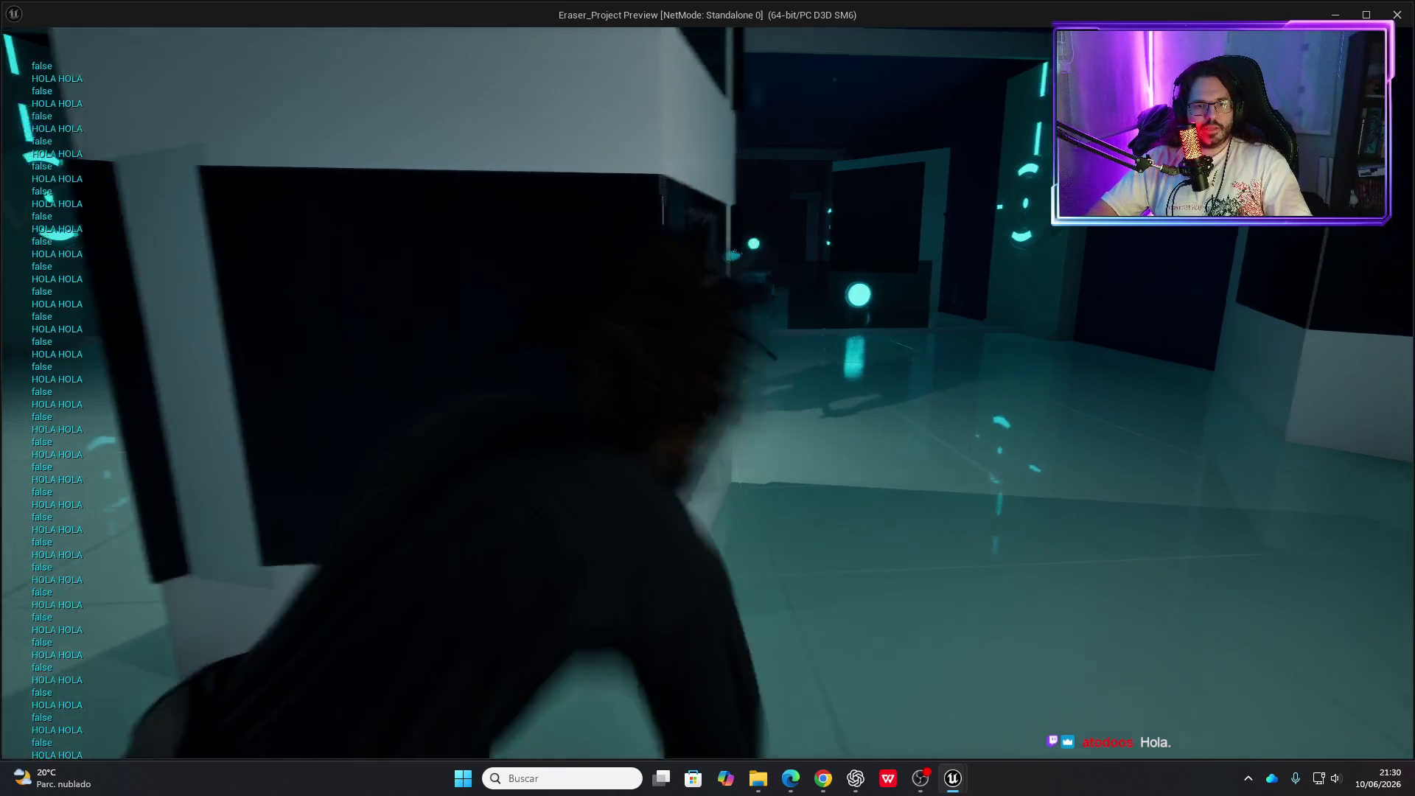
key(w)
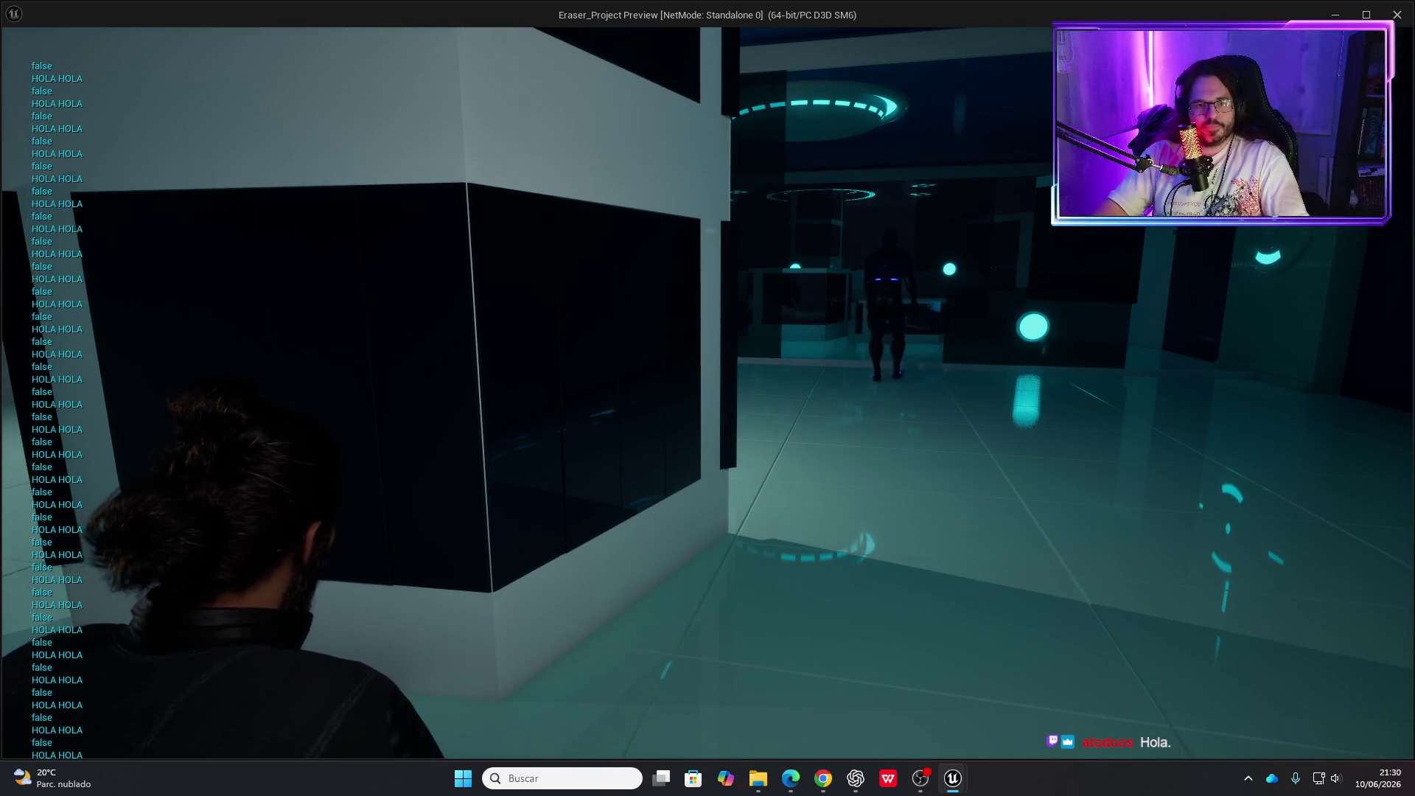
key(d)
key(w)
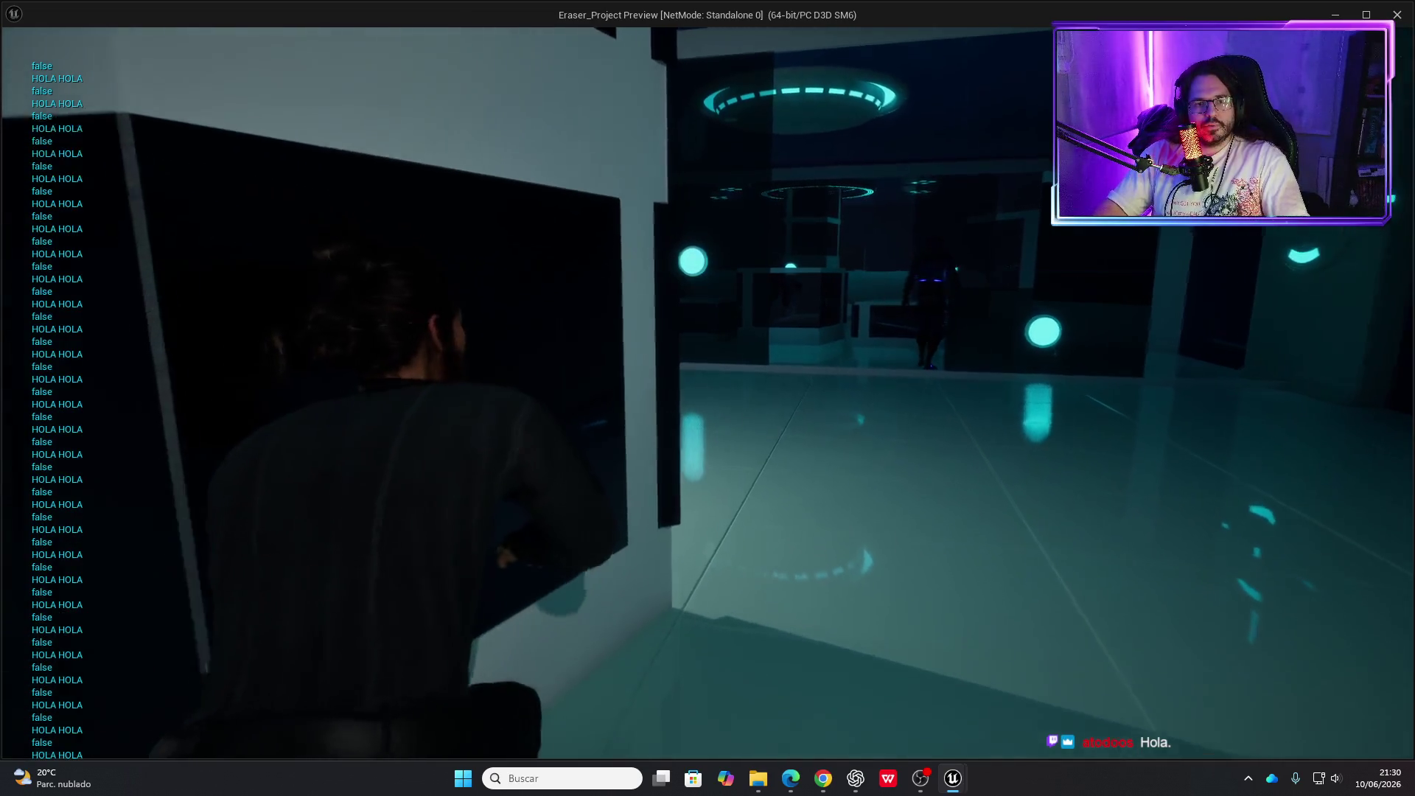
key(w)
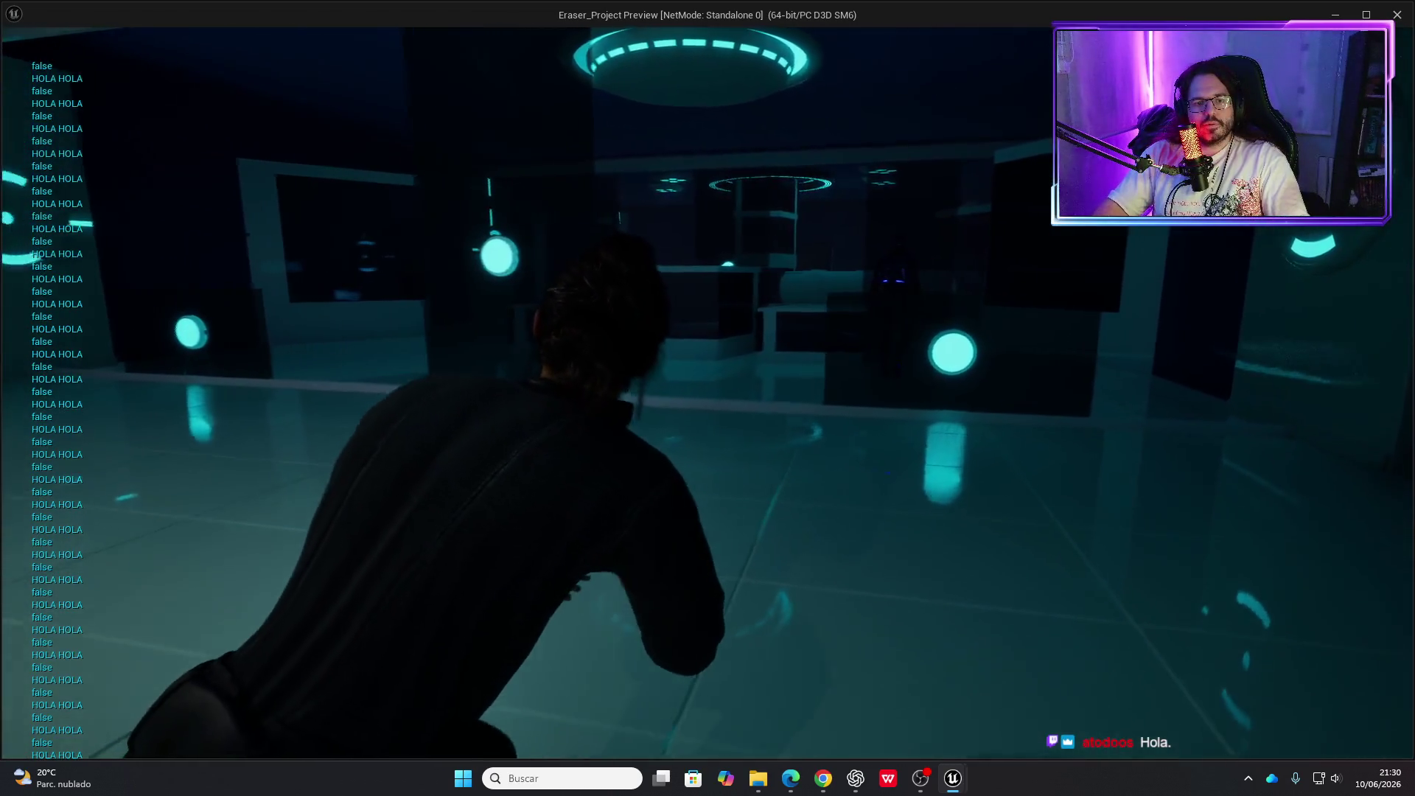
key(w)
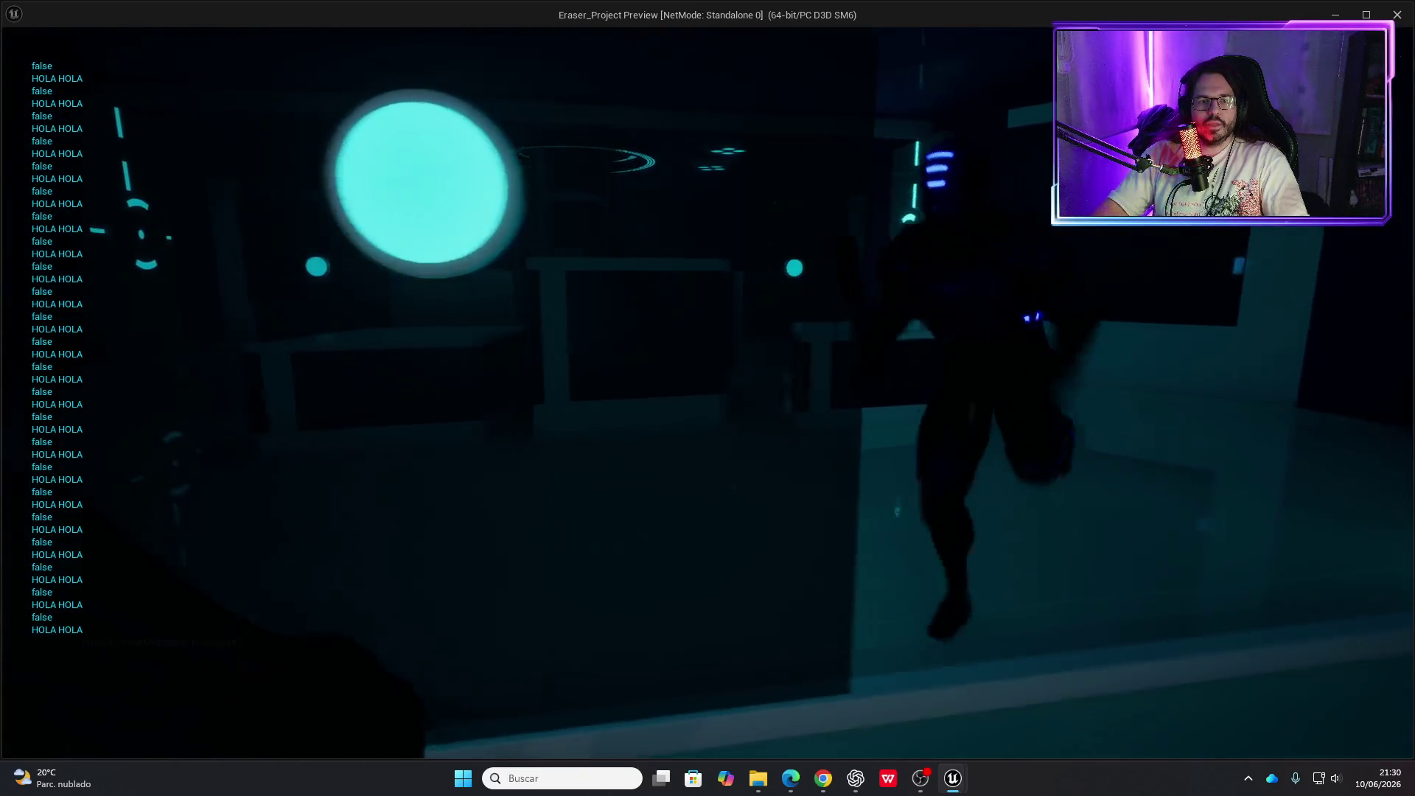
key(Escape)
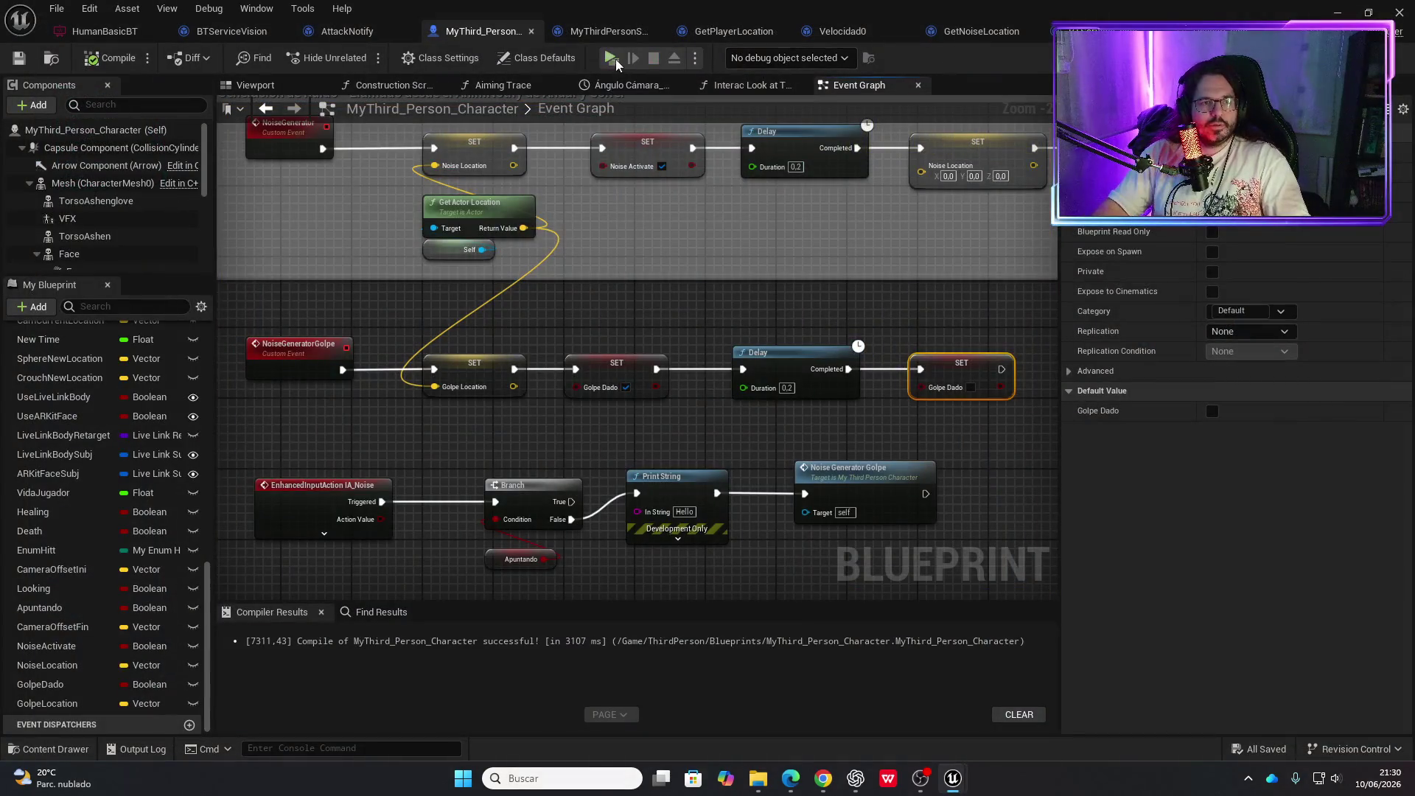
click(612, 58)
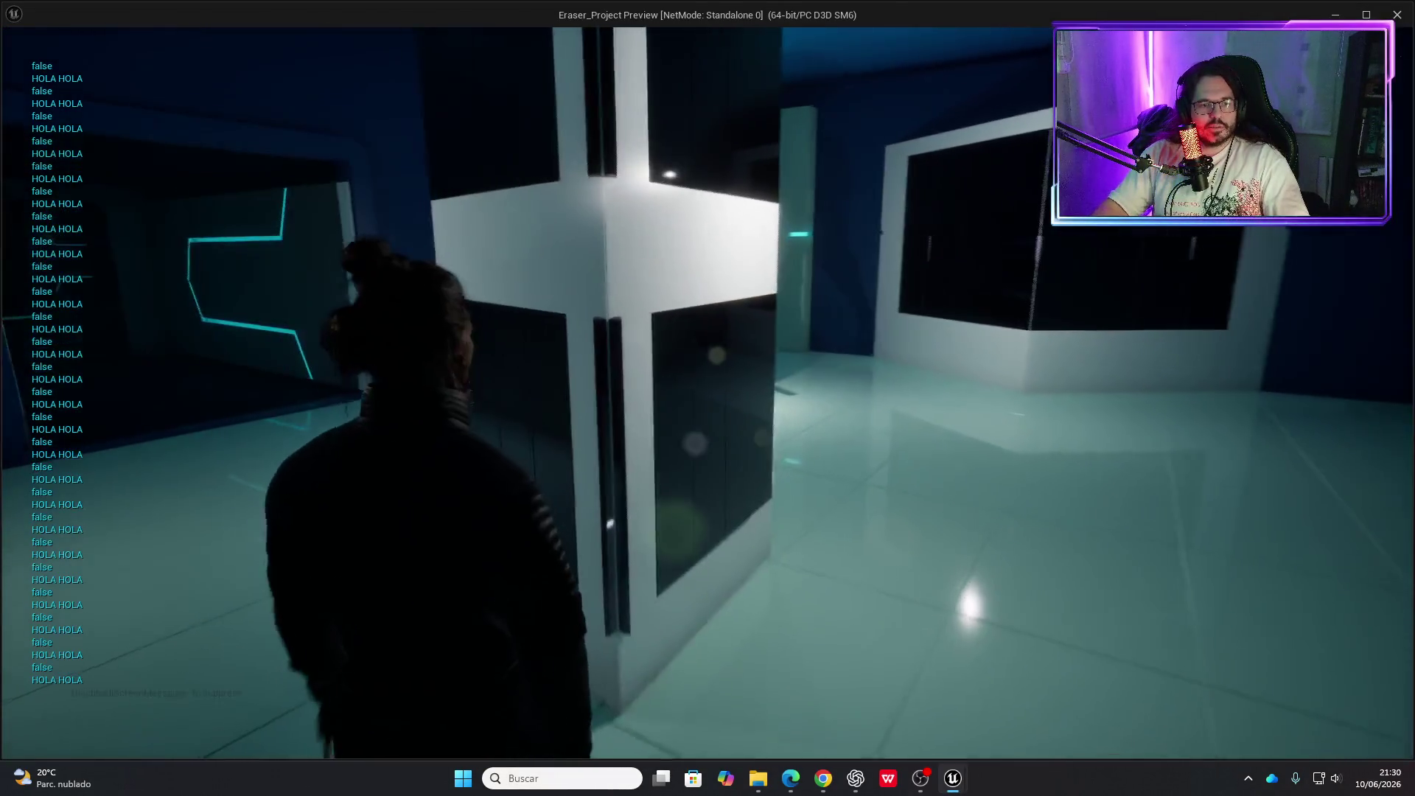
key(w)
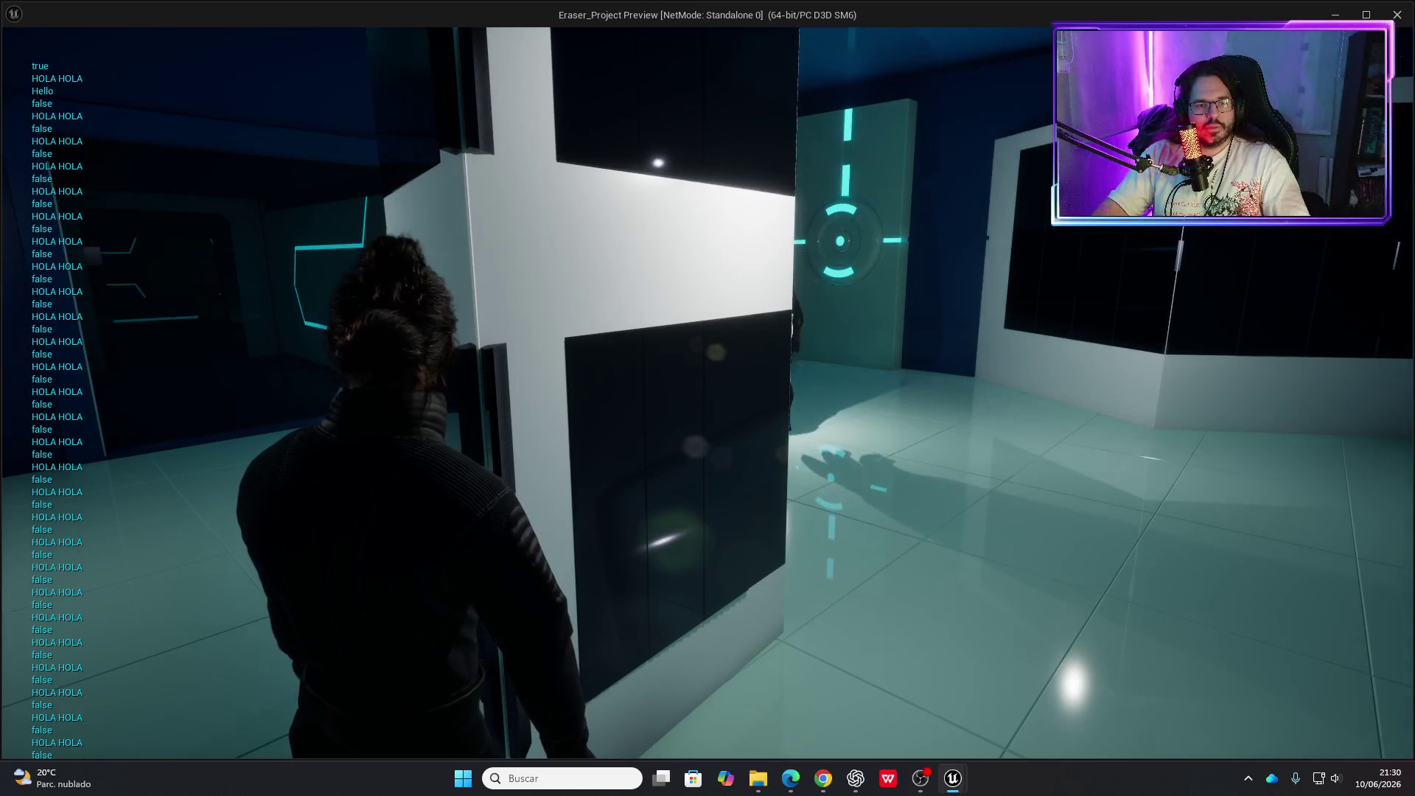
key(a)
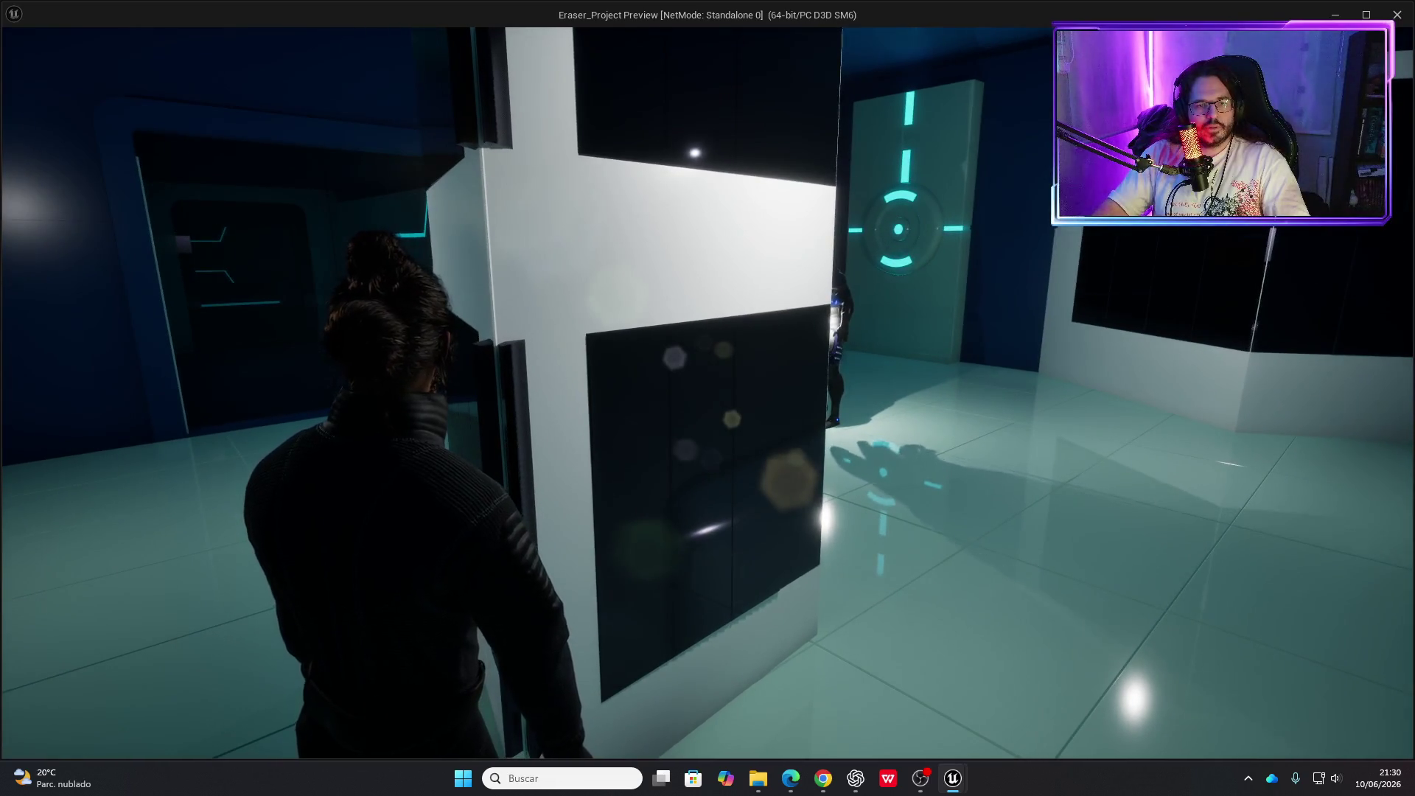
key(w)
key(w)
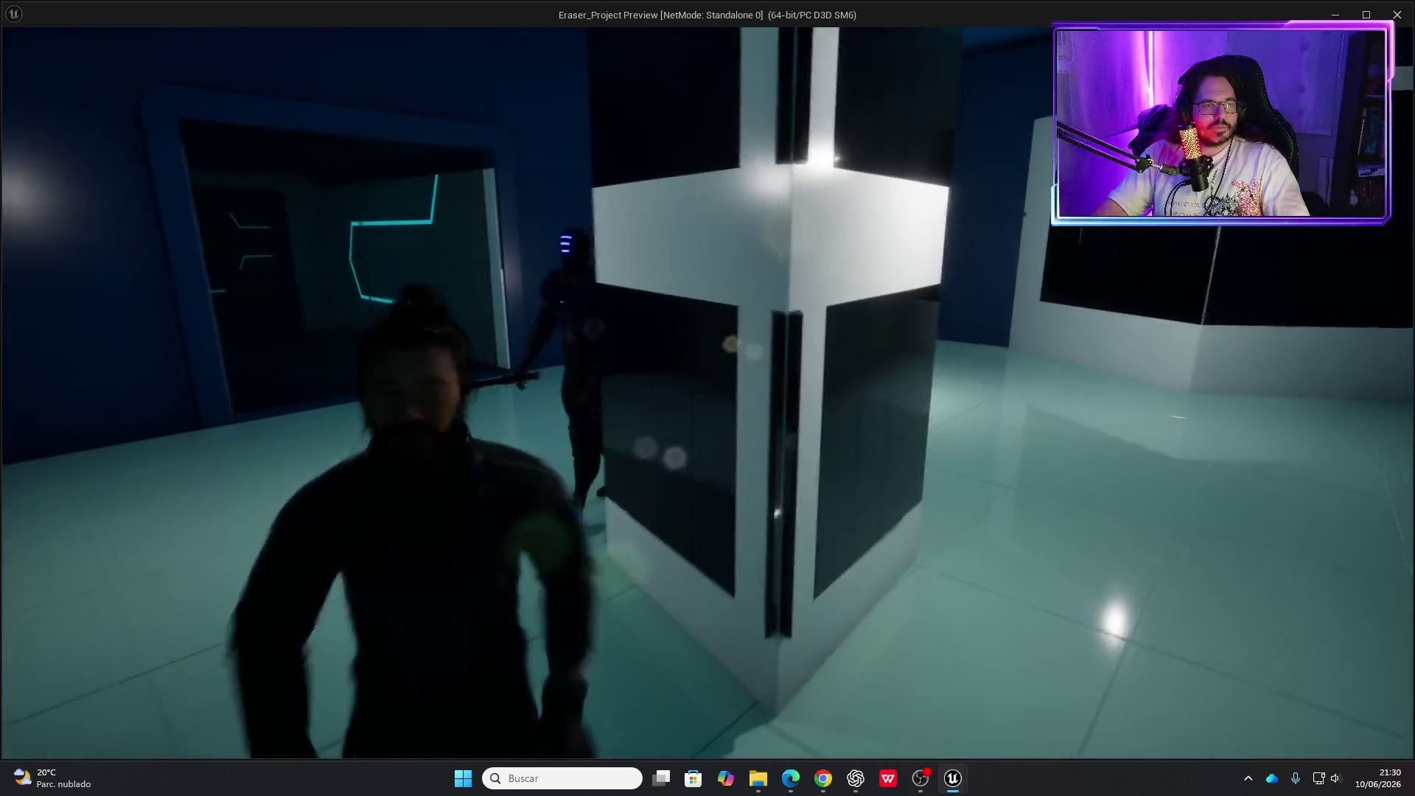
key(w)
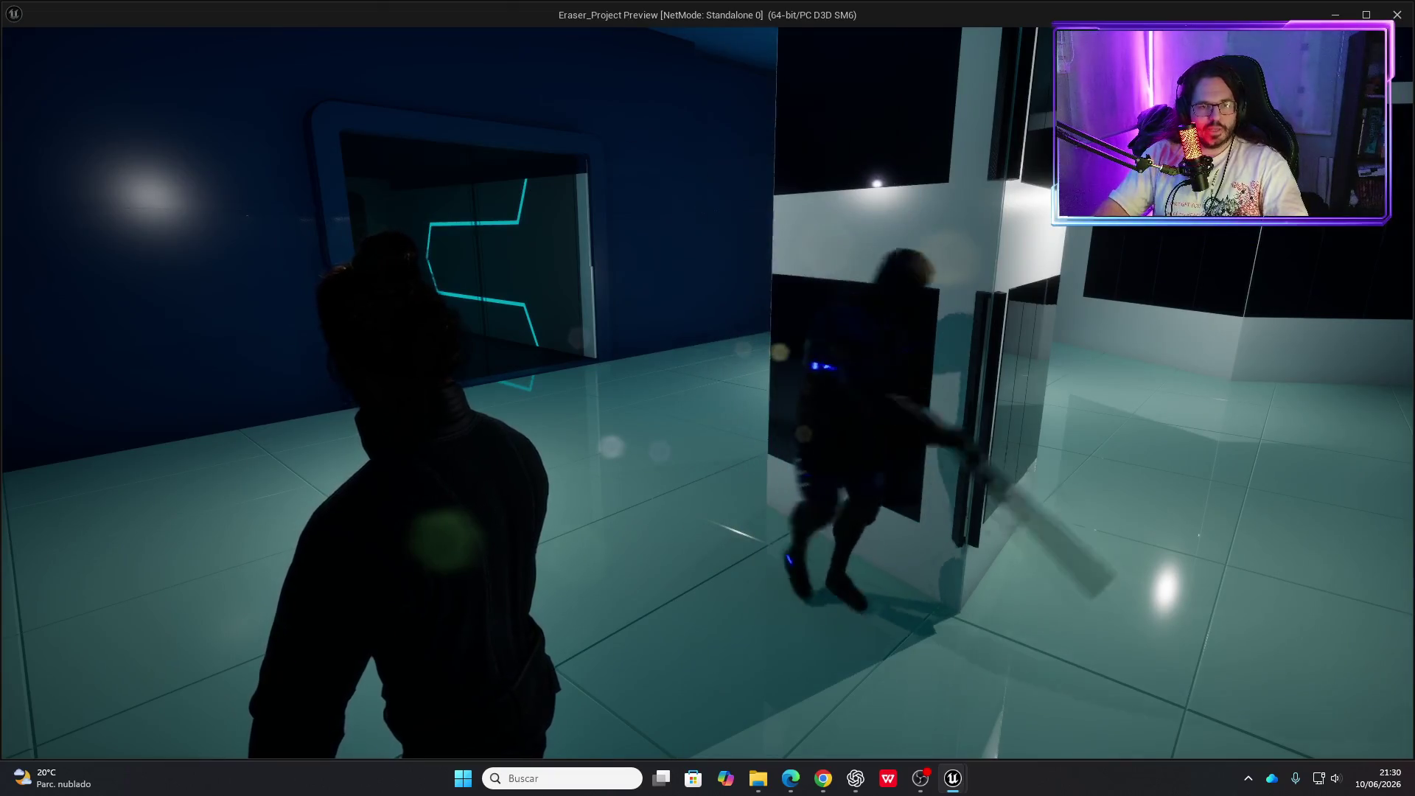
key(Escape)
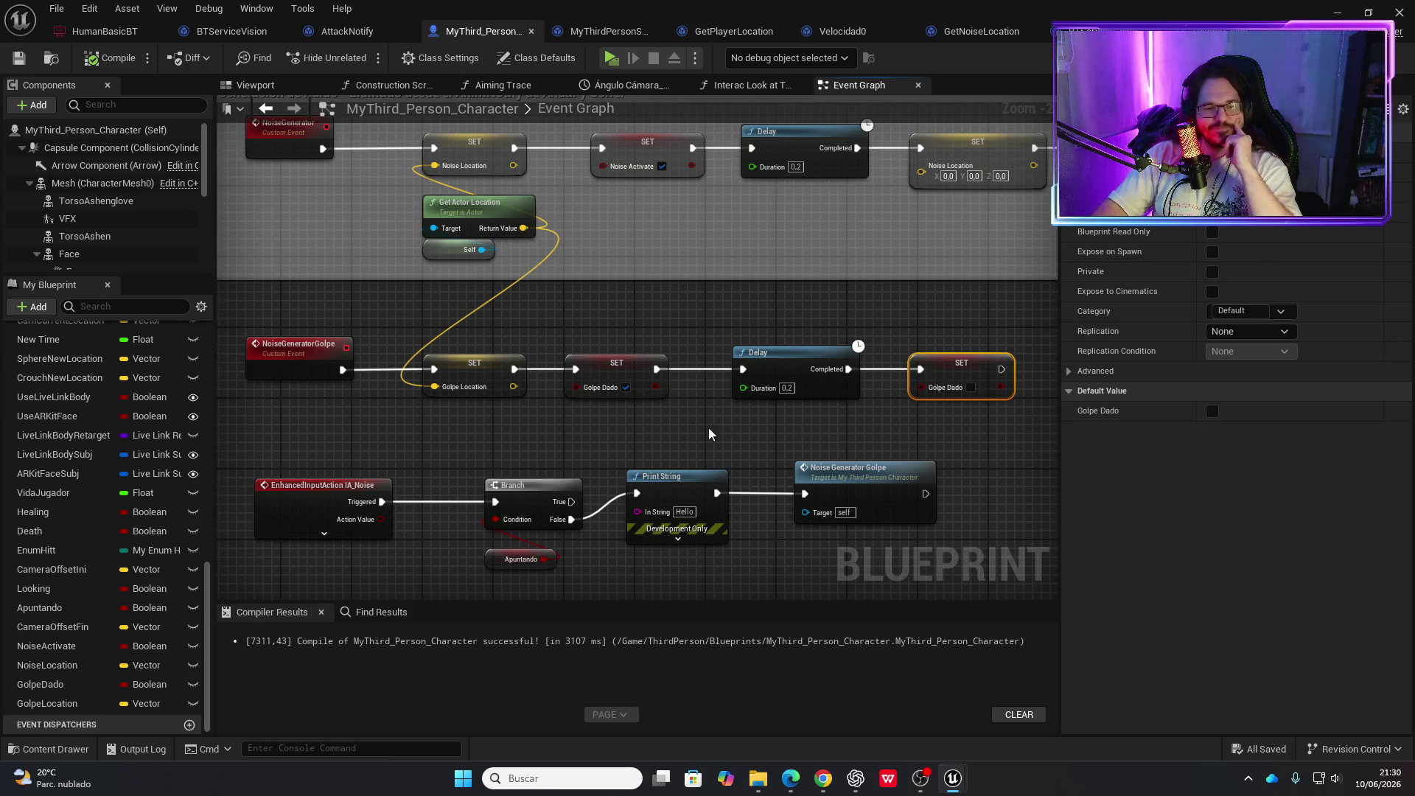
drag(725, 431, 793, 379)
mouse_move(434, 403)
mouse_down()
mouse_move(404, 402)
mouse_move(616, 380)
mouse_up()
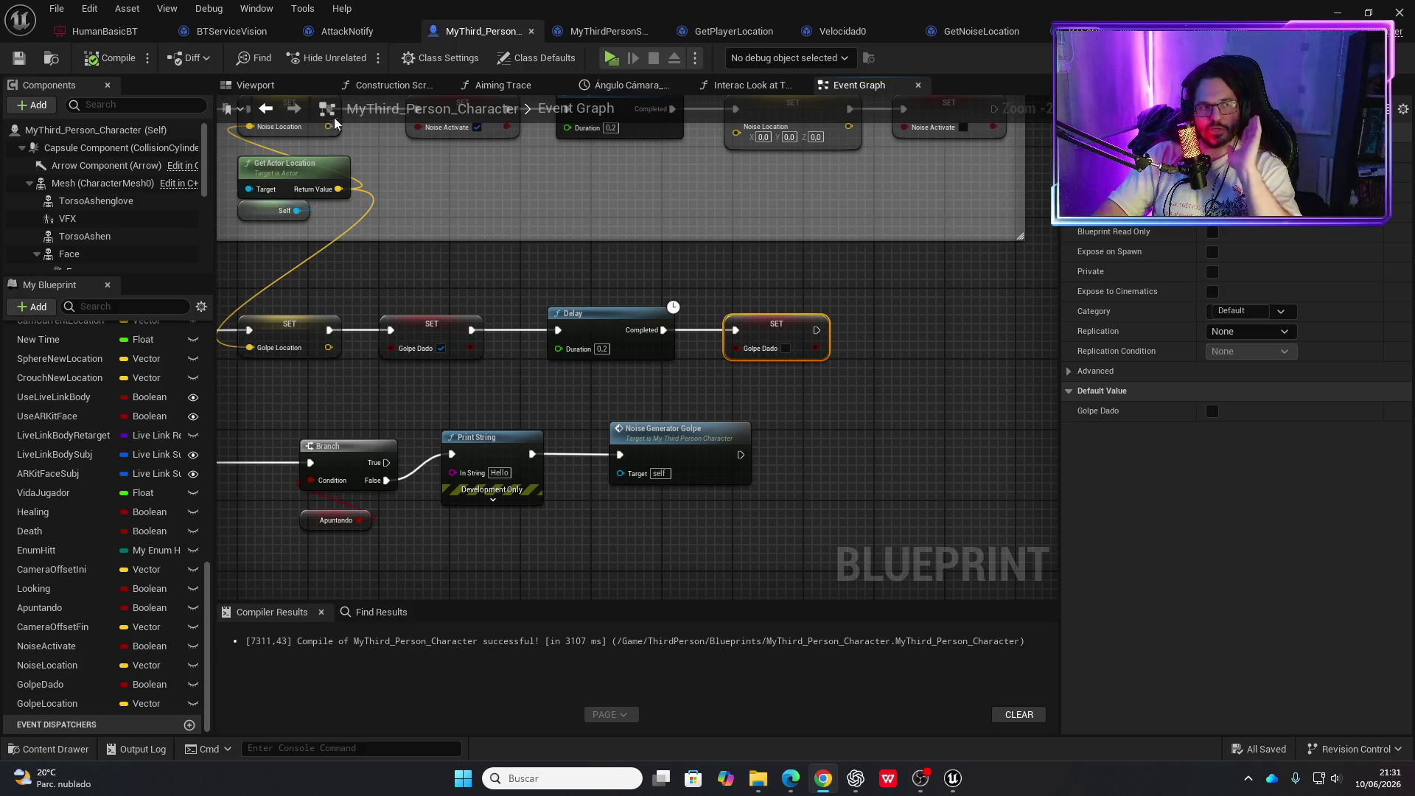
Move the HumanBasicBT tab into second place, open it, and select the chase branch's Sequence node
drag(104, 32, 242, 38)
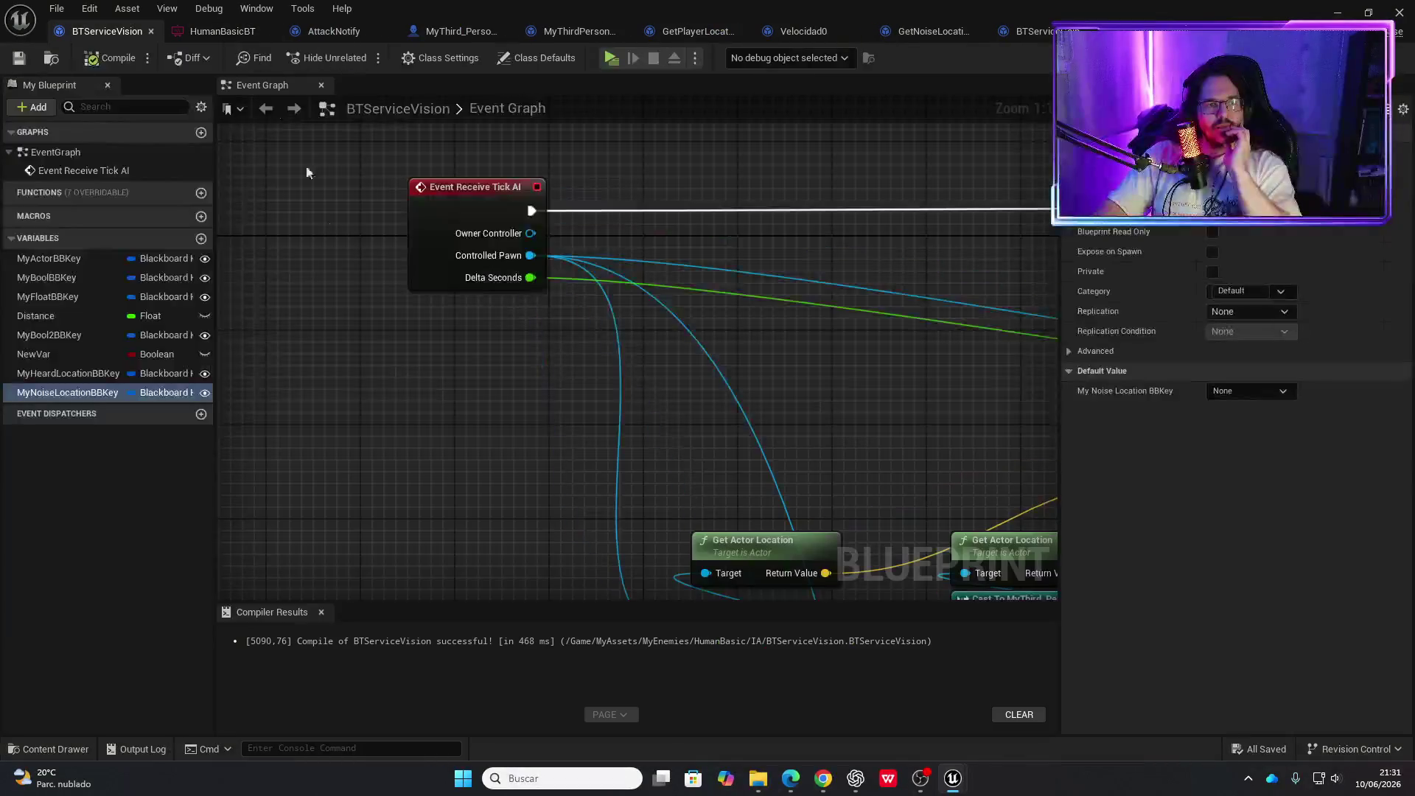
click(212, 33)
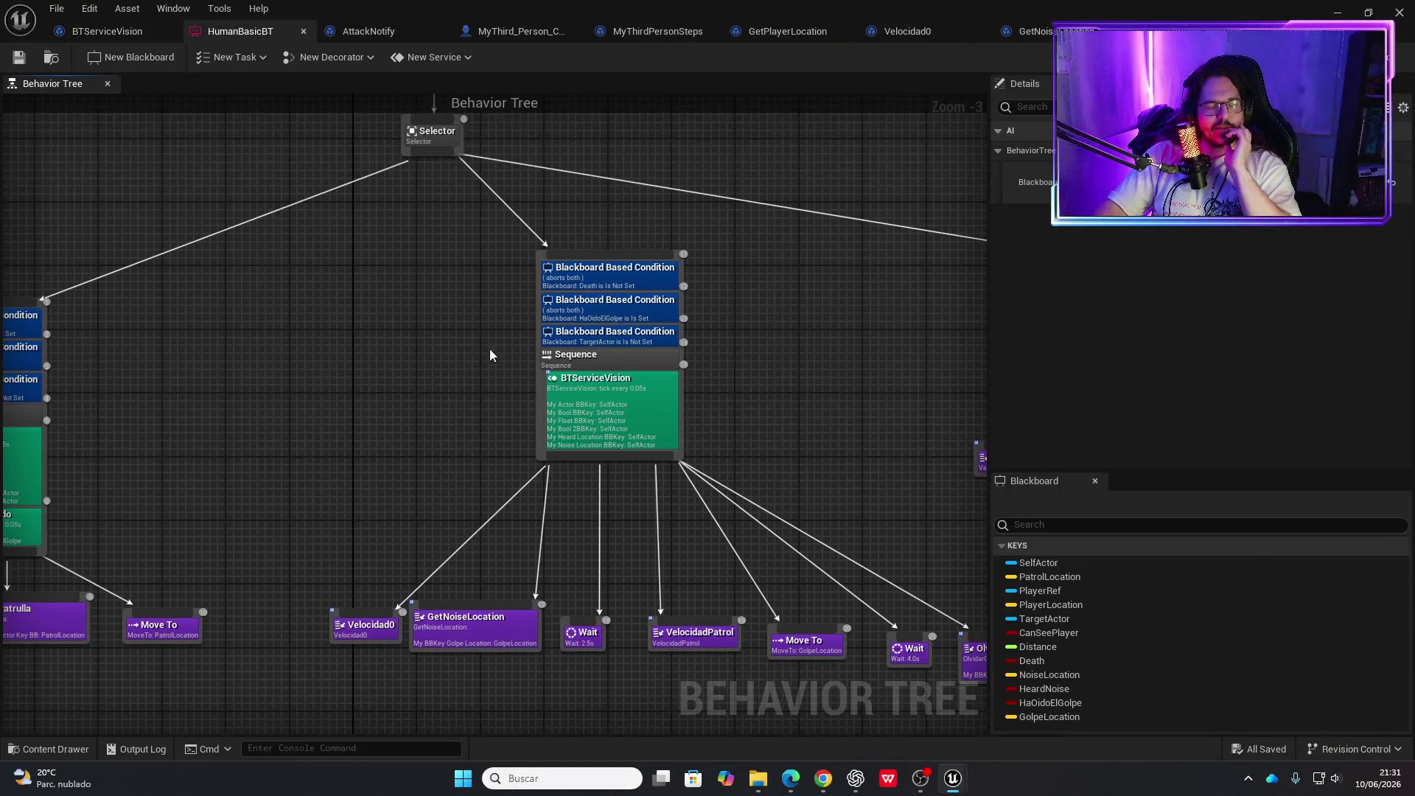
drag(459, 423, 324, 385)
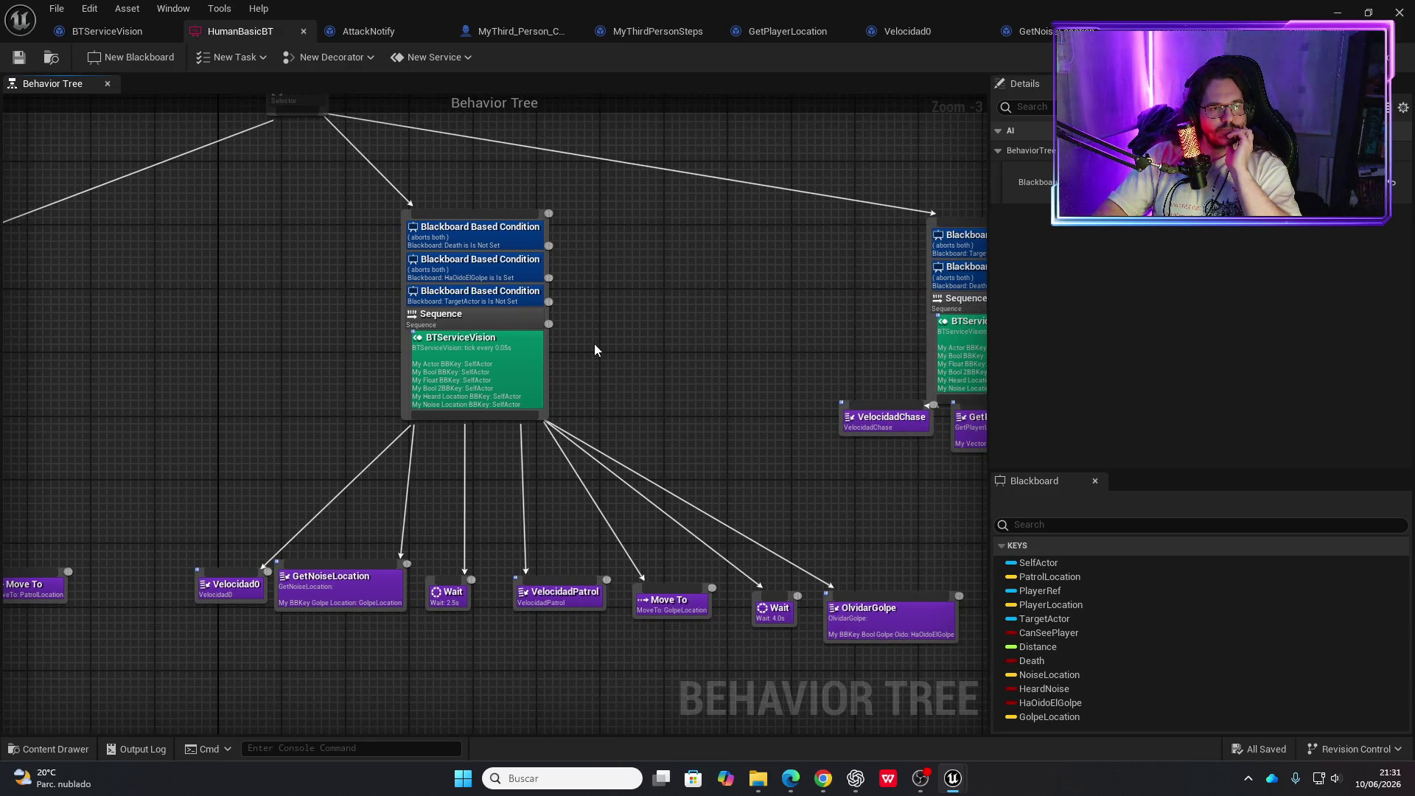
drag(594, 344, 586, 348)
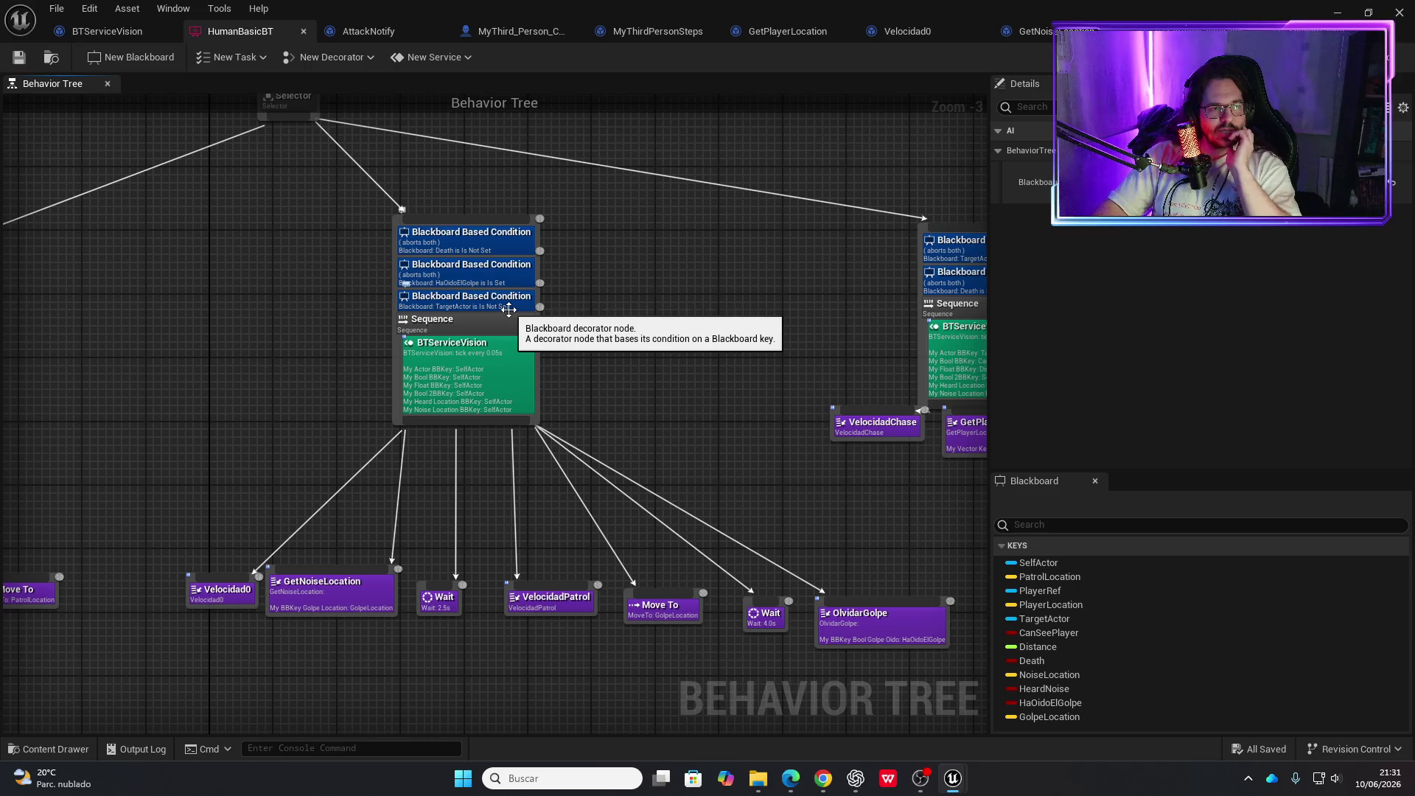
drag(673, 330, 387, 340)
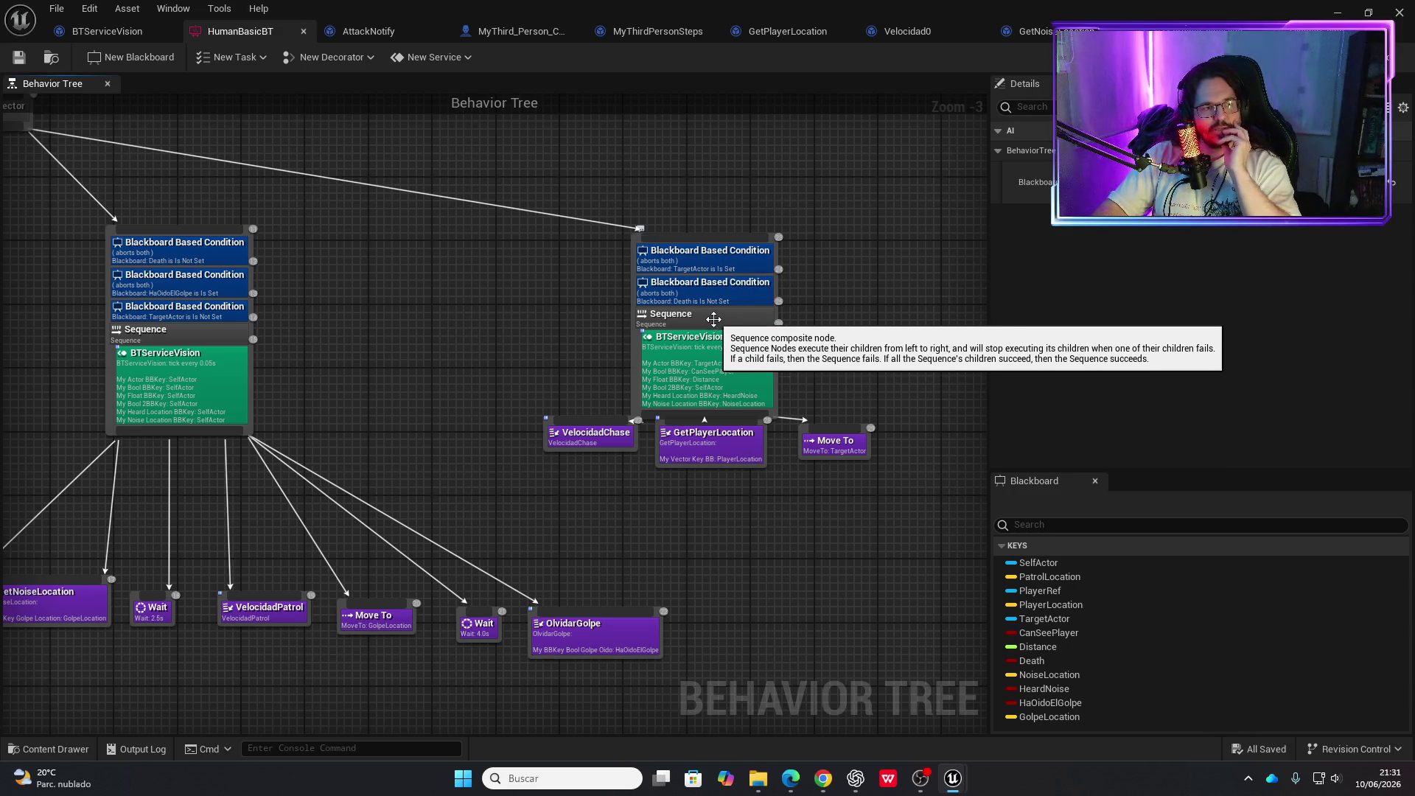
click(712, 317)
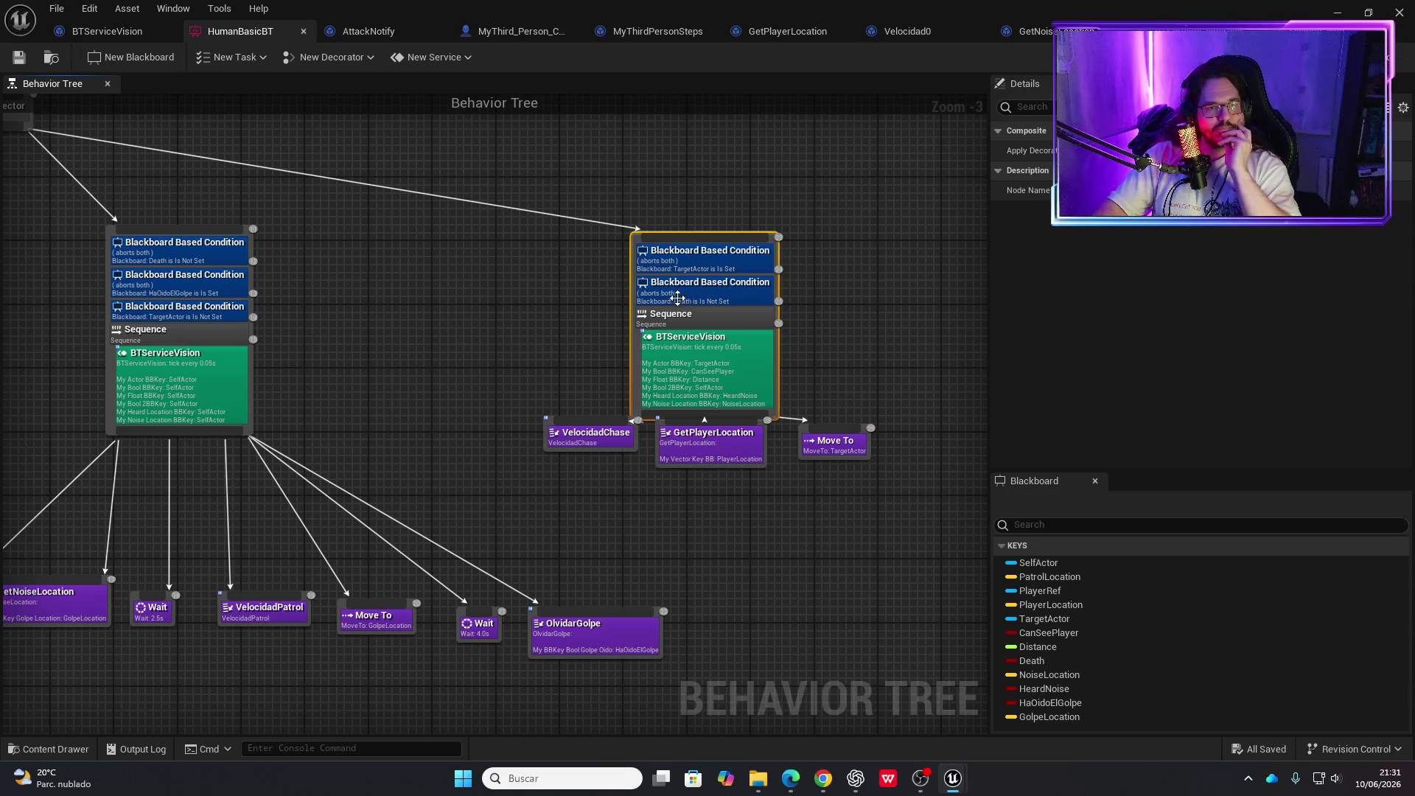
right_click(715, 314)
Add a Blackboard decorator to the chase Sequence requiring HaOidoElGolpe Is Not Set
mouse_move(777, 505)
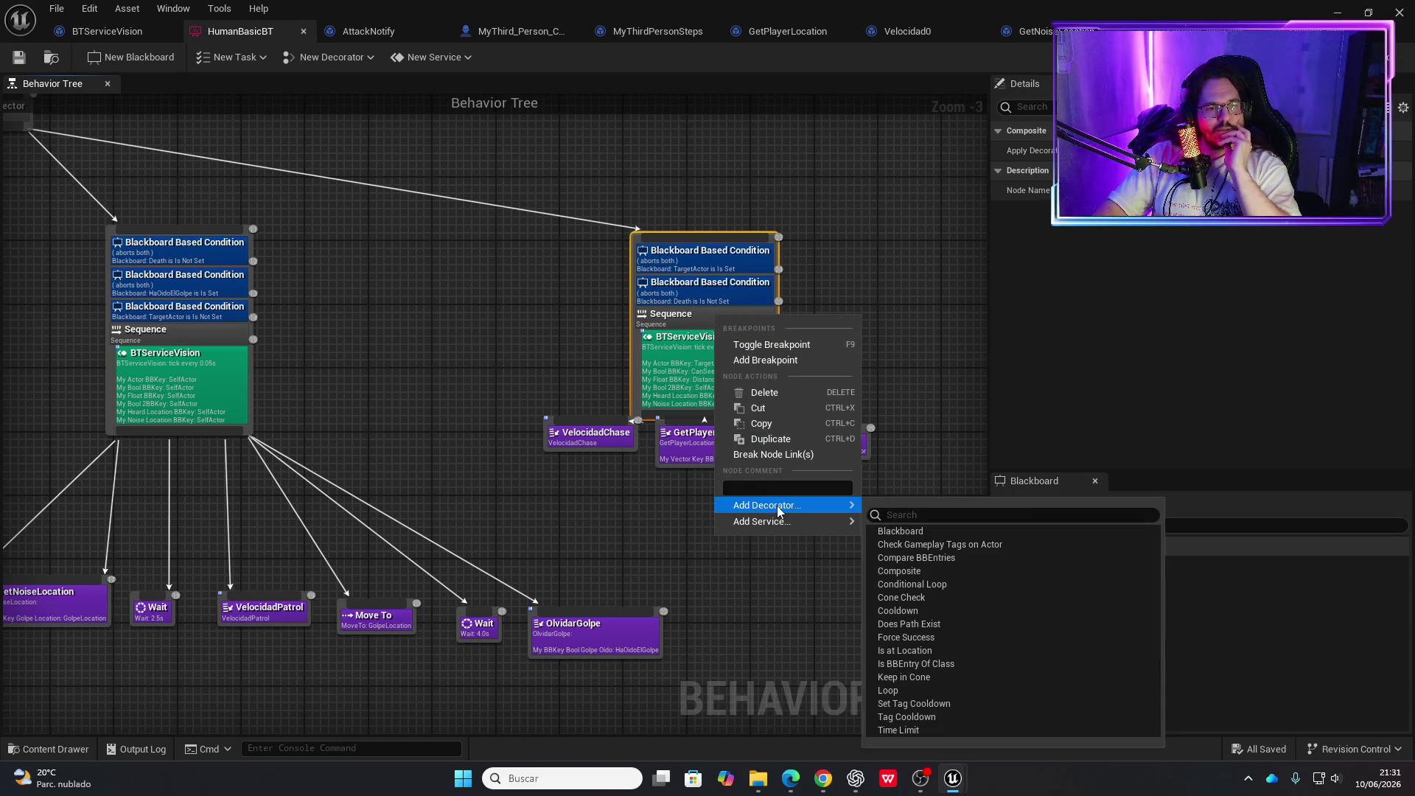
click(932, 532)
click(736, 324)
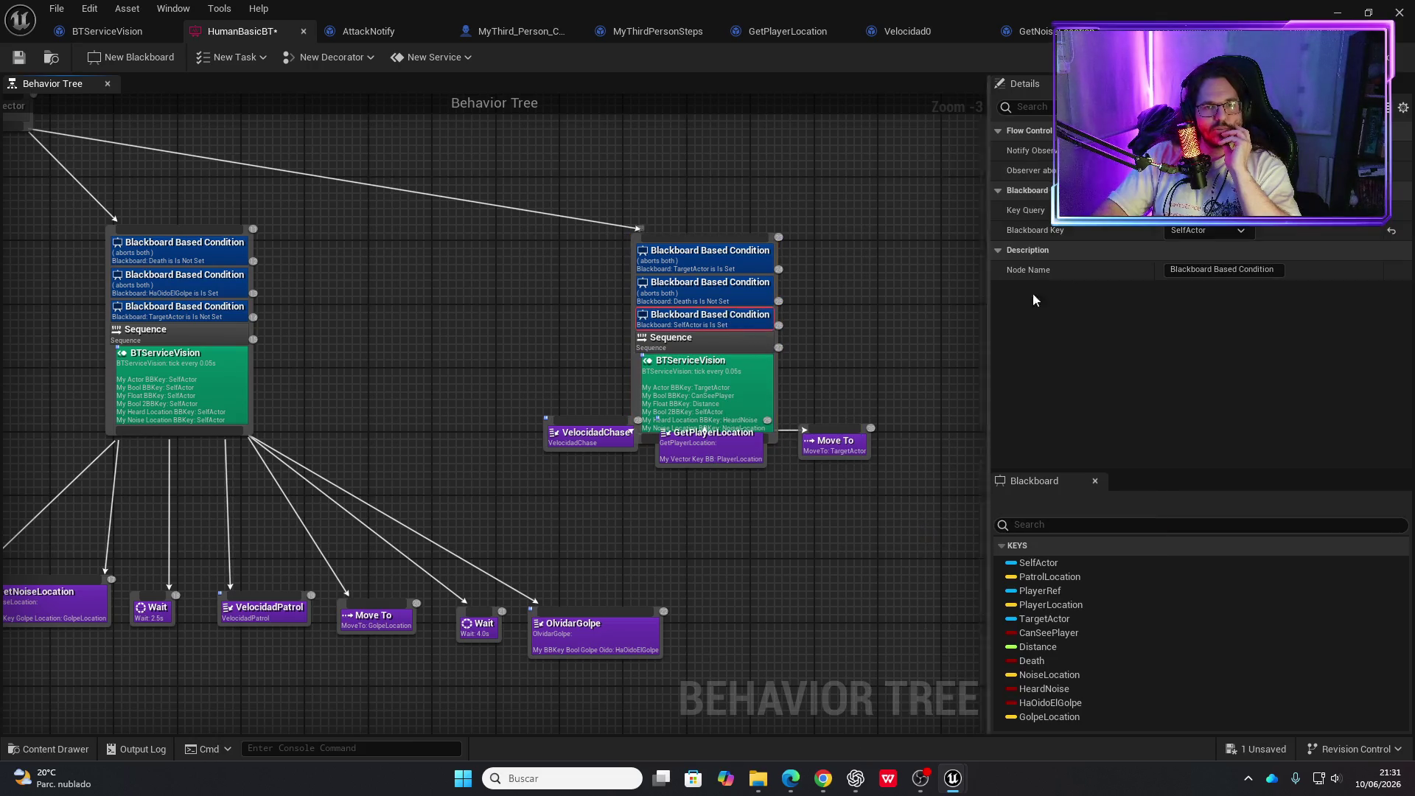
click(1241, 230)
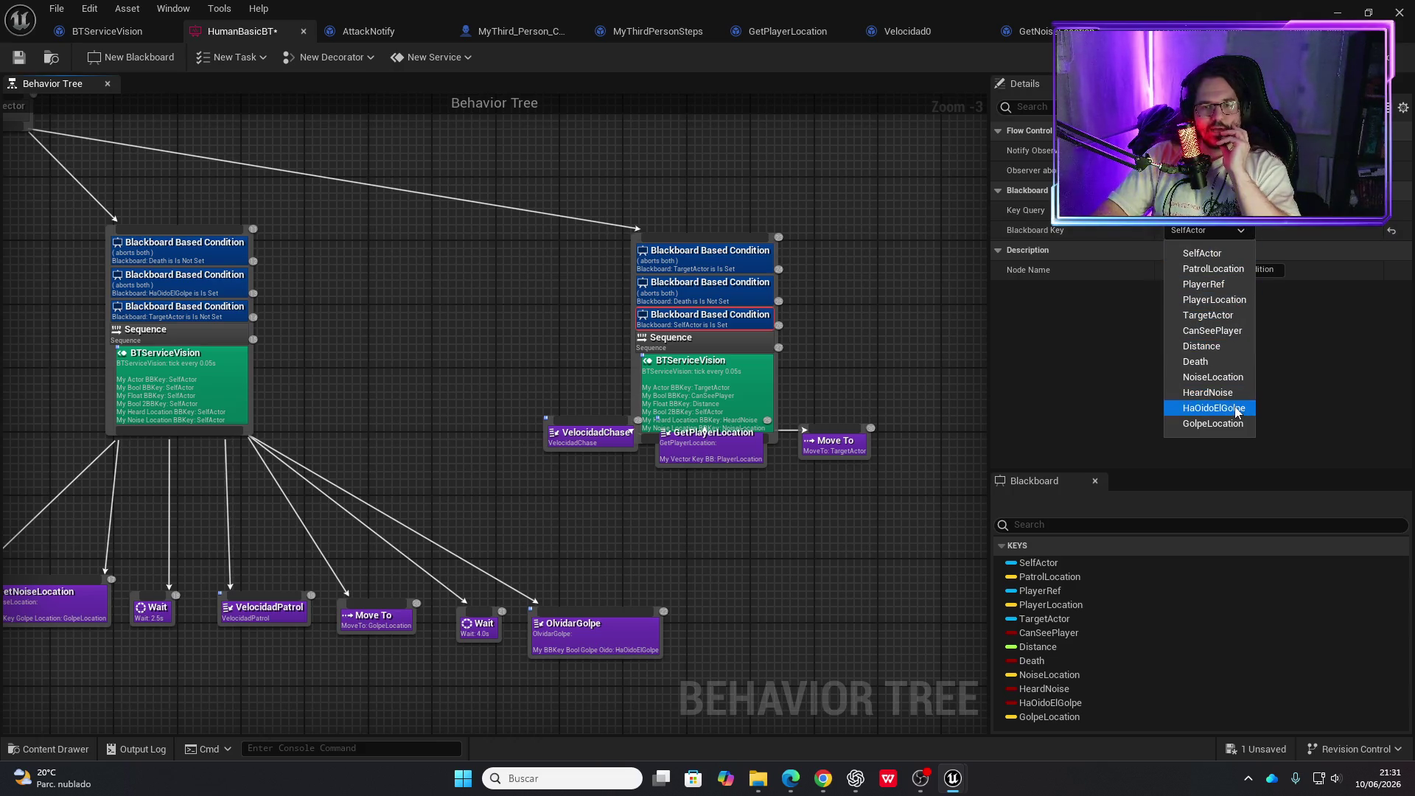
click(1238, 408)
click(1224, 211)
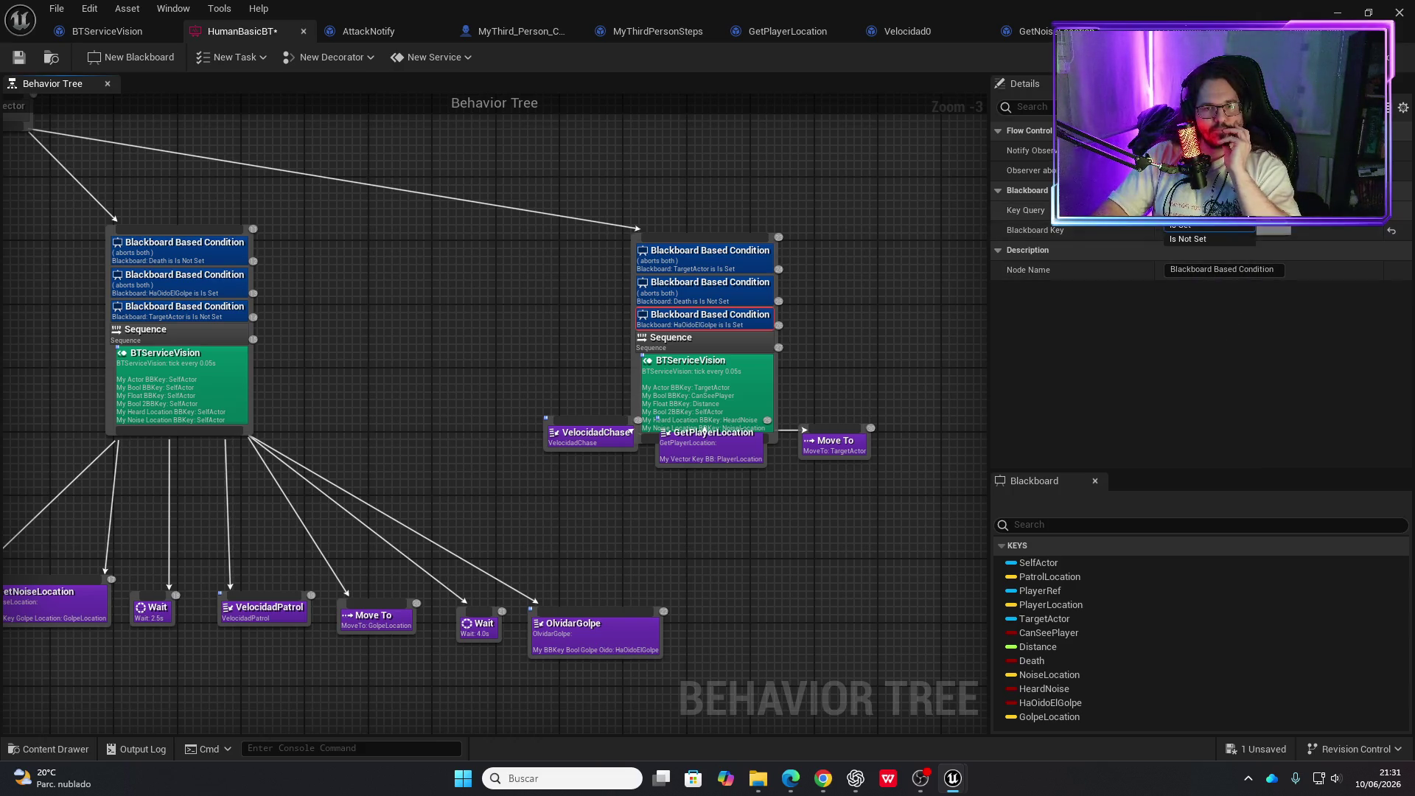
click(1221, 239)
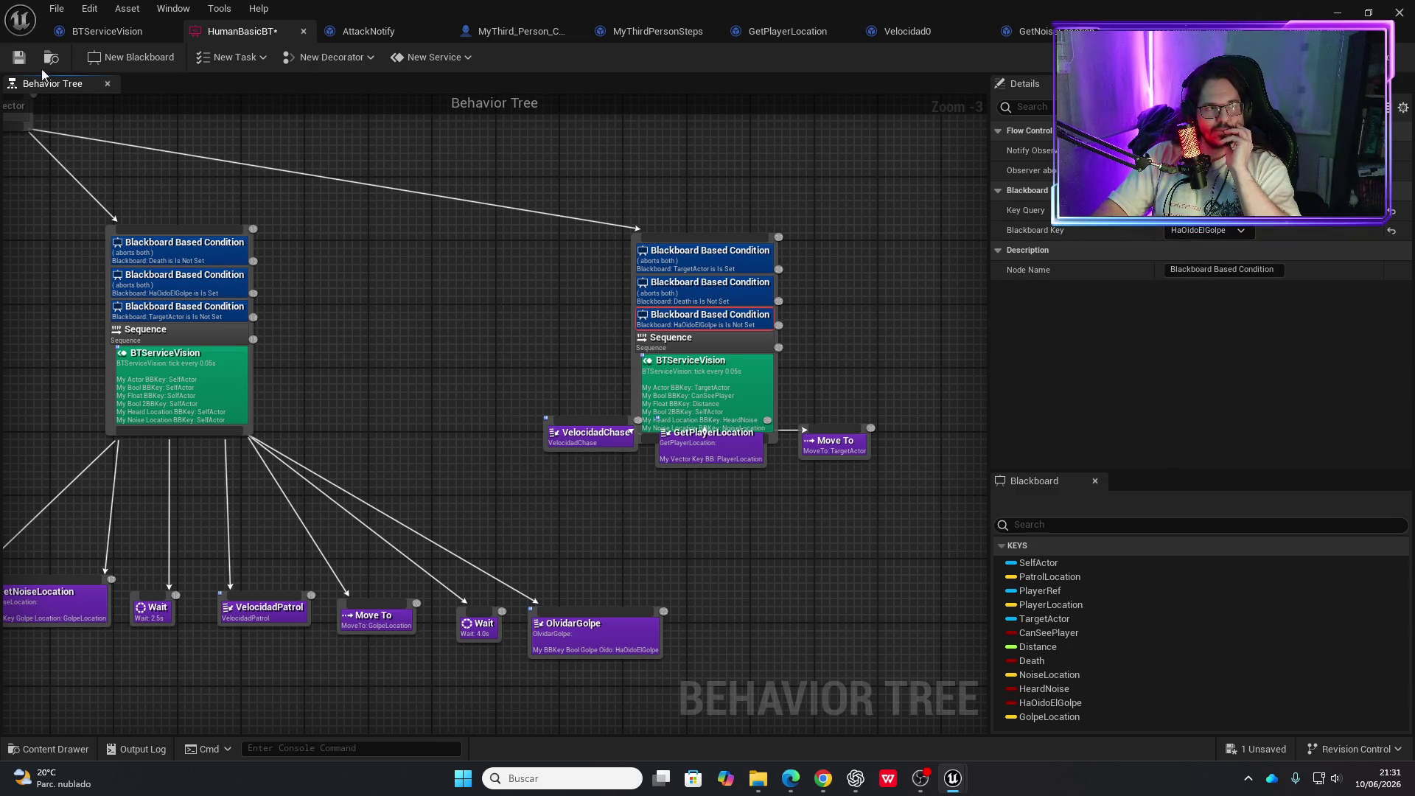
Set Observer aborts to Both on the TargetActor Is Not Set and HaOidoElGolpe conditions
click(220, 315)
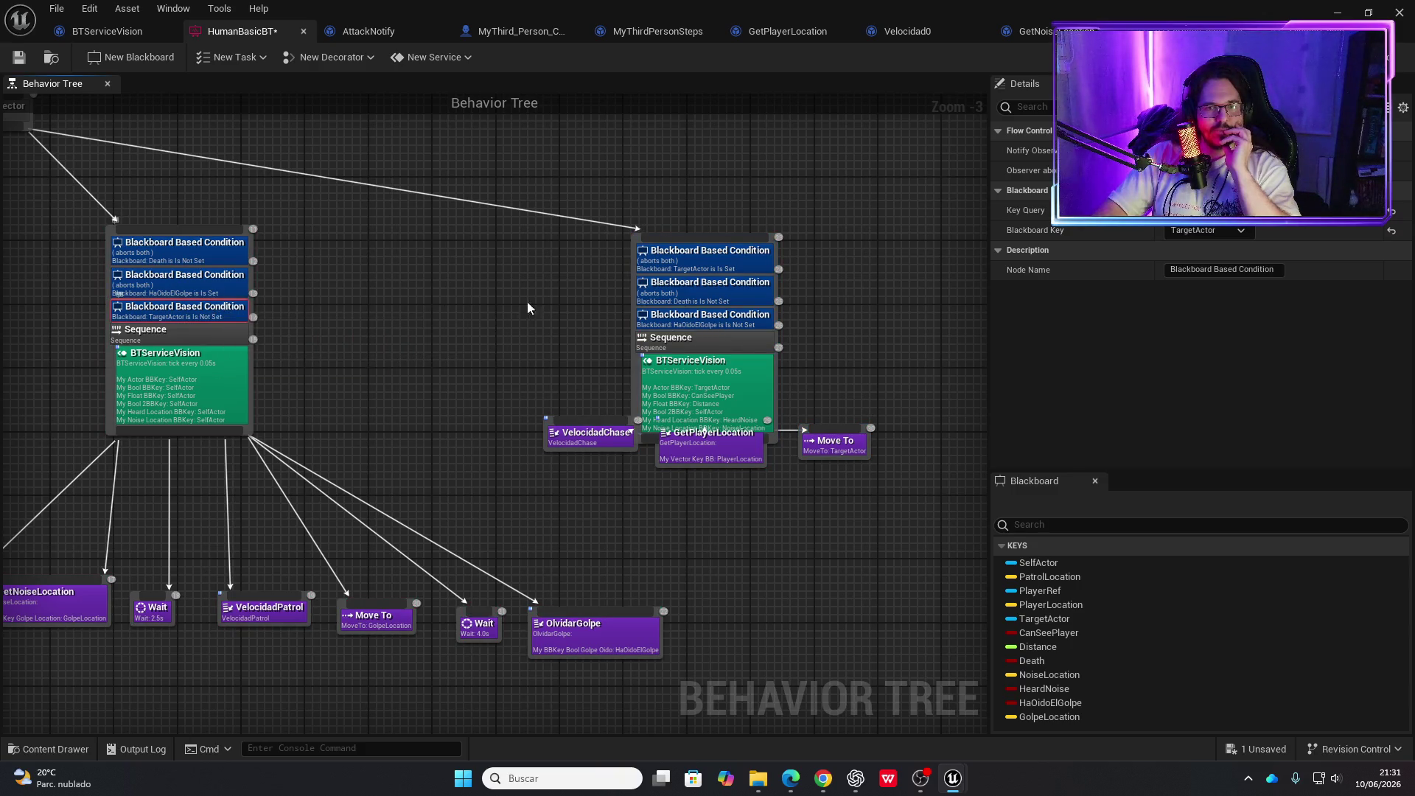
click(1209, 170)
click(1204, 241)
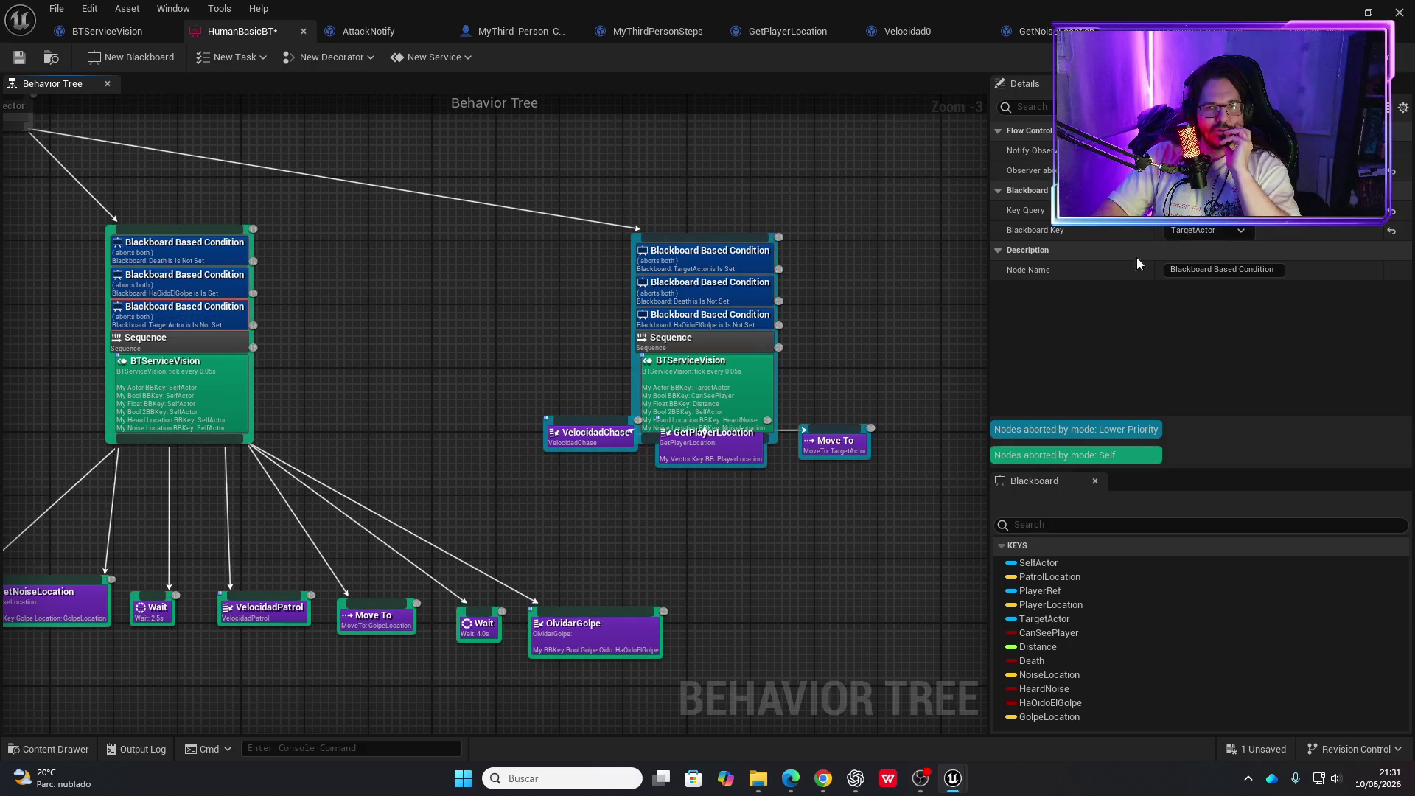
click(750, 322)
click(1208, 170)
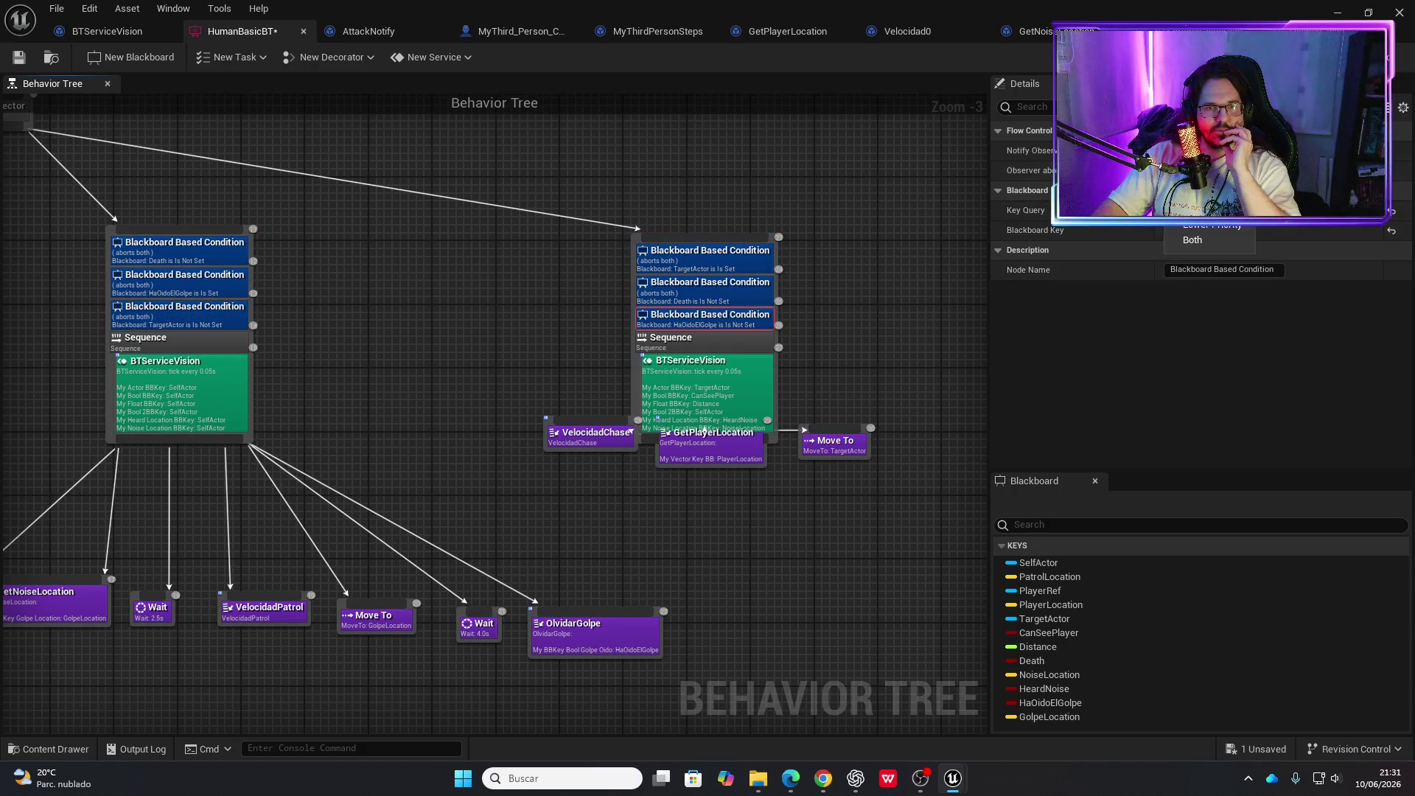
click(1206, 242)
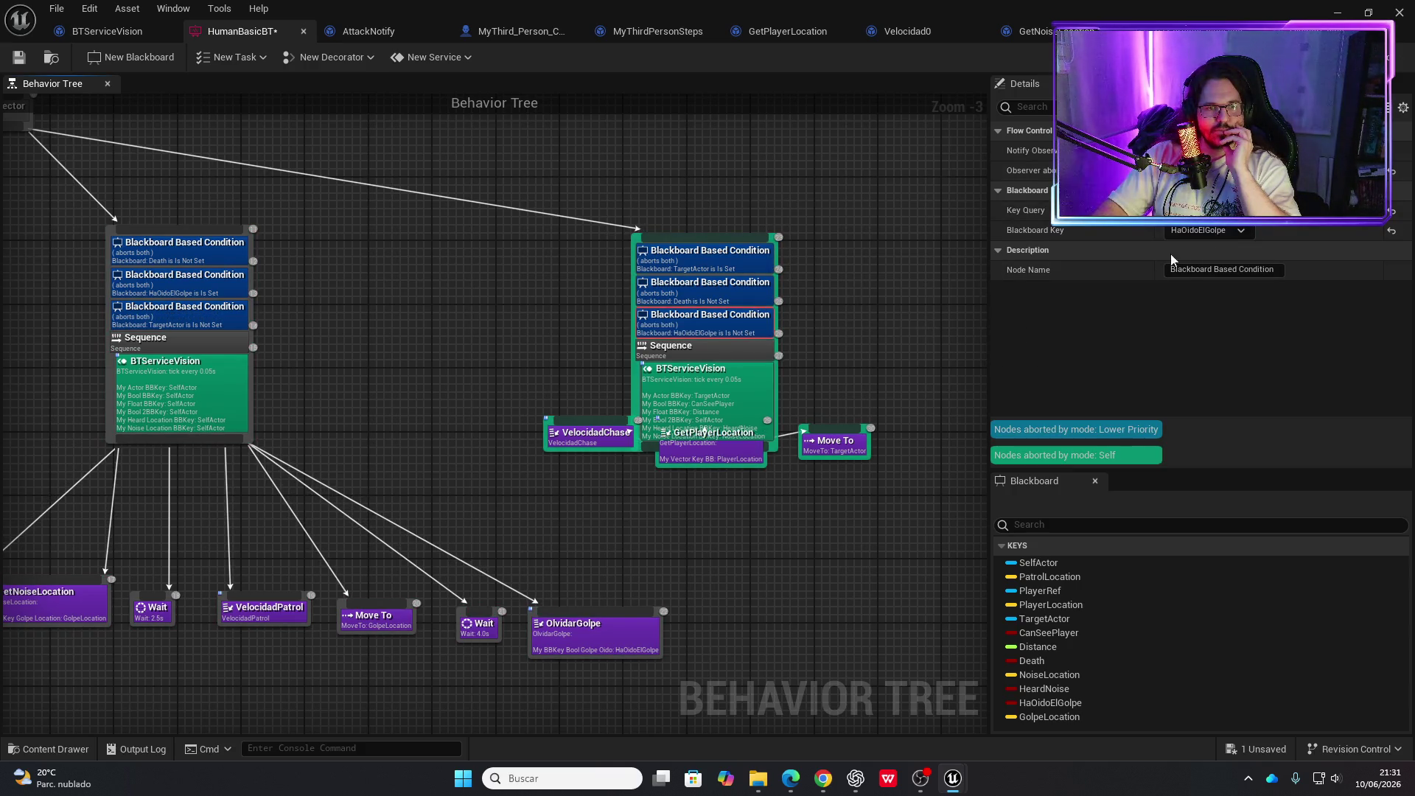
Delete the chase branch's HaOidoElGolpe condition, save the tree, and minimize the editor
right_click(724, 328)
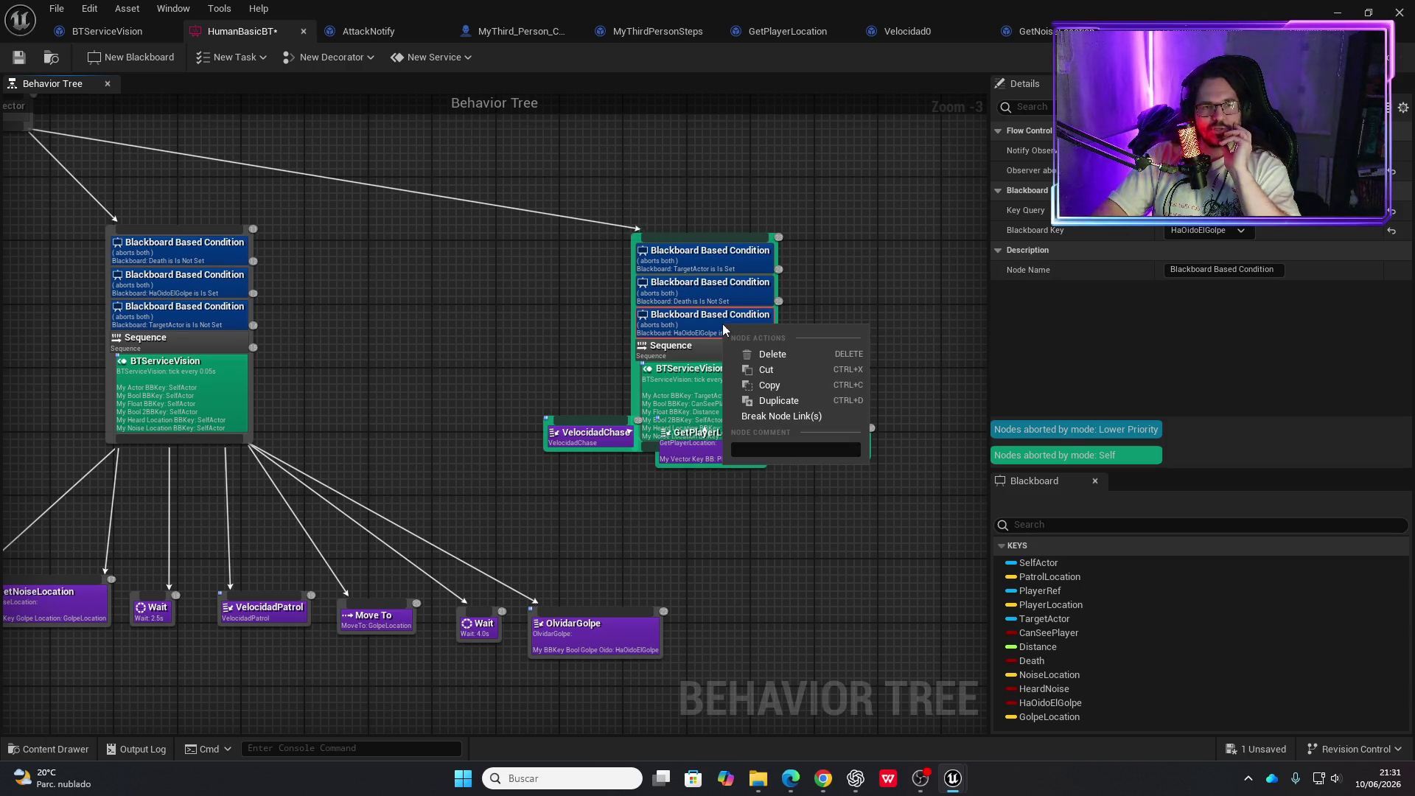
click(773, 355)
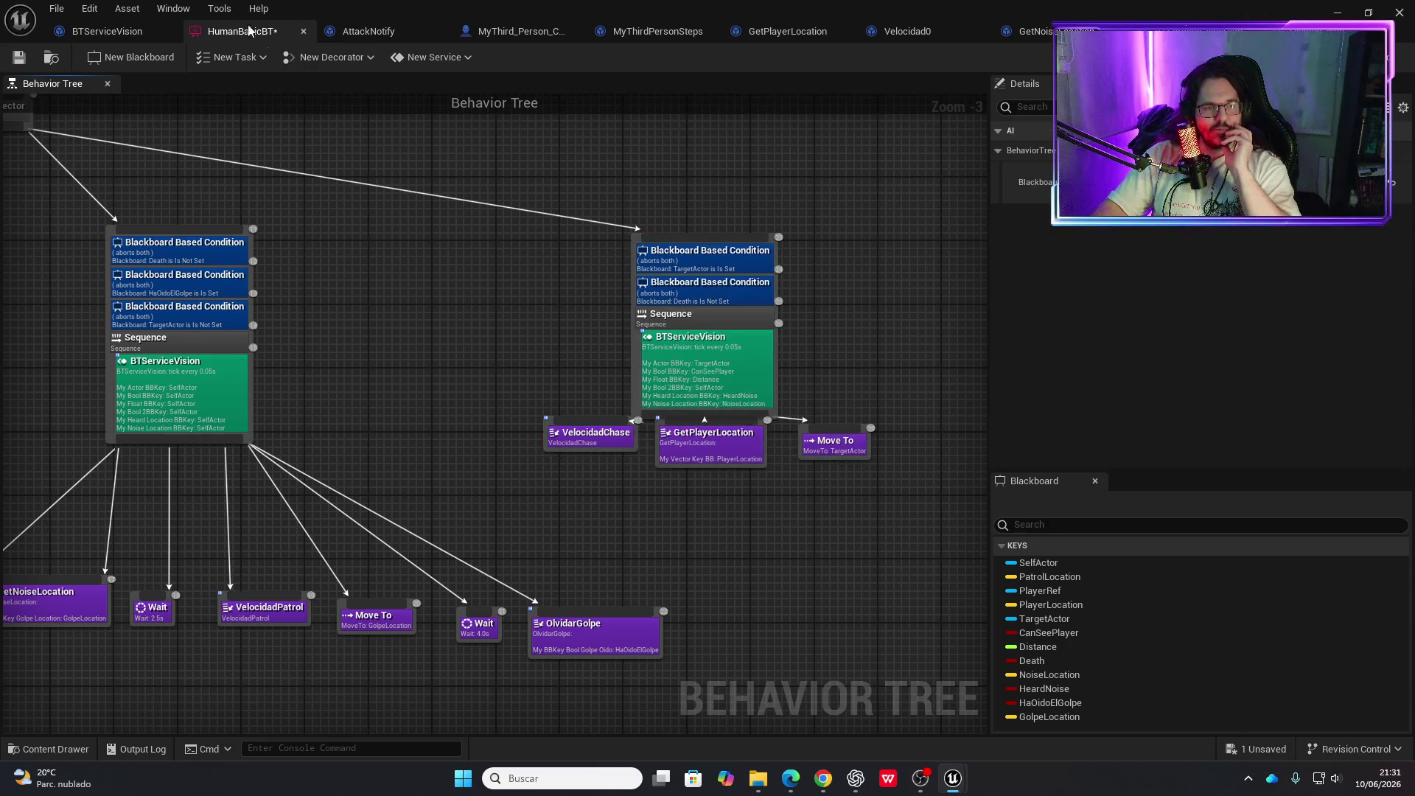
click(19, 57)
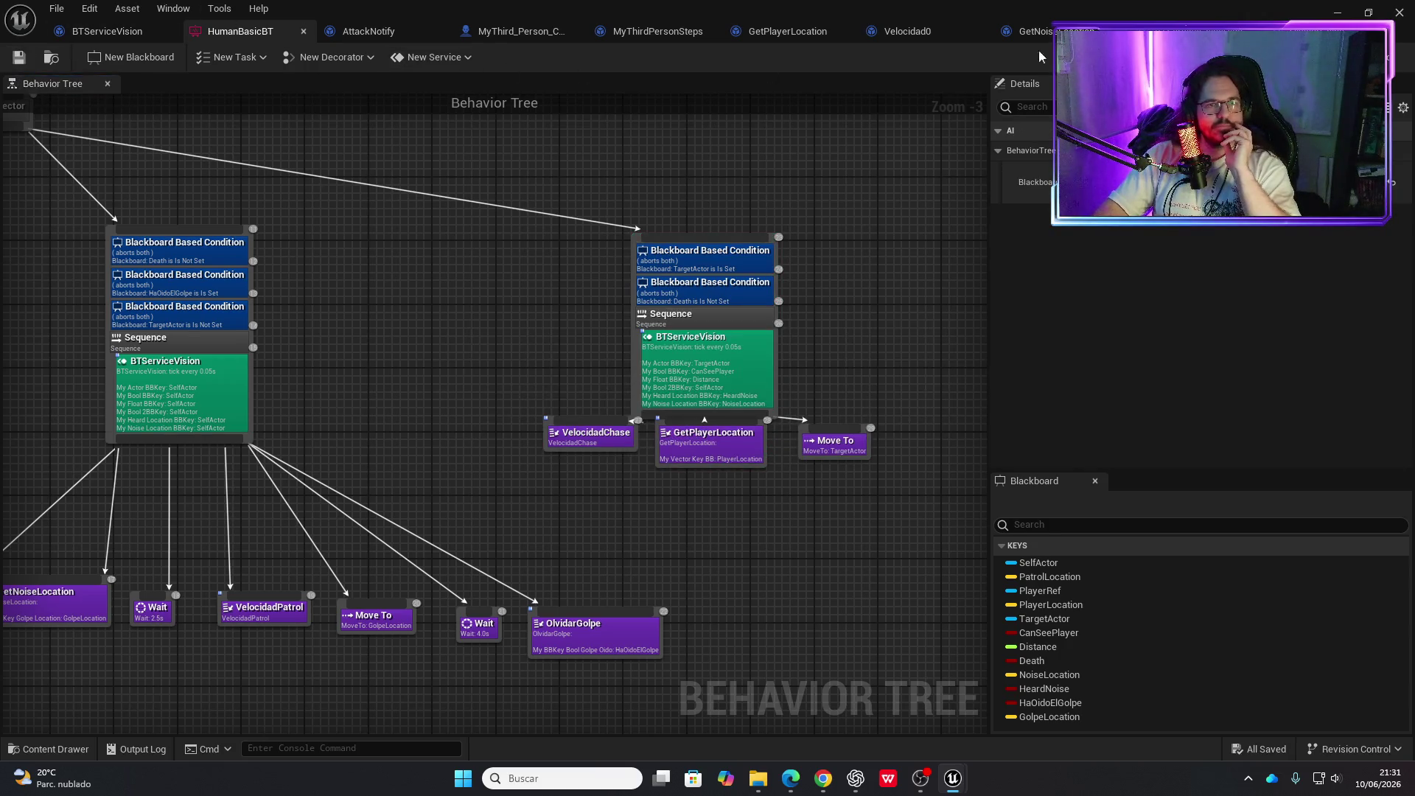
click(1338, 12)
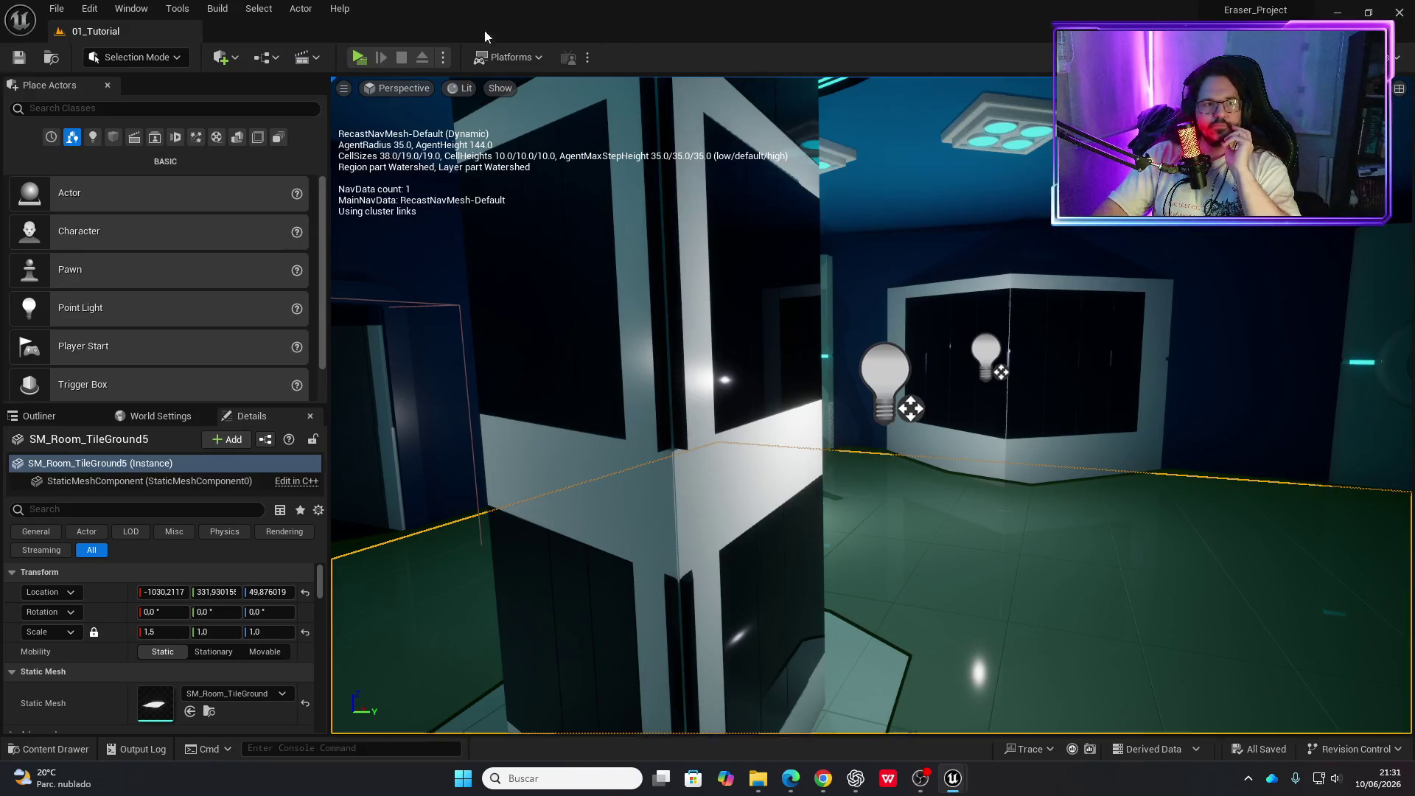
Play-test while the enemy approaches the player, then stop and return to HumanBasicBT
click(359, 57)
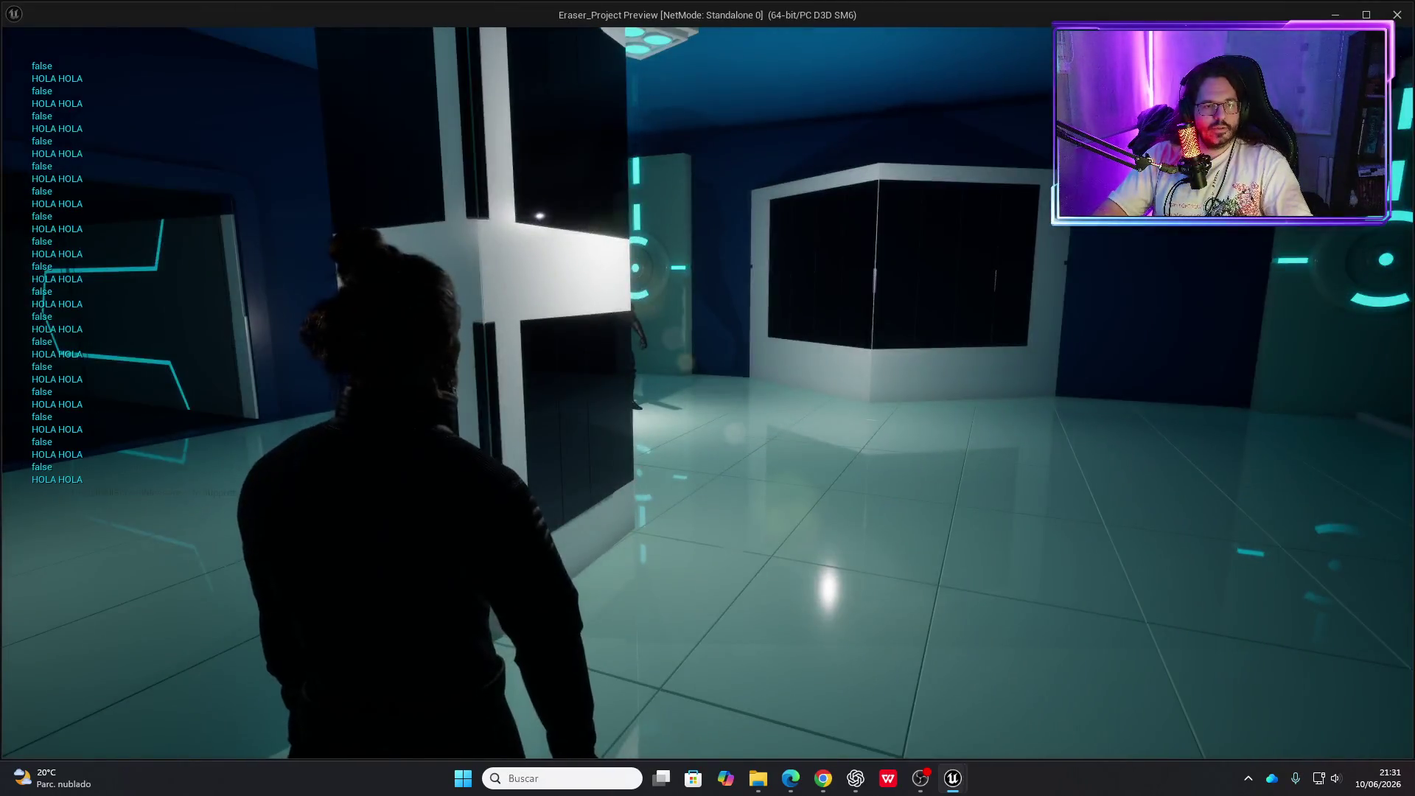
key(w)
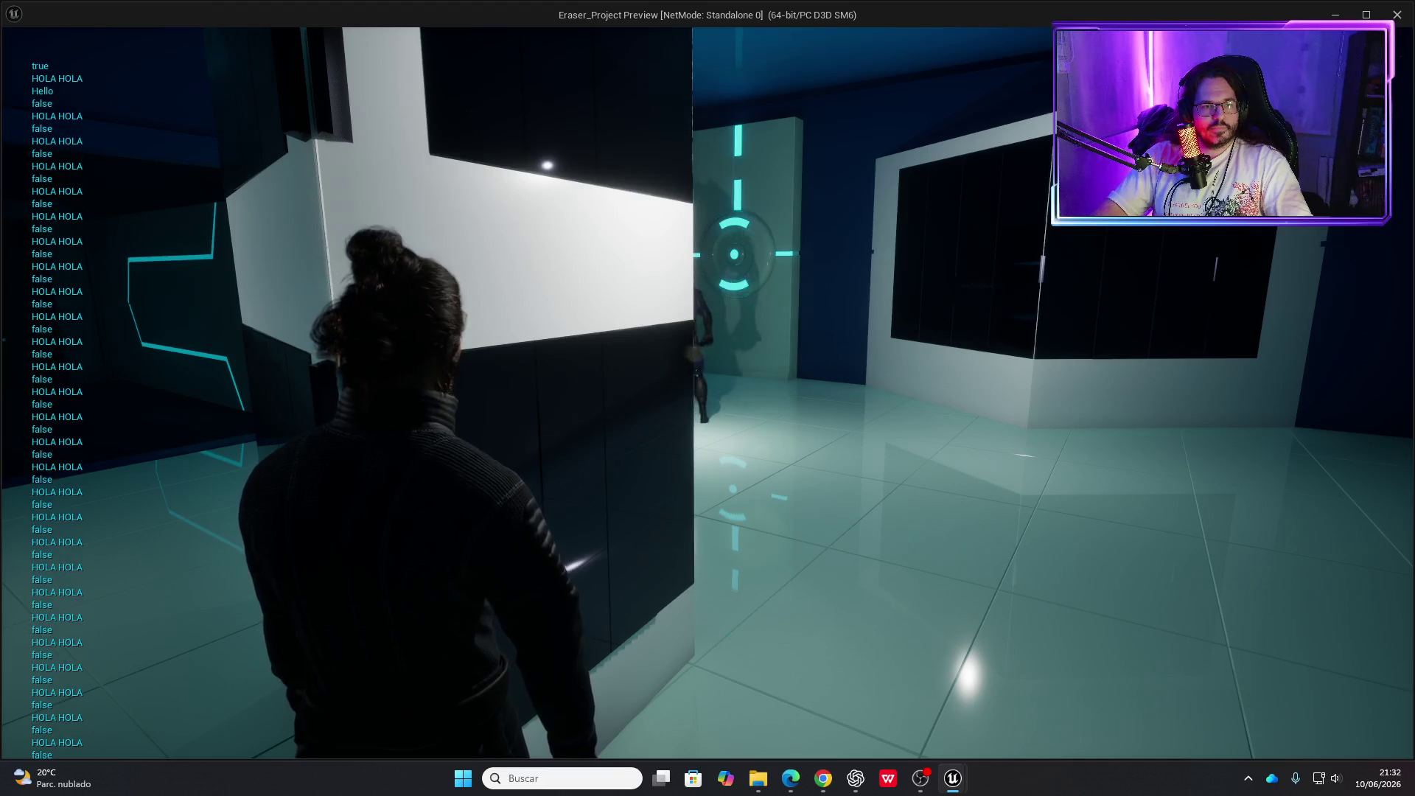
key(w)
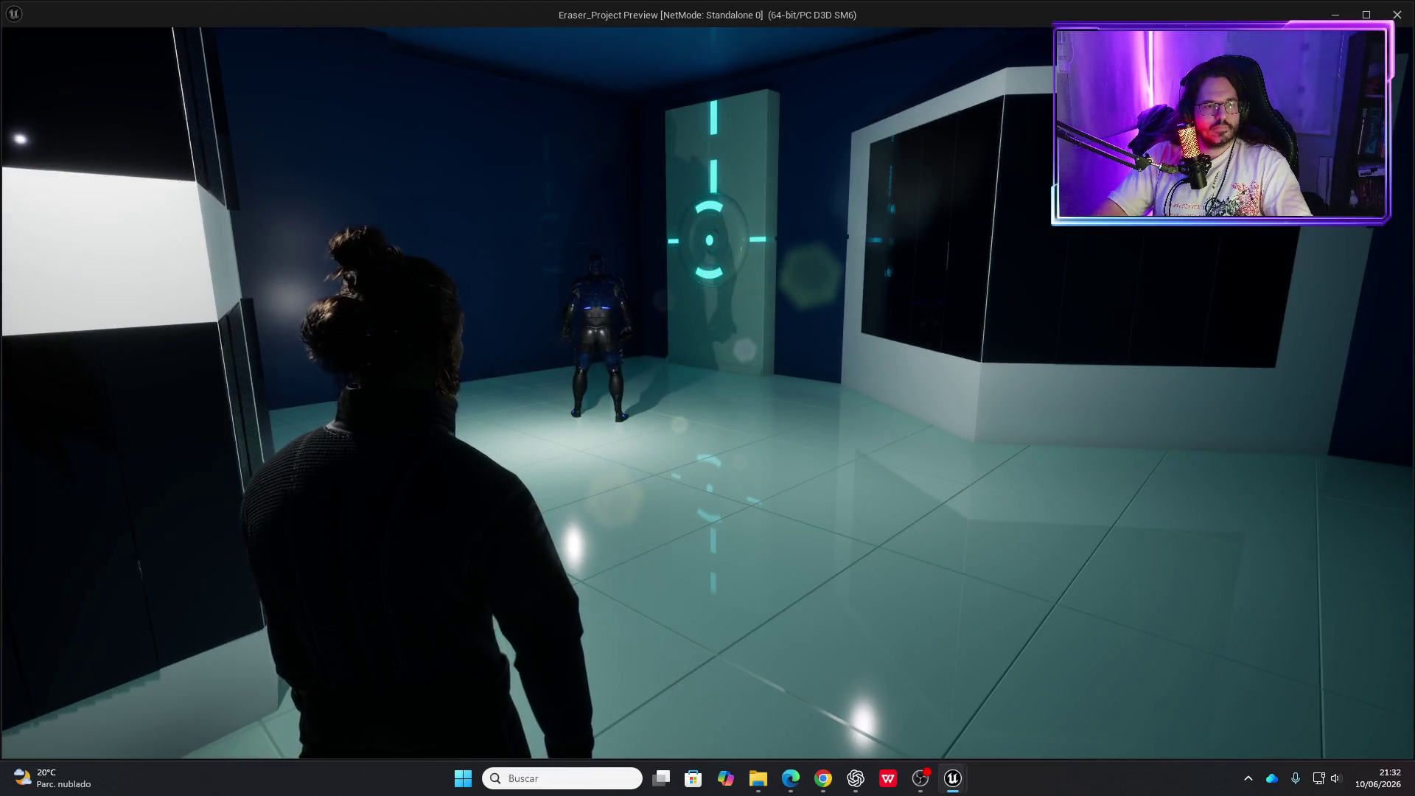
key(w)
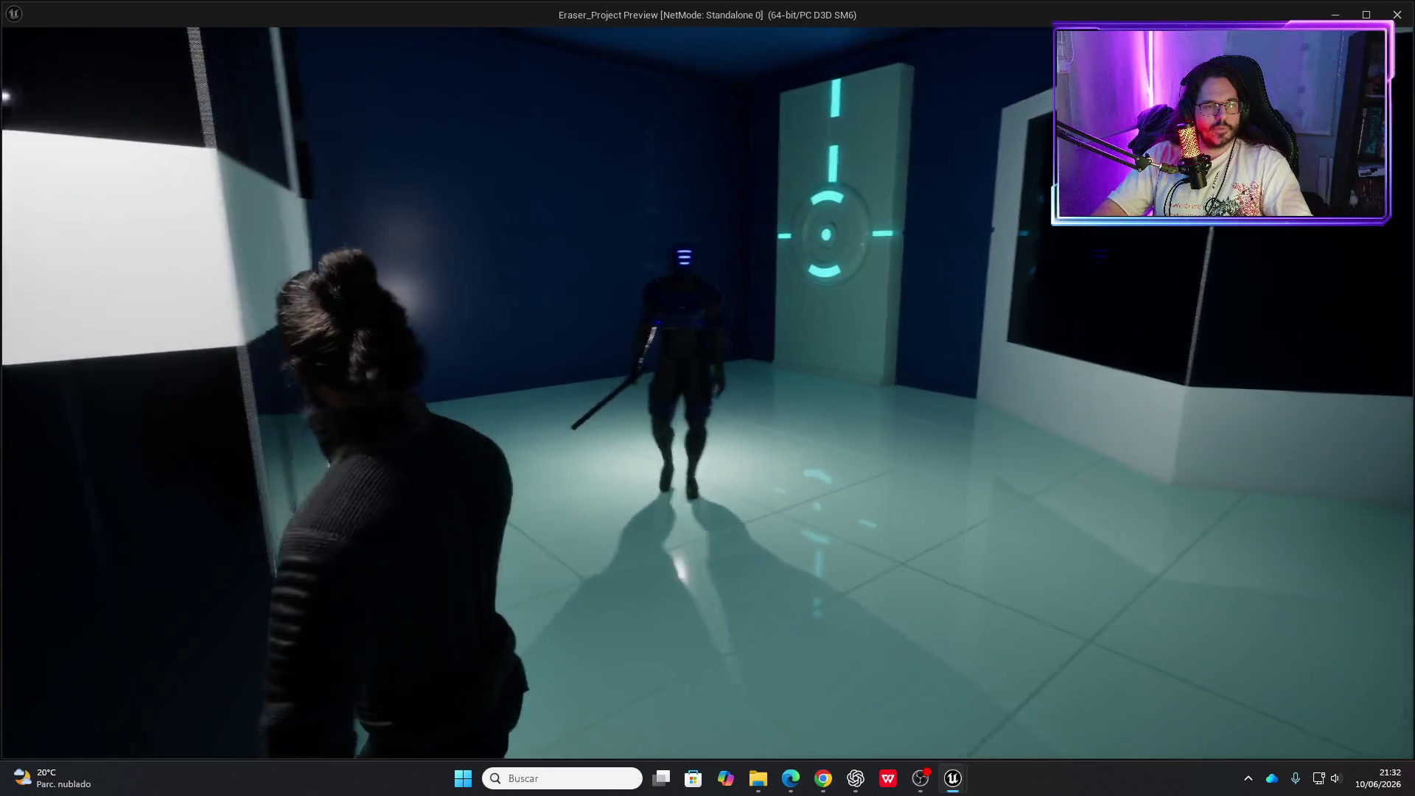
key(Escape)
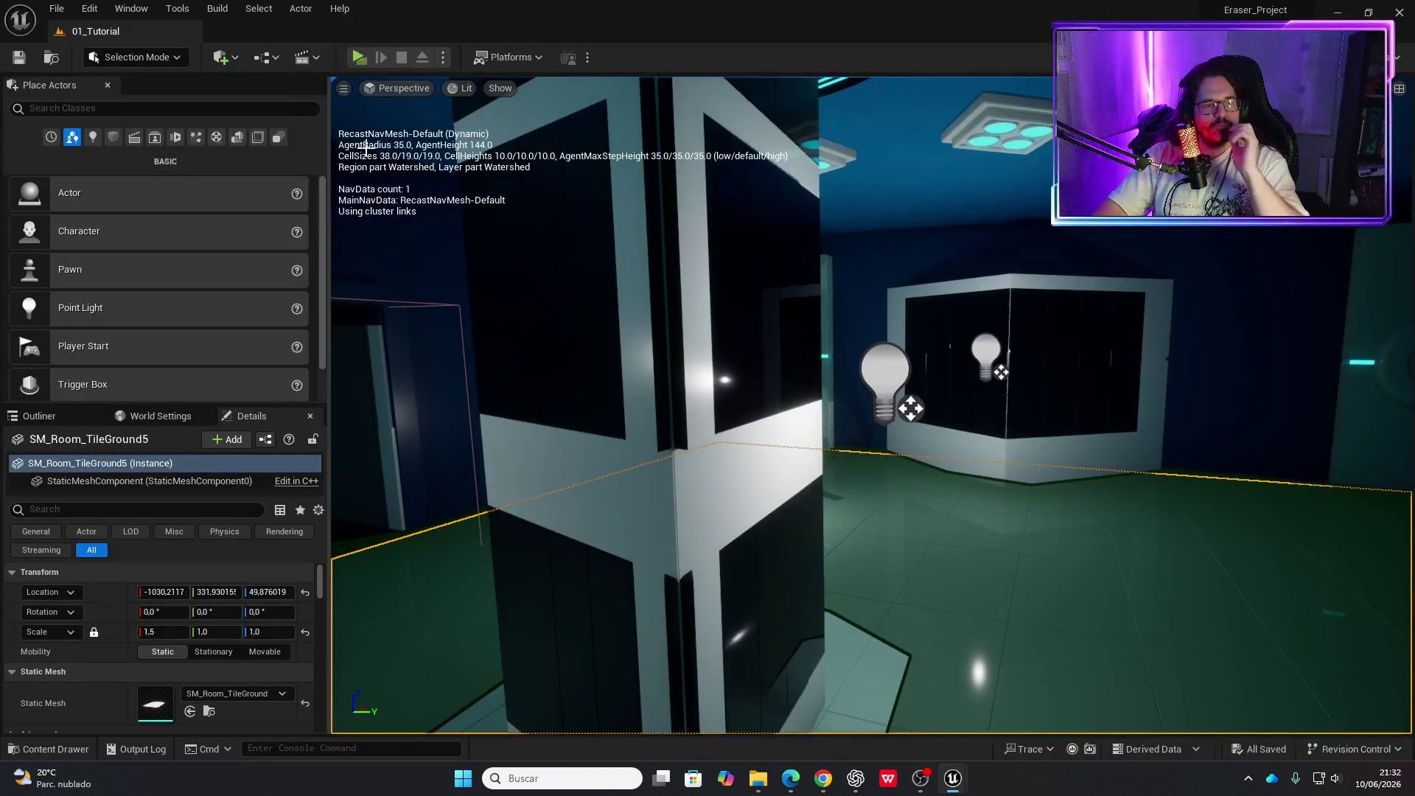
key(alt+Tab)
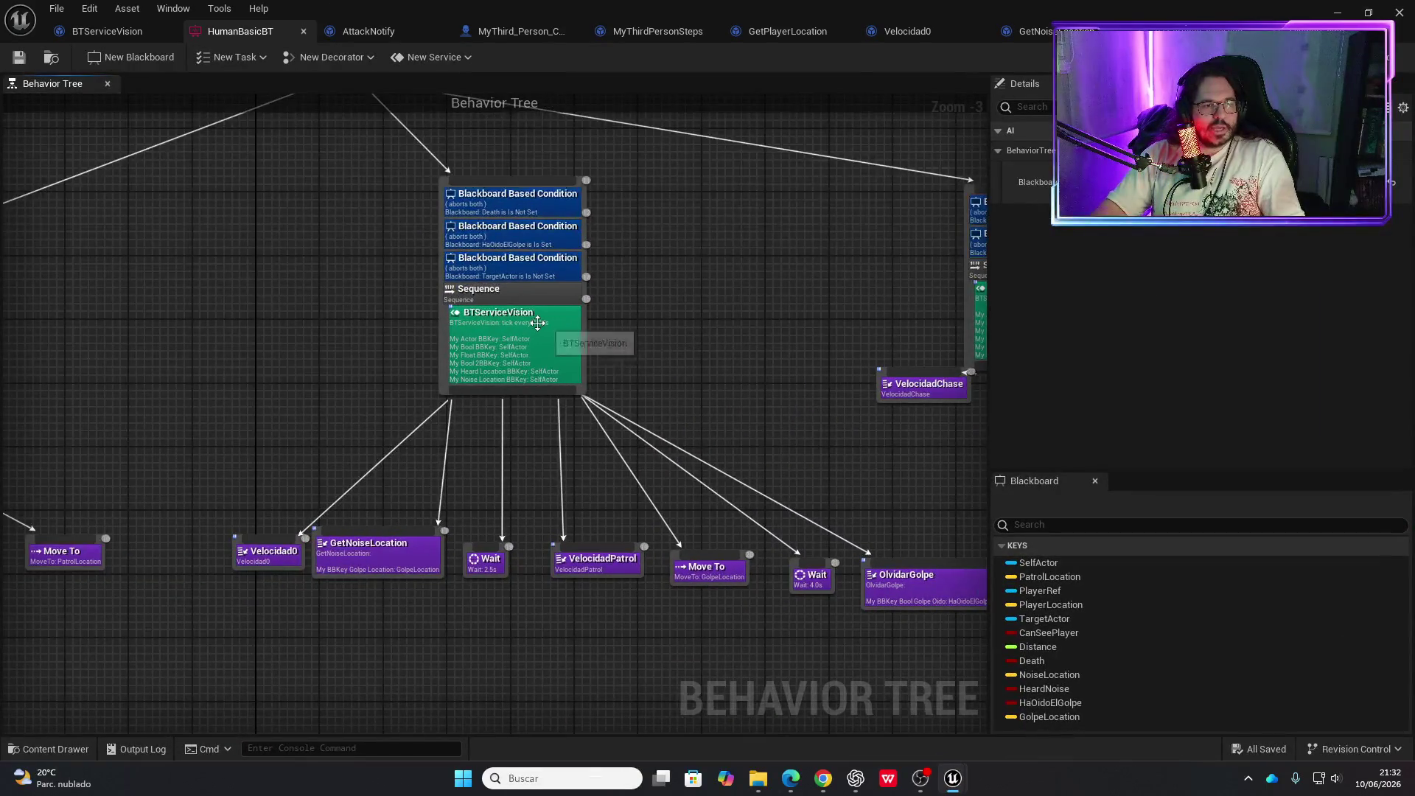
Open the BTServiceVision blueprint, then return to the HumanBasicBT noise and chase branches
double_click(569, 346)
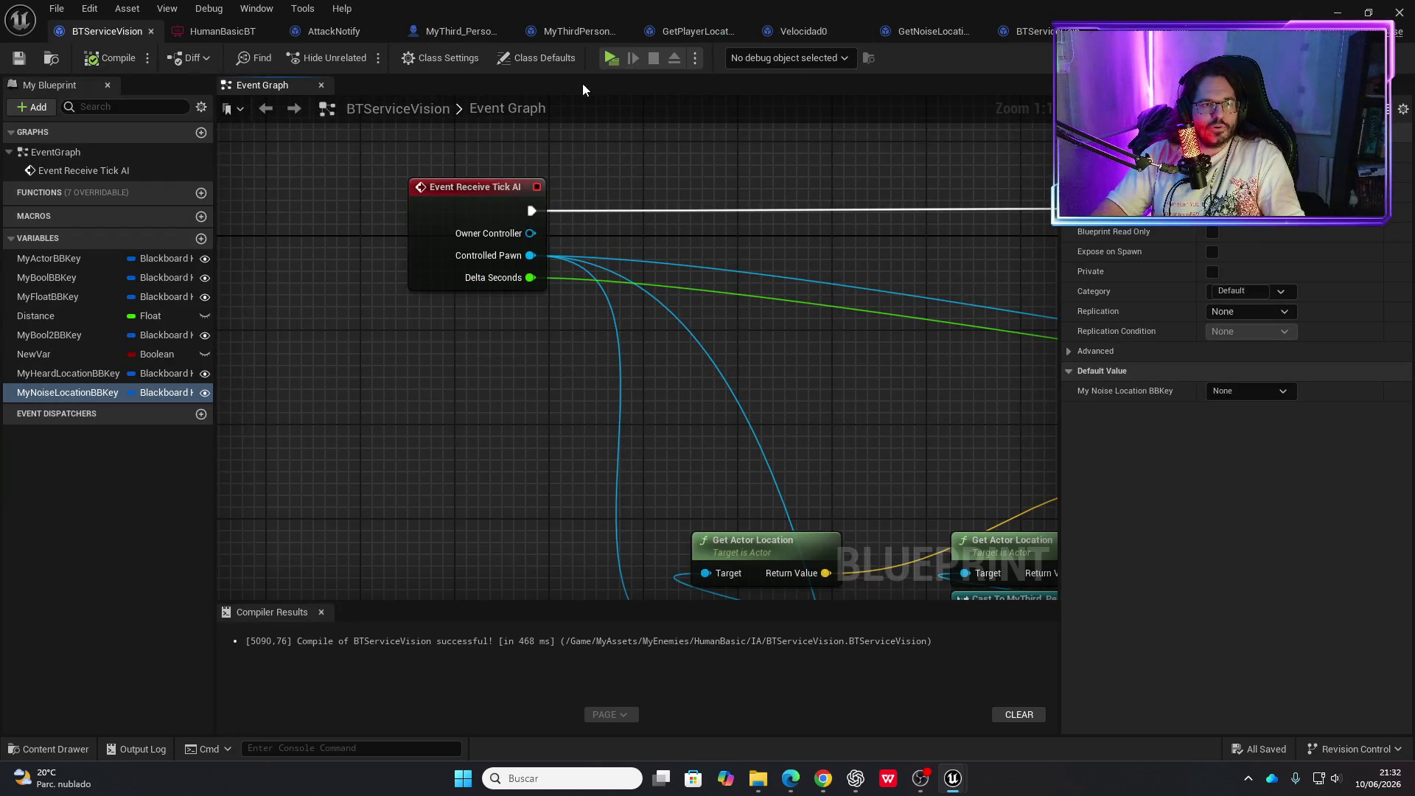
click(324, 31)
click(206, 33)
click(121, 33)
click(232, 33)
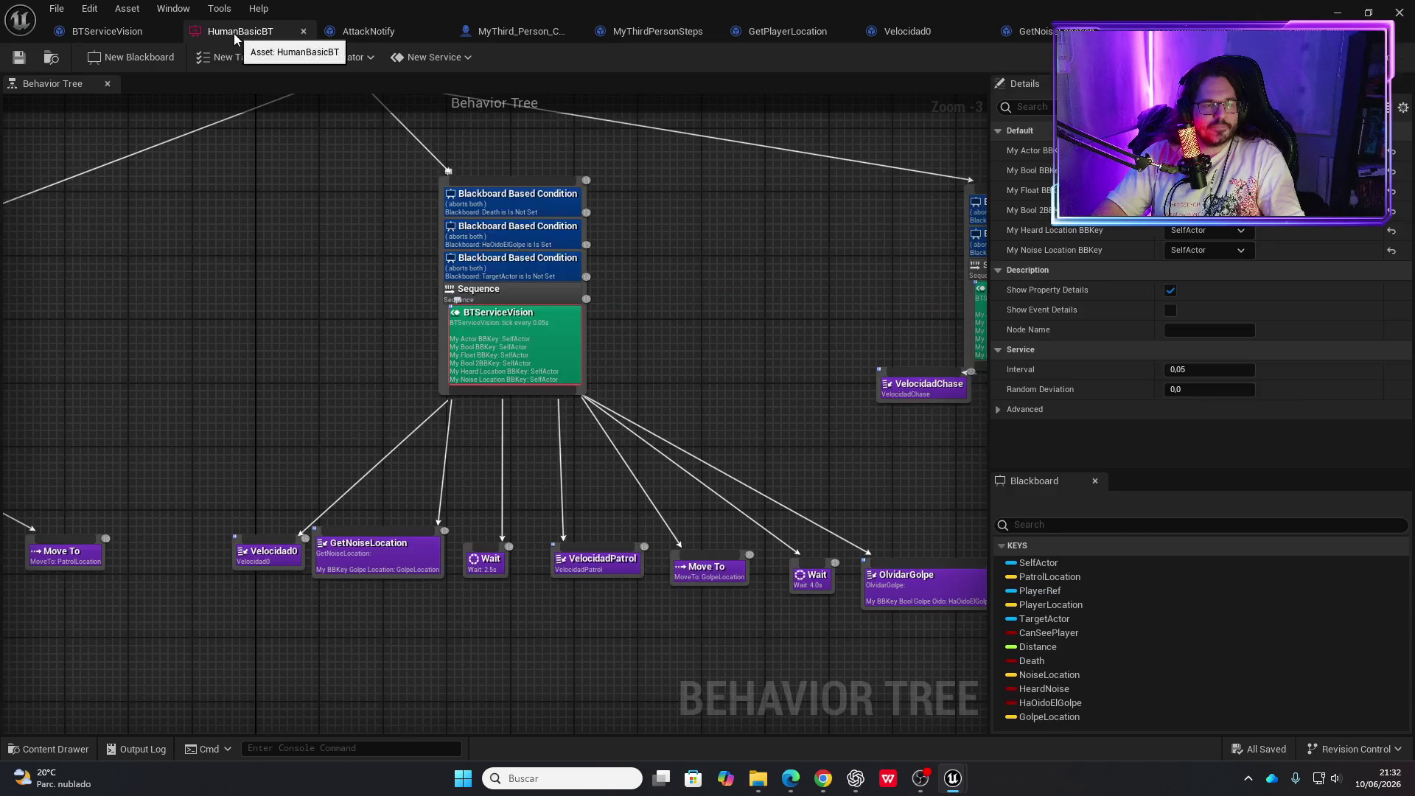
scroll(351, 304, up, 1)
drag(769, 331, 627, 354)
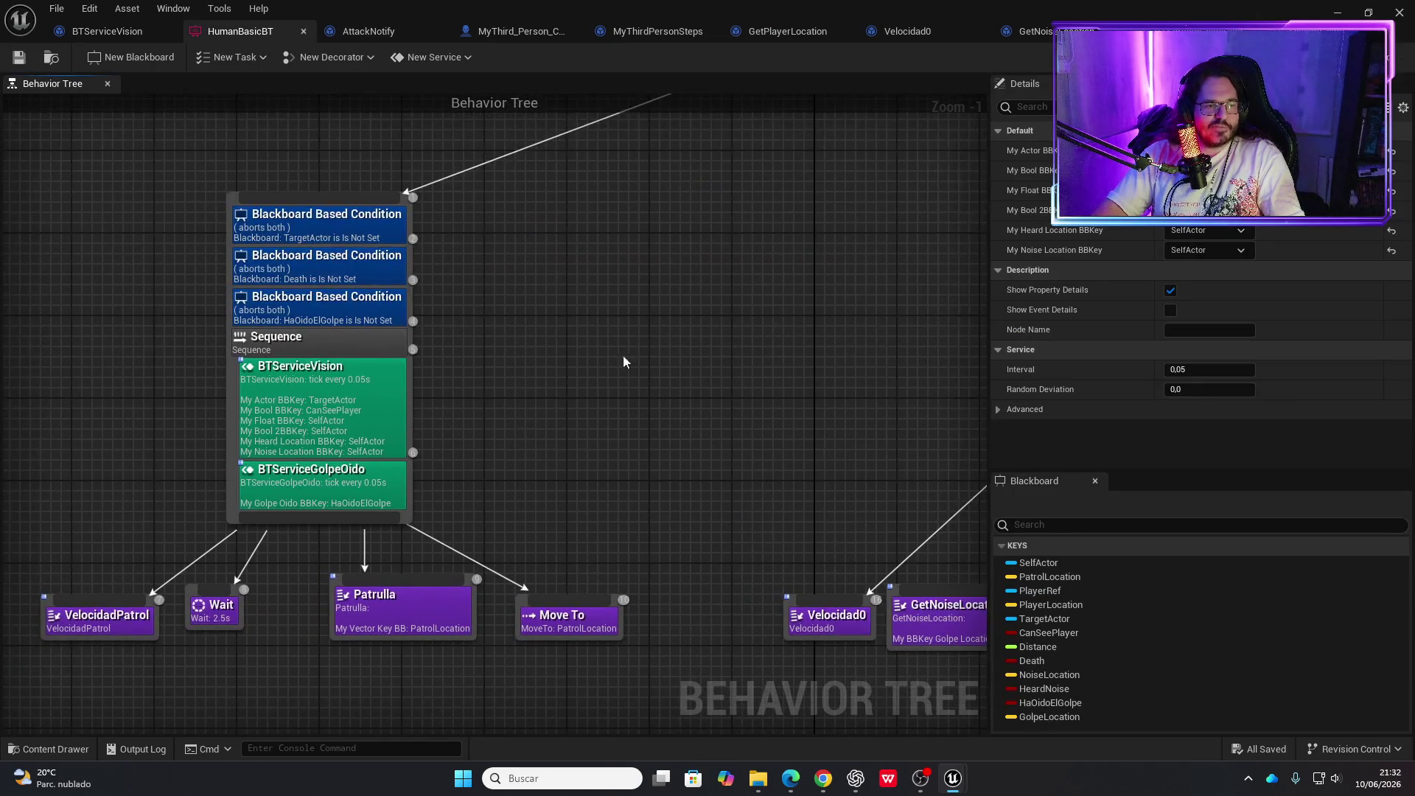
mouse_move(654, 452)
mouse_down()
mouse_move(281, 452)
mouse_move(286, 405)
mouse_up()
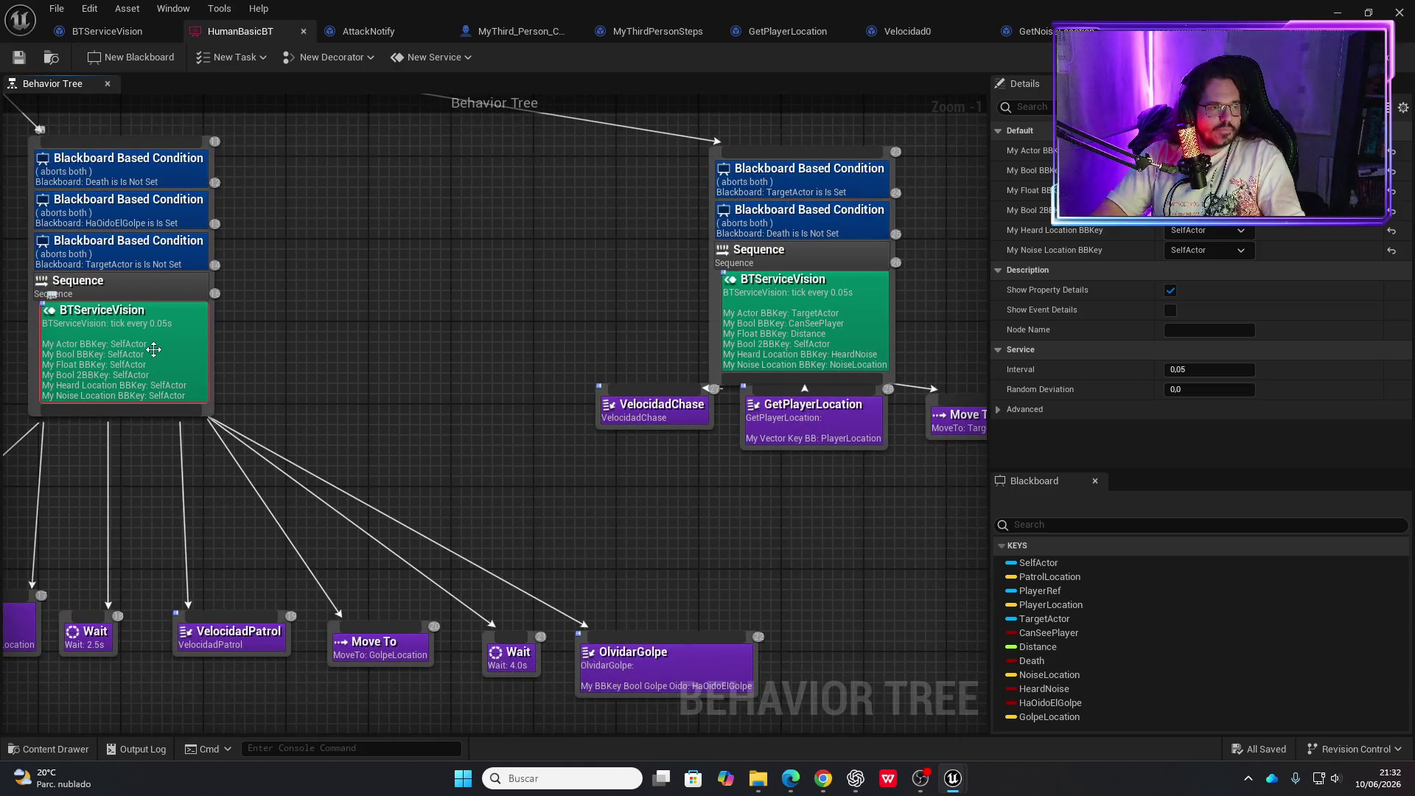
Set the service's keys to TargetActor, Distance, HeardNoise and NoiseLocation, and save the tree
click(1209, 150)
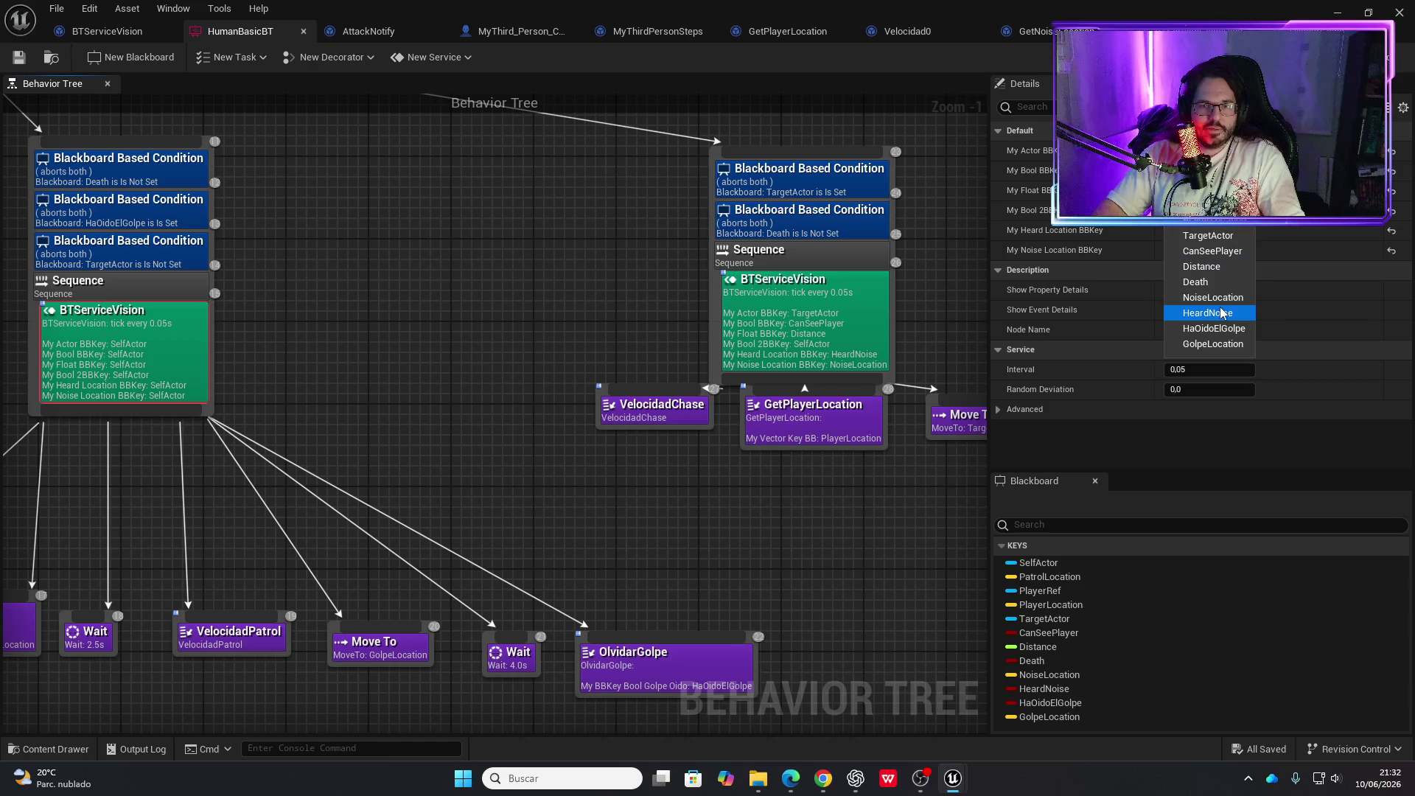
click(1209, 237)
click(1208, 170)
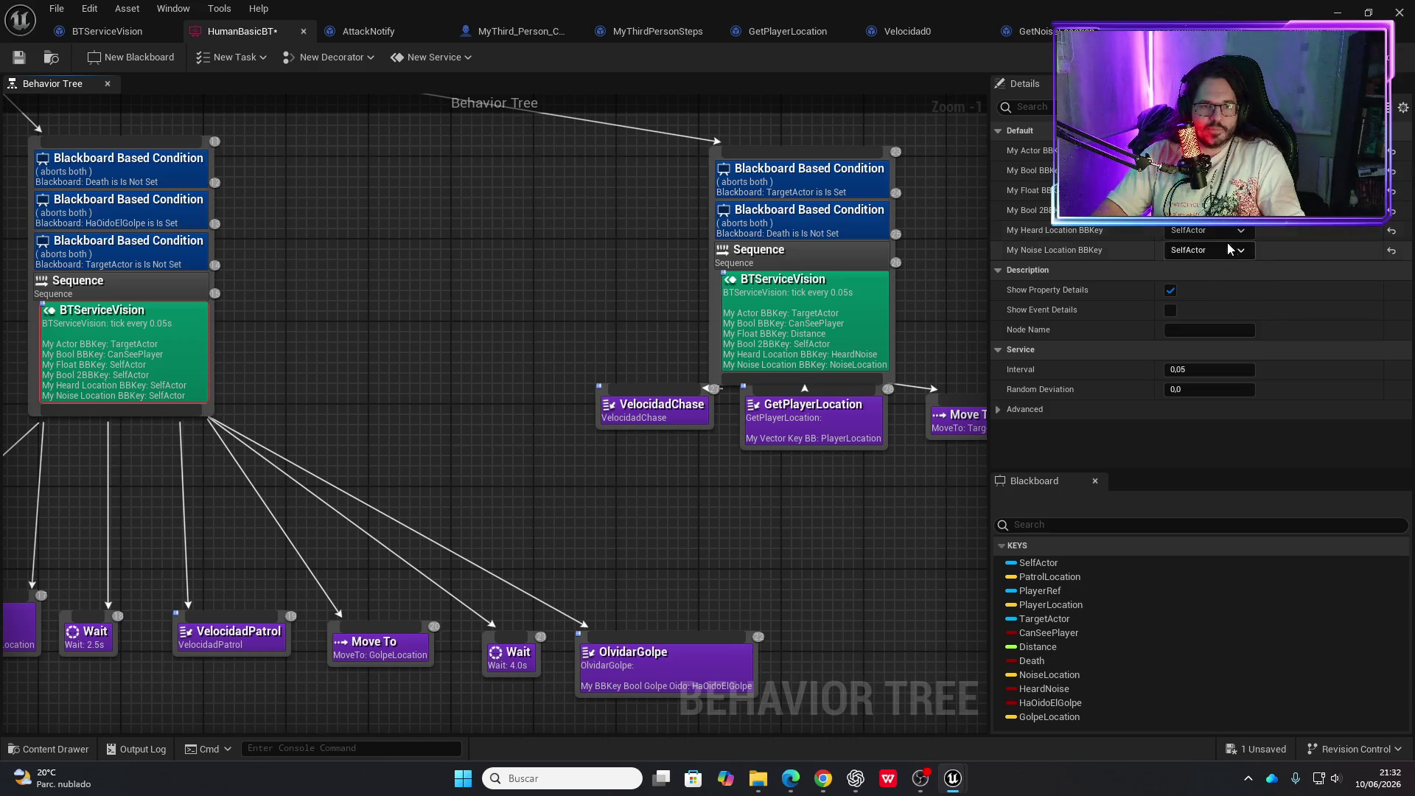
click(1209, 191)
click(1220, 305)
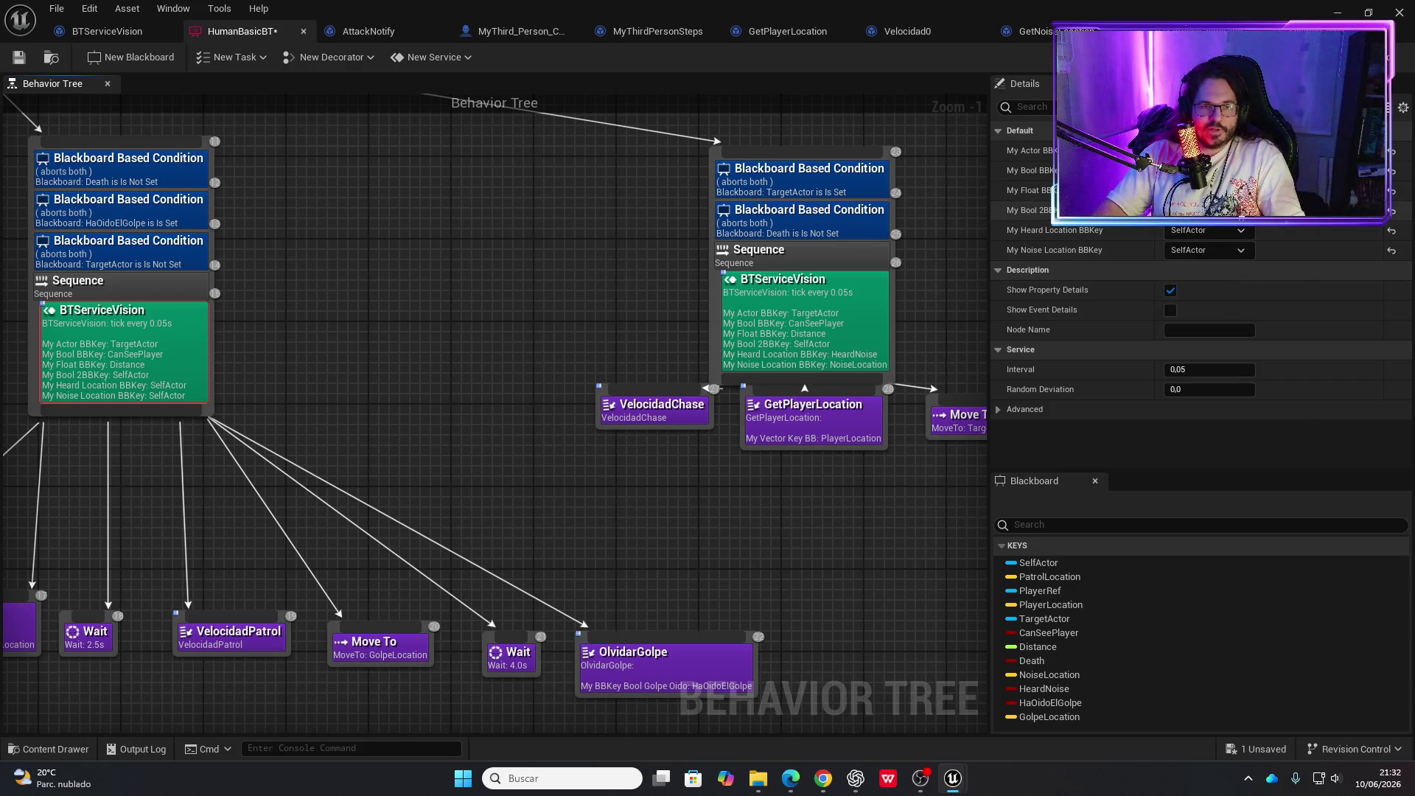
click(1242, 230)
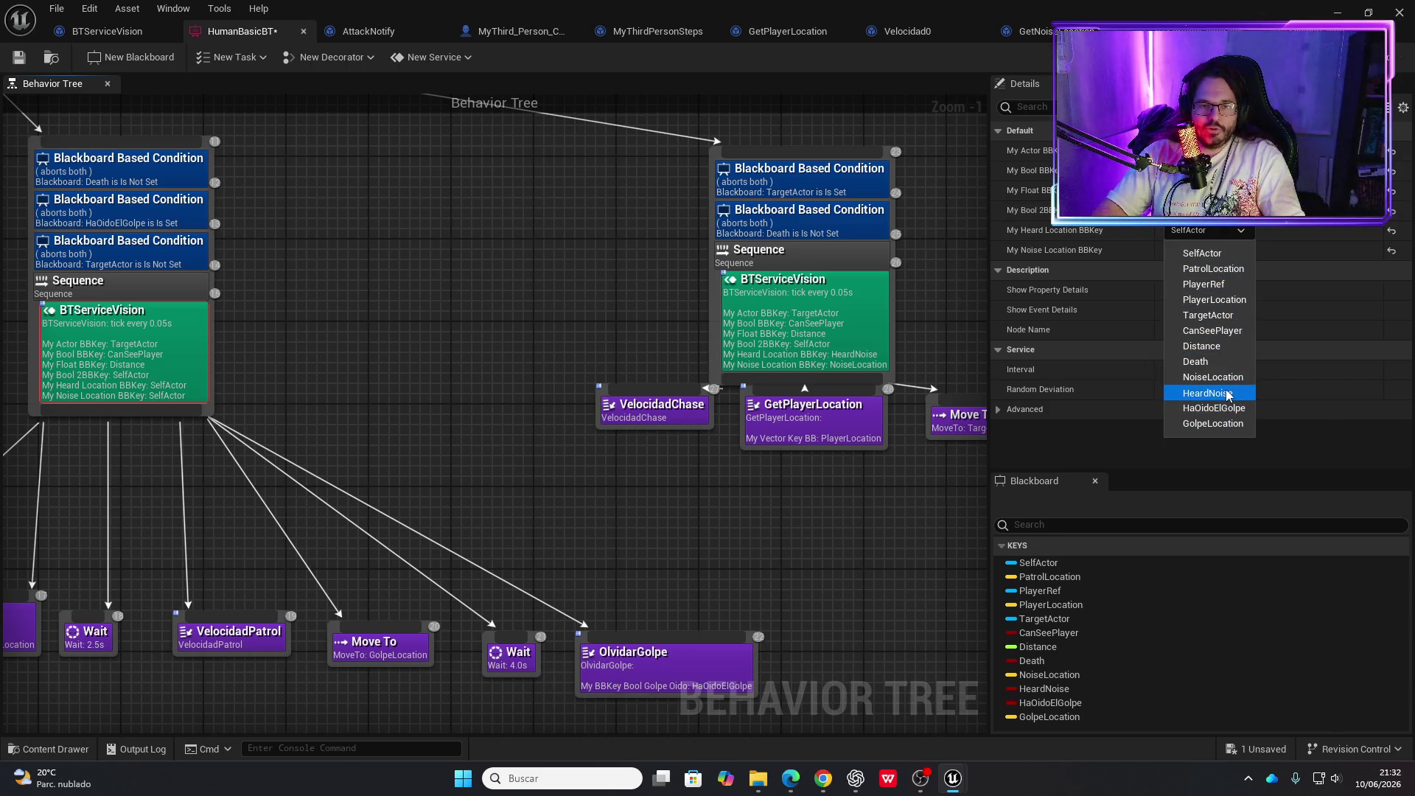
click(1228, 392)
click(1224, 251)
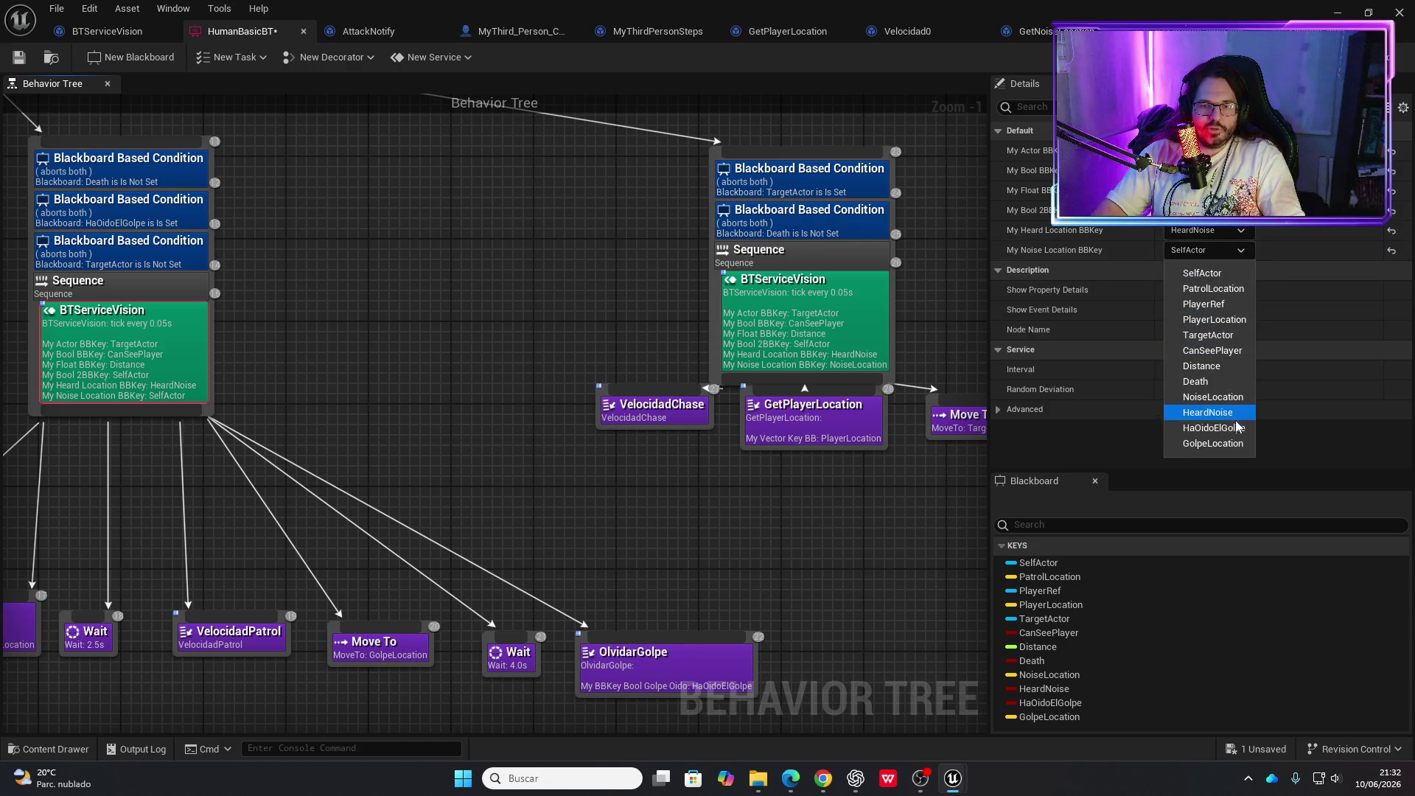
click(1212, 397)
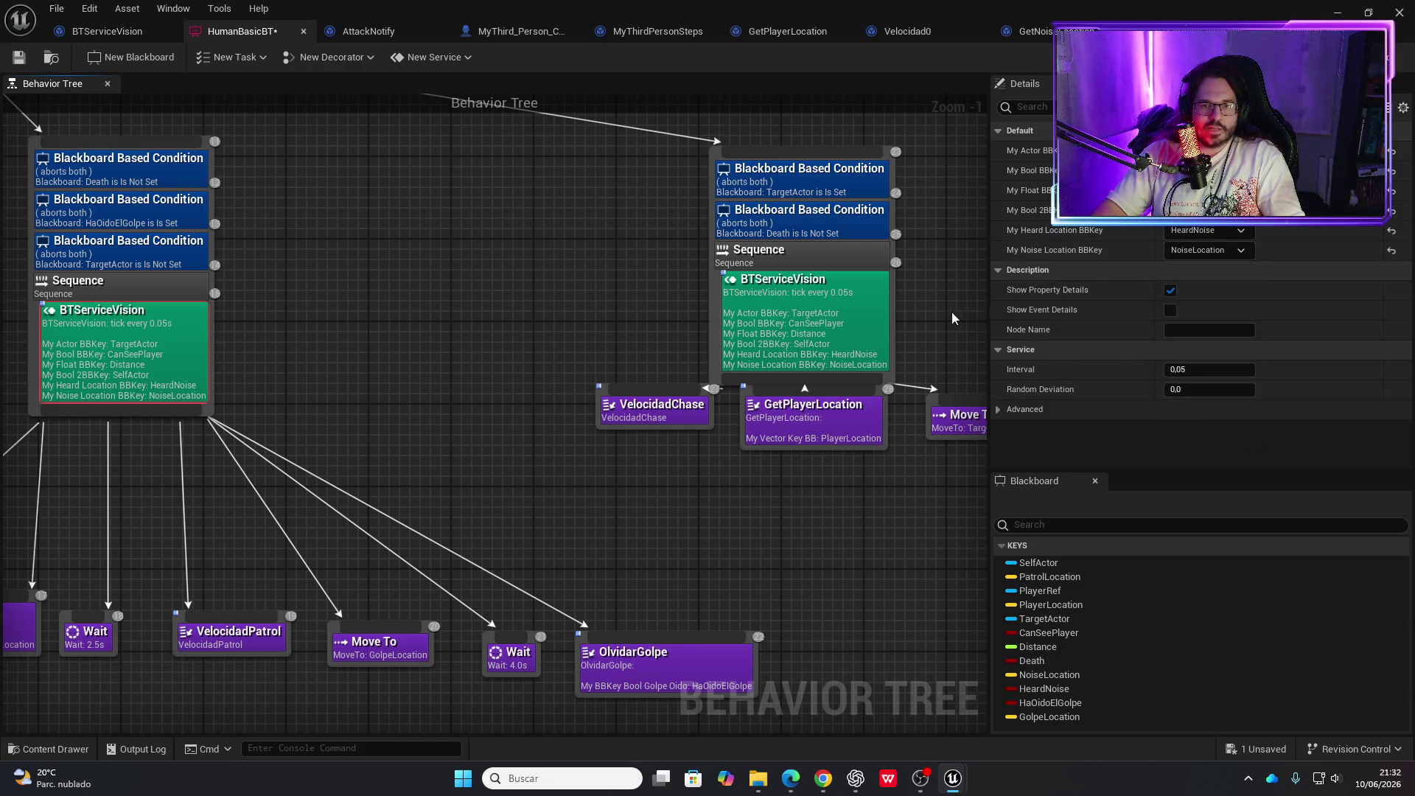
click(29, 61)
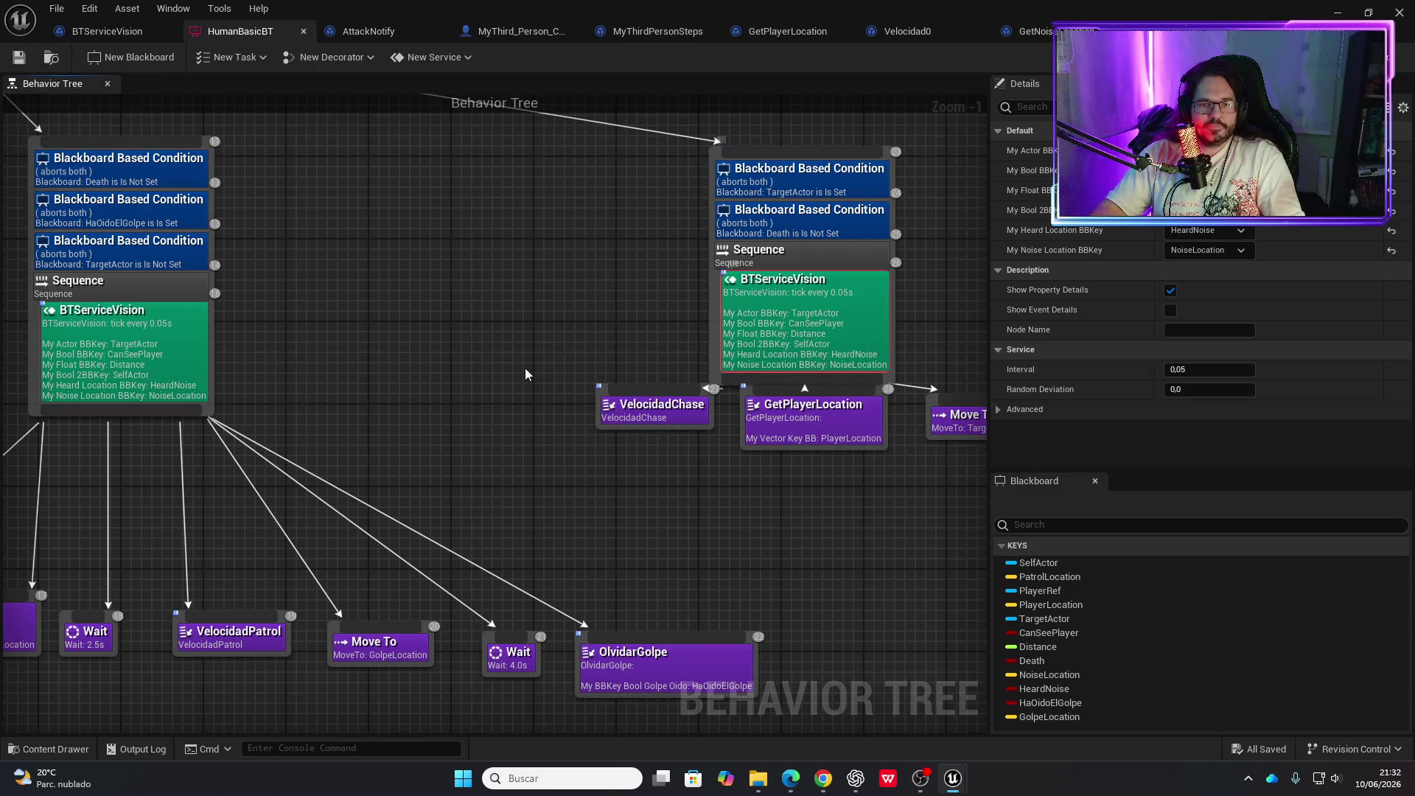
Review the BTServiceGolpeOido service's settings, then switch back to the level editor
drag(395, 375, 844, 353)
drag(261, 338, 641, 348)
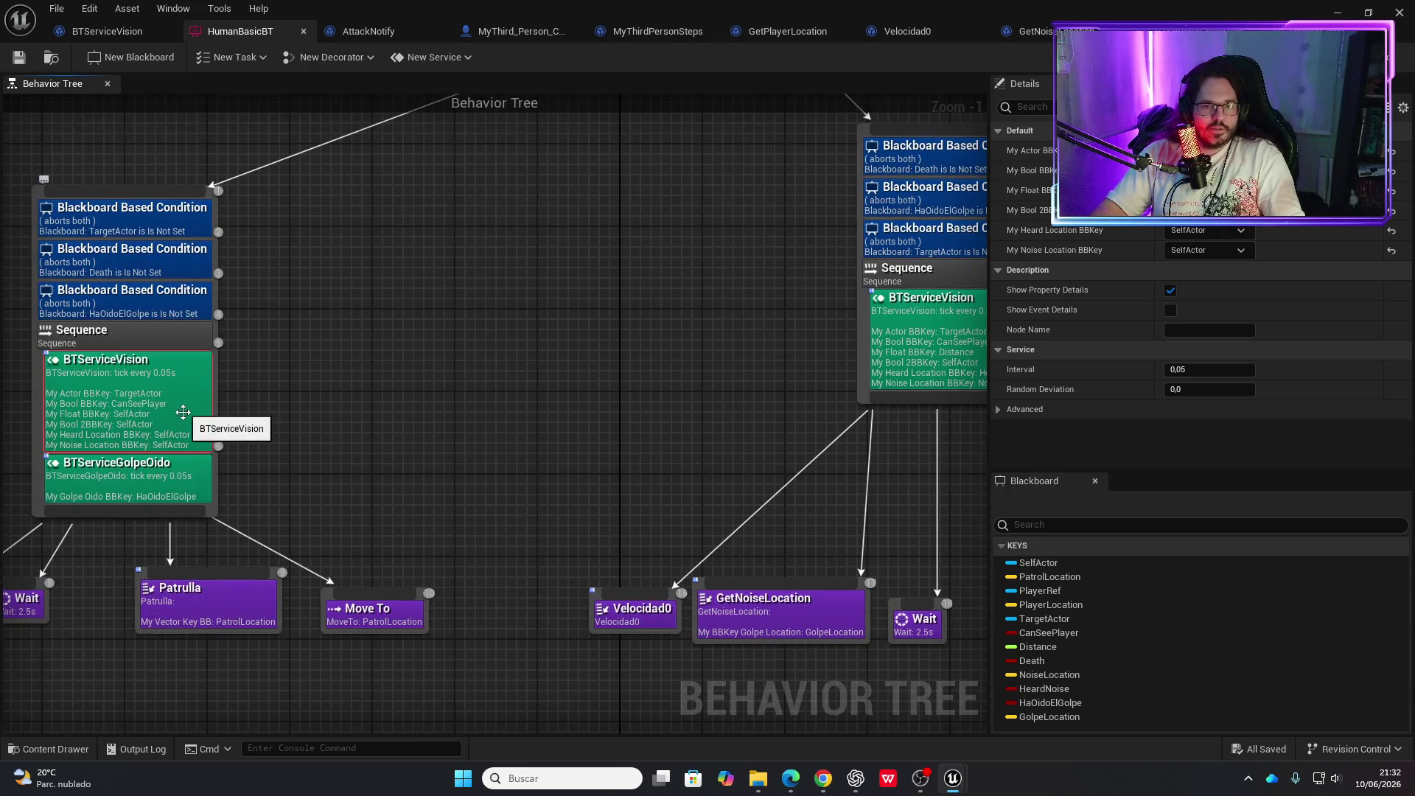
click(161, 468)
drag(607, 405, 198, 420)
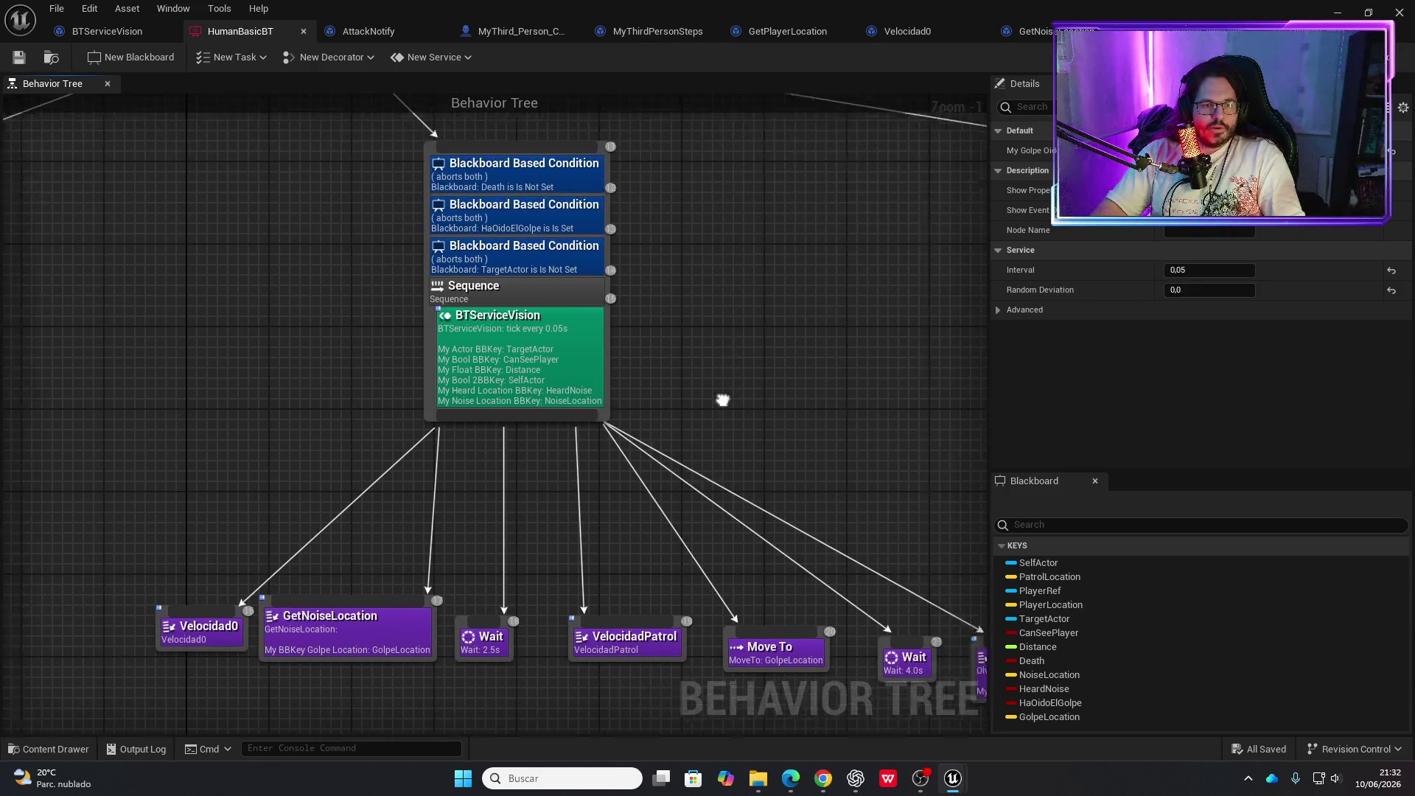
drag(740, 395, 398, 409)
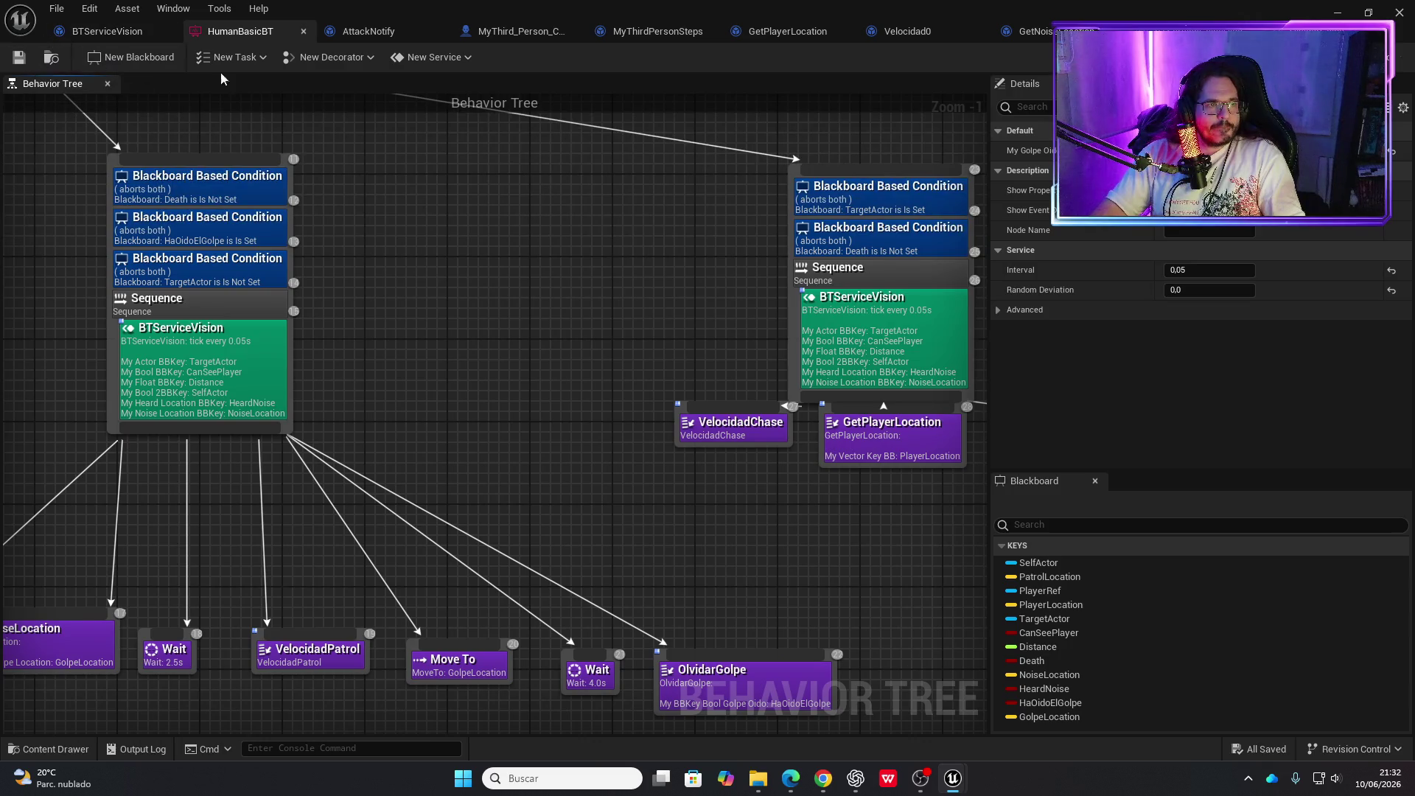
click(1338, 13)
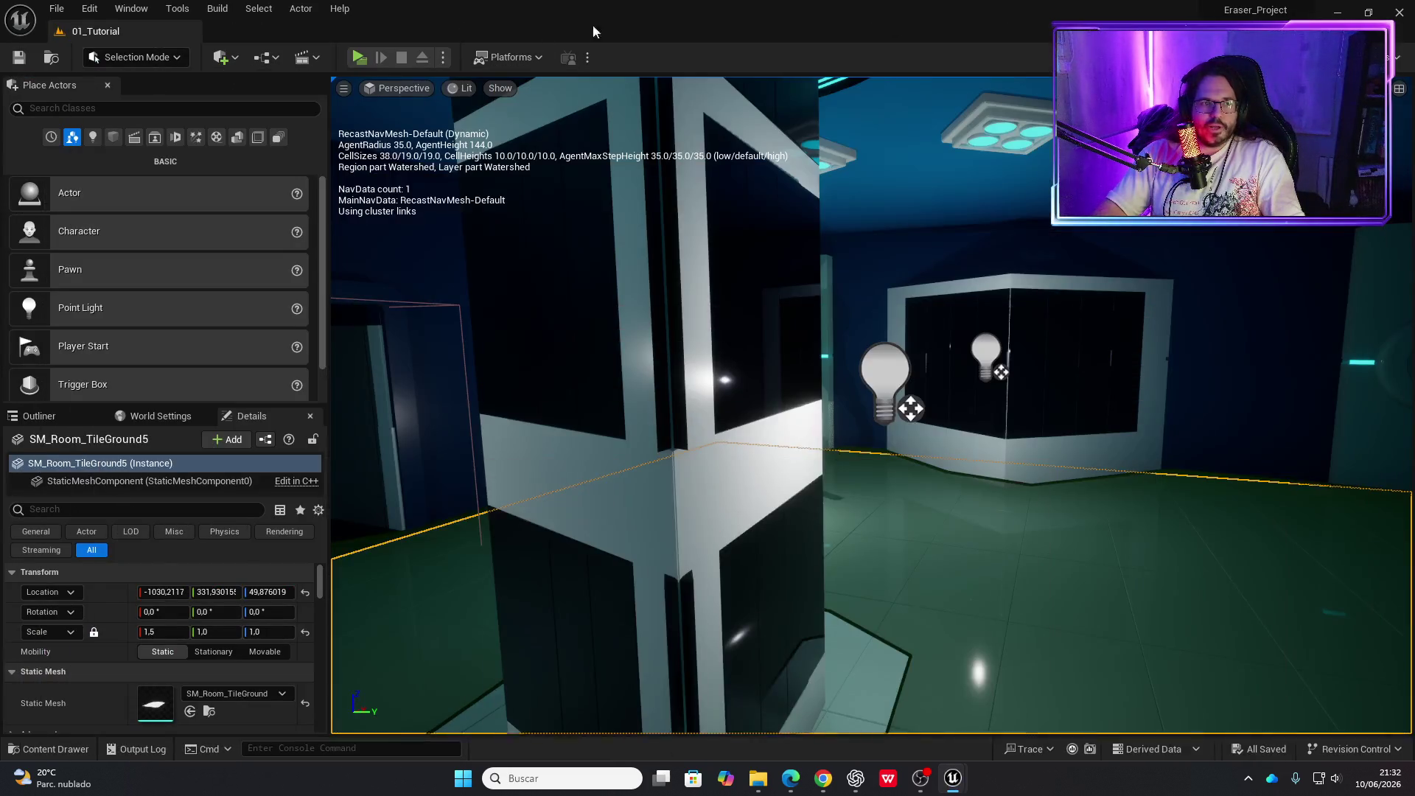
click(357, 58)
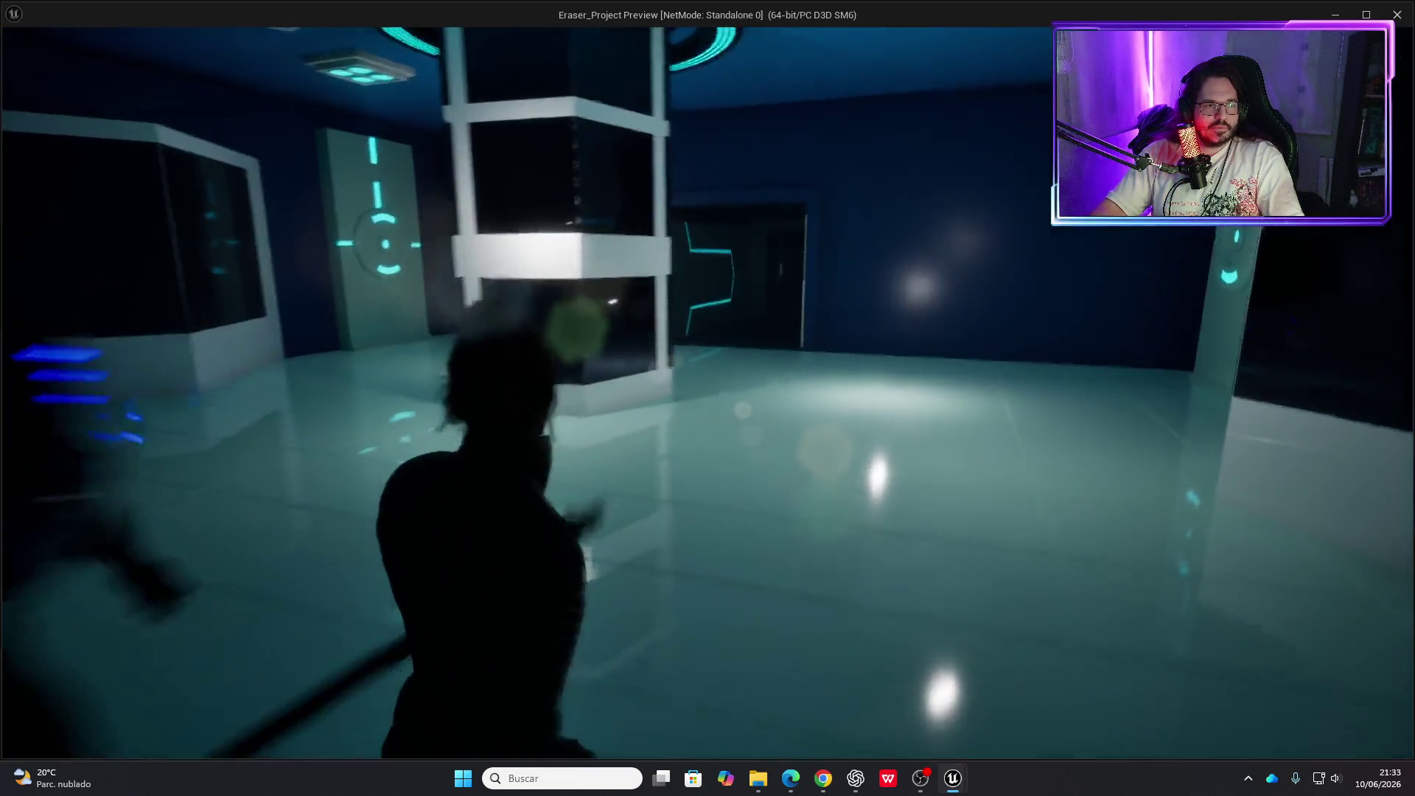
key(Escape)
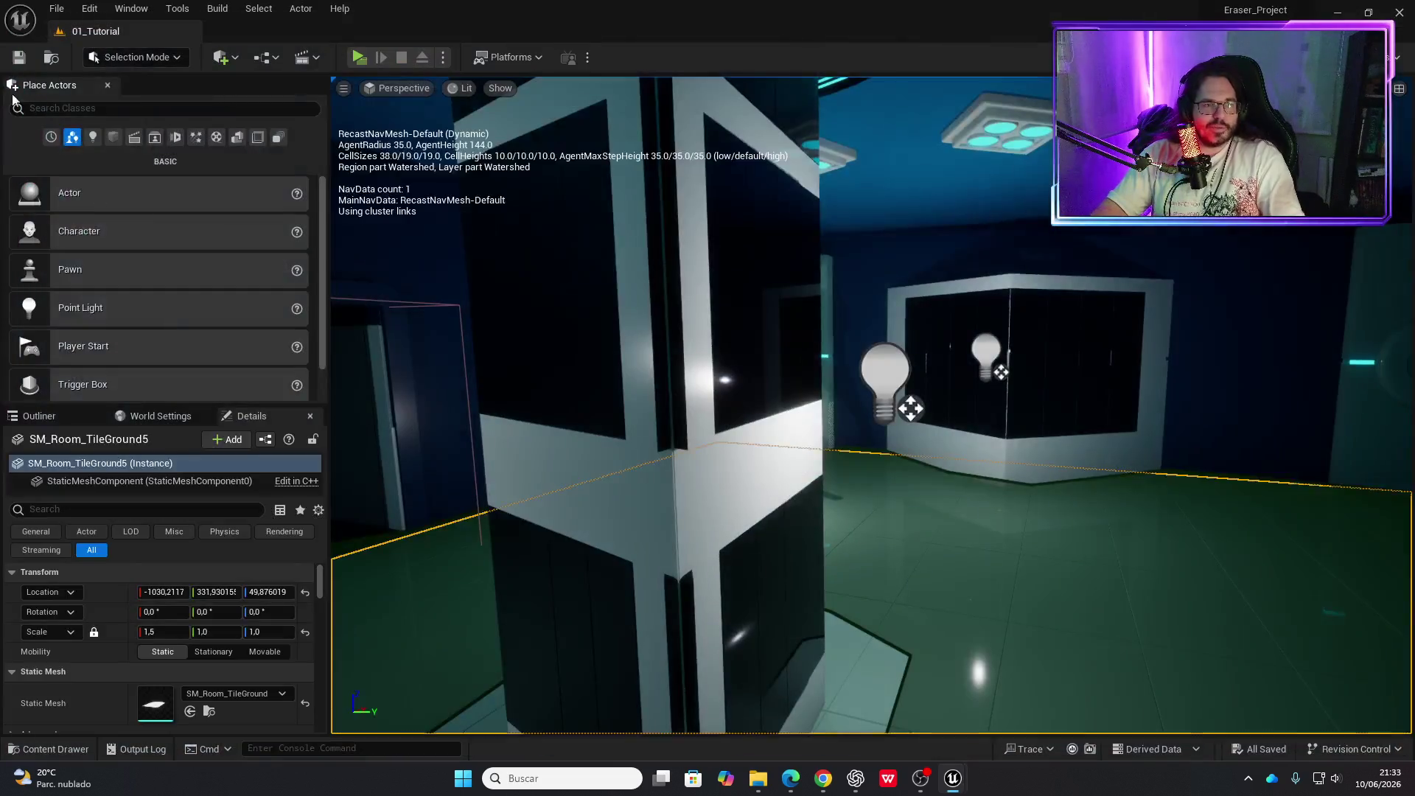
click(358, 63)
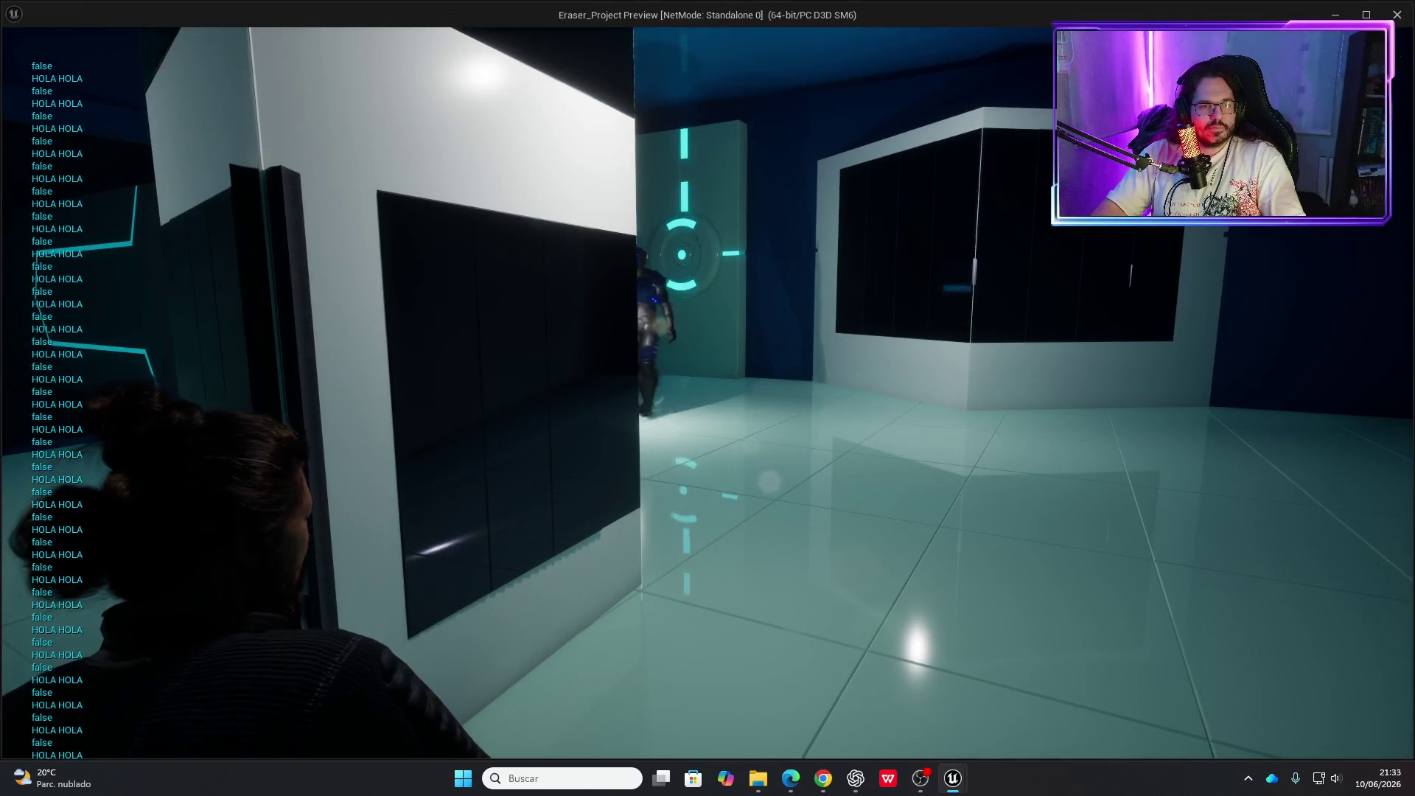
key(w)
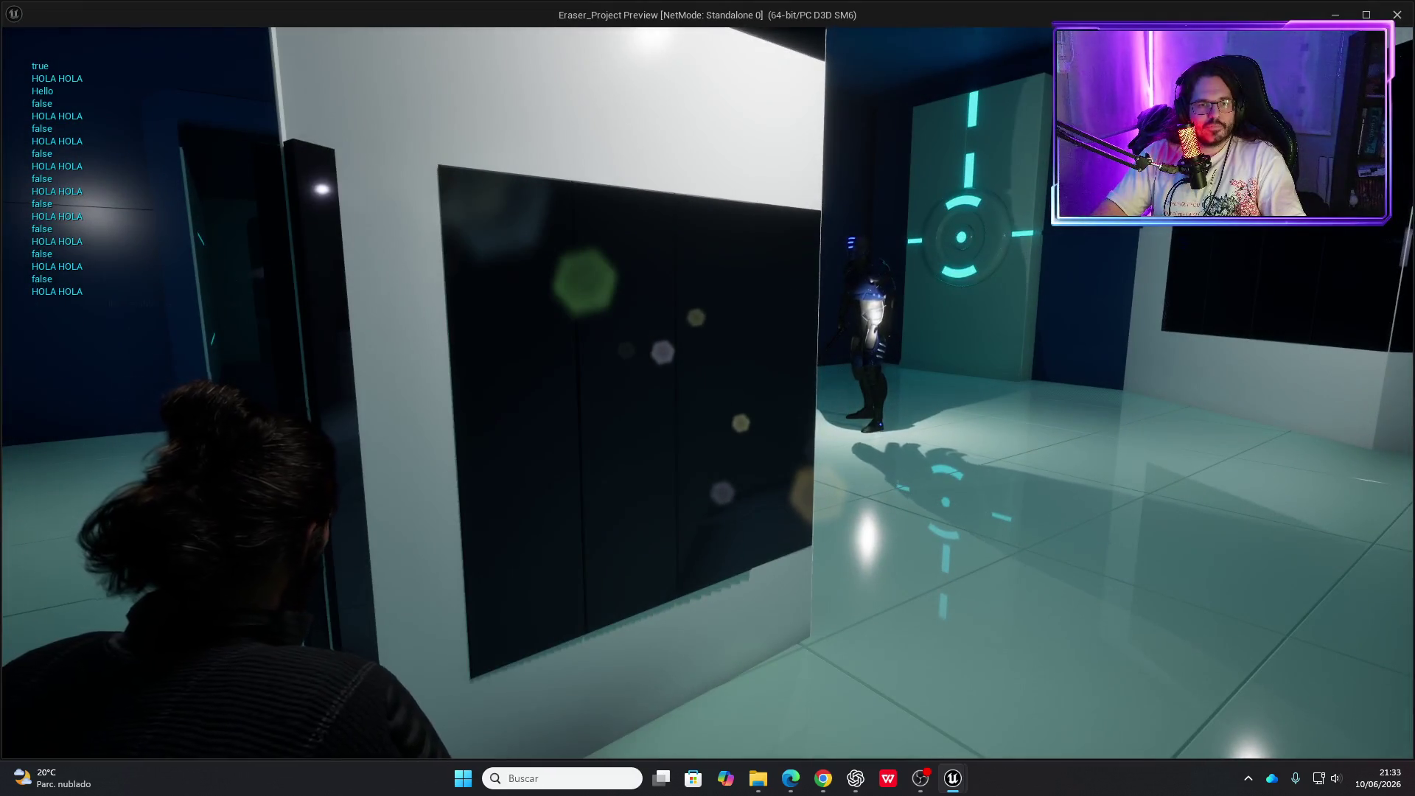
key(w)
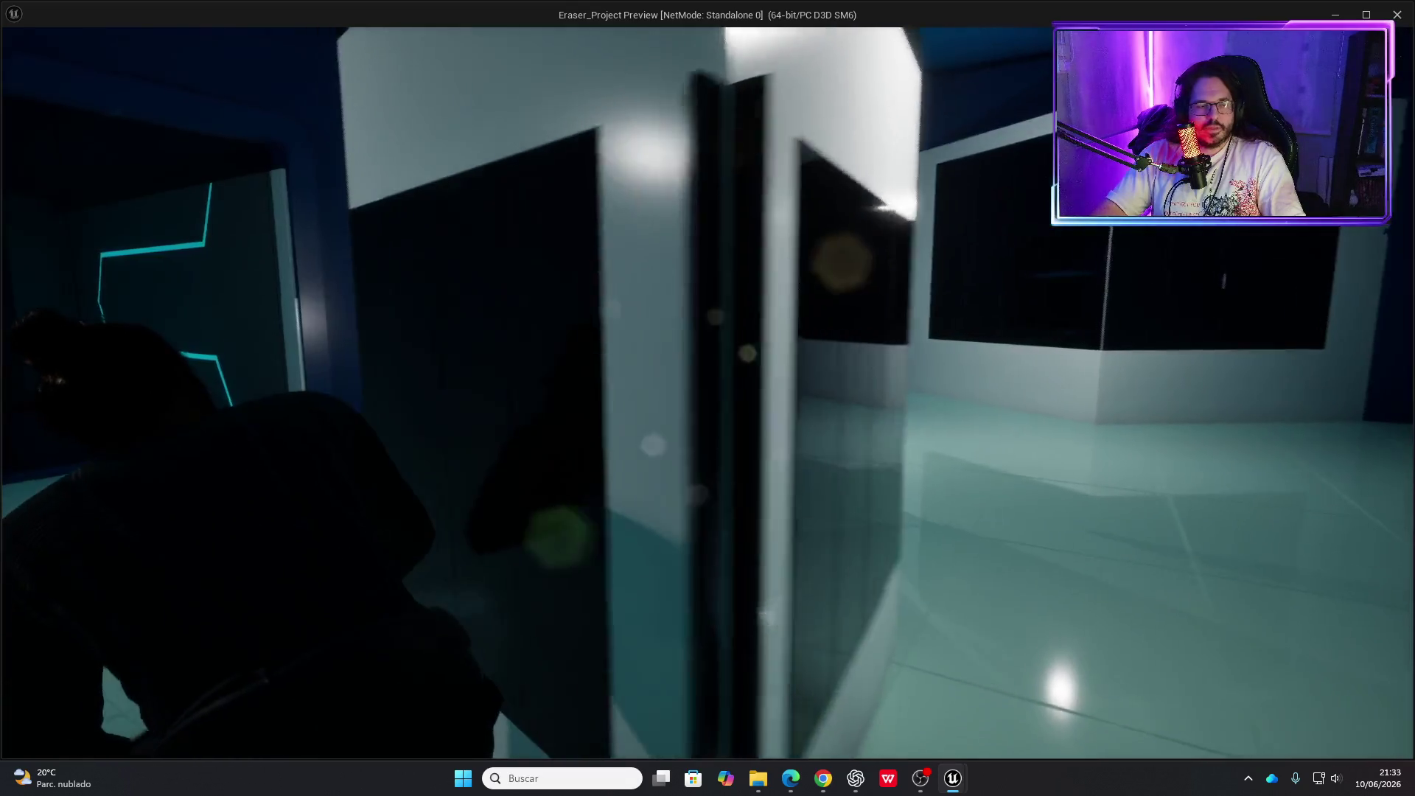
key(w)
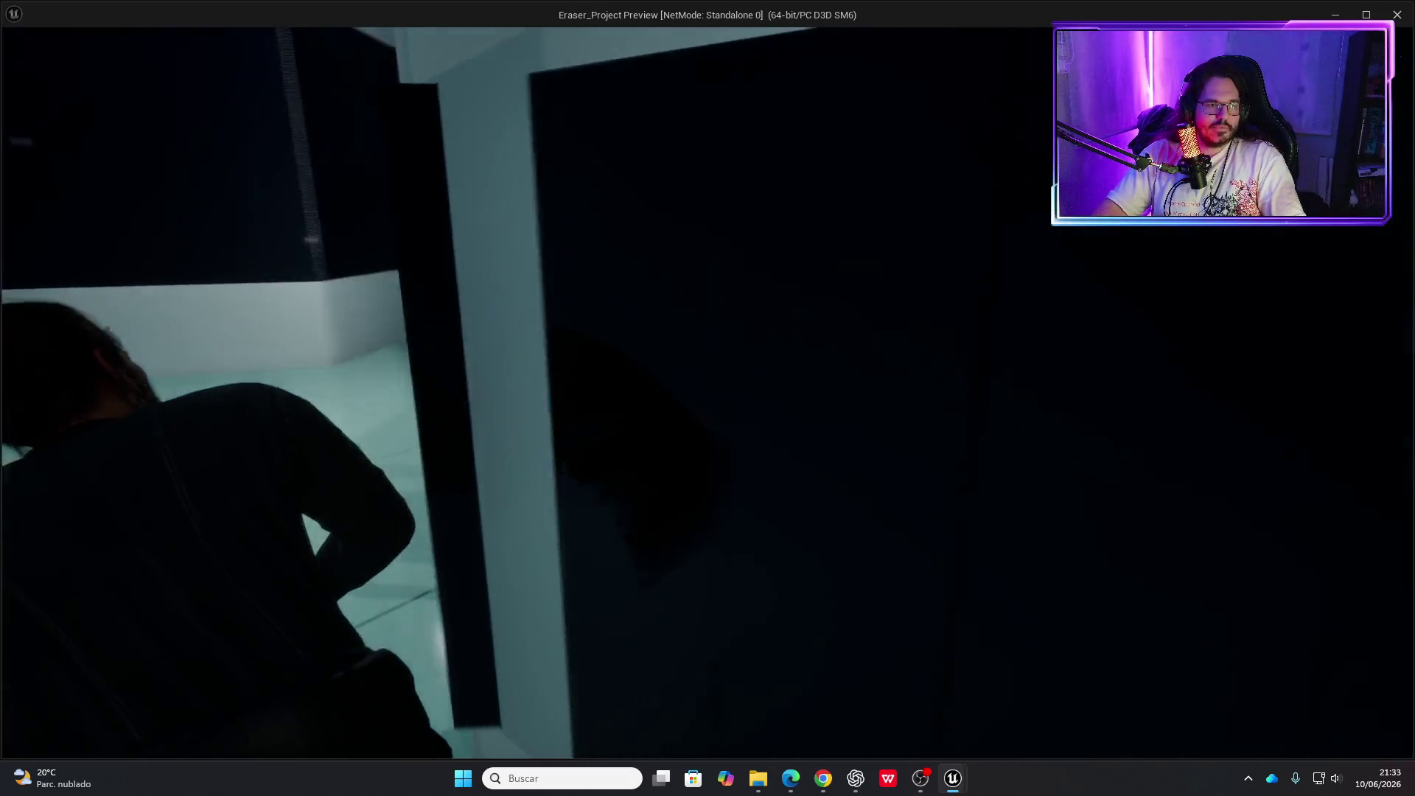
key(w)
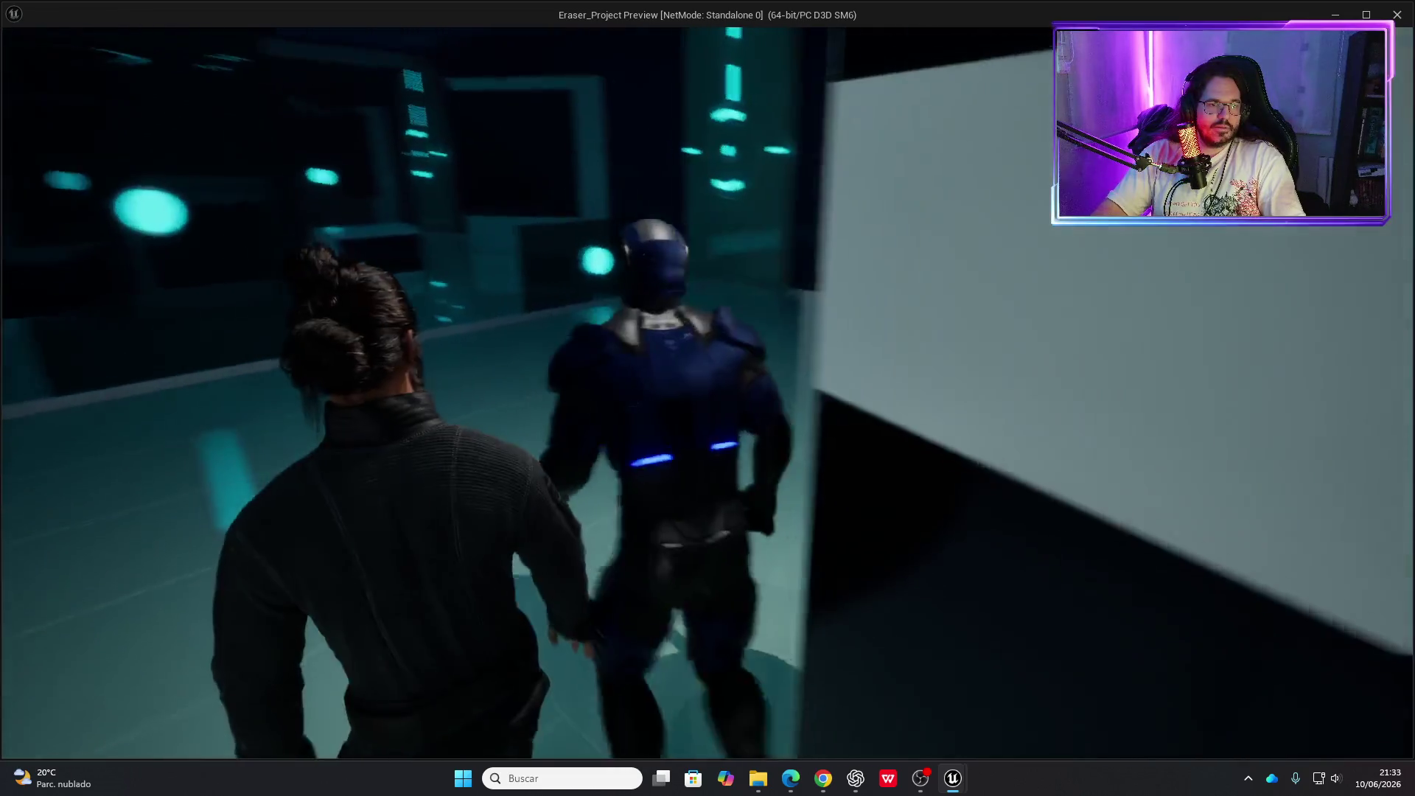
click(708, 398)
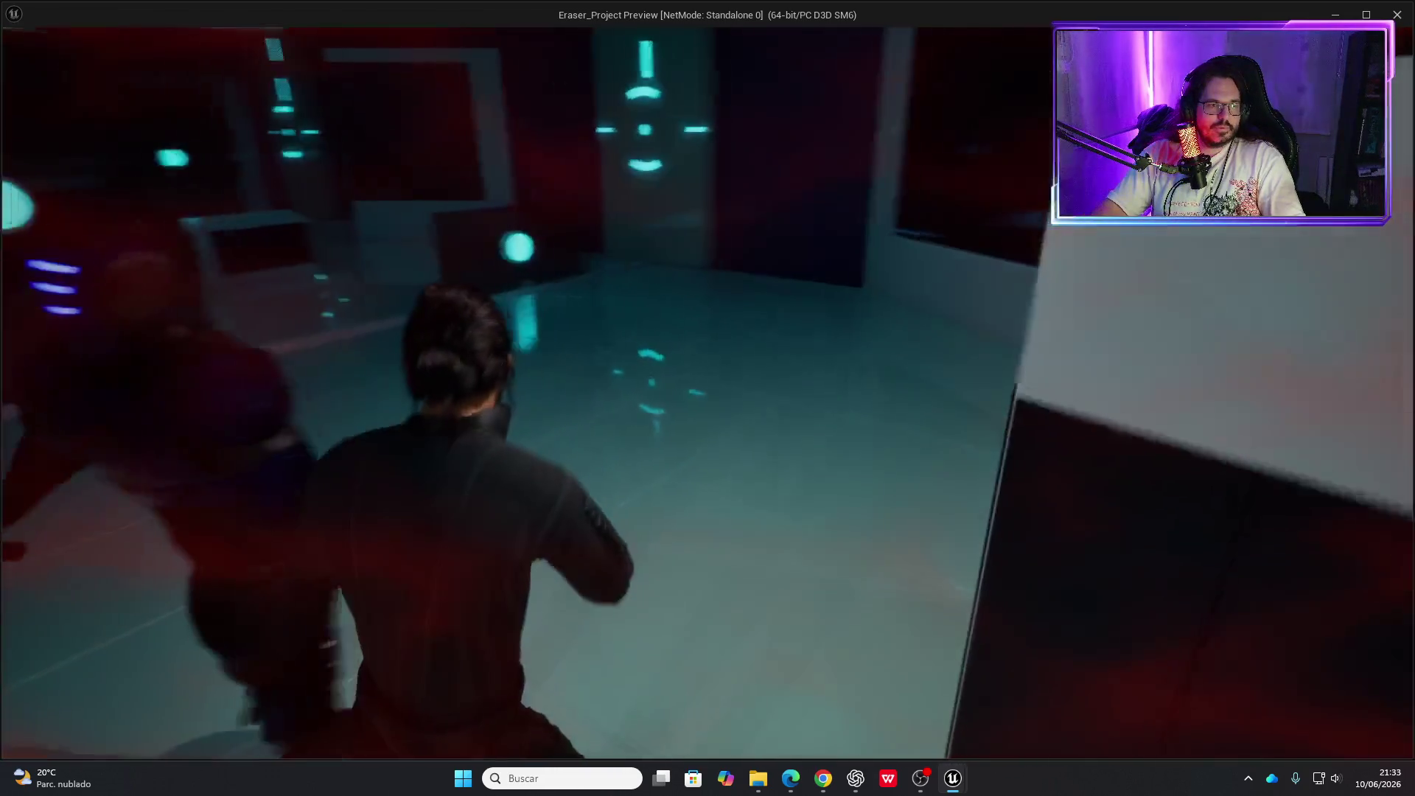
key(Escape)
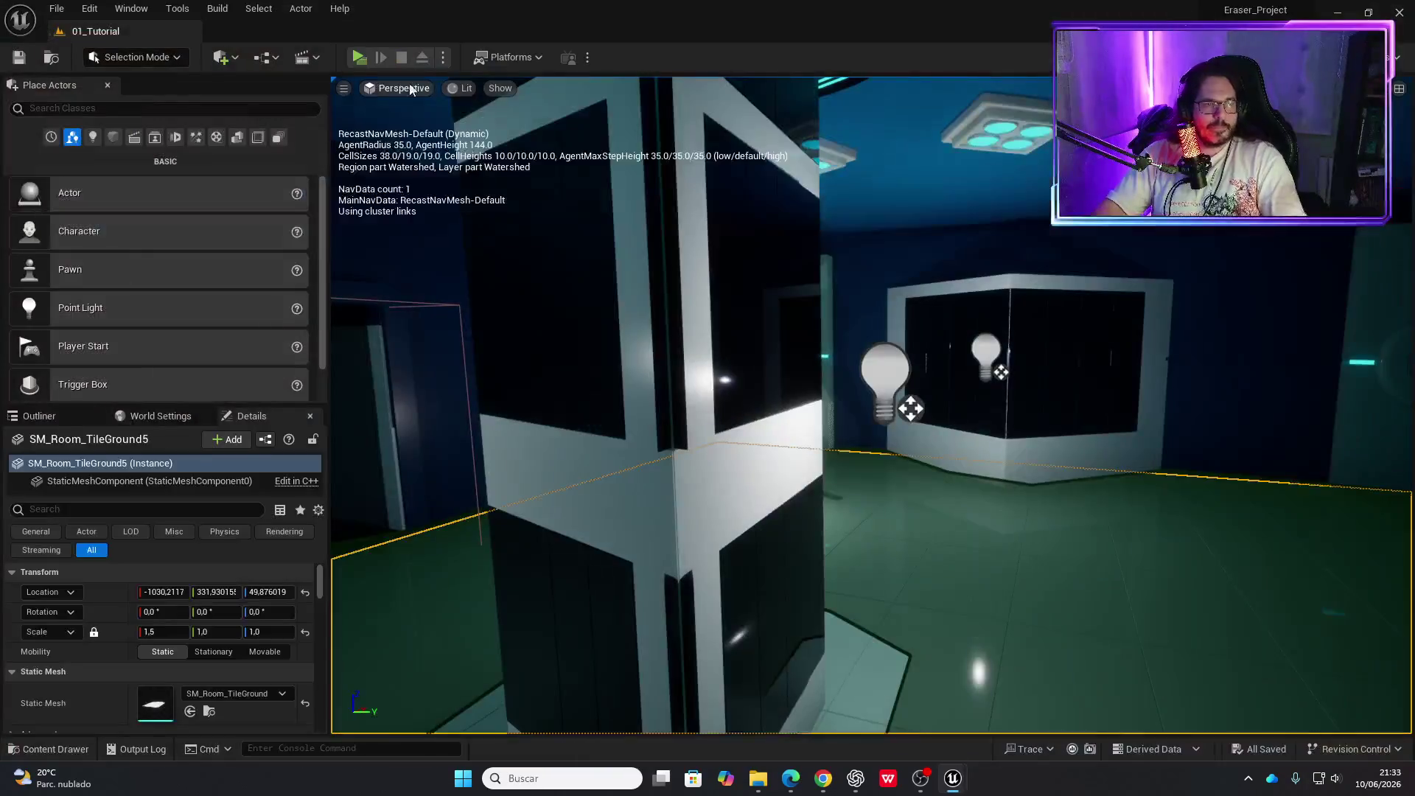
click(360, 59)
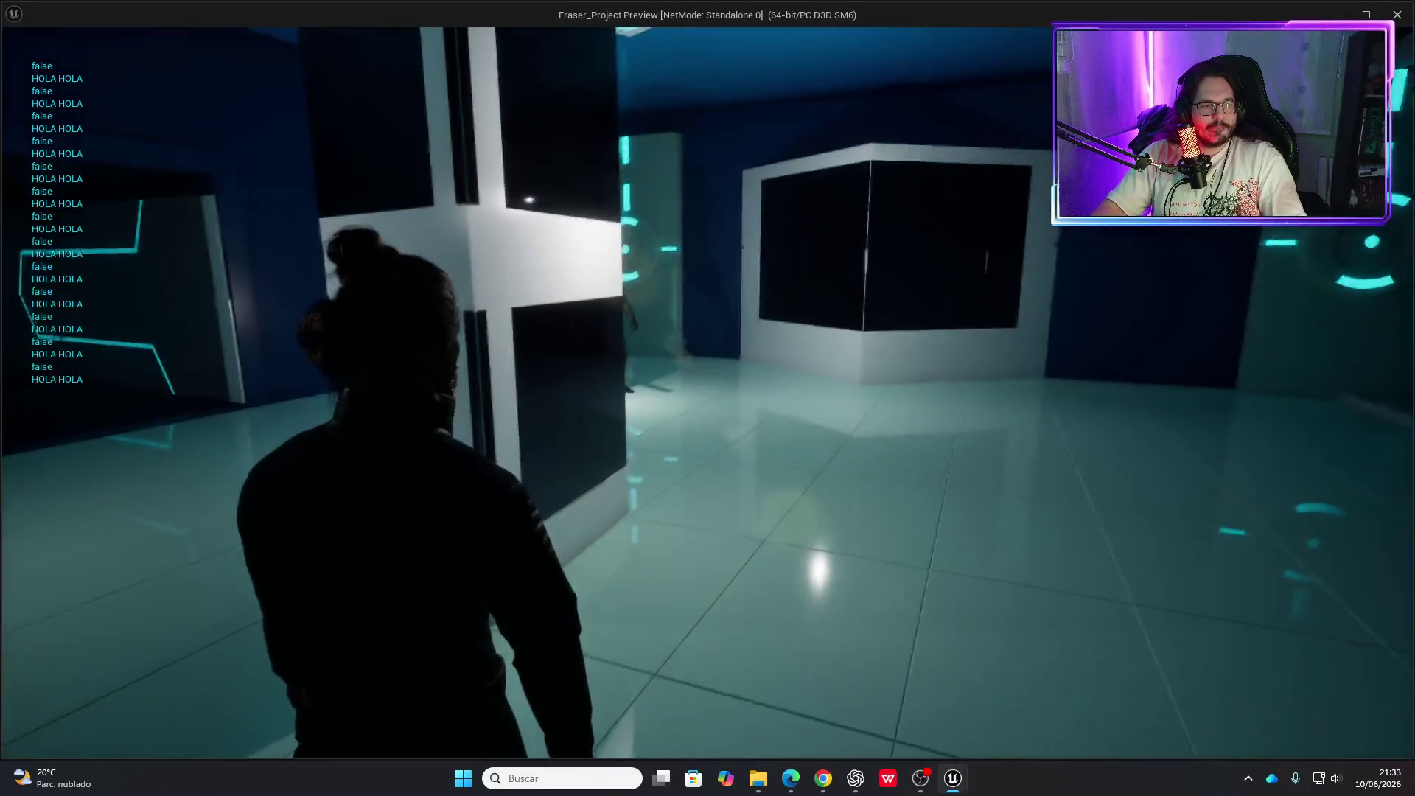
key(w)
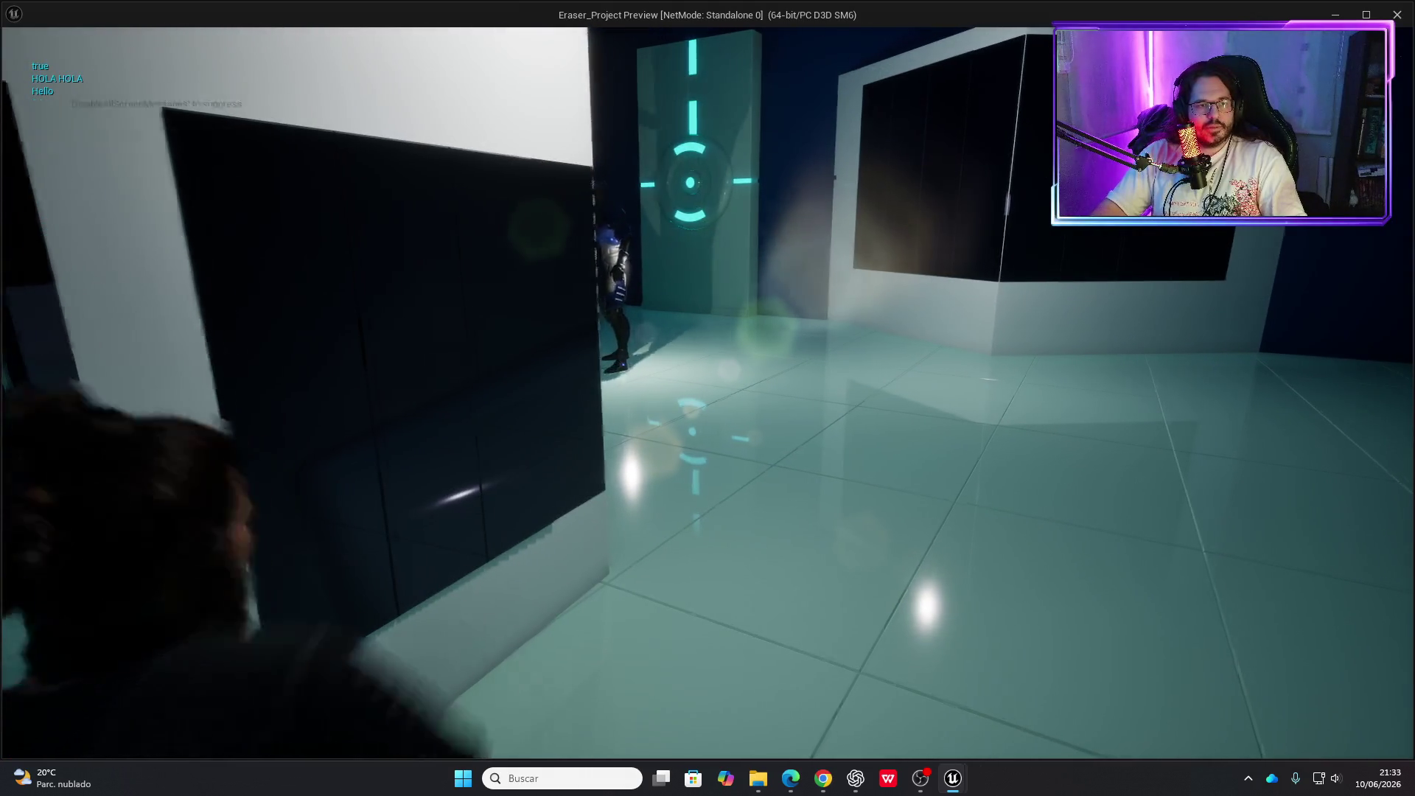
key(w)
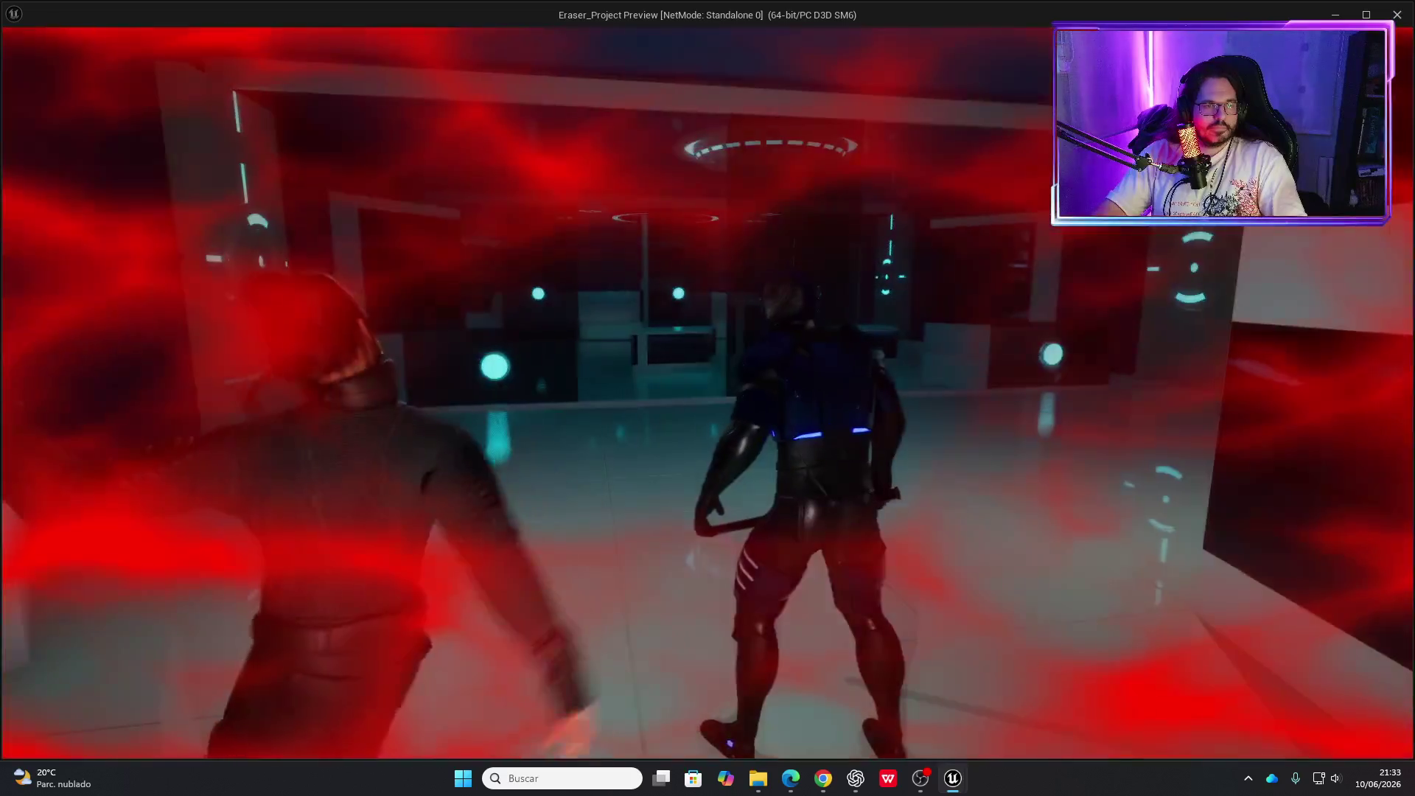
key(Escape)
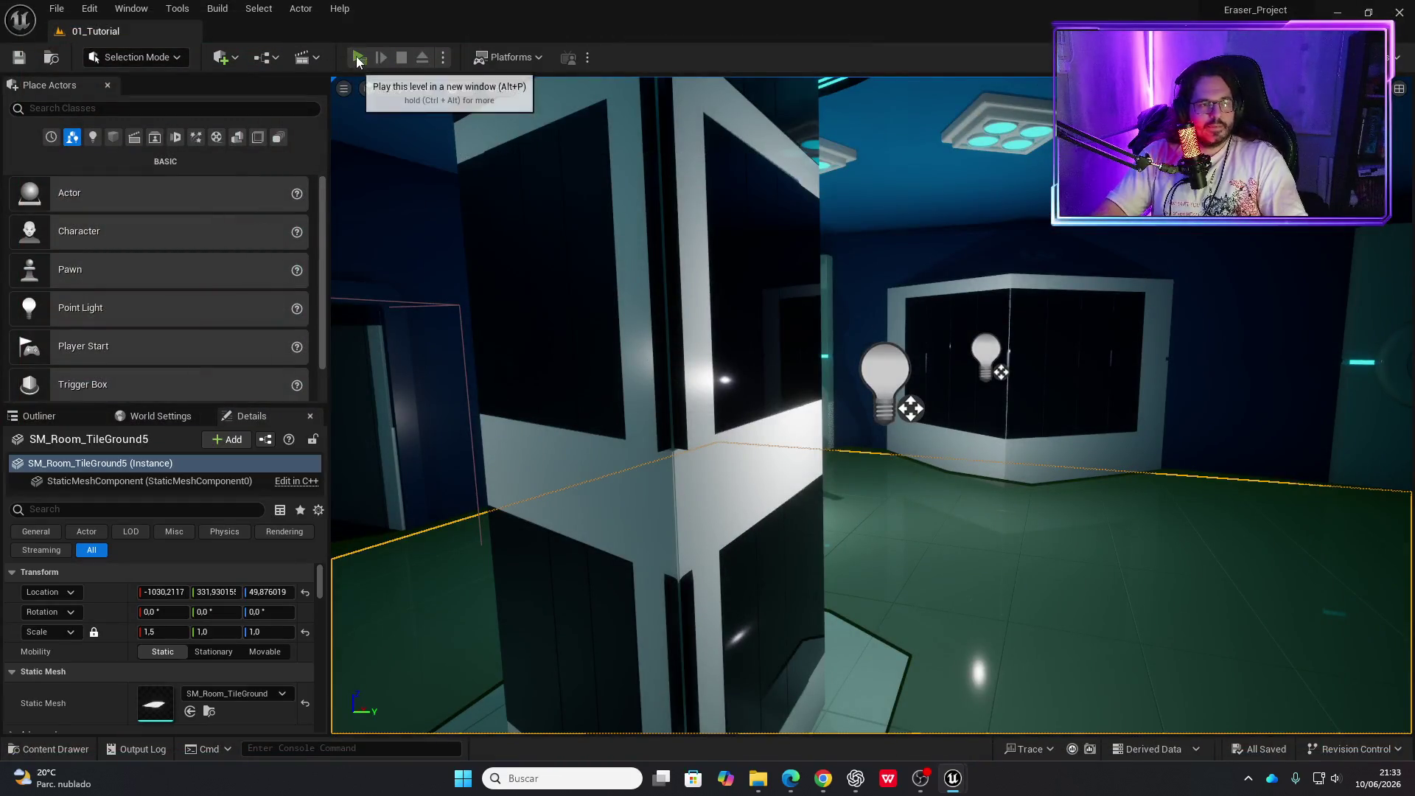
click(358, 57)
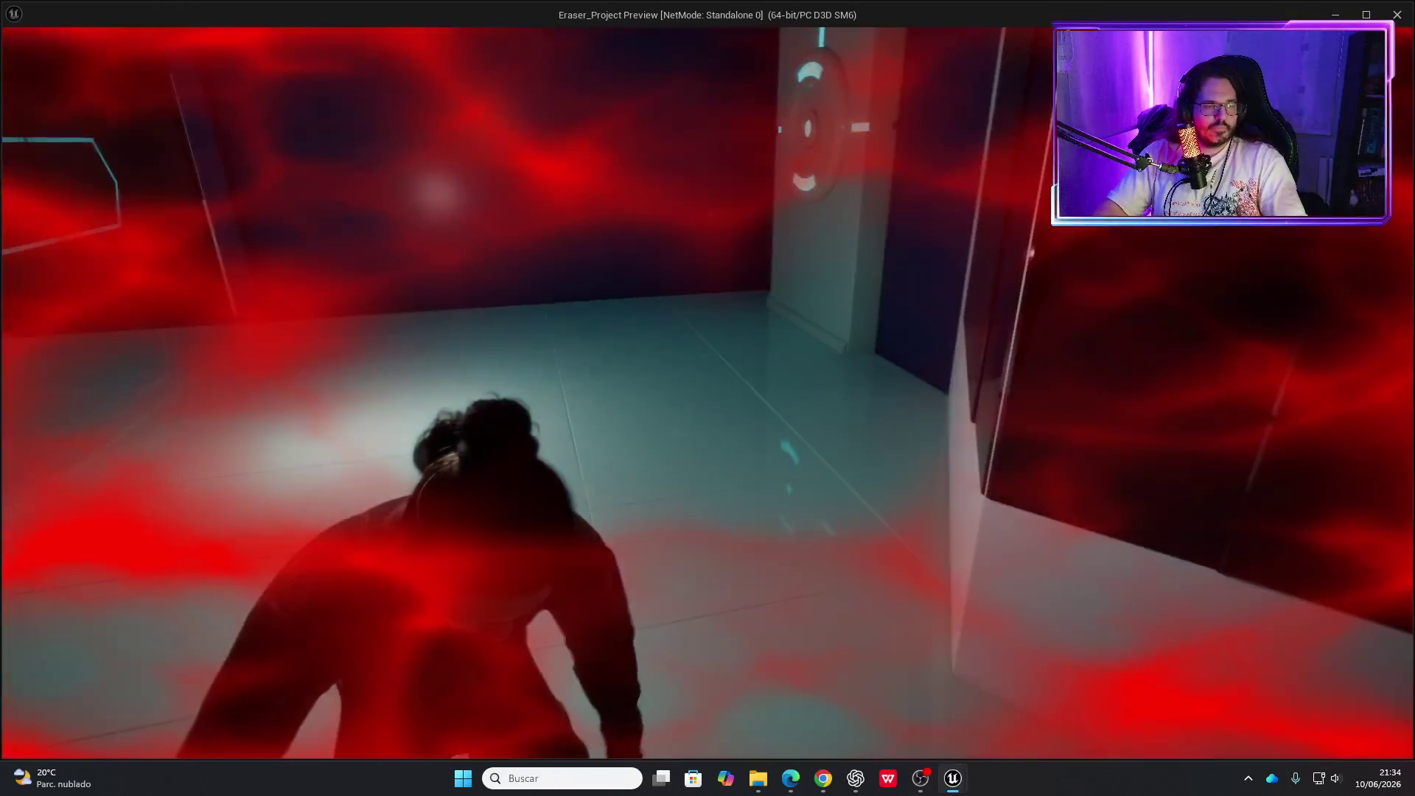
key(Escape)
click(365, 58)
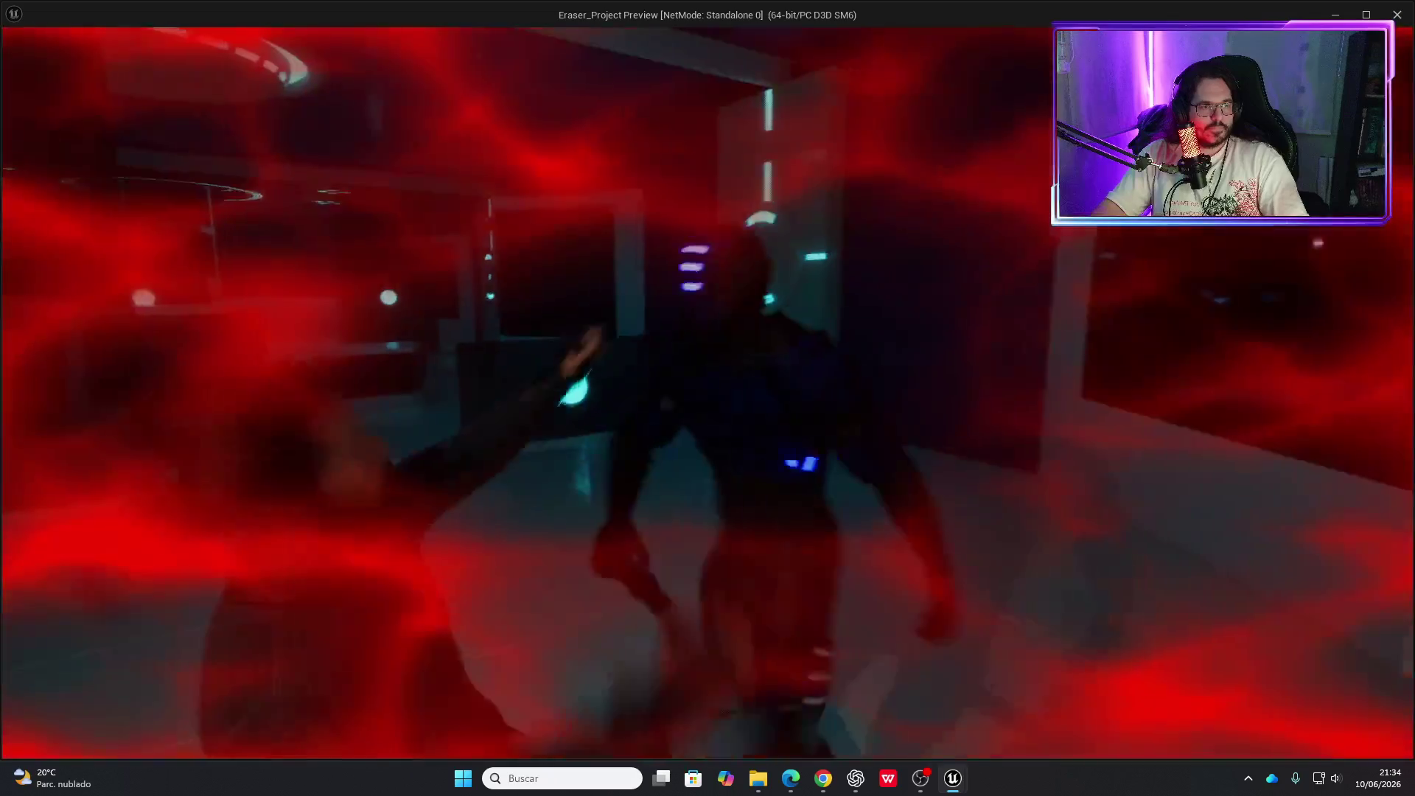
key(Escape)
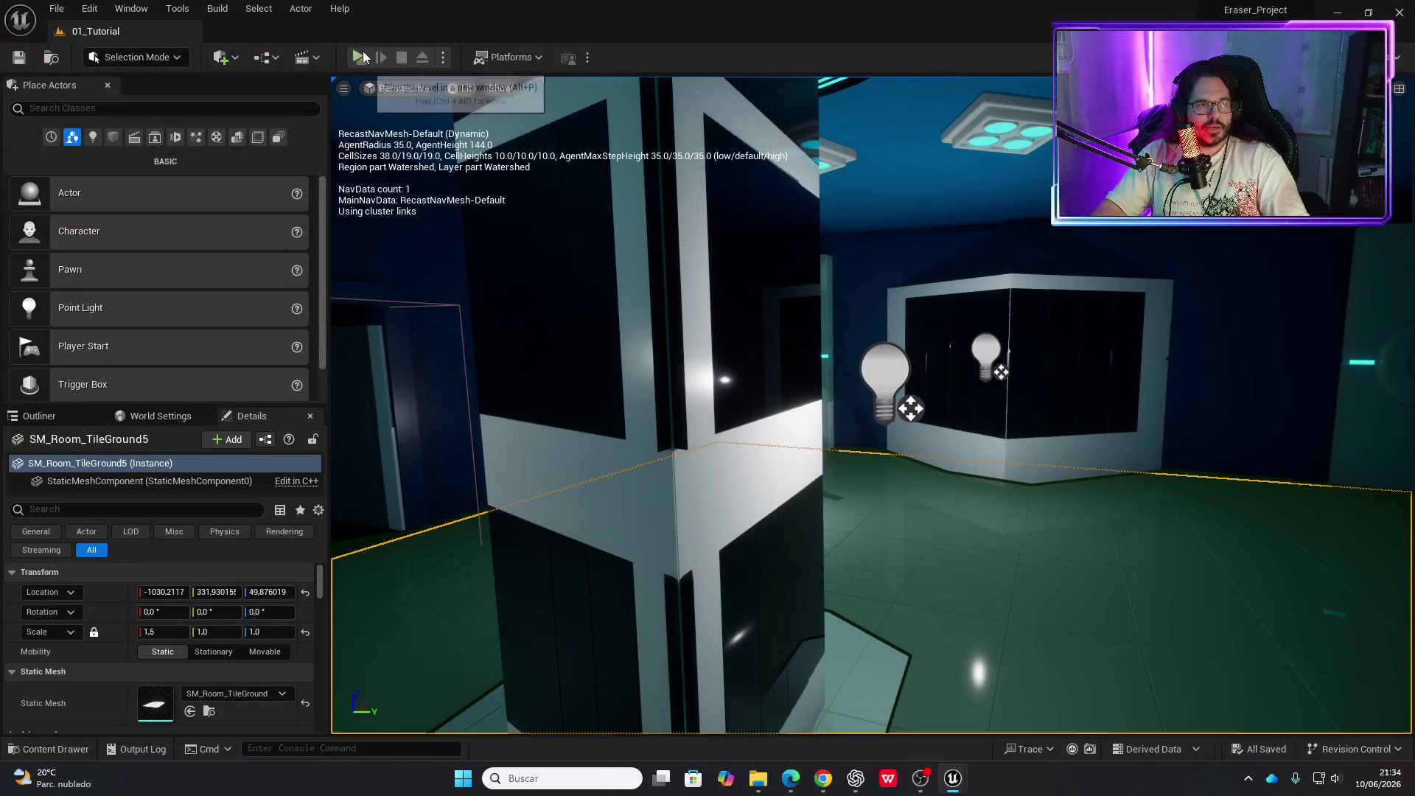
click(363, 51)
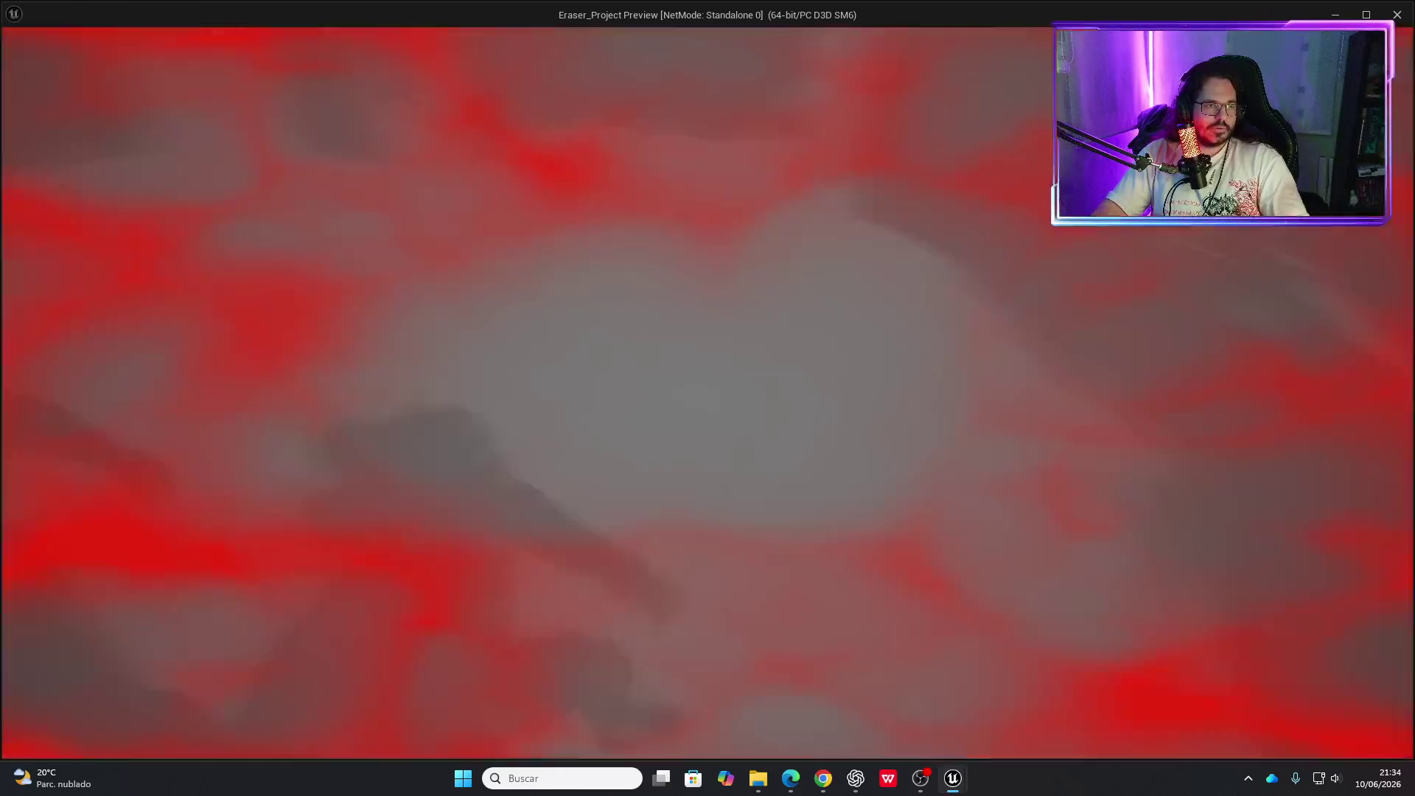
key(Escape)
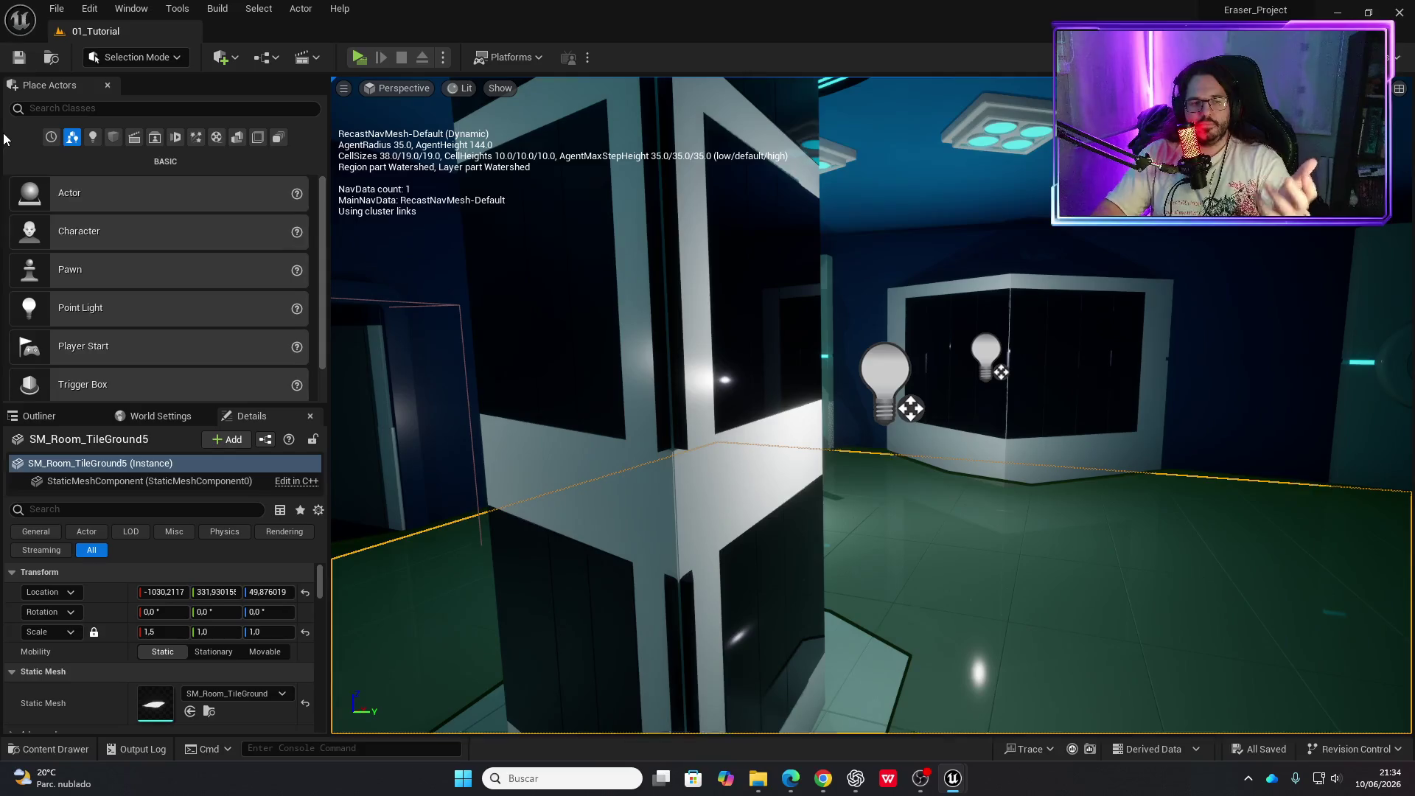
click(357, 63)
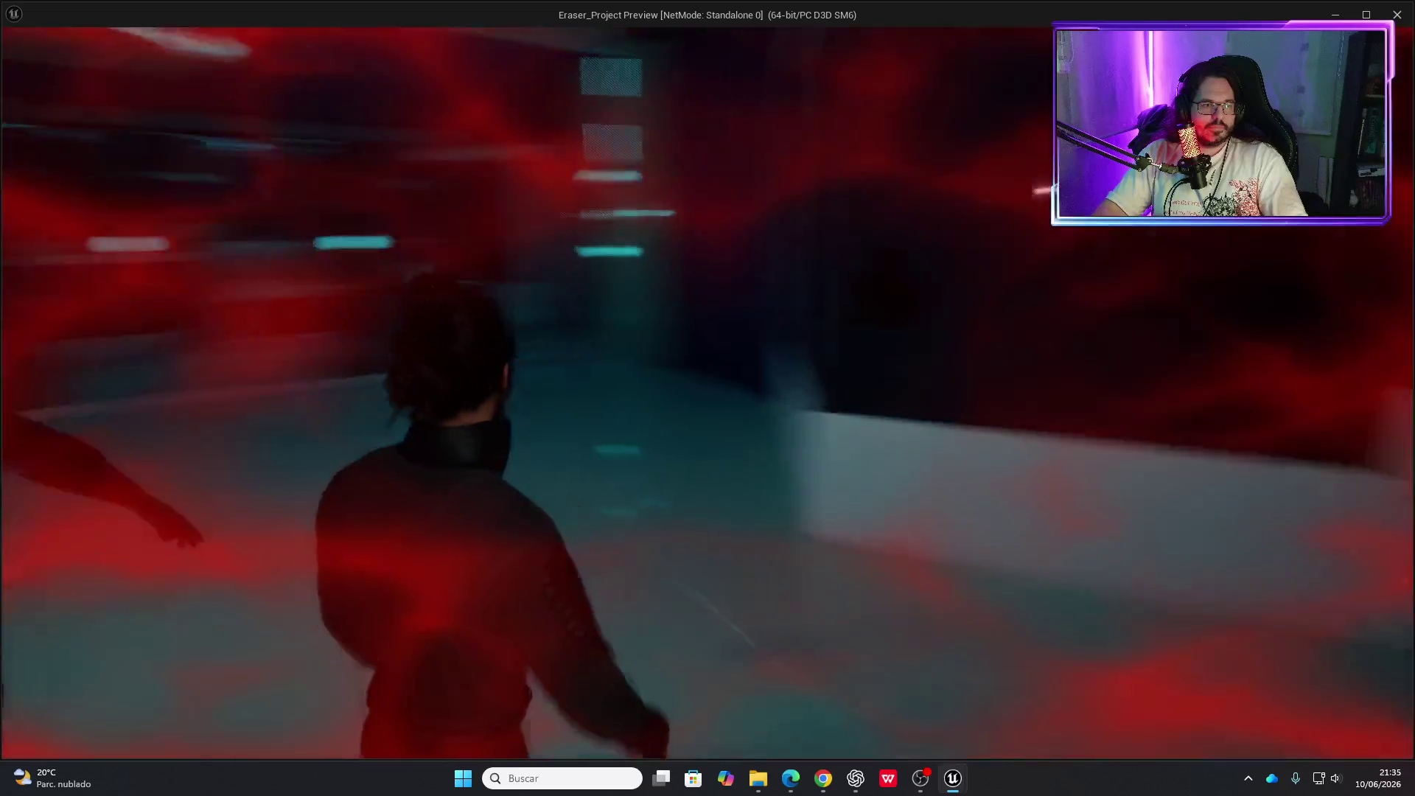
key(Escape)
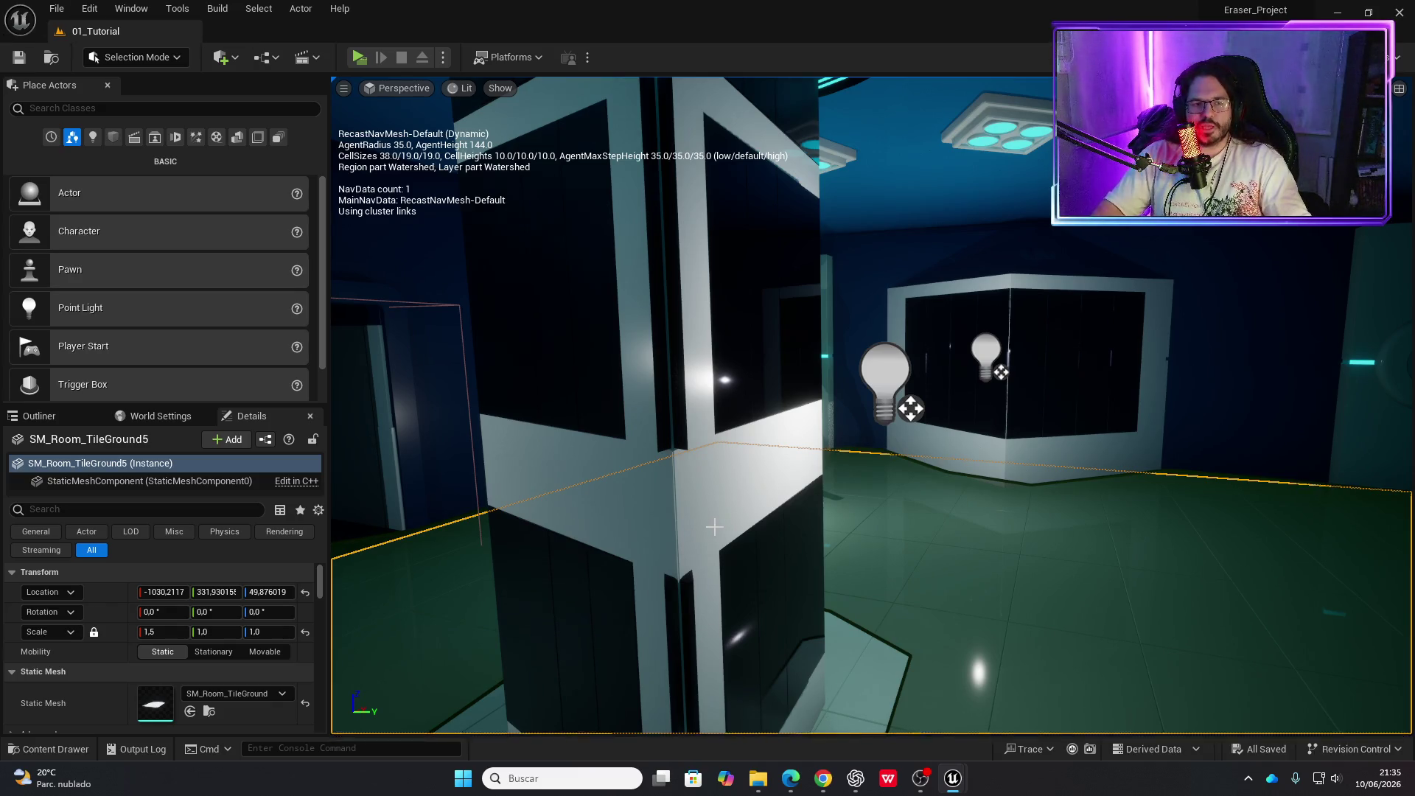
click(359, 59)
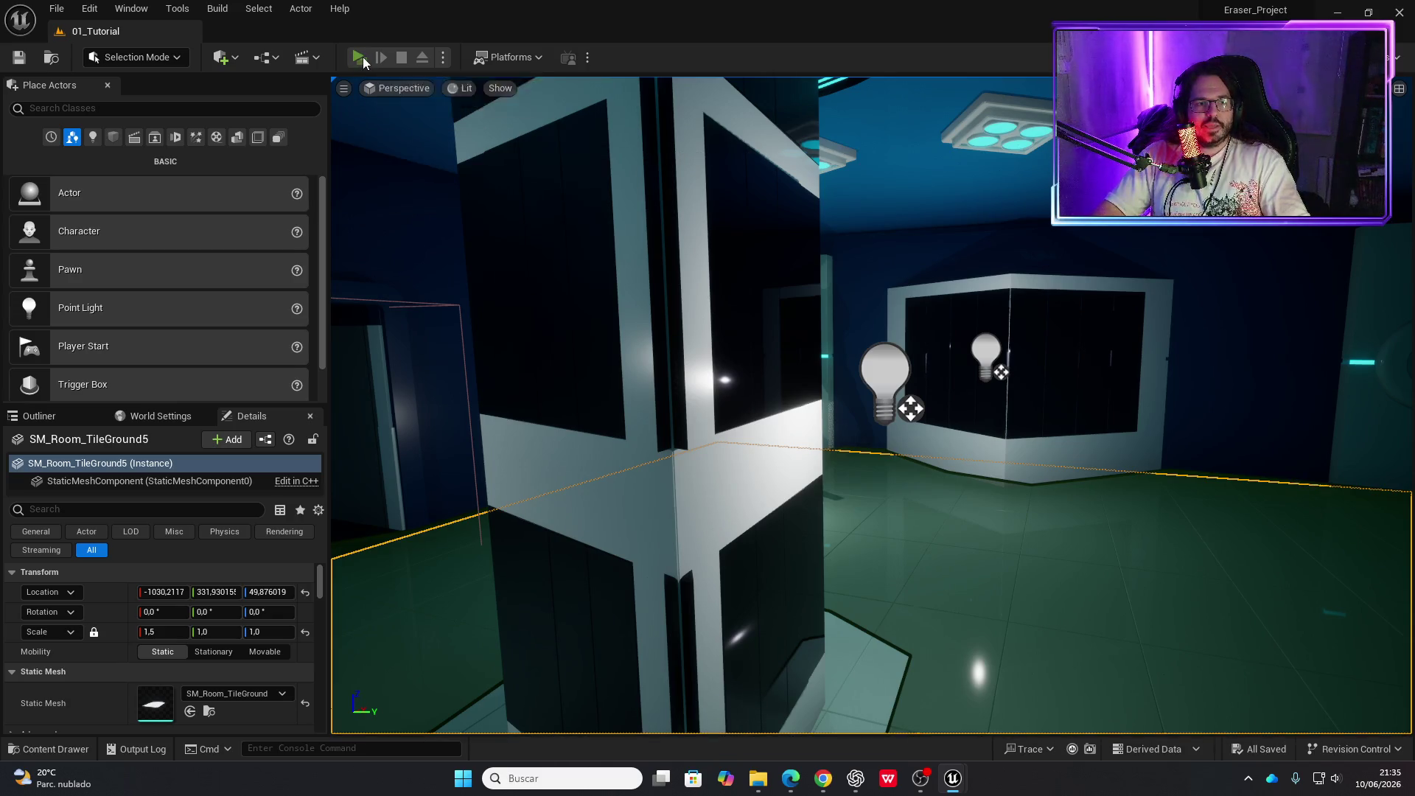
key(w)
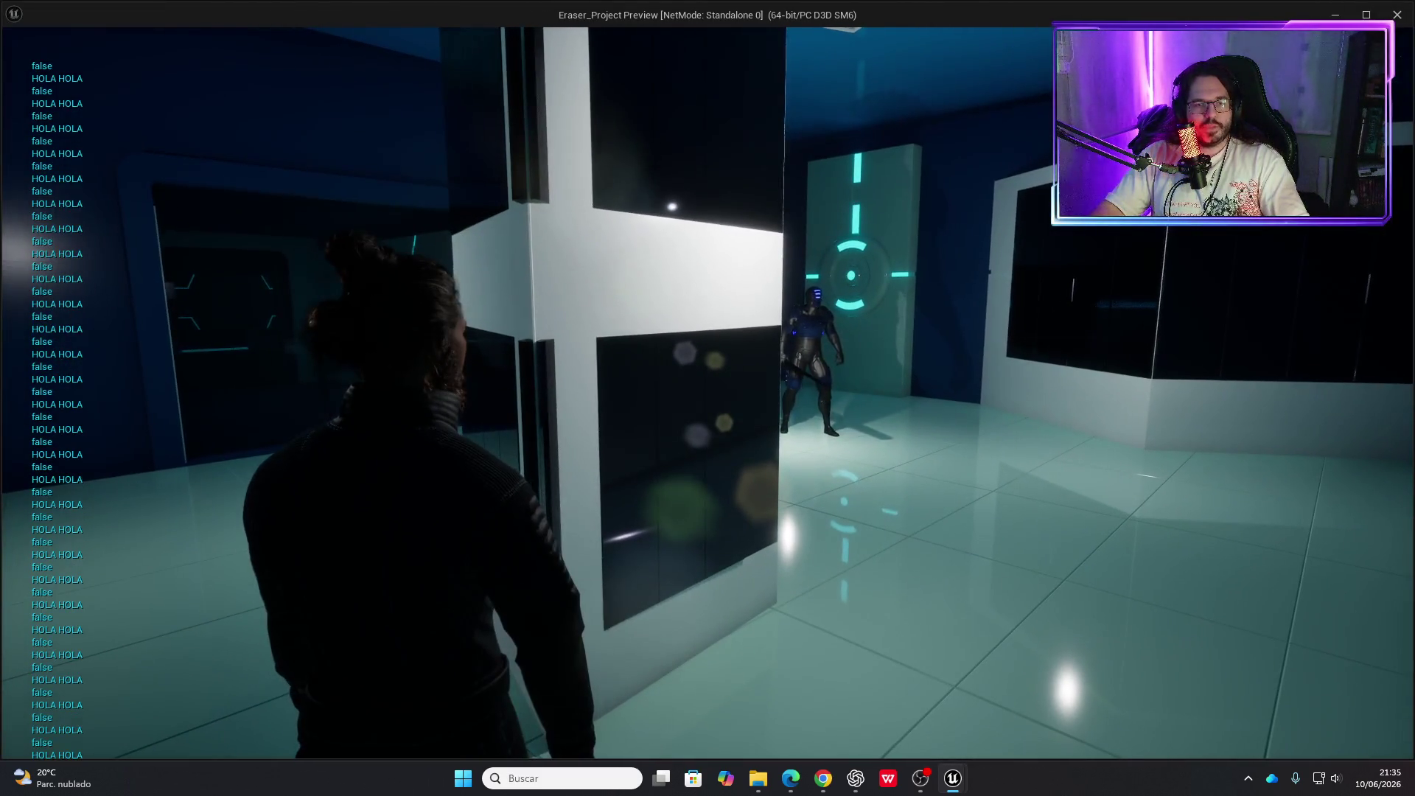
key(e)
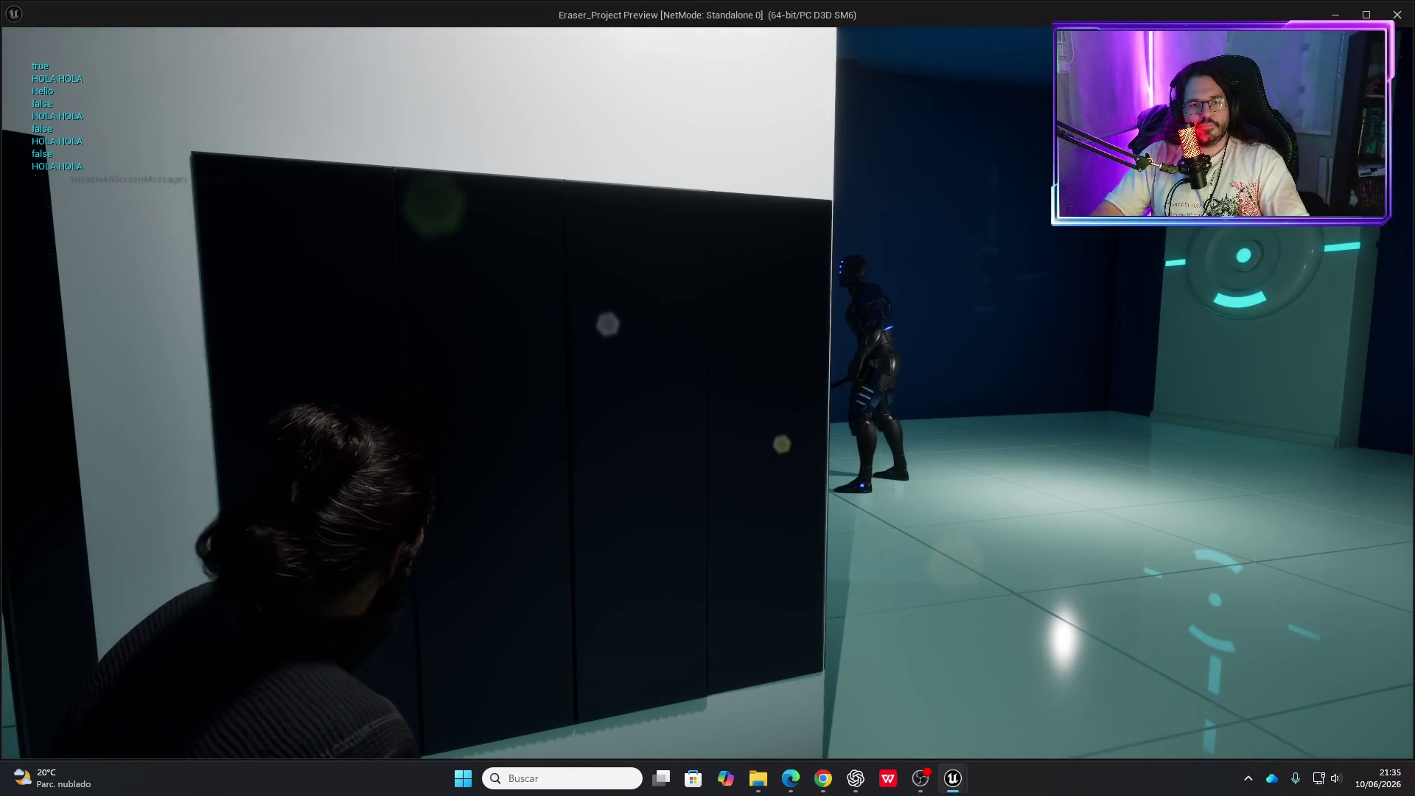
key(w)
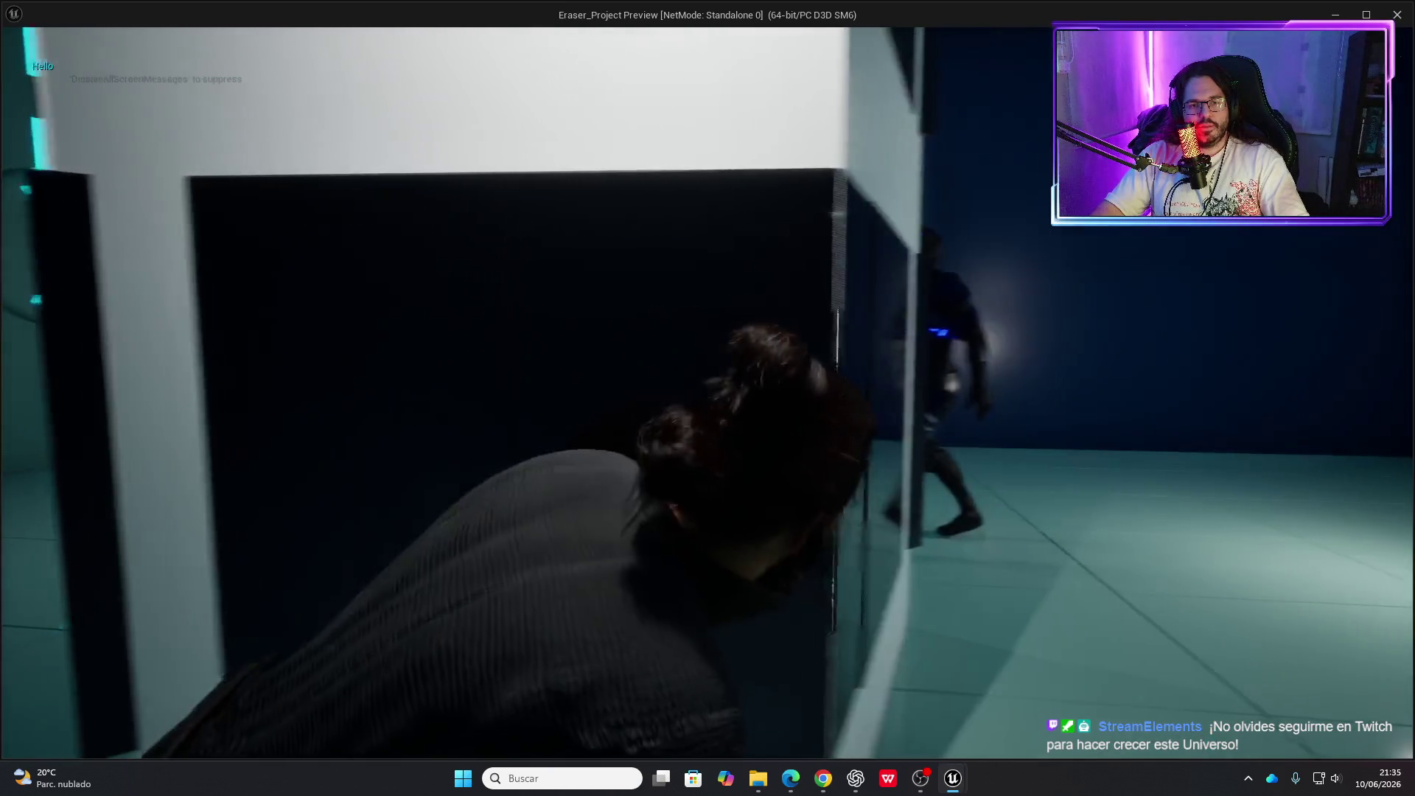
key(w)
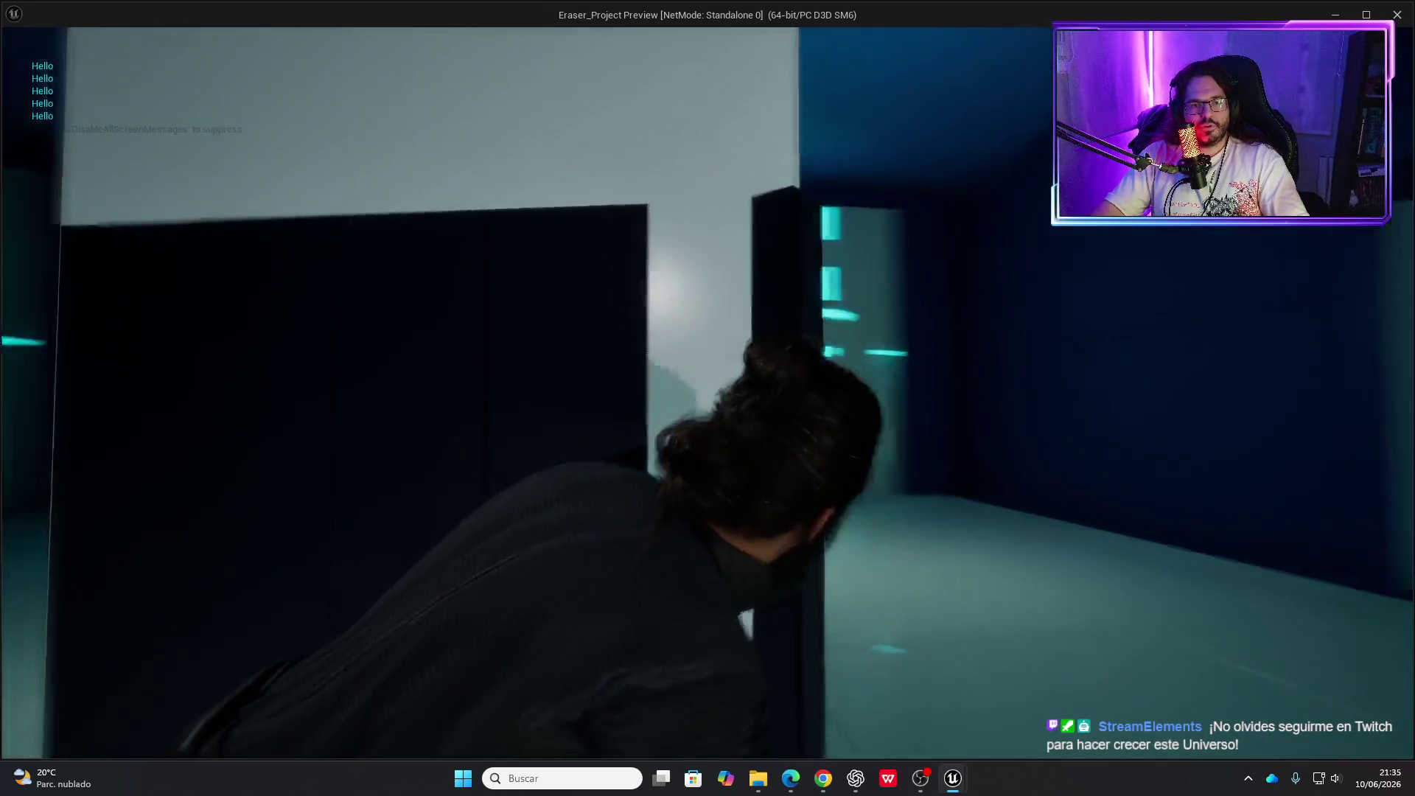
key(w)
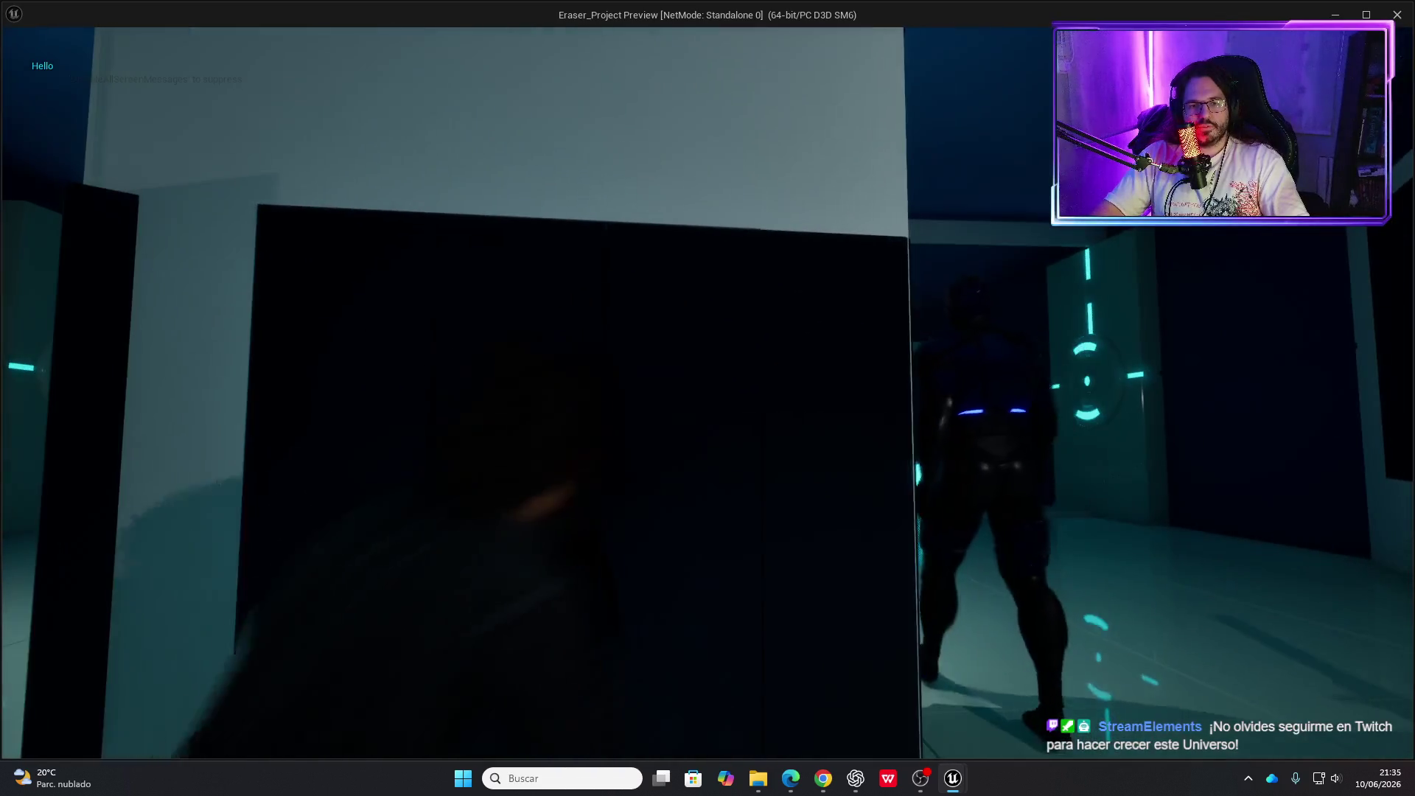
key(w)
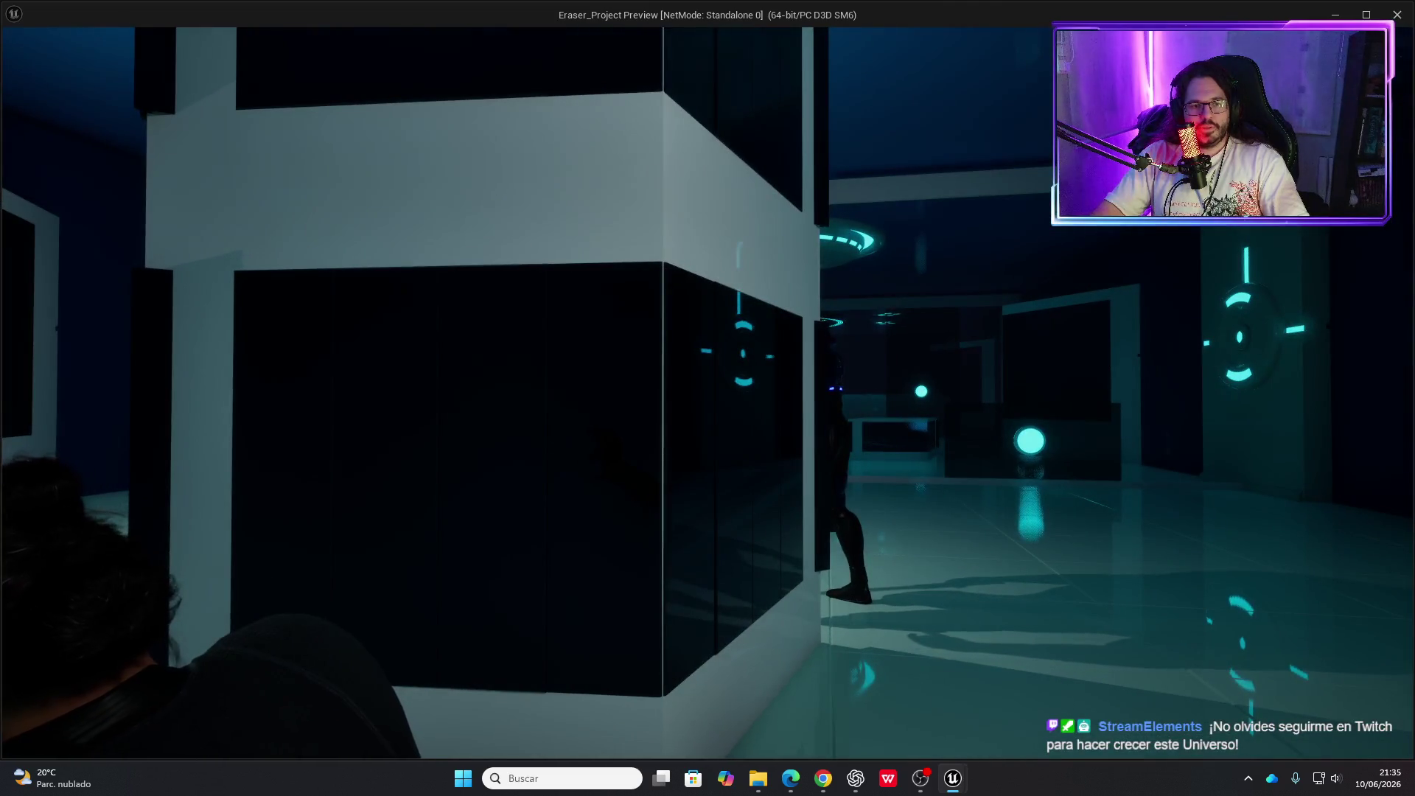
key(e)
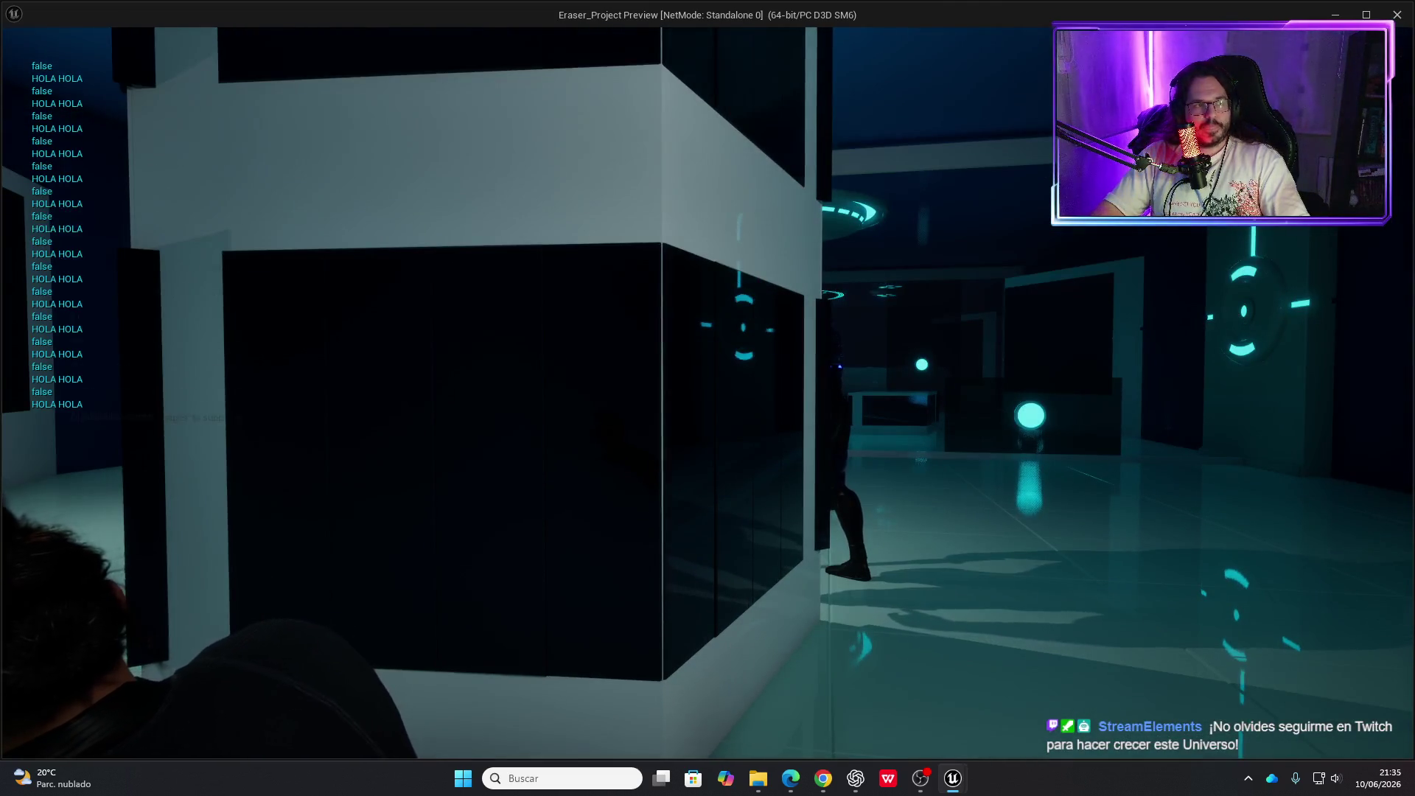
key(e)
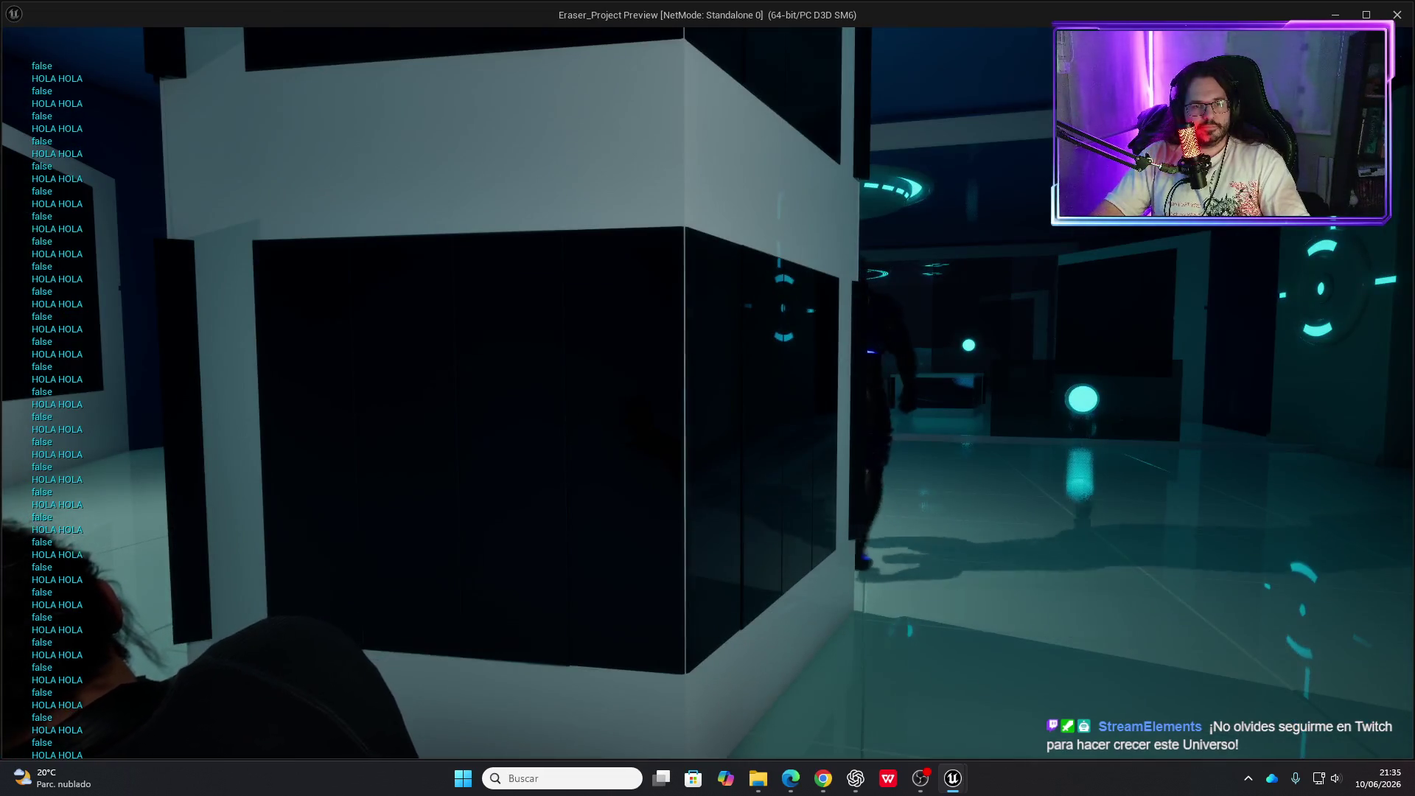
key(e)
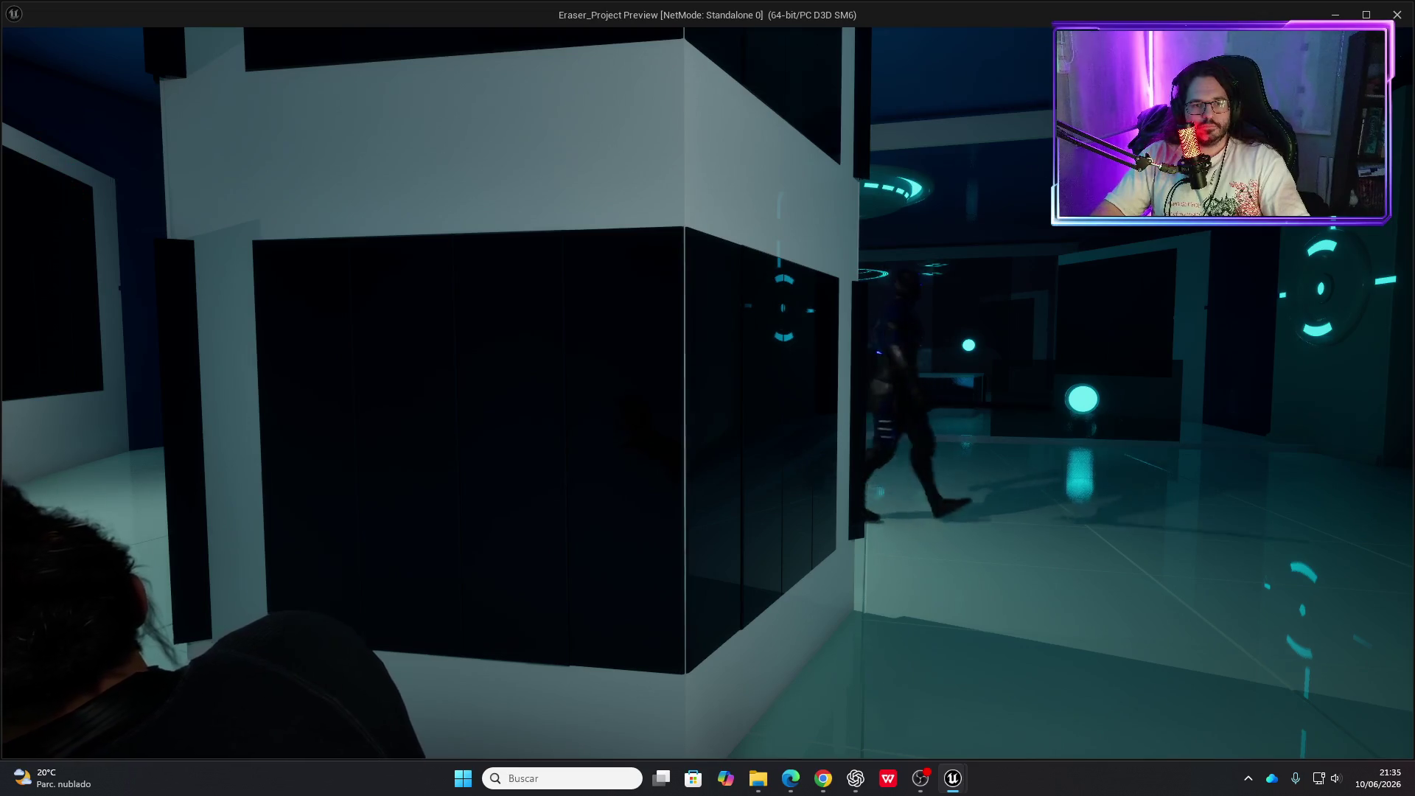
key(e)
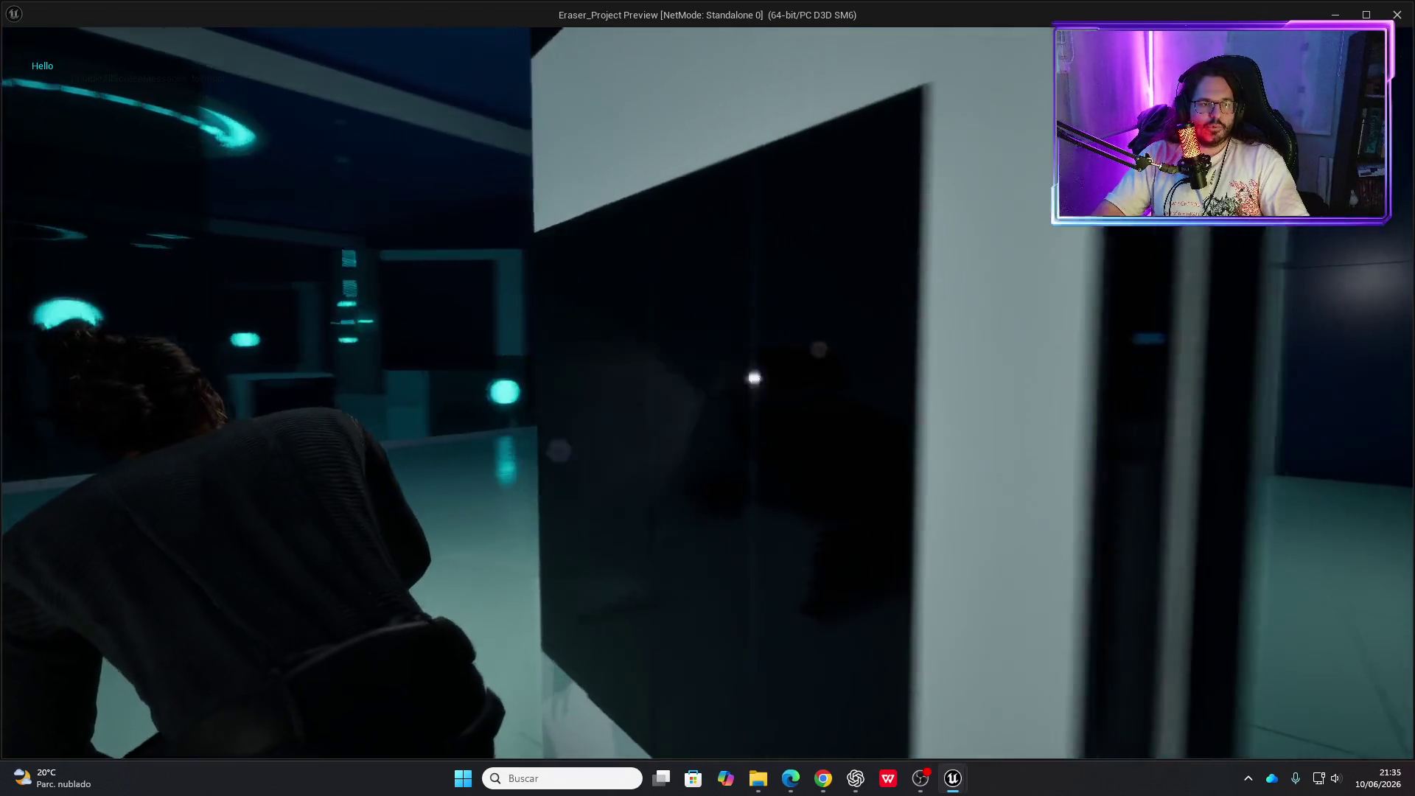
key(e)
key(e)
key(e)
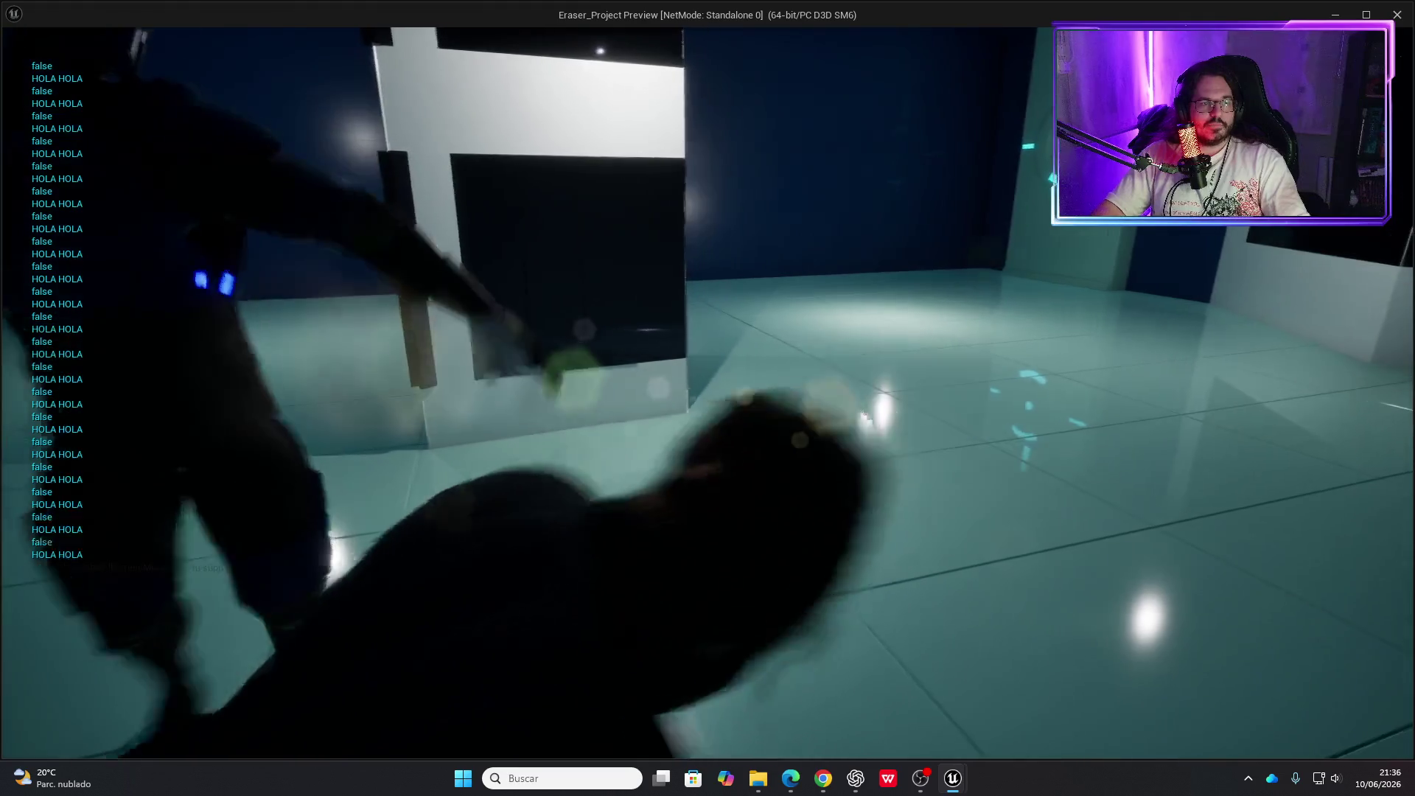
key(Escape)
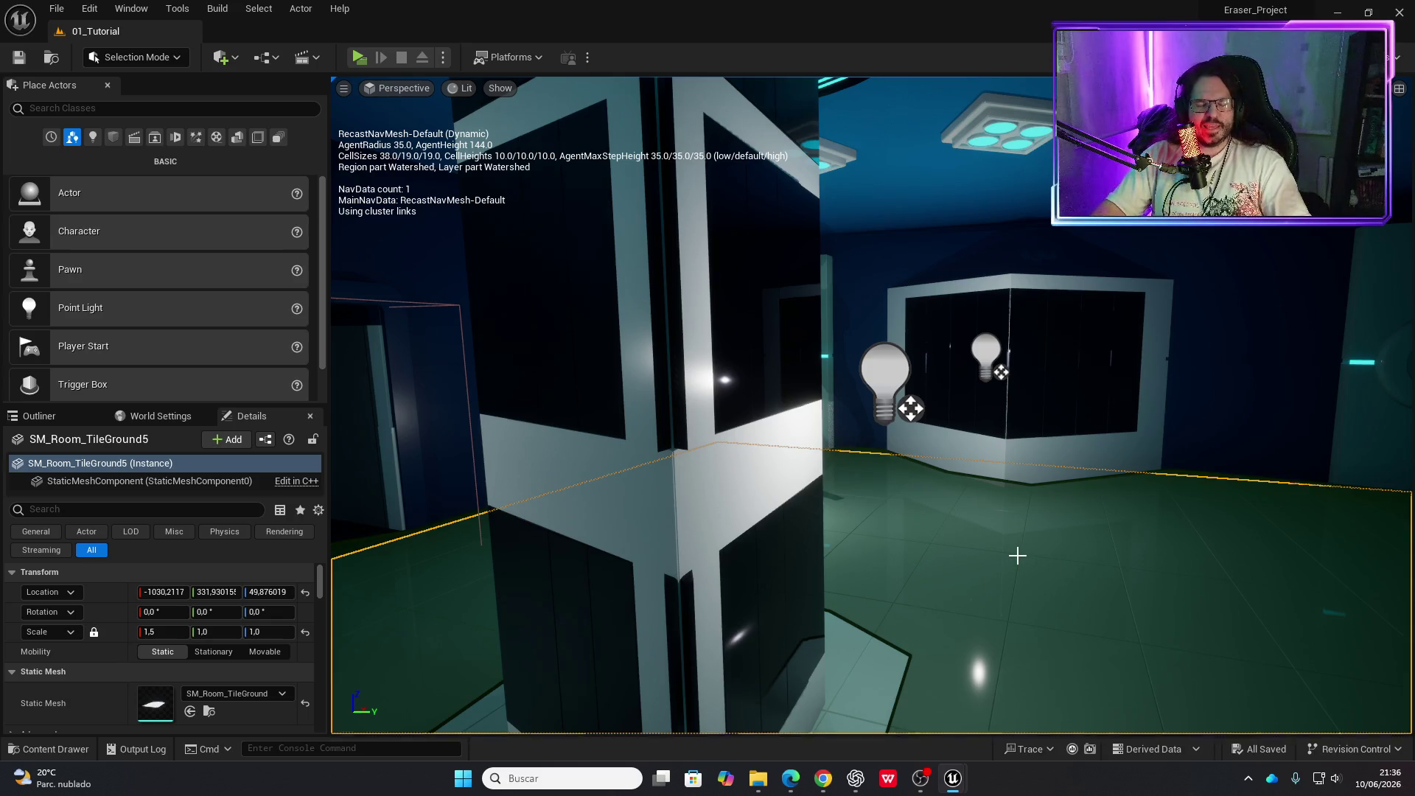
scroll(1017, 555, down, 10)
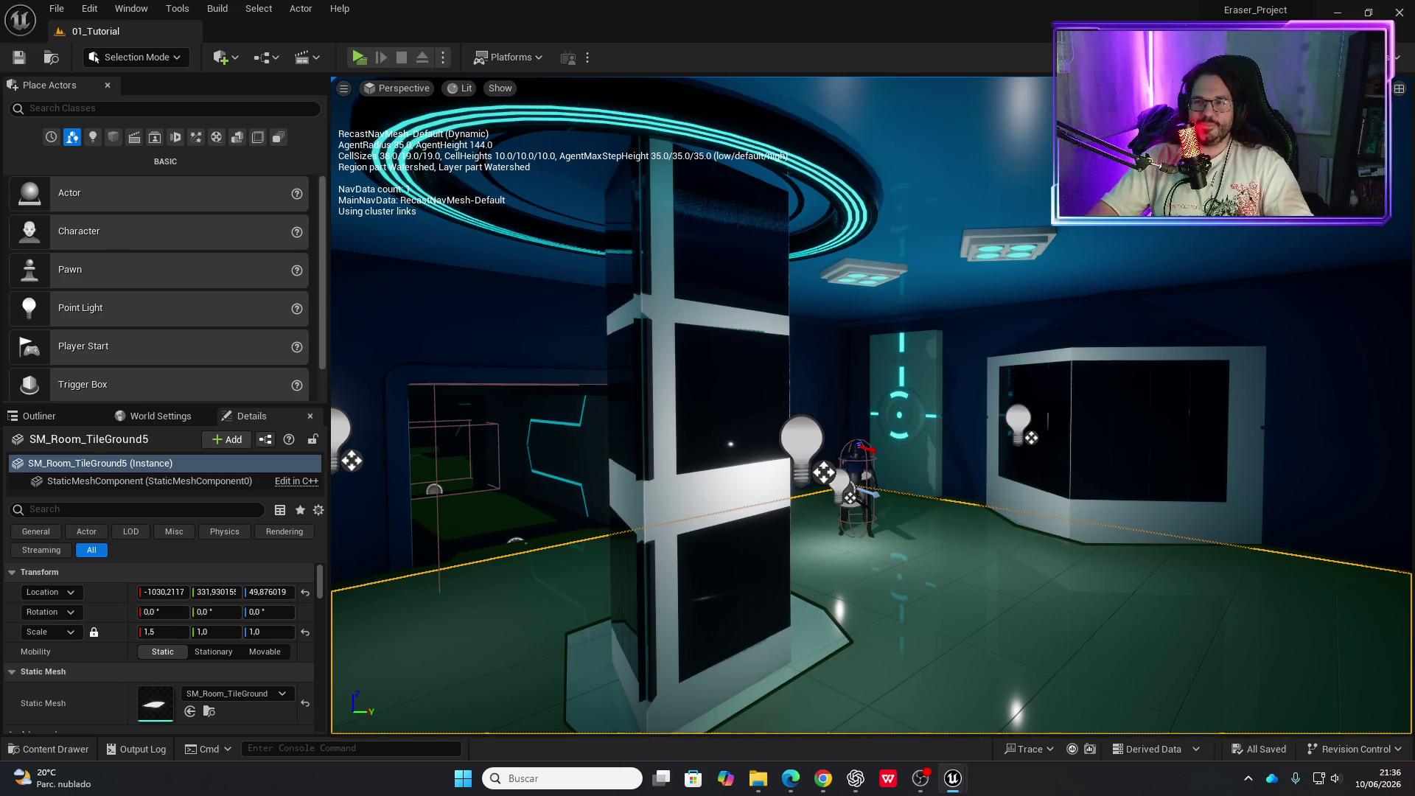
key(alt+Tab)
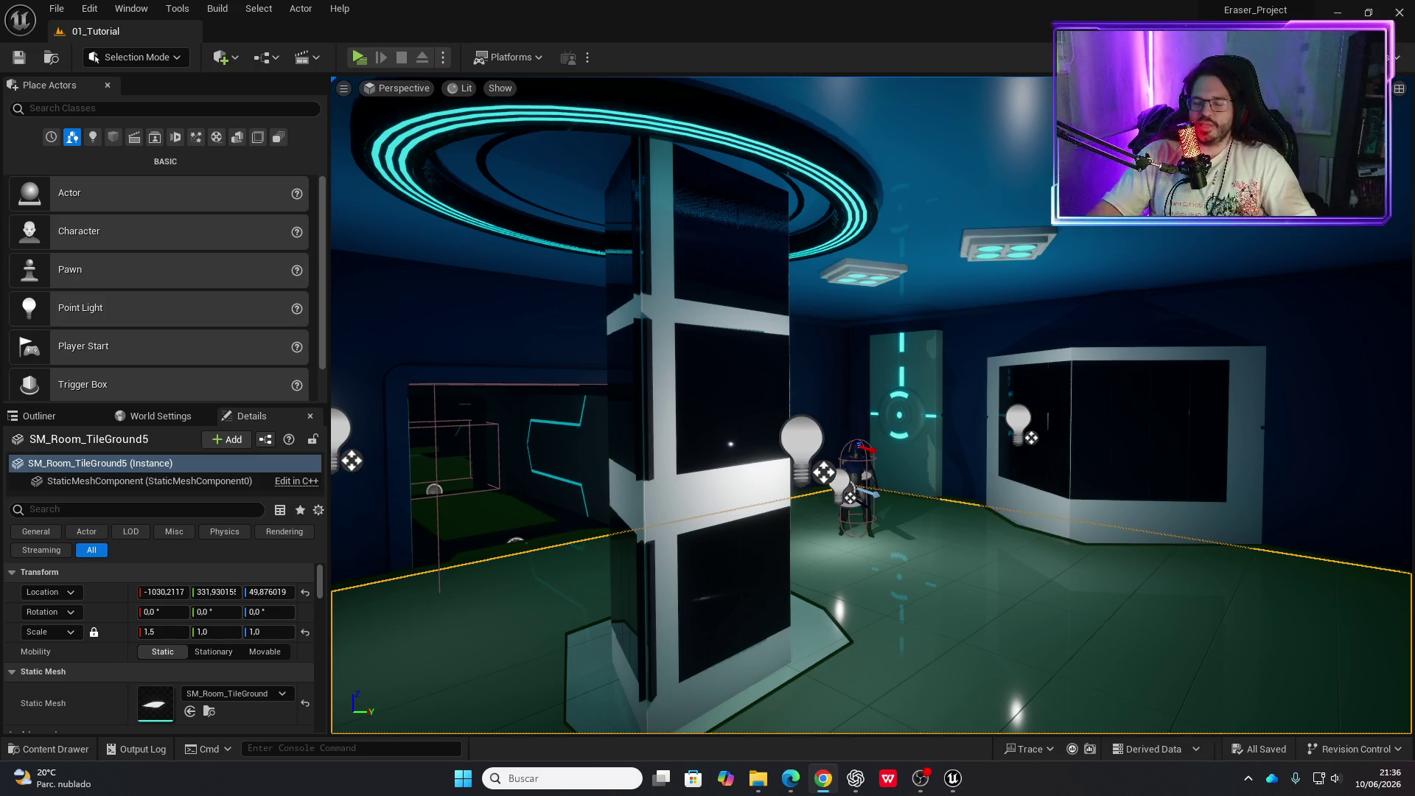
key(p)
scroll(1031, 395, up, 10)
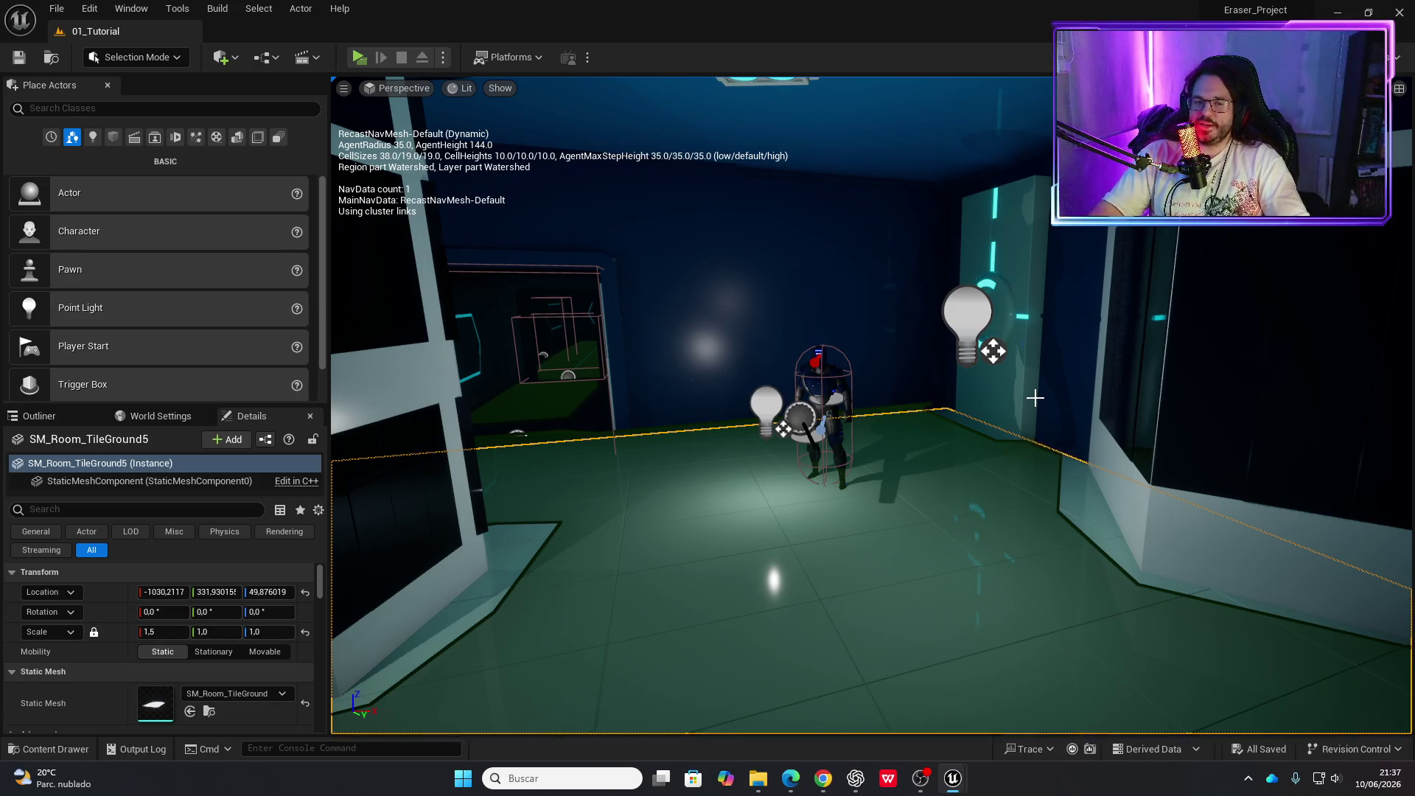
mouse_move(935, 391)
mouse_down()
mouse_move(866, 295)
mouse_move(892, 364)
mouse_move(935, 391)
mouse_up()
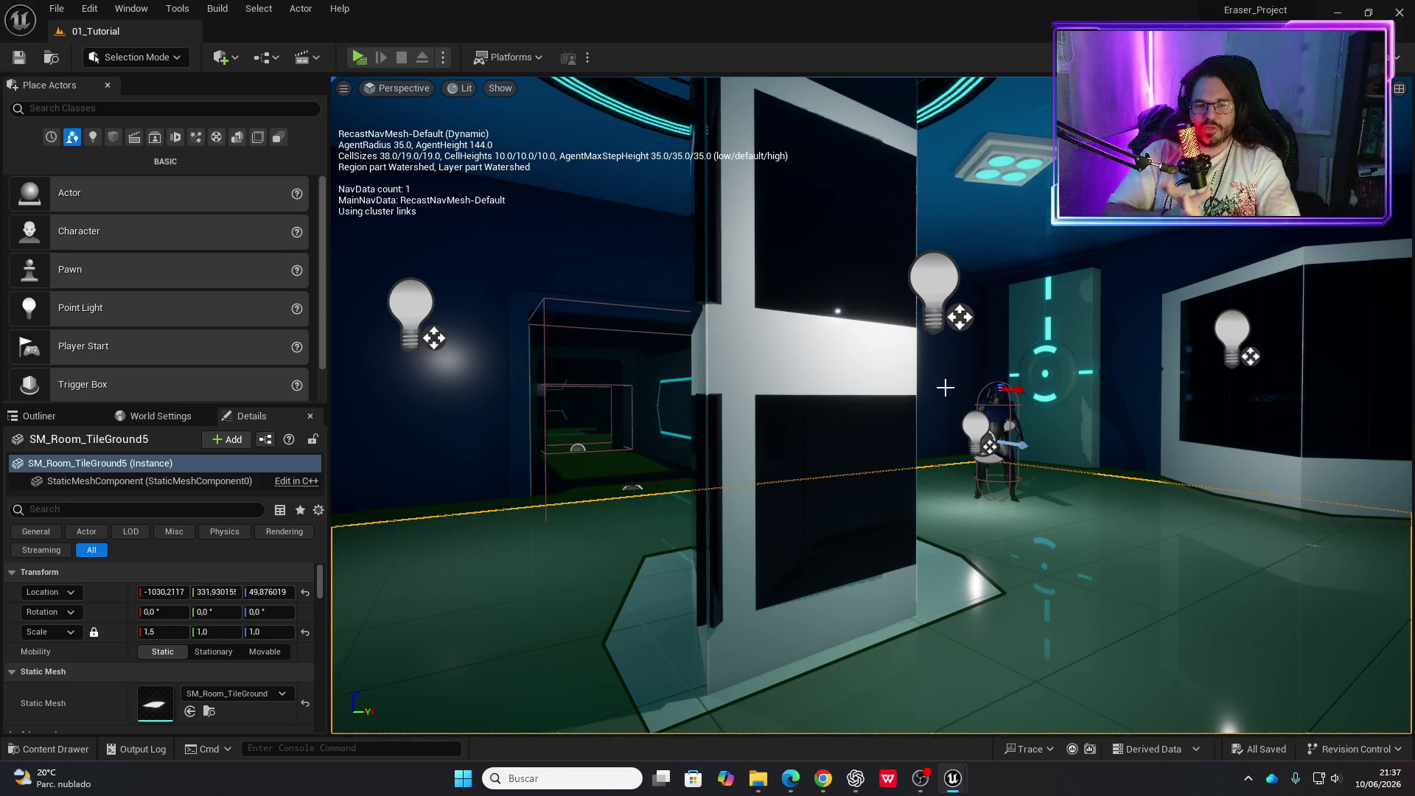
drag(949, 417, 936, 353)
key(f)
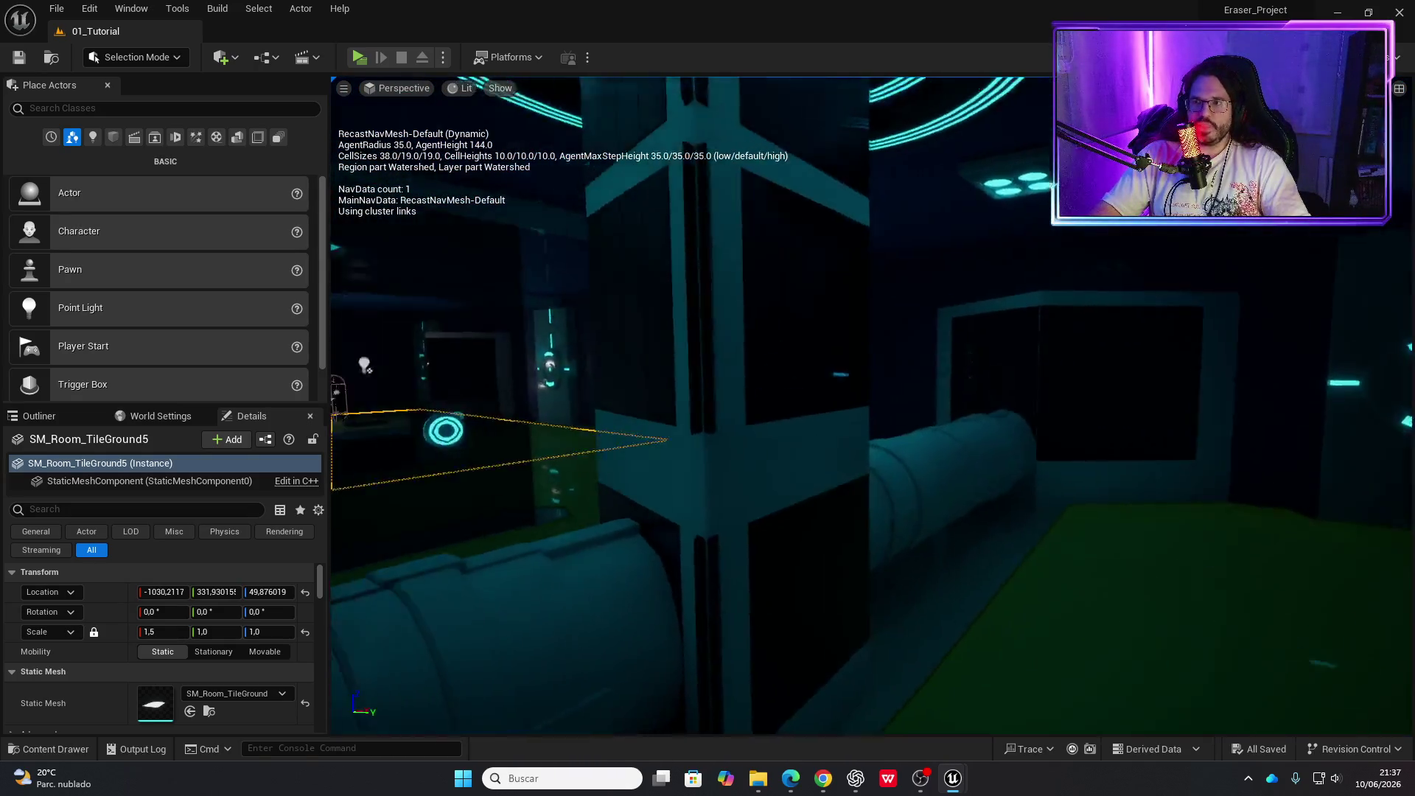
key(w)
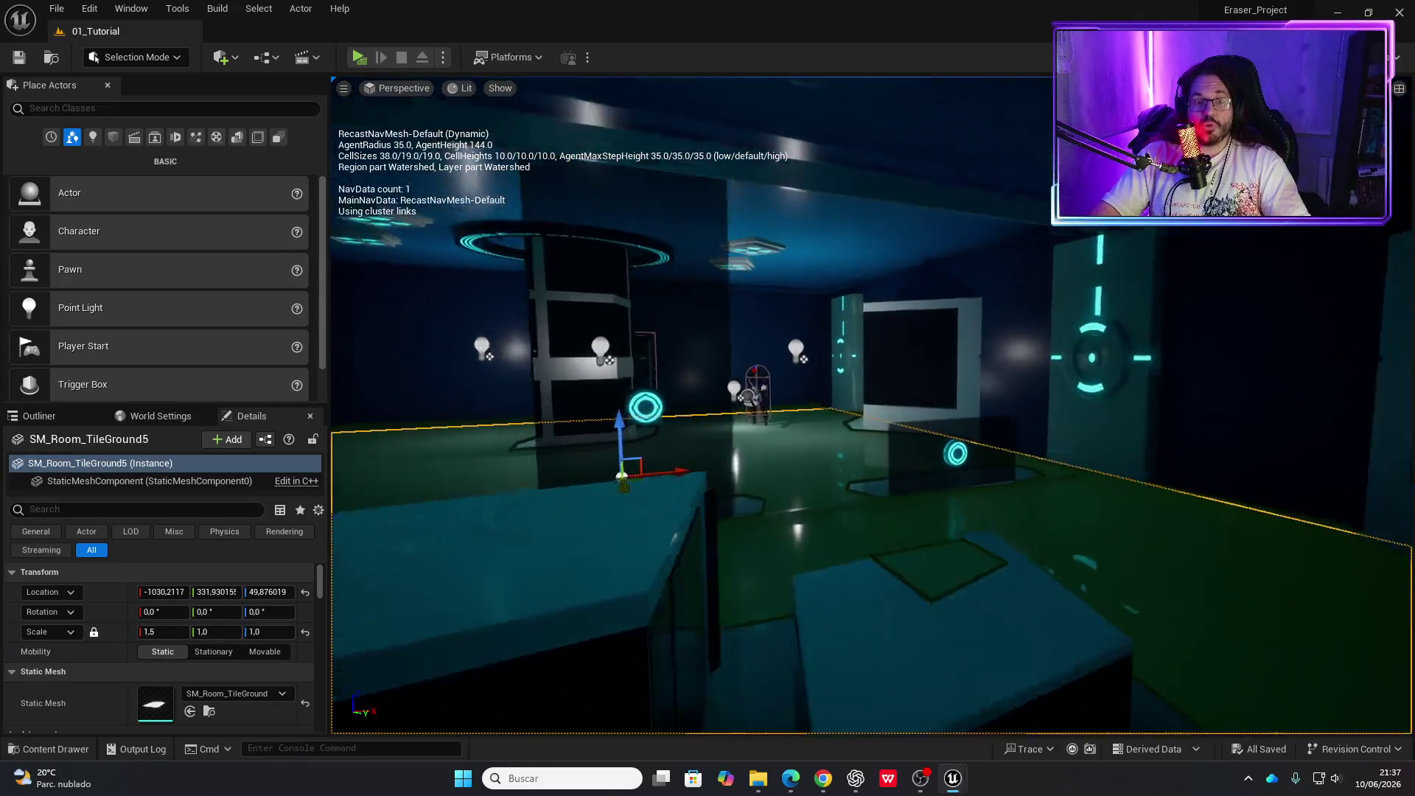
key(w)
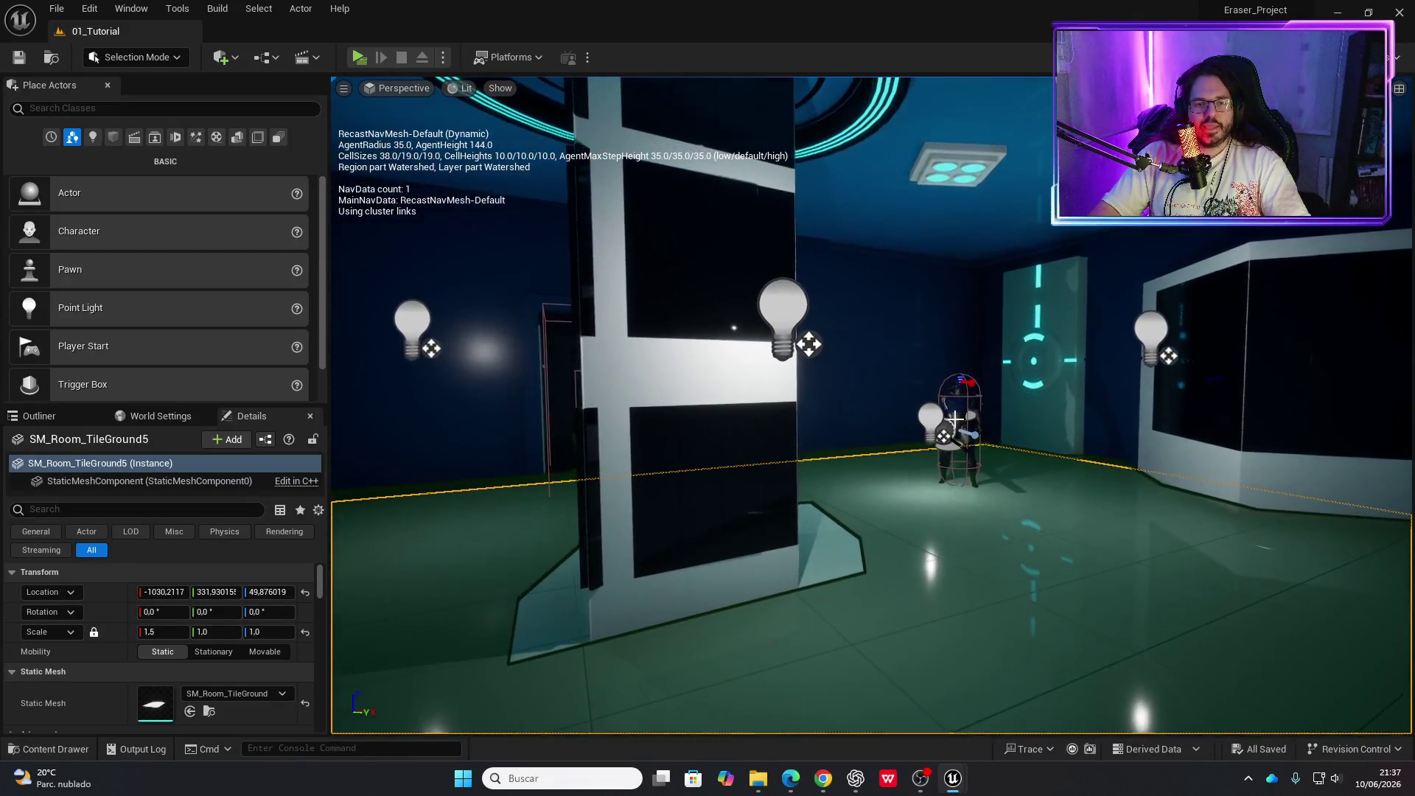
key(s)
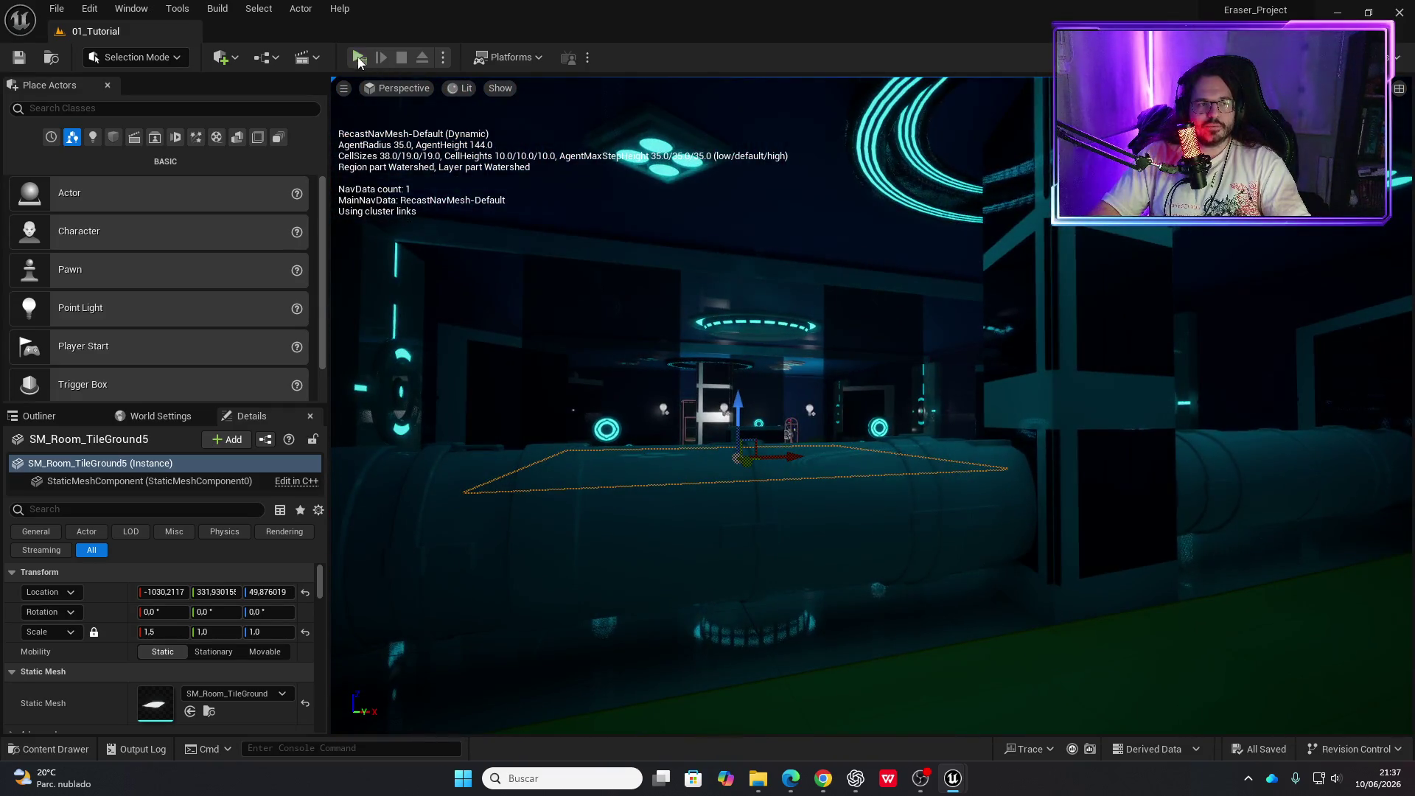
key(alt+p)
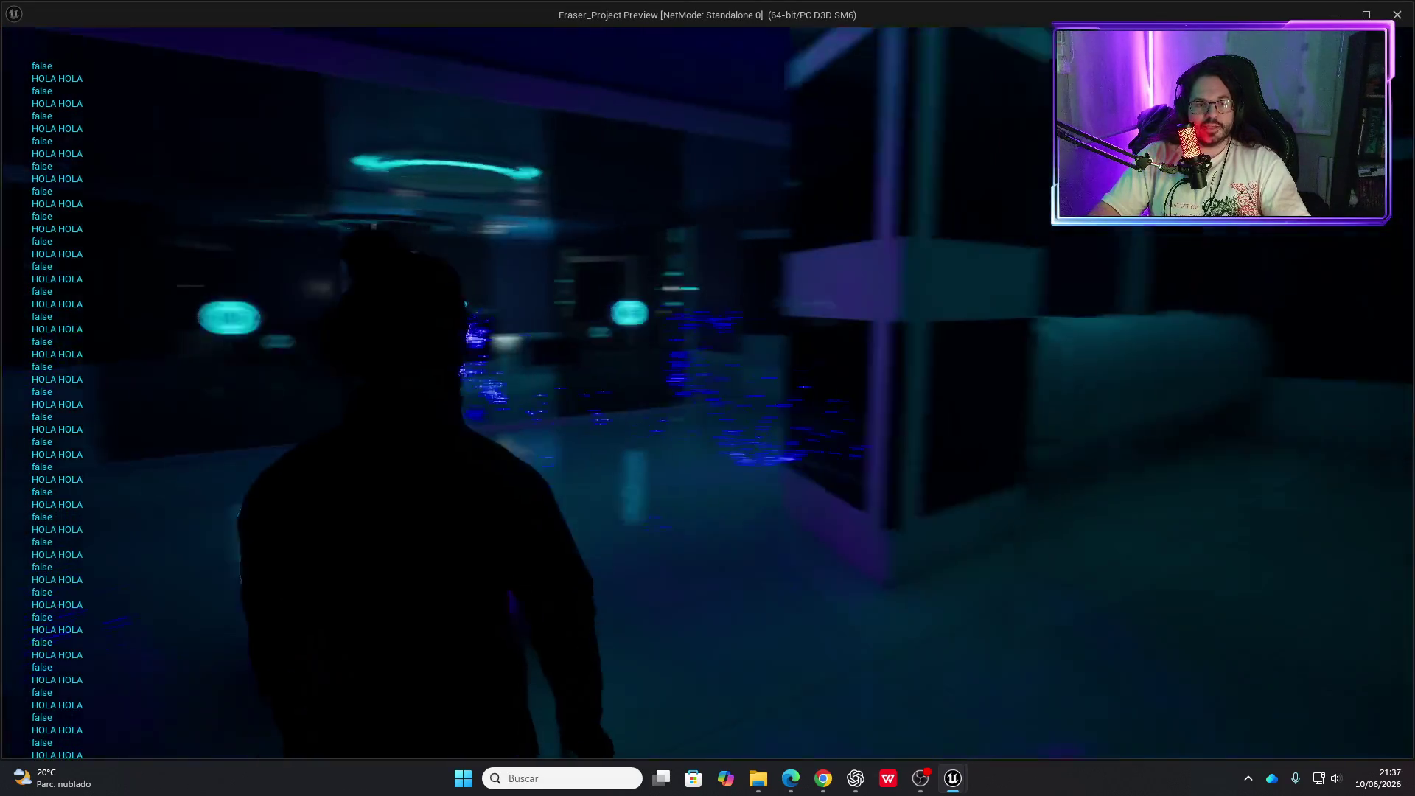
Walk the character past the glowing ring and pillar toward the enemy and door, then end the preview
key(w)
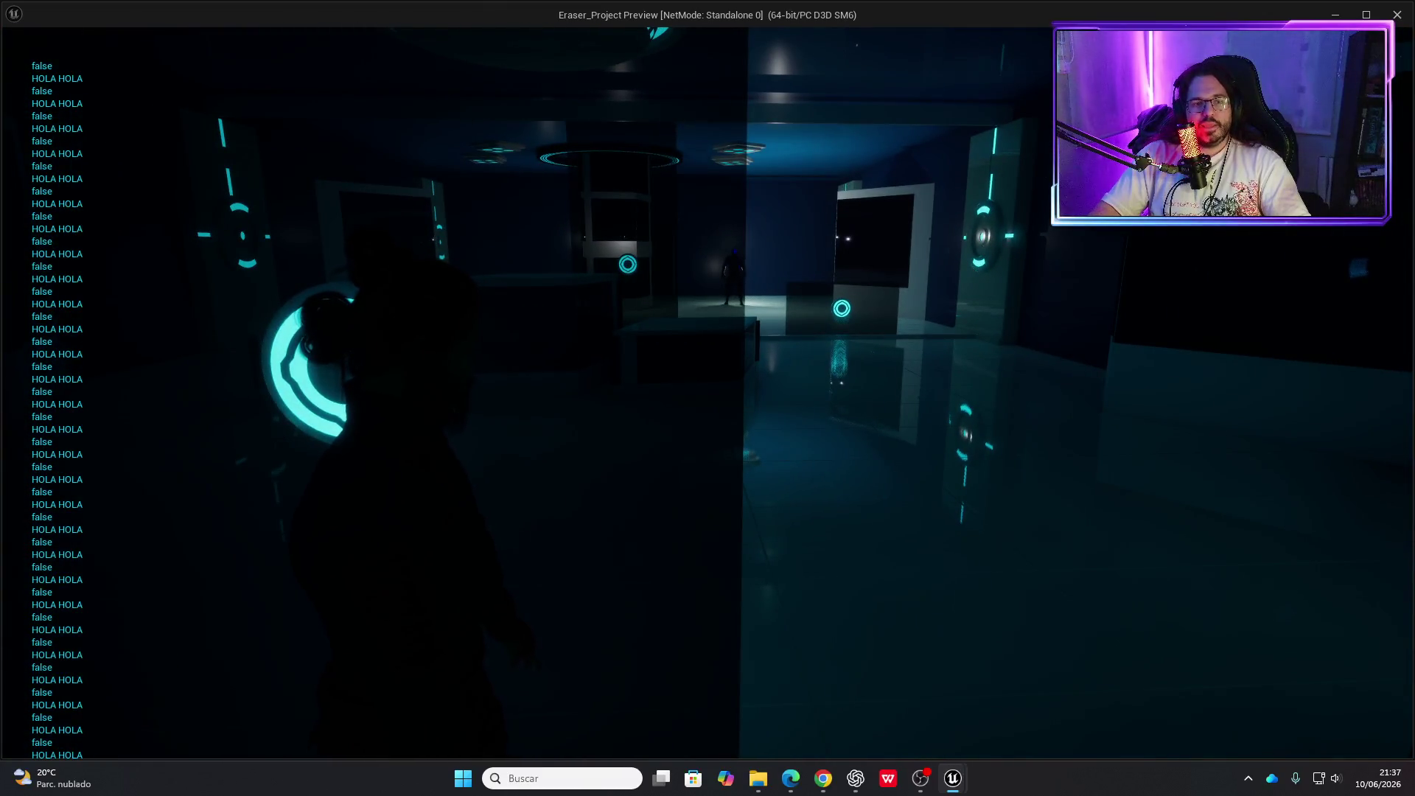
key(w)
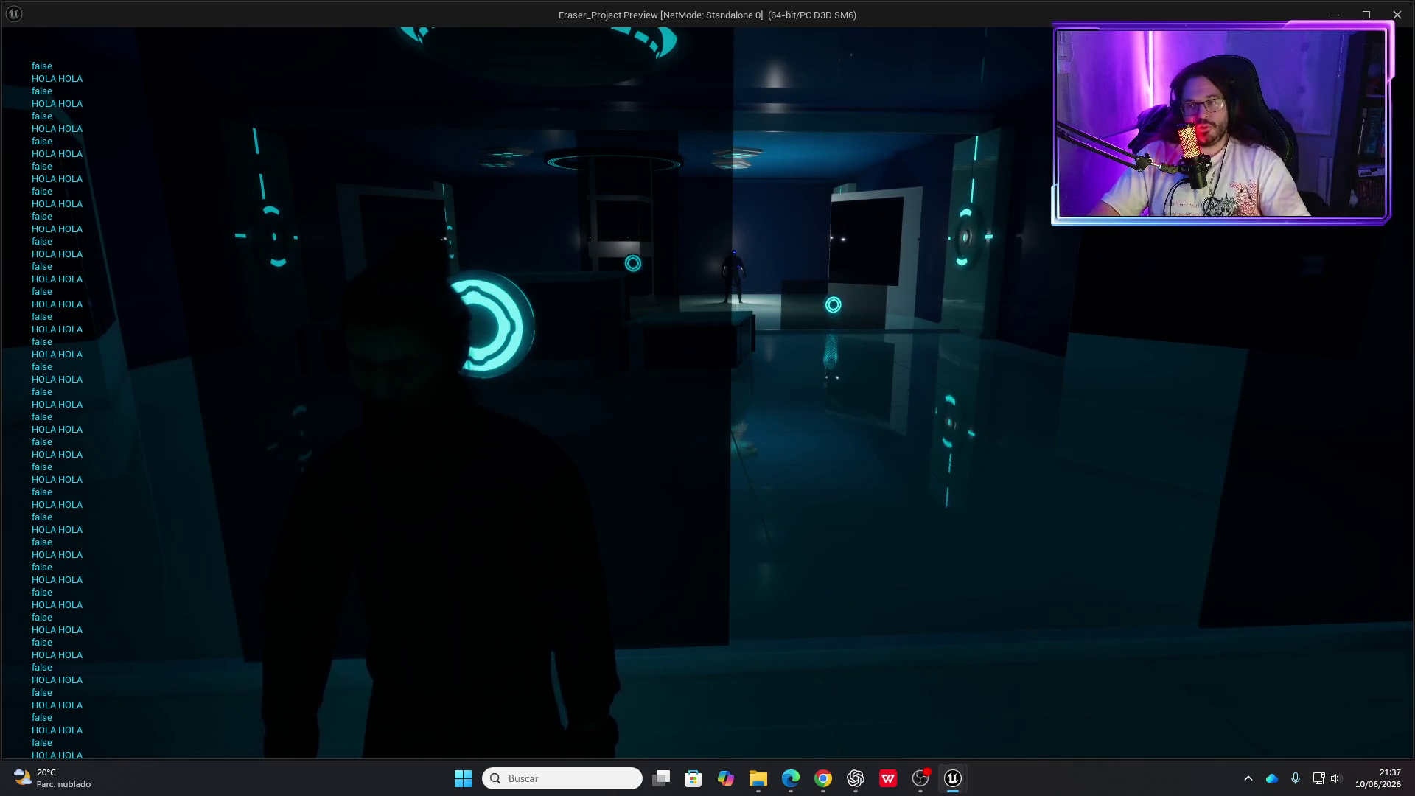
key(w)
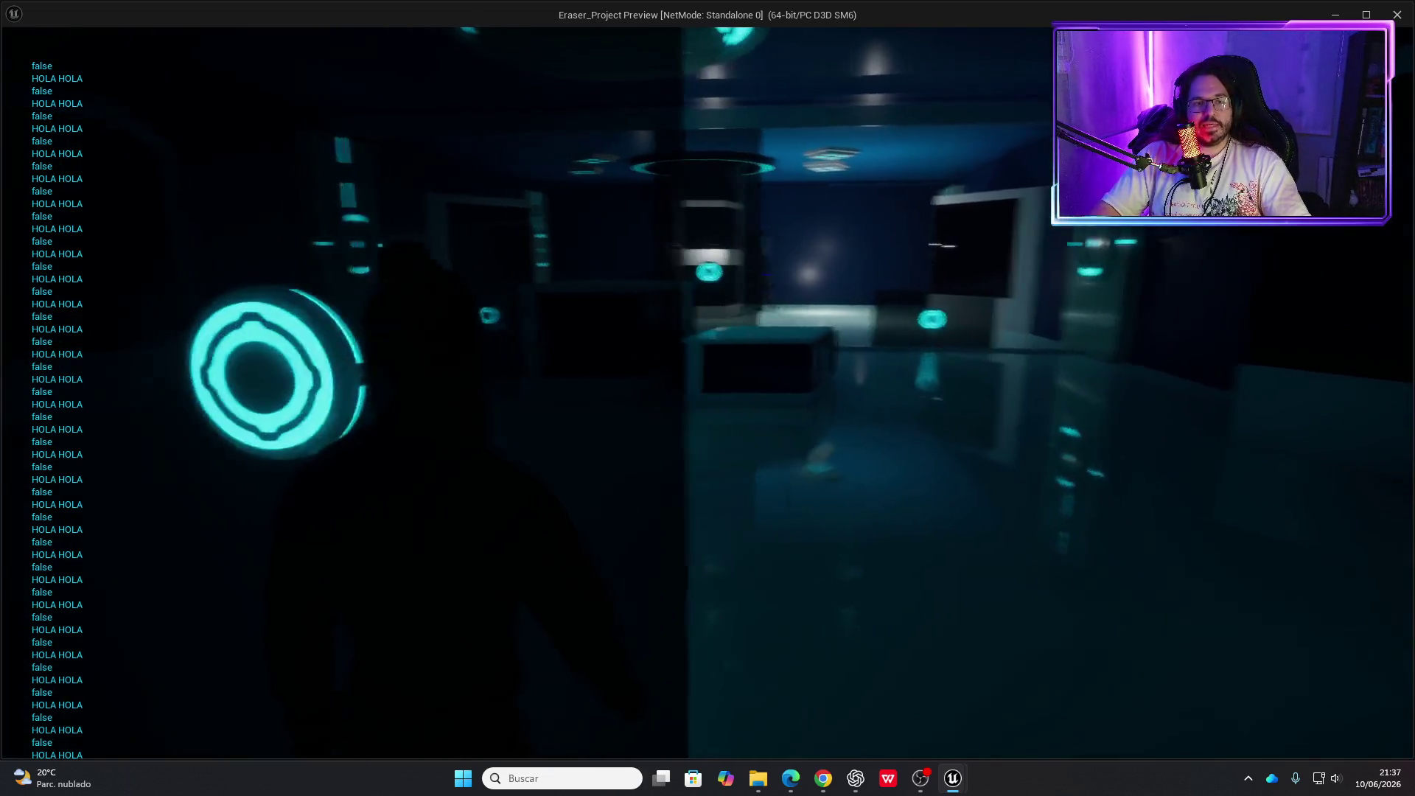
key(w)
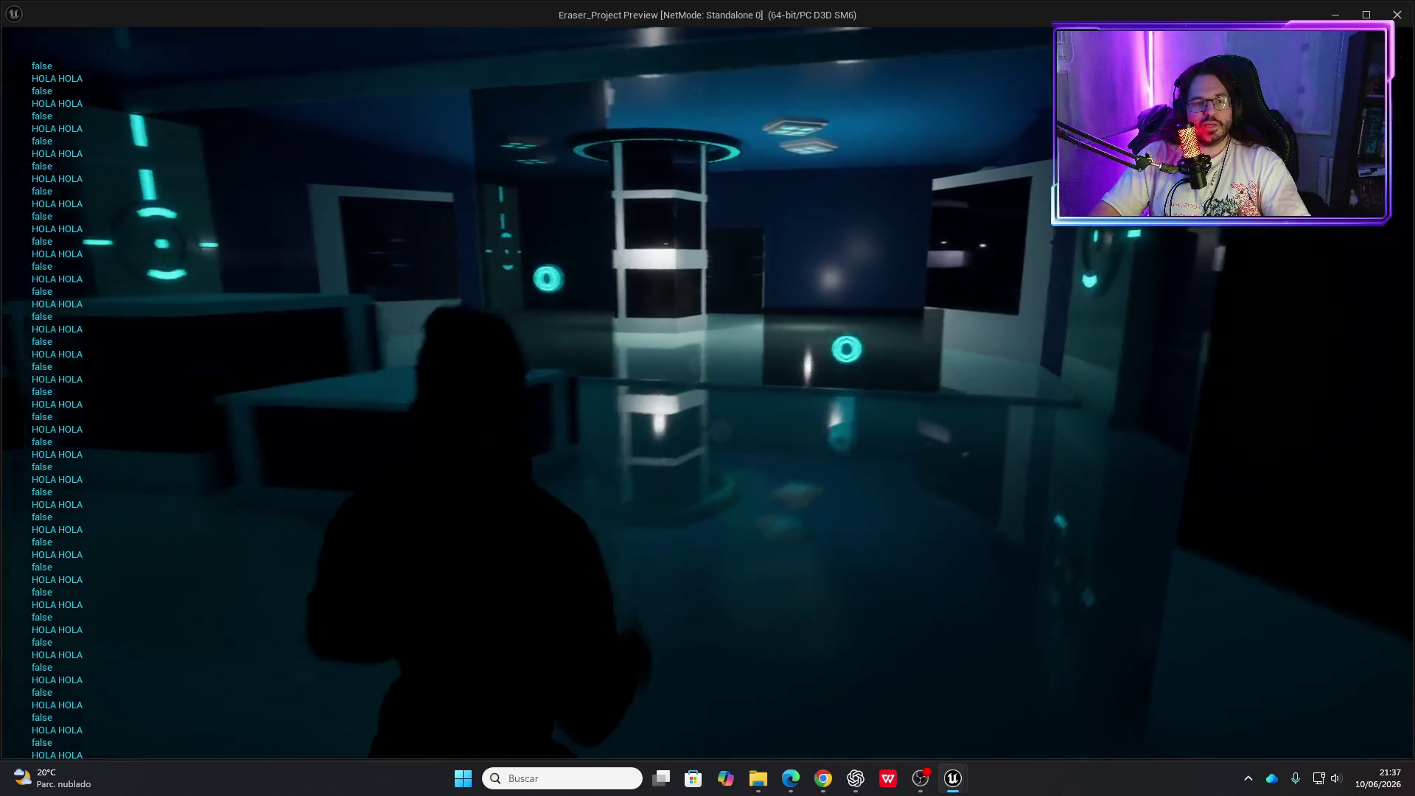
key(w)
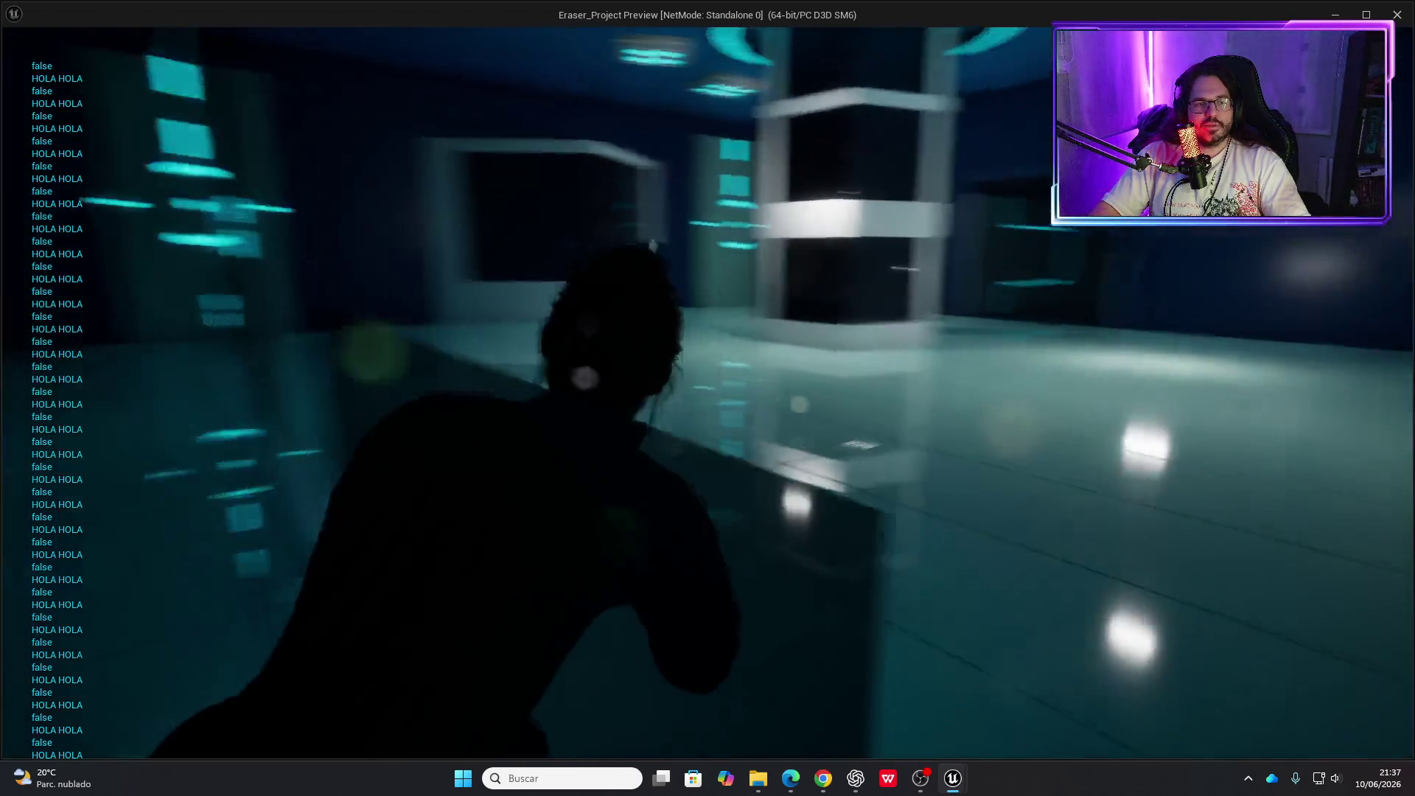
key(w)
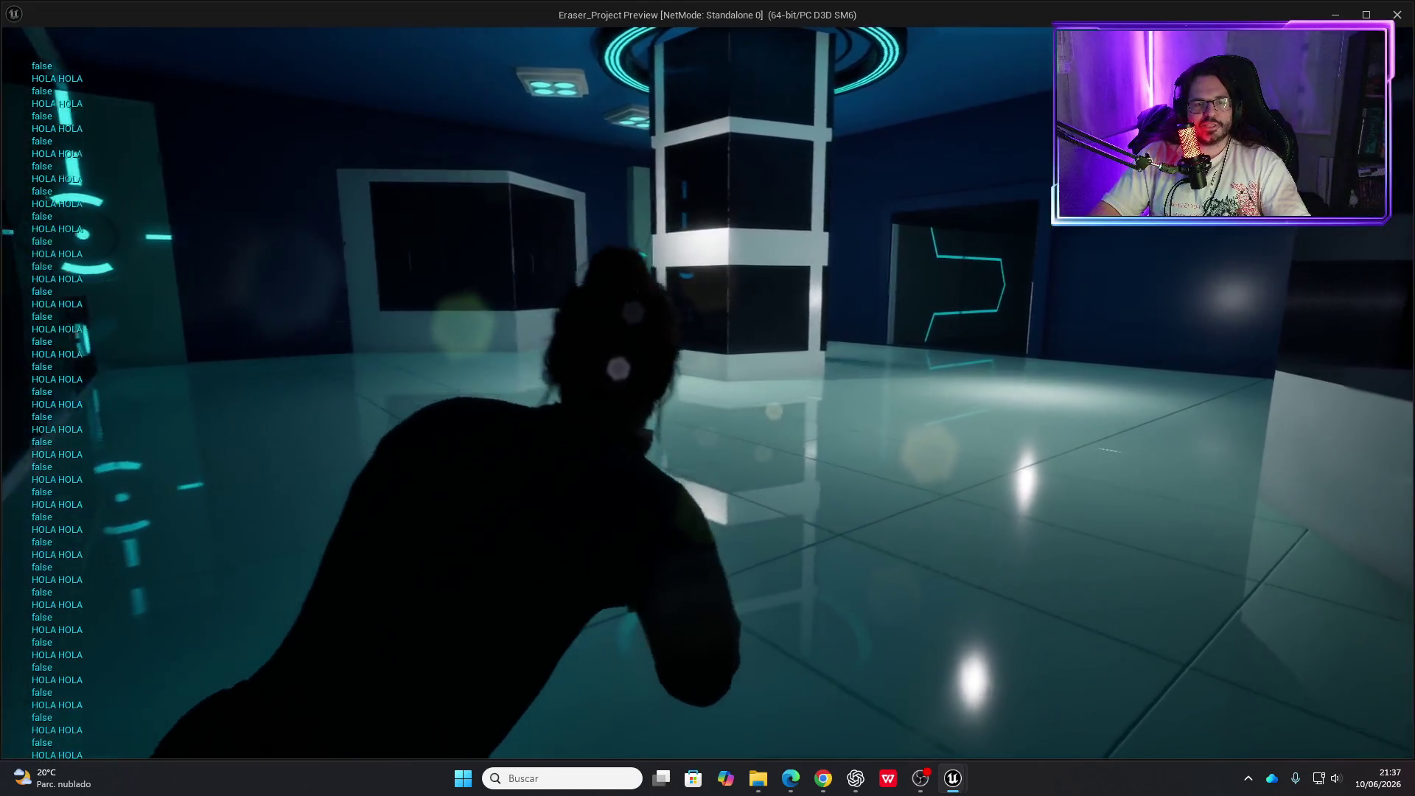
key(w)
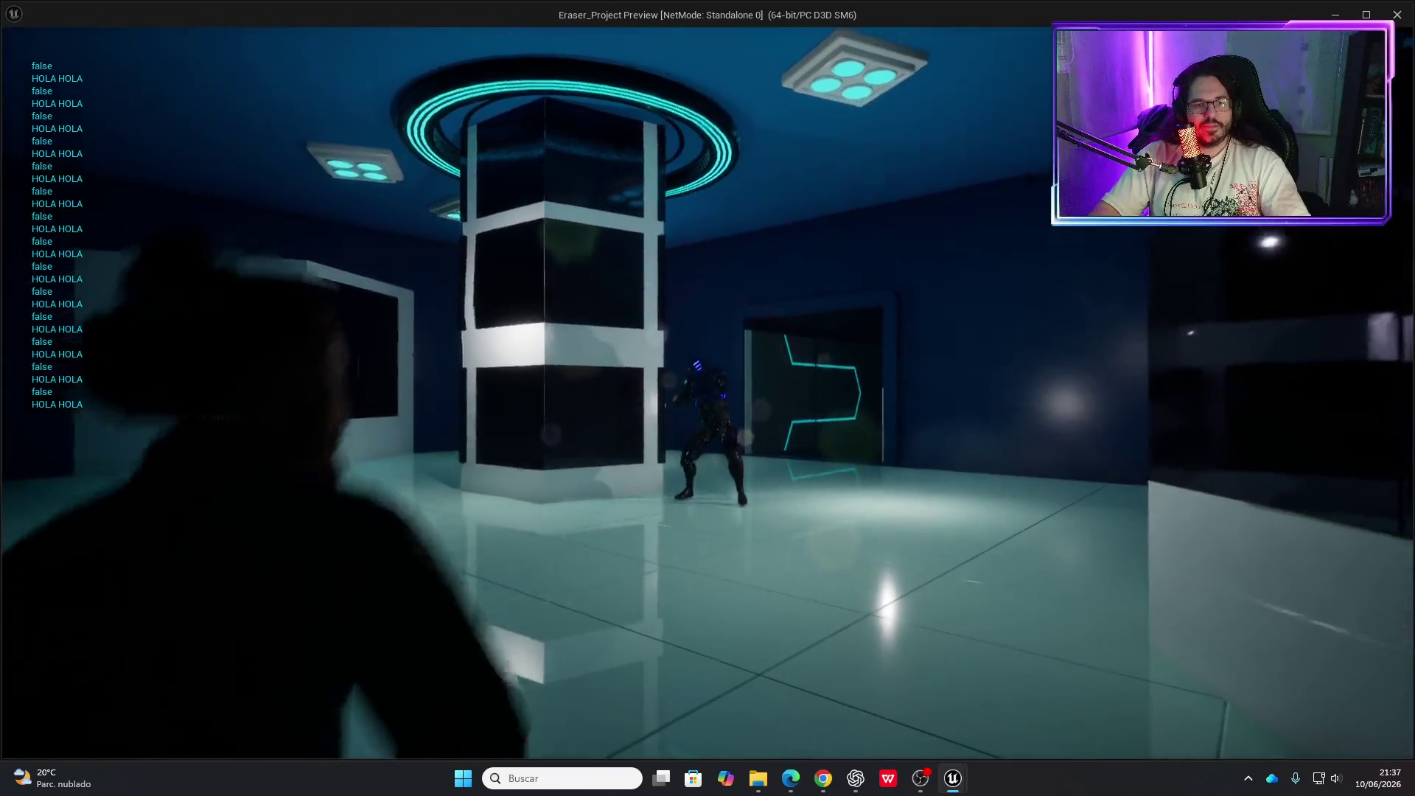
key(w)
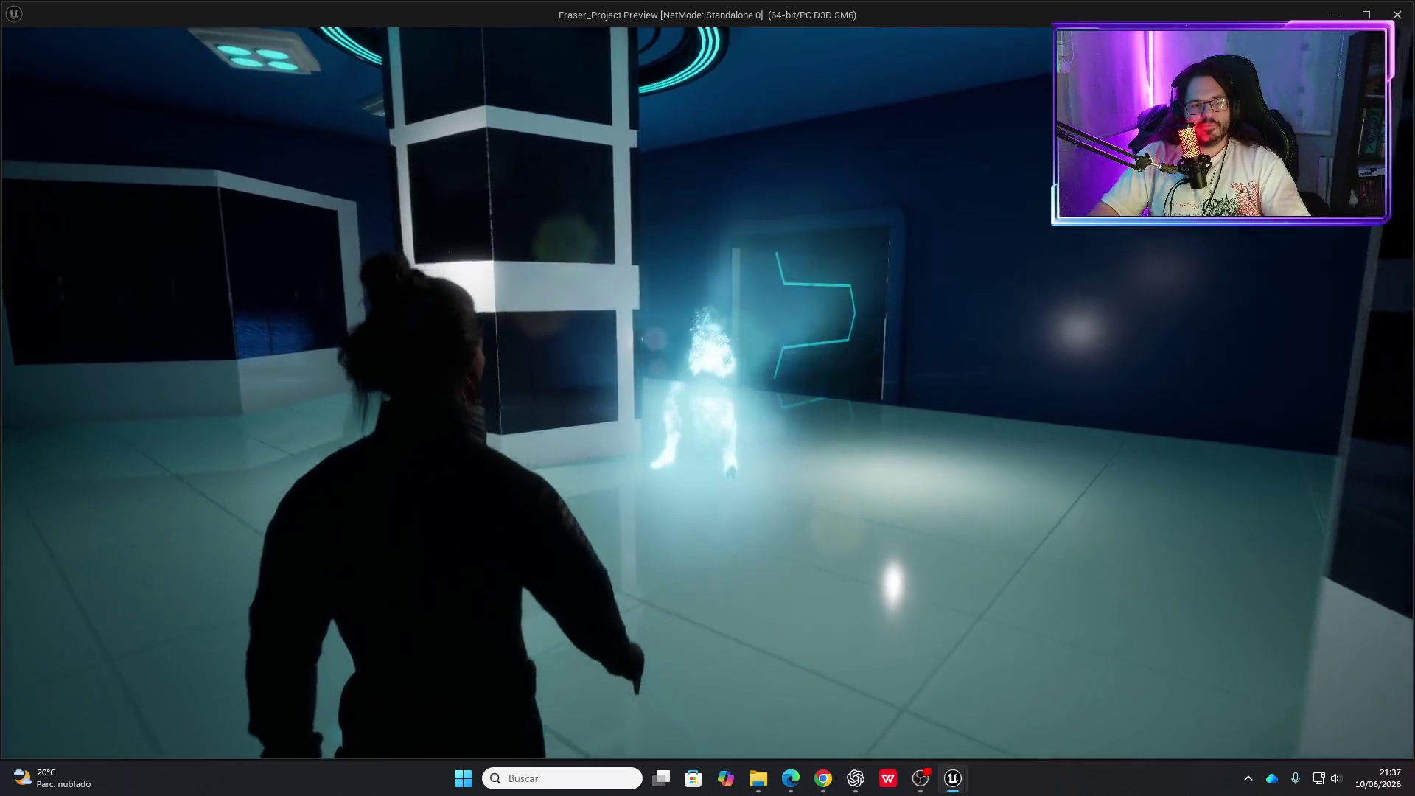
key(w)
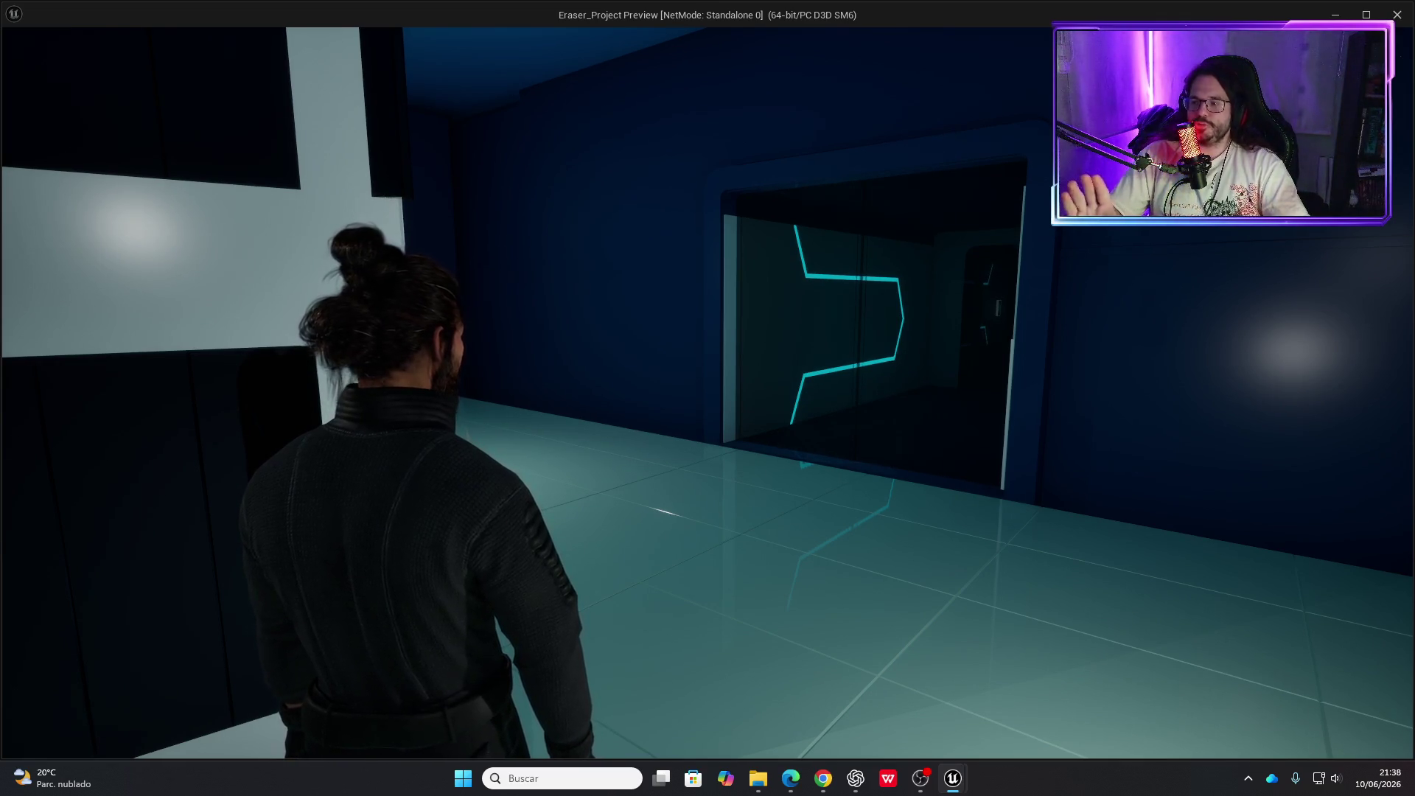
key(Escape)
Fly the viewport past the central pillar up to the dark wall beside the lit side room
drag(697, 344, 704, 236)
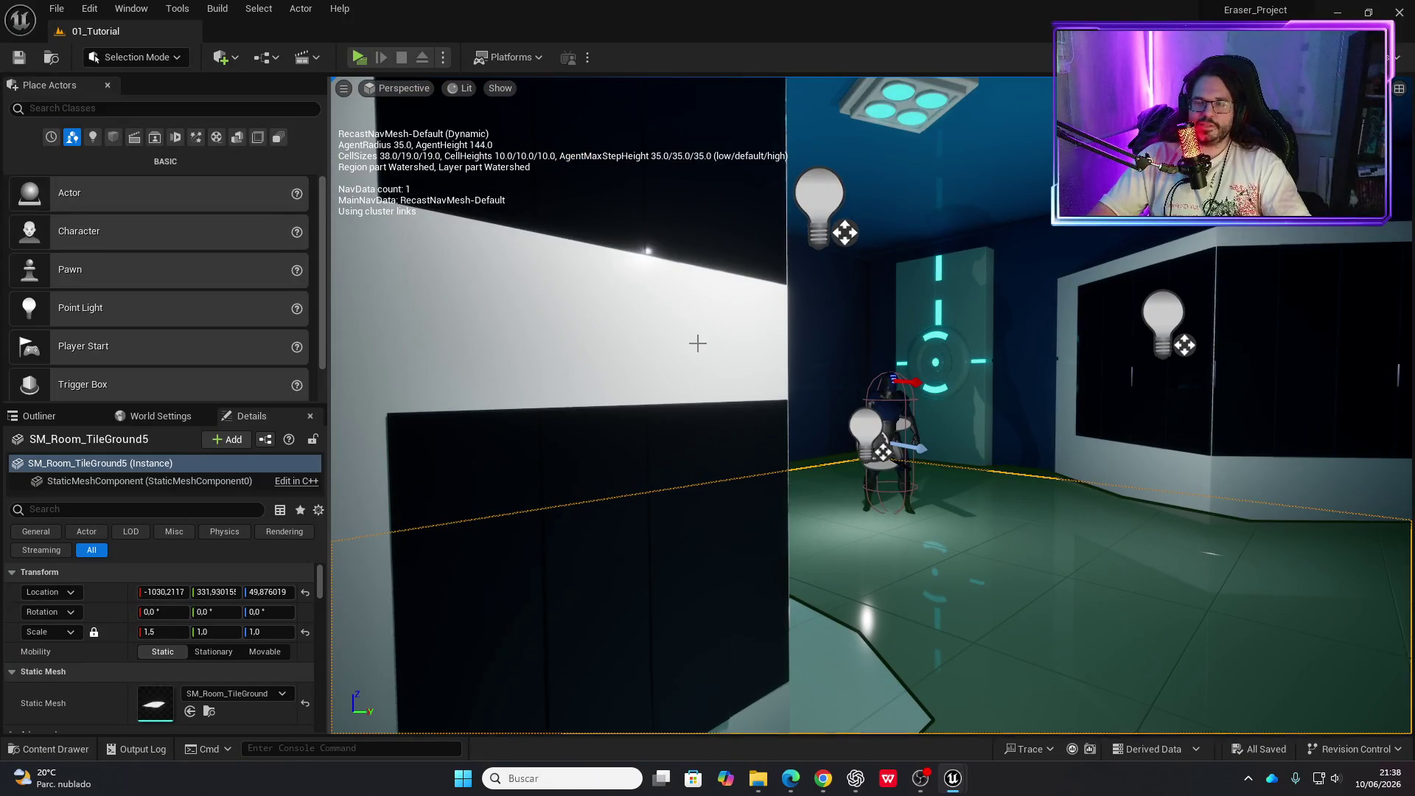
mouse_move(739, 348)
mouse_down()
mouse_move(740, 391)
mouse_move(671, 389)
mouse_move(767, 382)
mouse_up()
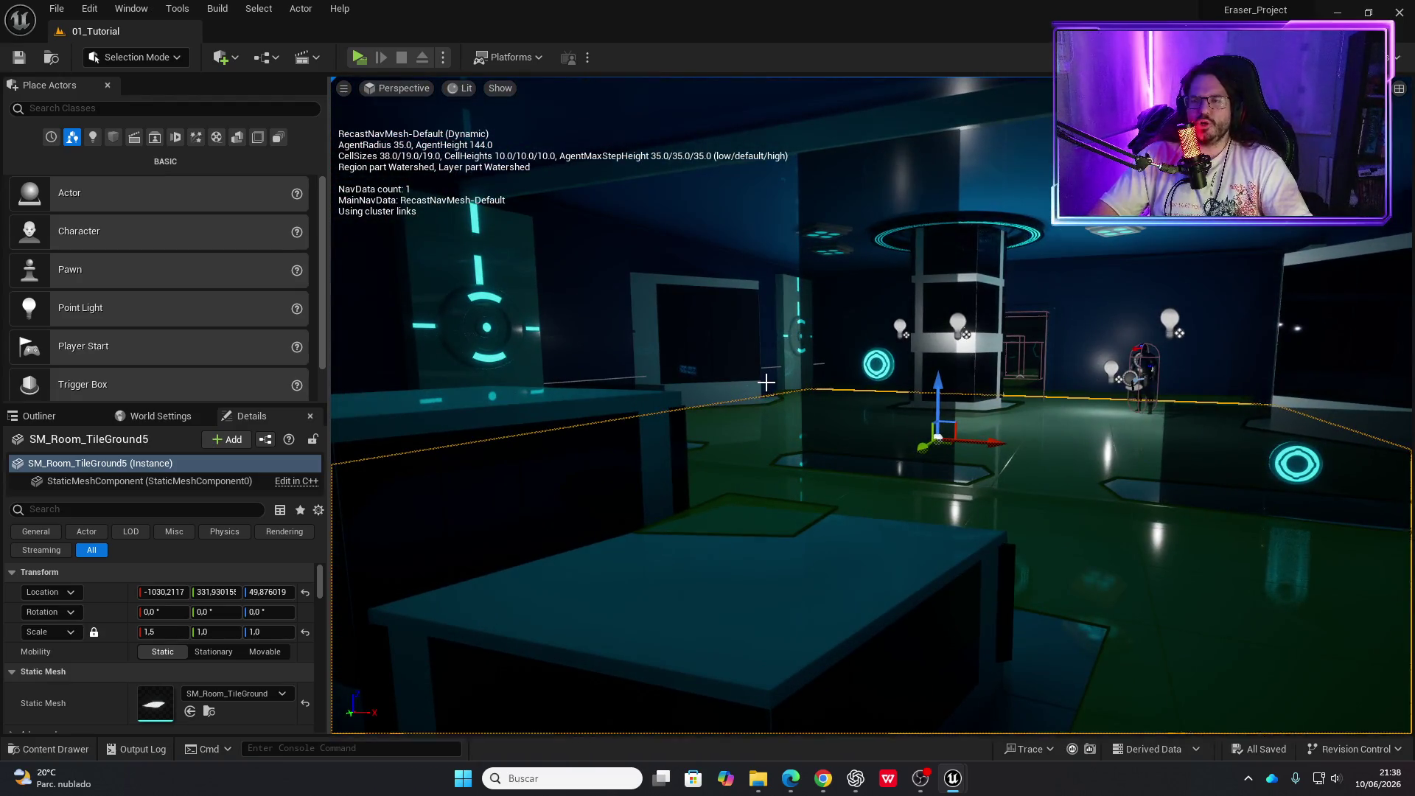
mouse_move(863, 429)
mouse_down()
mouse_move(965, 409)
mouse_move(966, 486)
mouse_move(966, 457)
mouse_up()
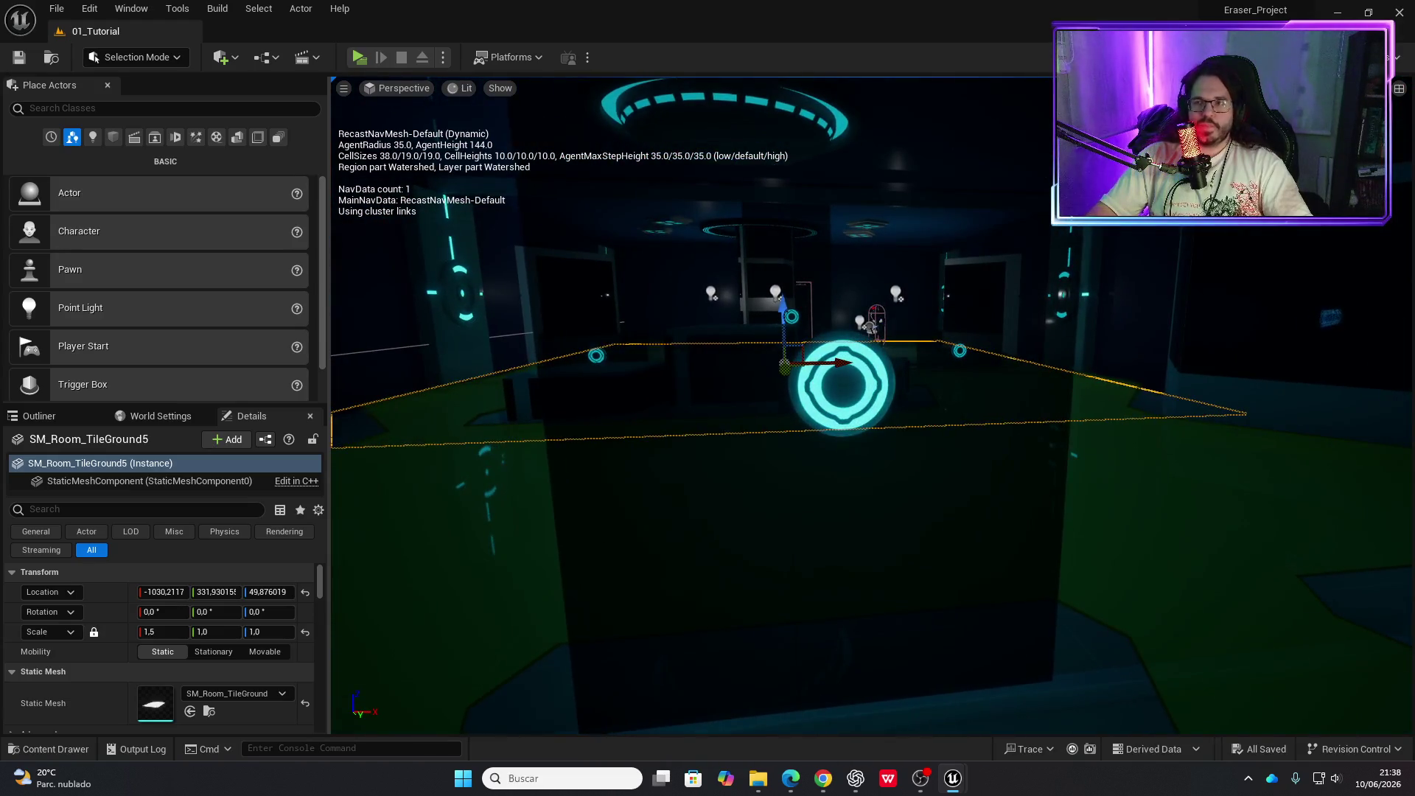
drag(965, 457, 950, 413)
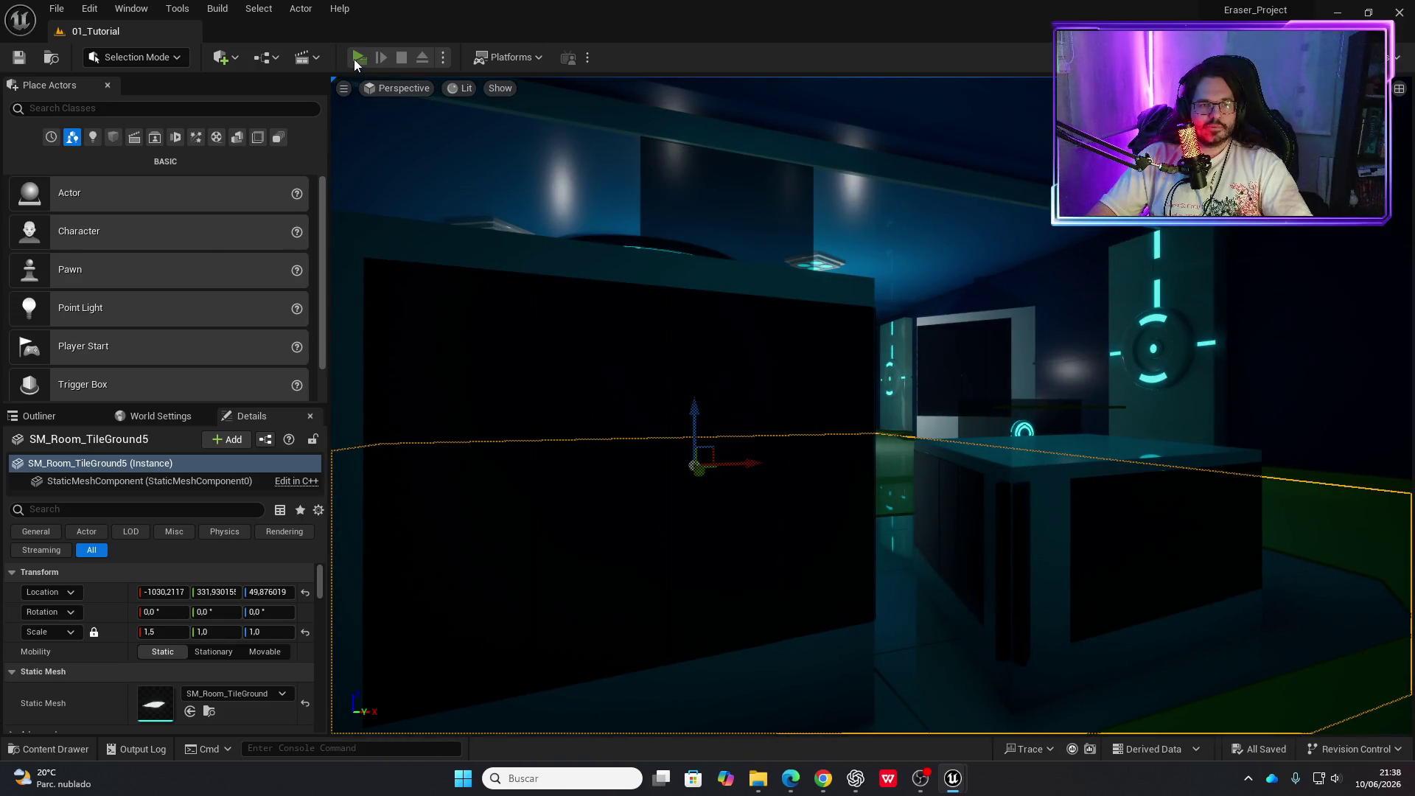
click(354, 59)
key(w)
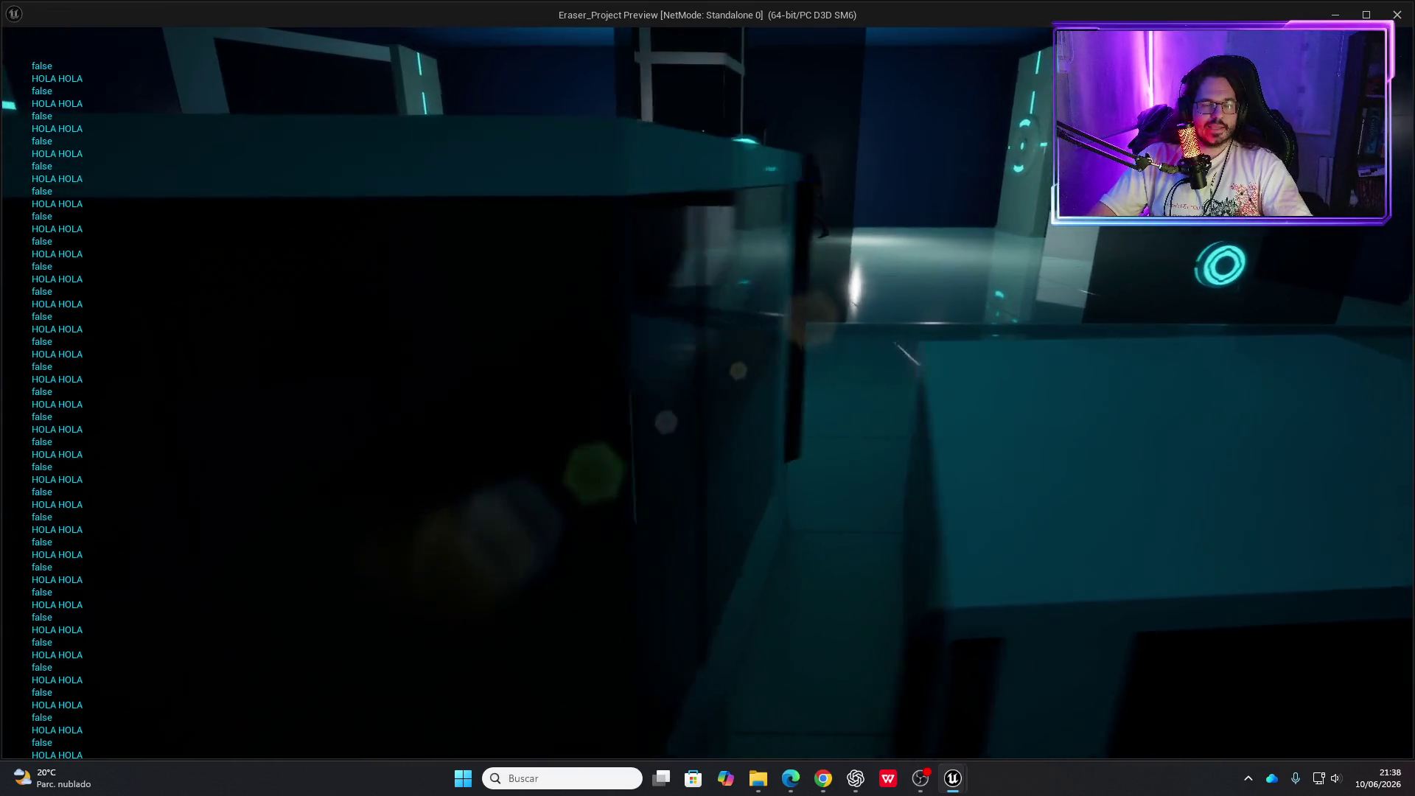
key(w)
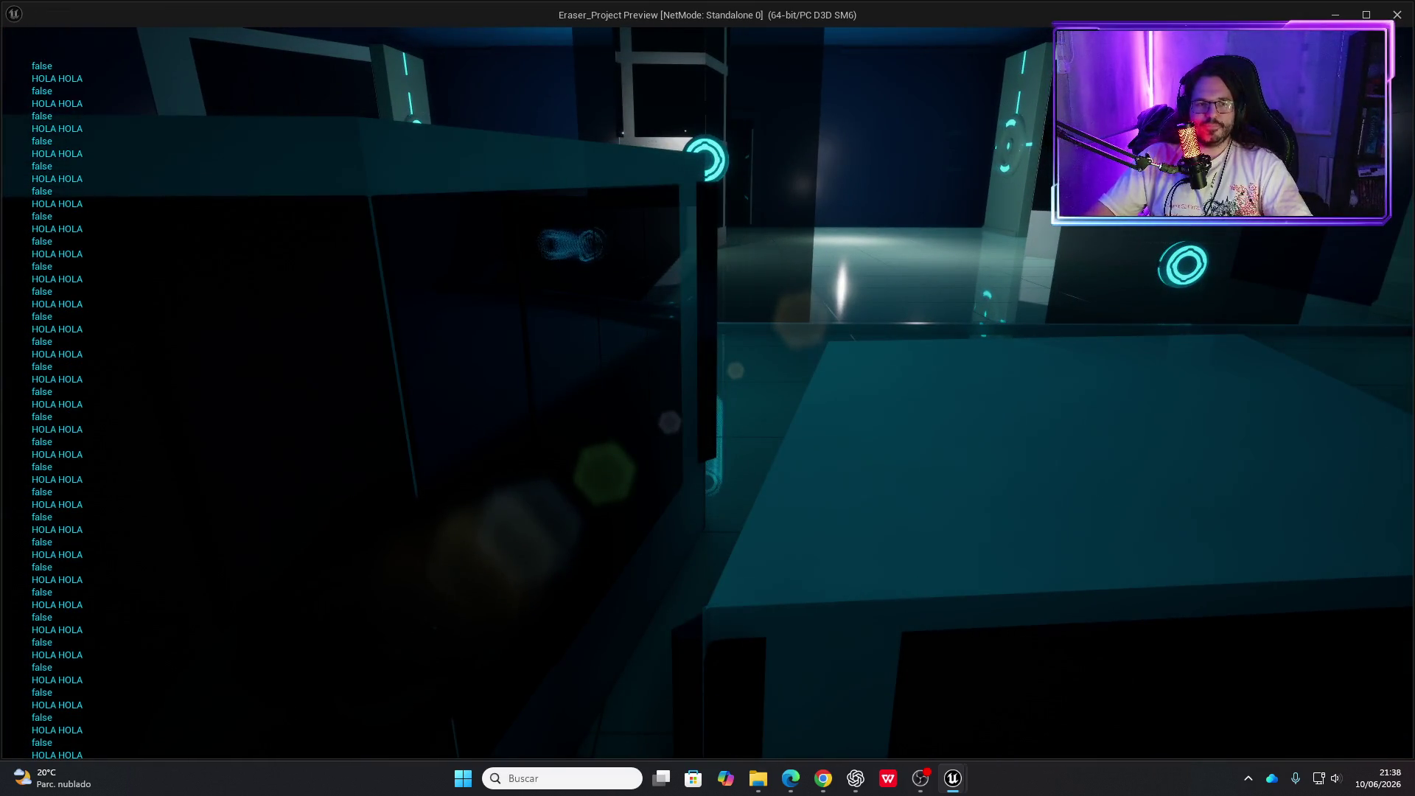
key(w)
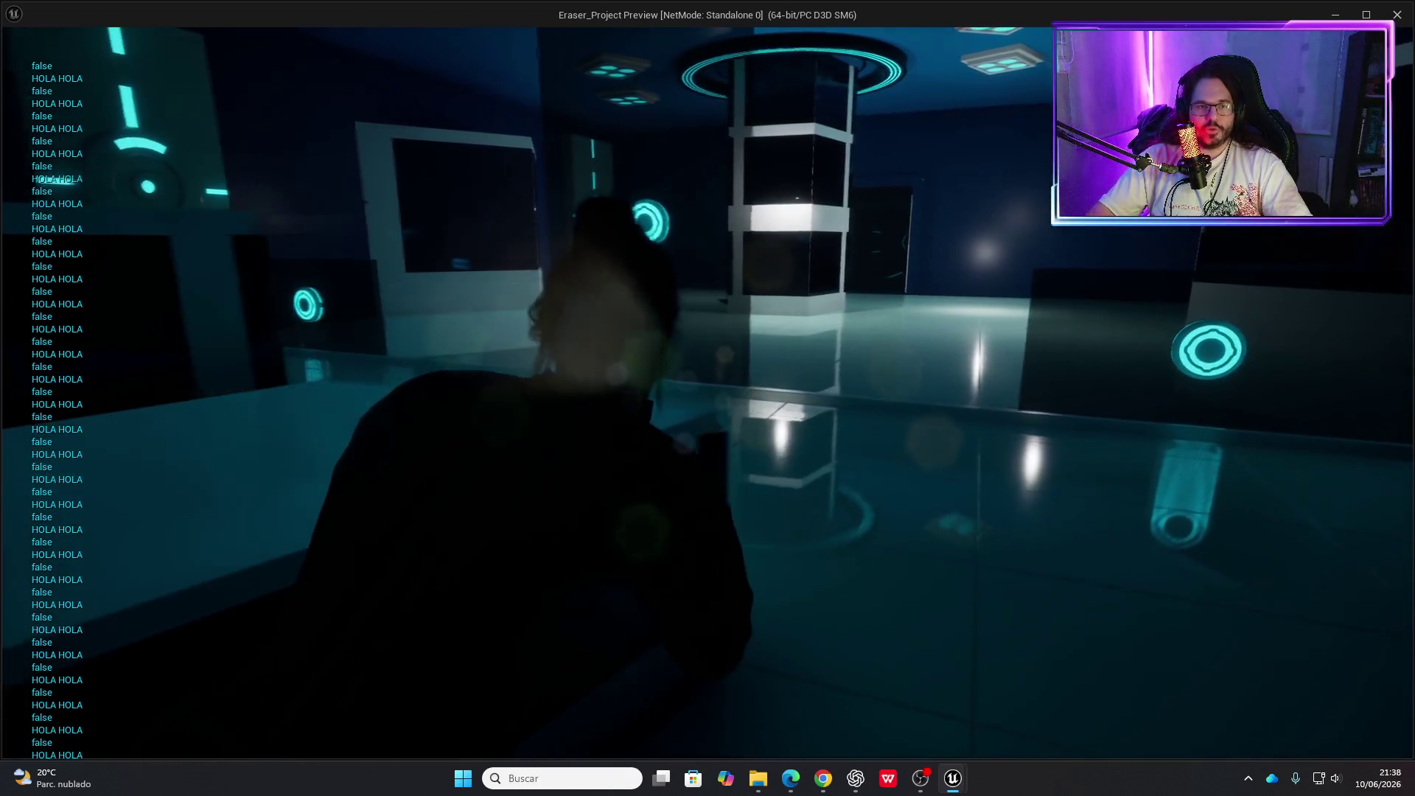
key(w)
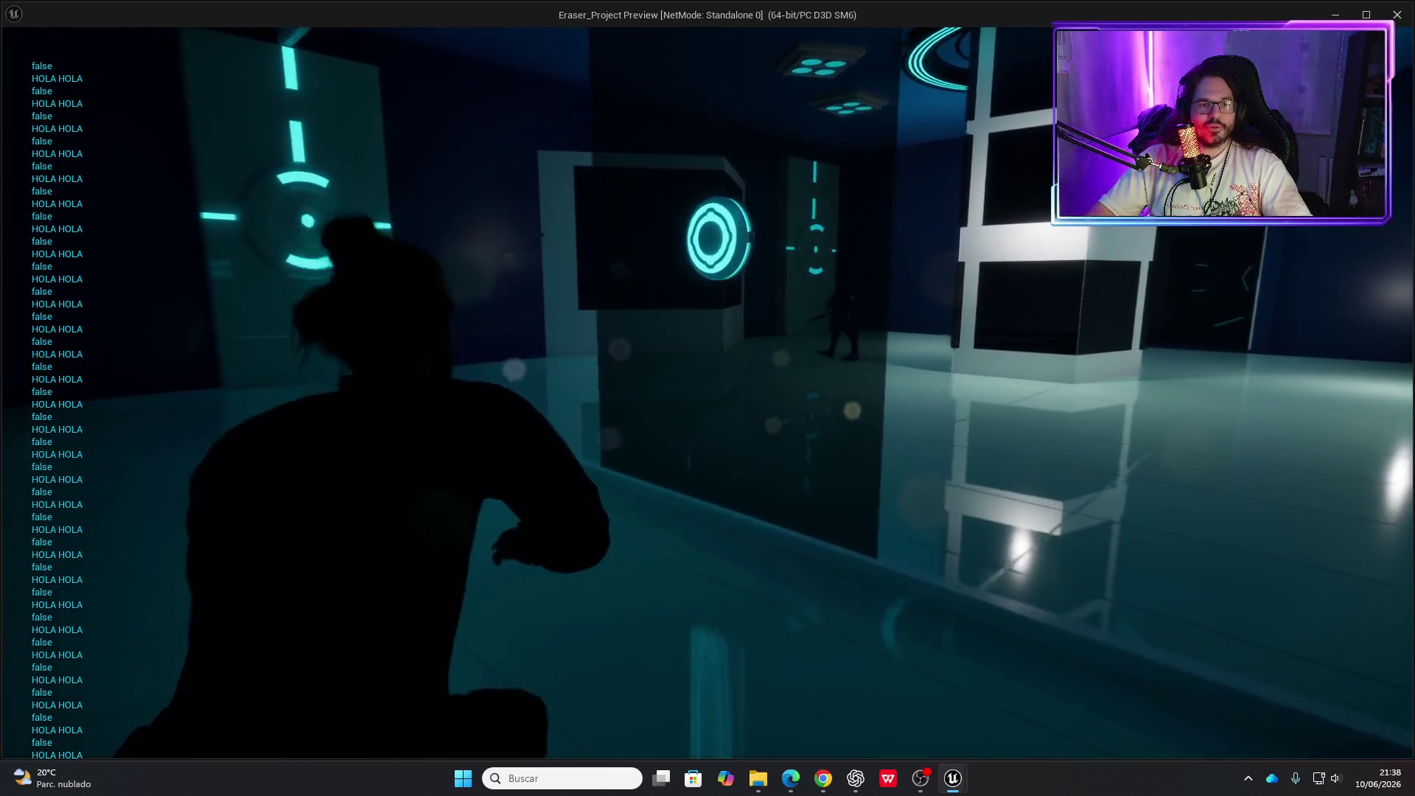
key(w)
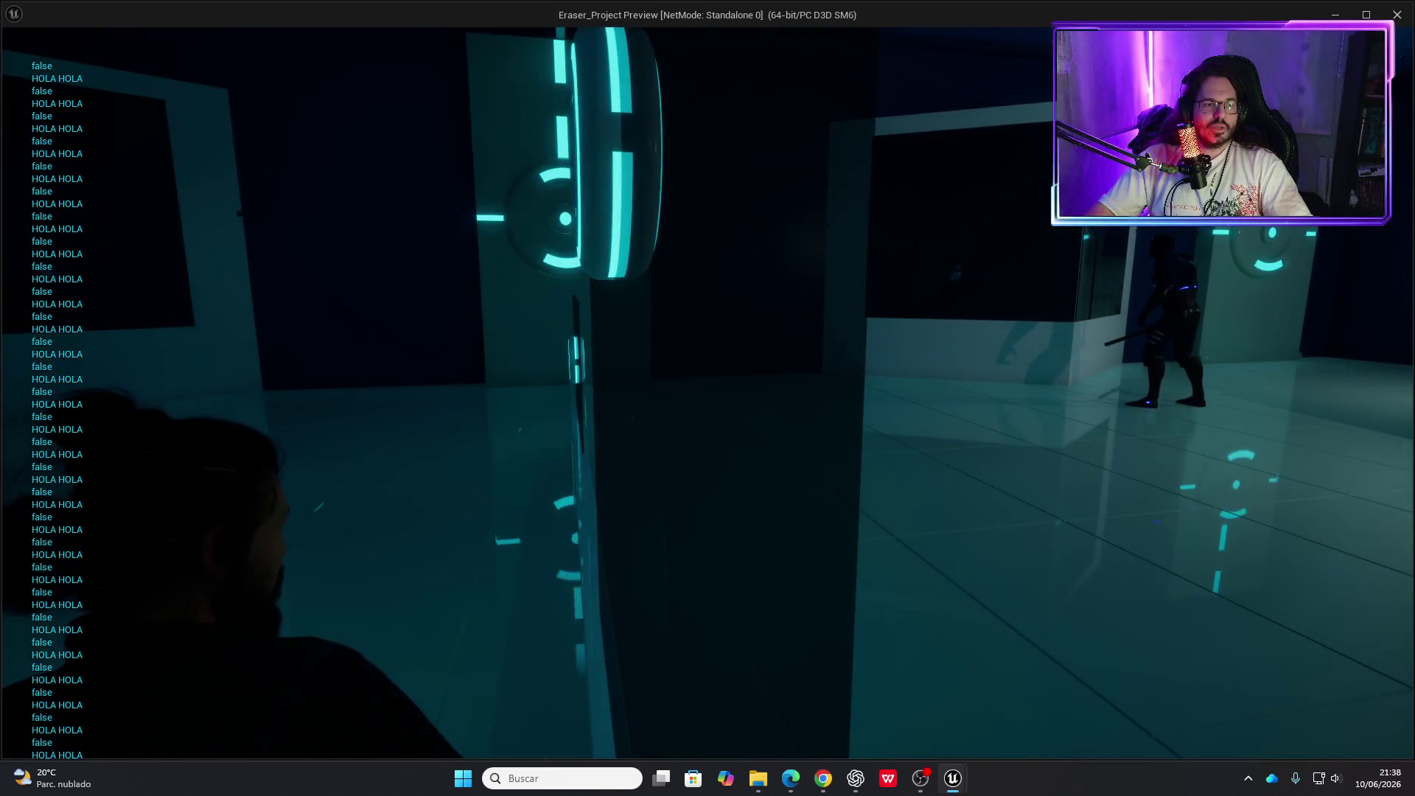
key(w)
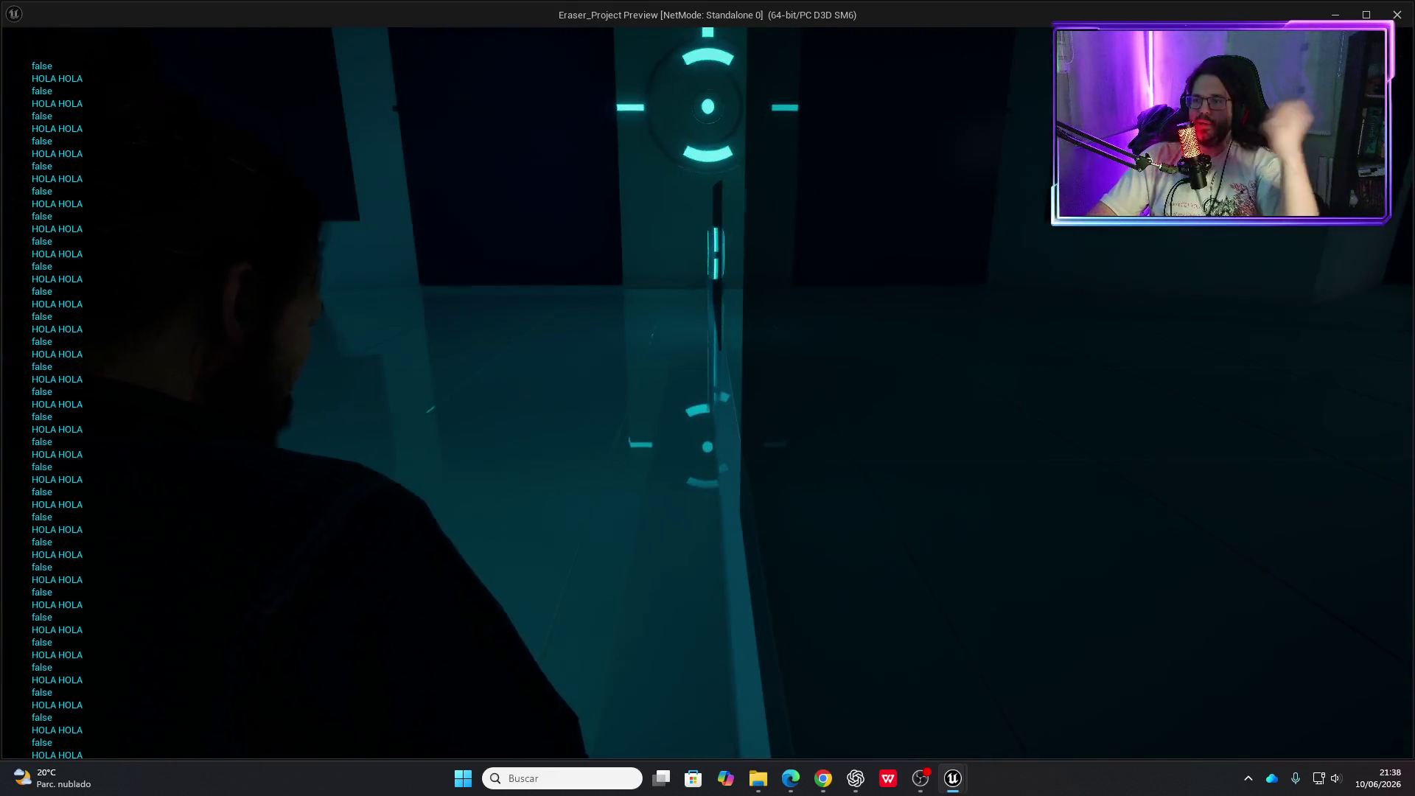
key(w)
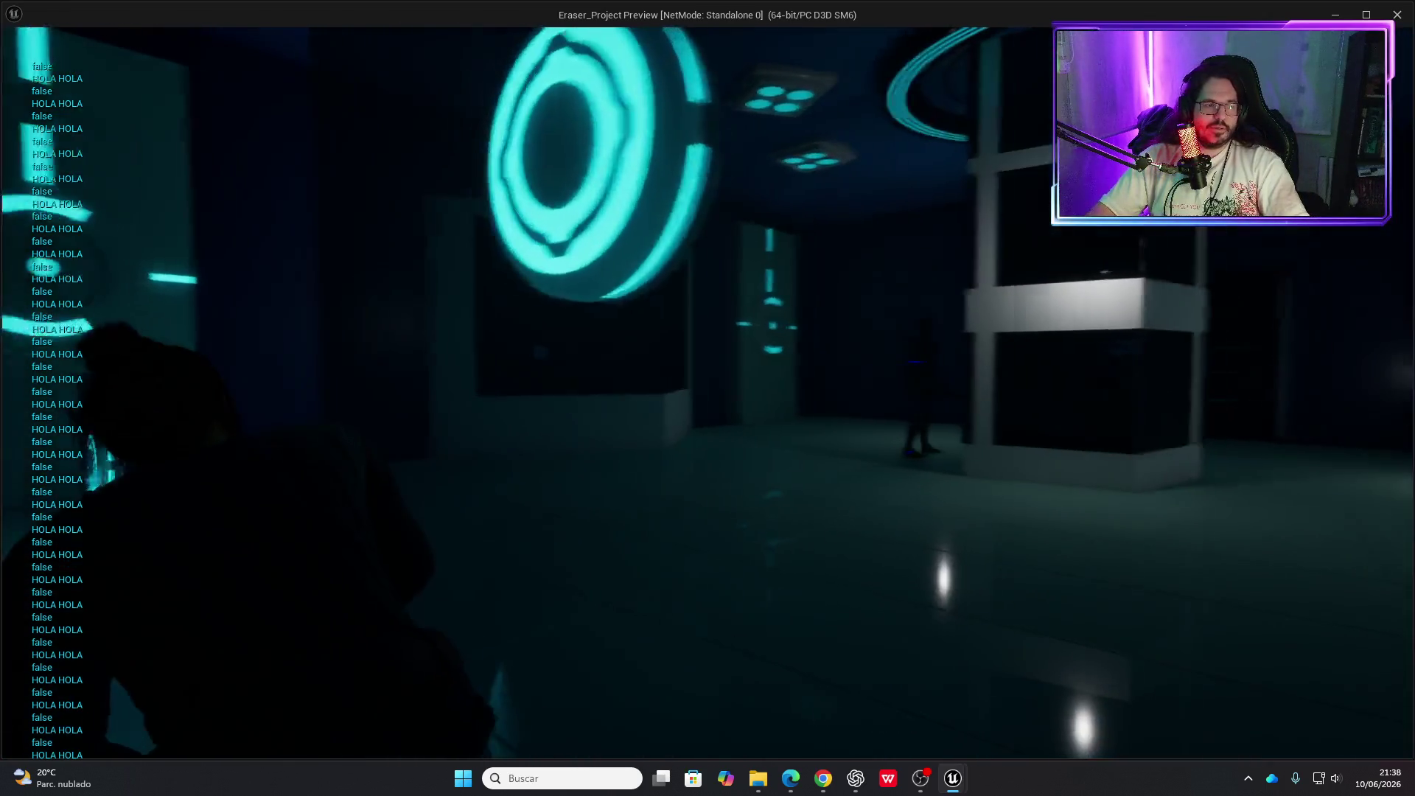
key(w)
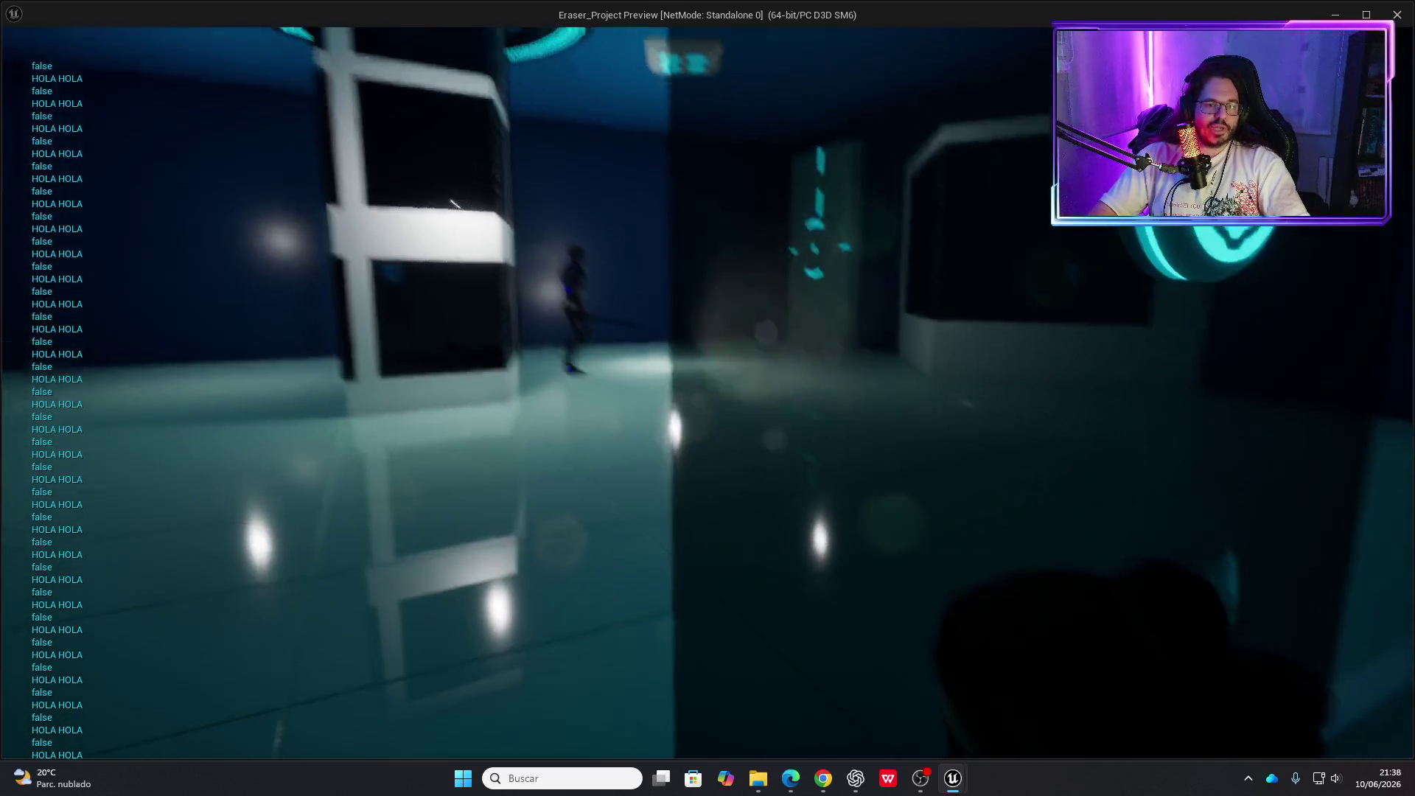
key(w)
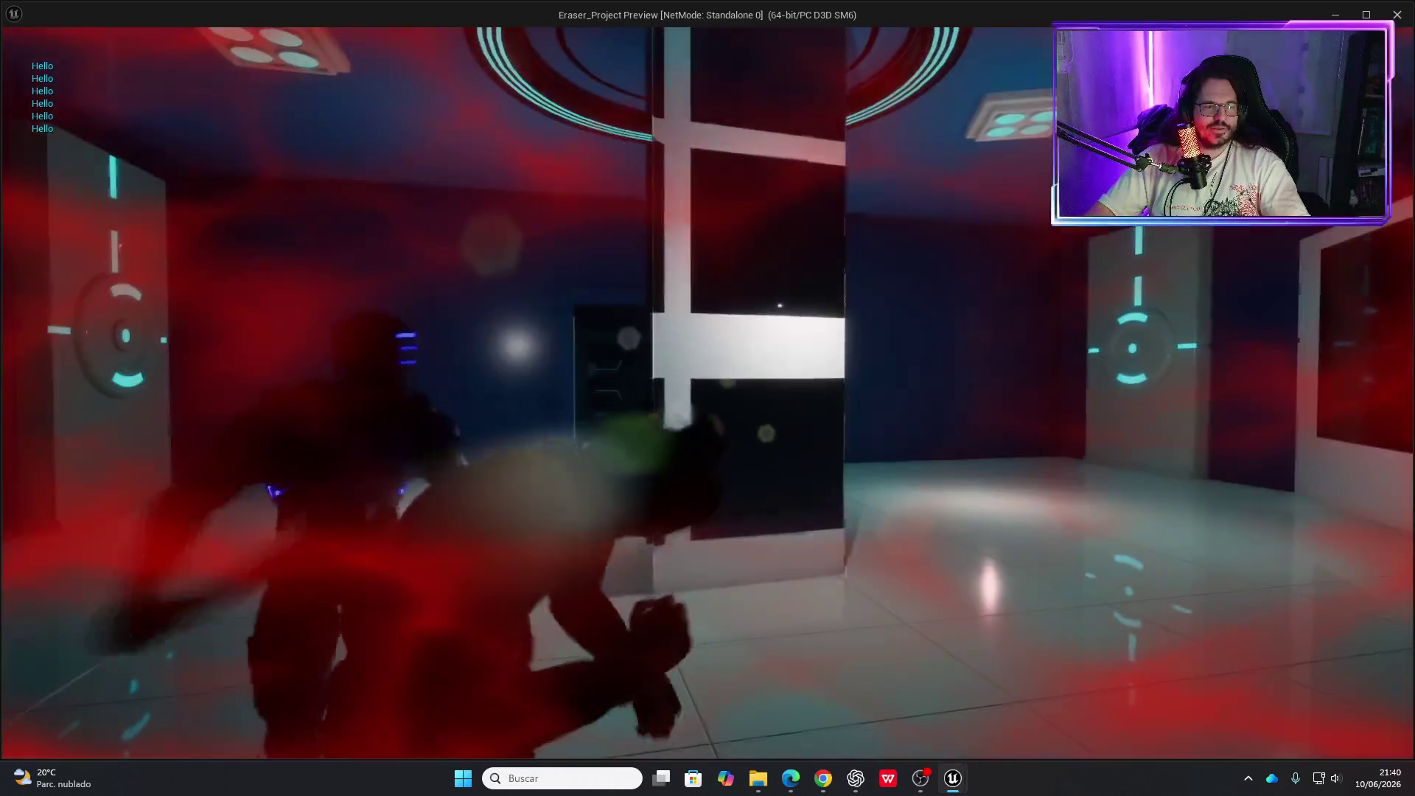
key(Escape)
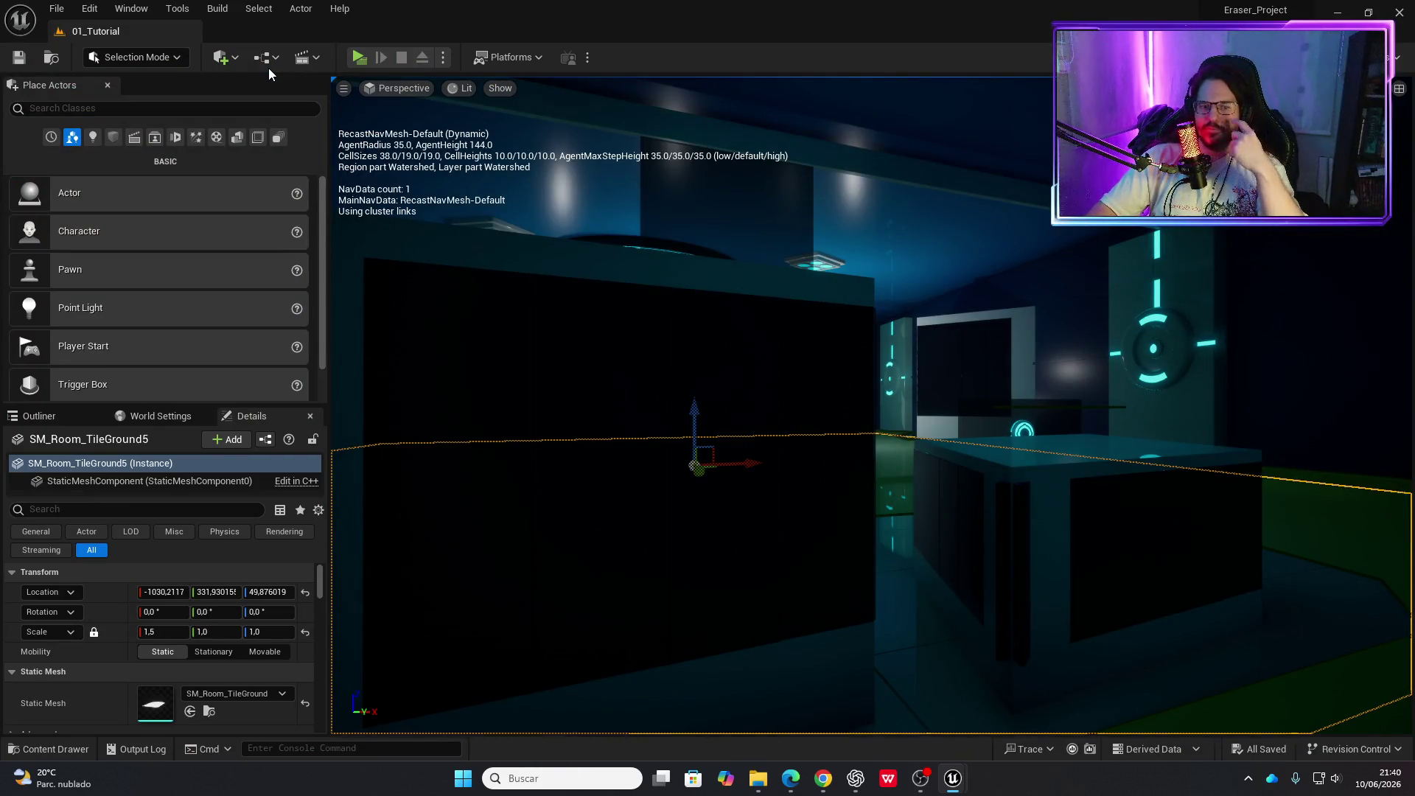
Fly the view into the room, start a new Standalone Game test, and switch back to the editor
mouse_move(423, 182)
mouse_down()
mouse_move(413, 162)
mouse_move(419, 272)
mouse_move(383, 104)
mouse_move(431, 82)
mouse_up()
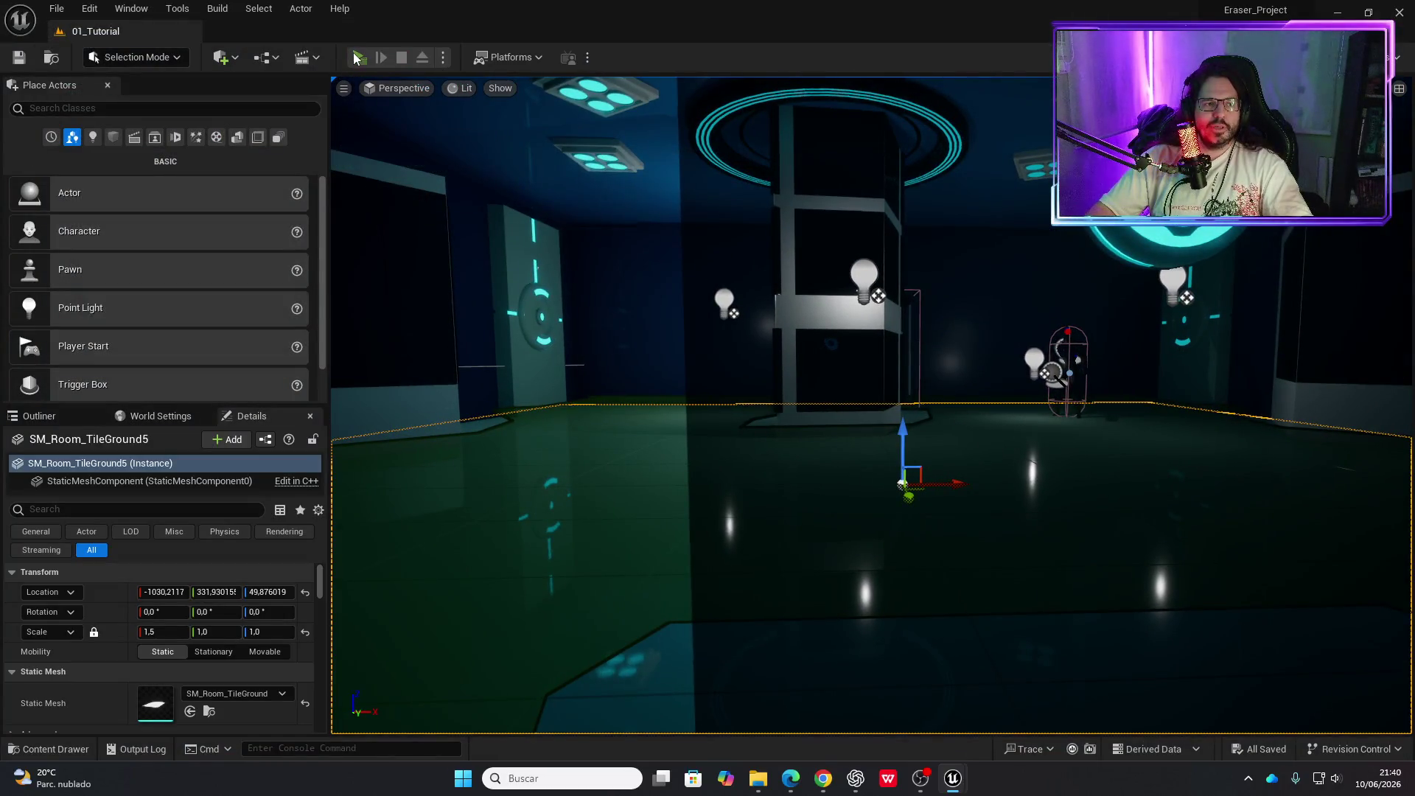
click(358, 58)
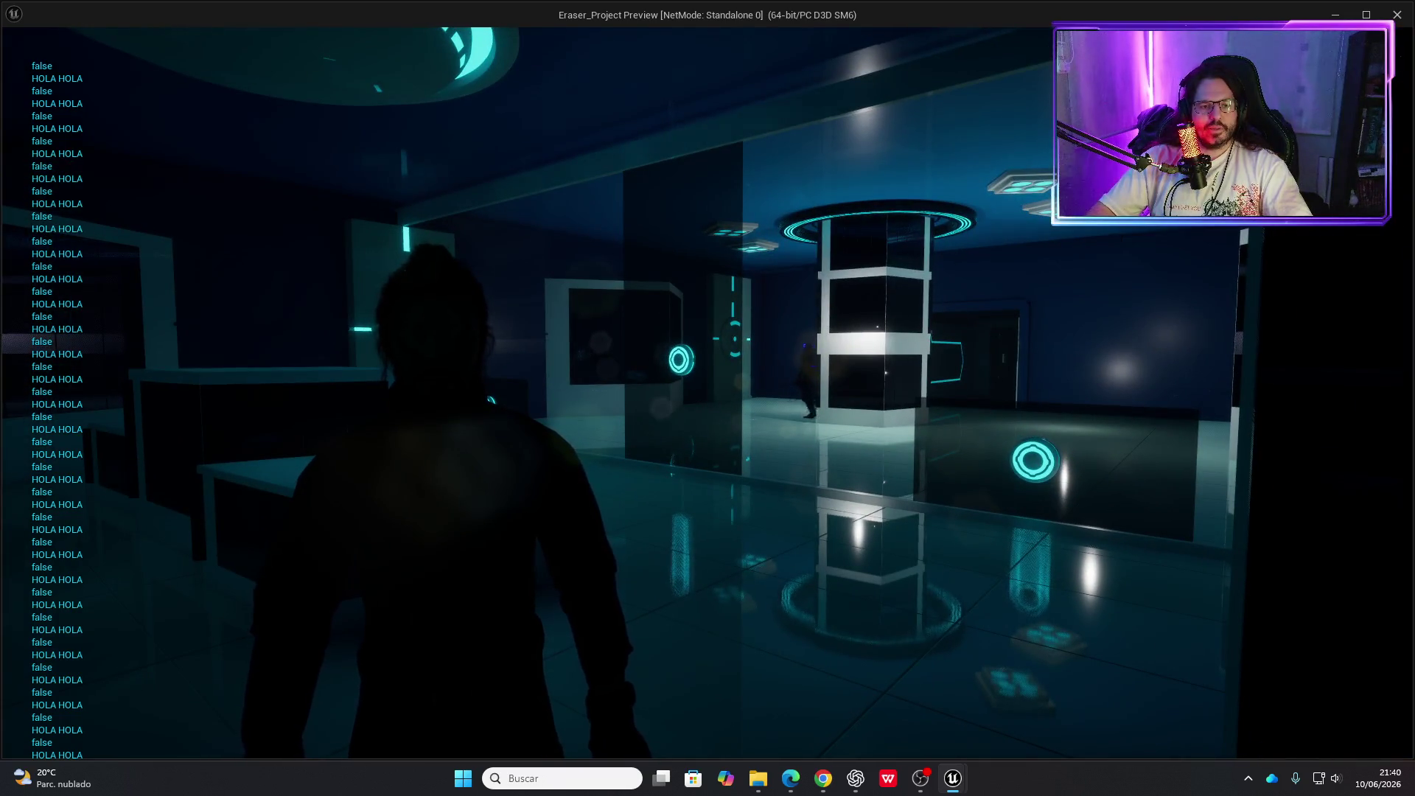
key(Escape)
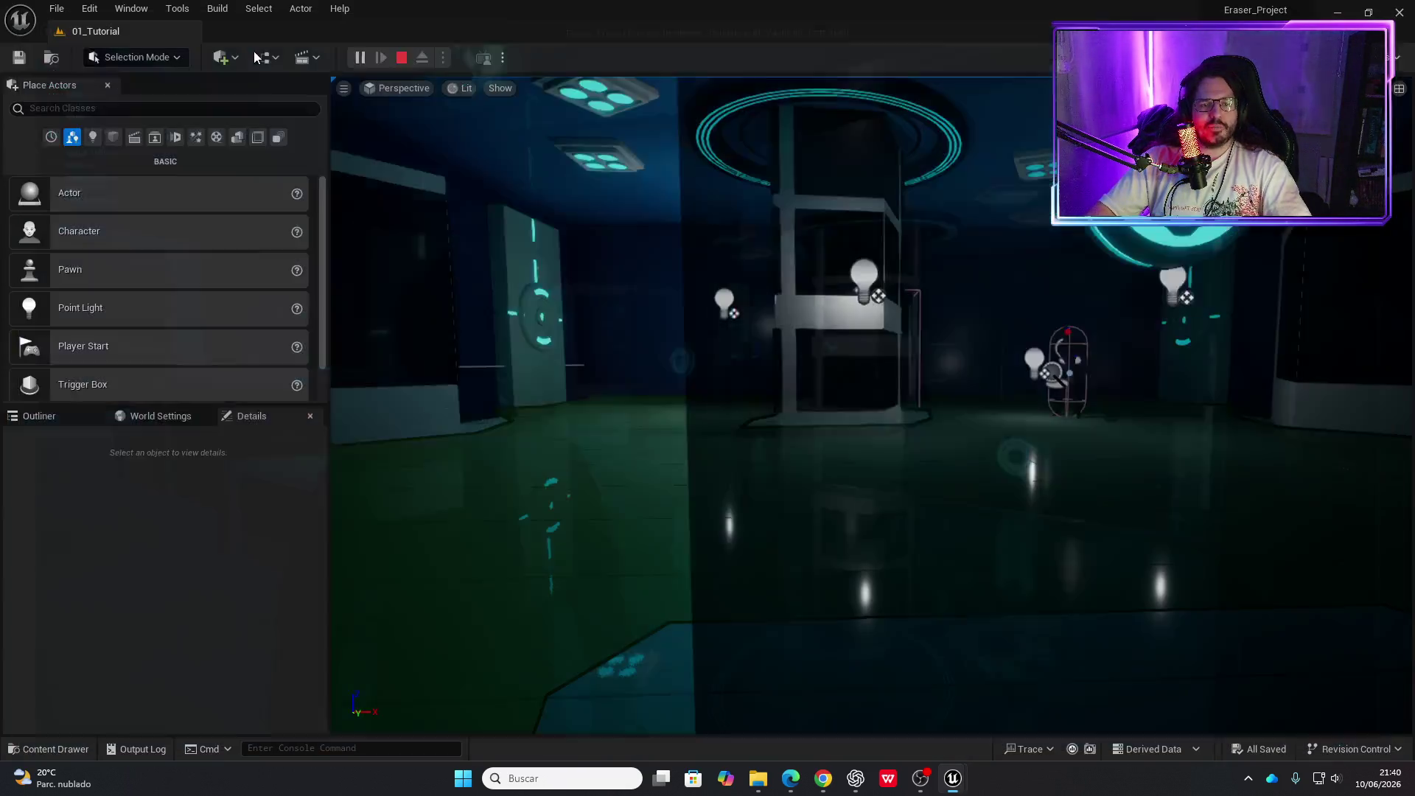
Walk the character into the lab room toward the central pillar, stepping back and strafing left
key(alt+Tab)
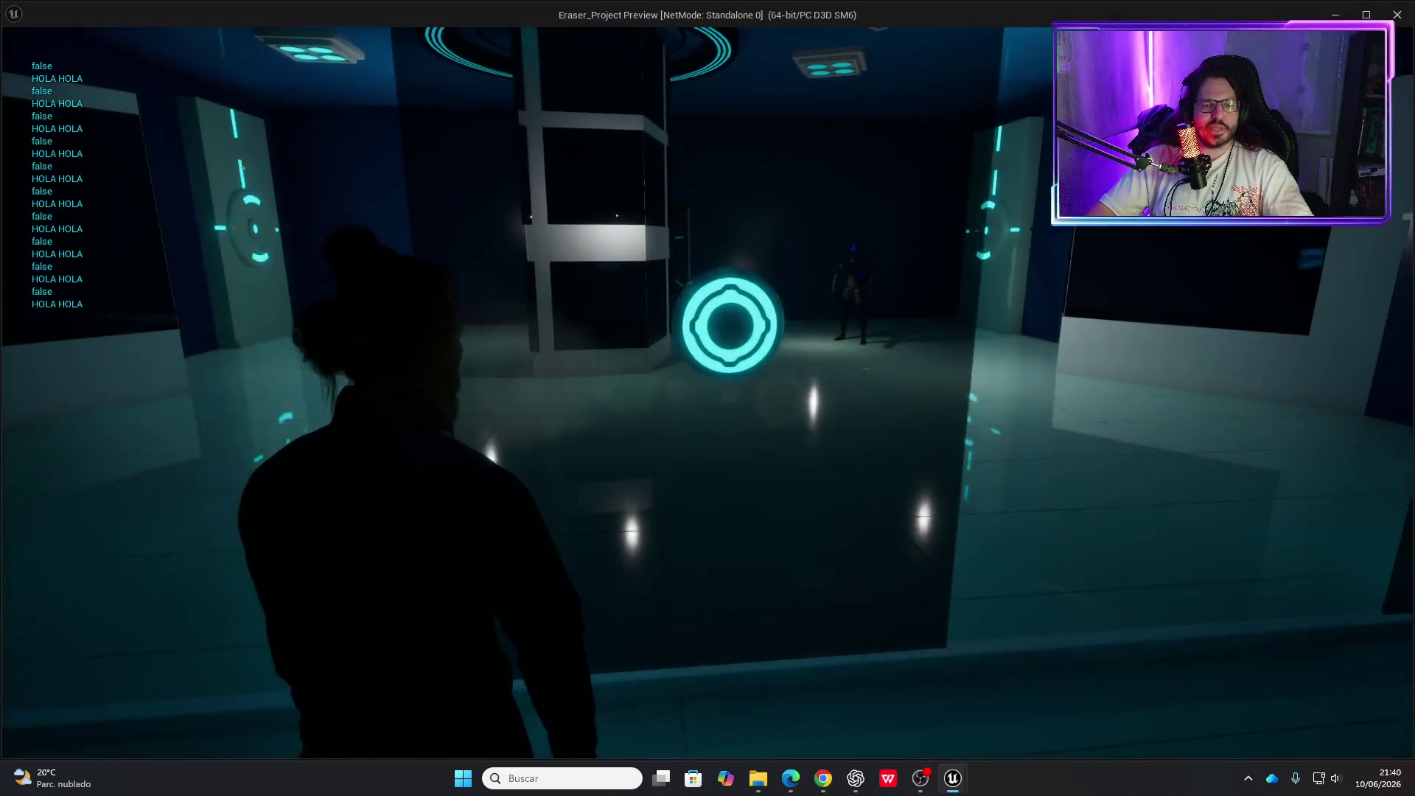
key(w)
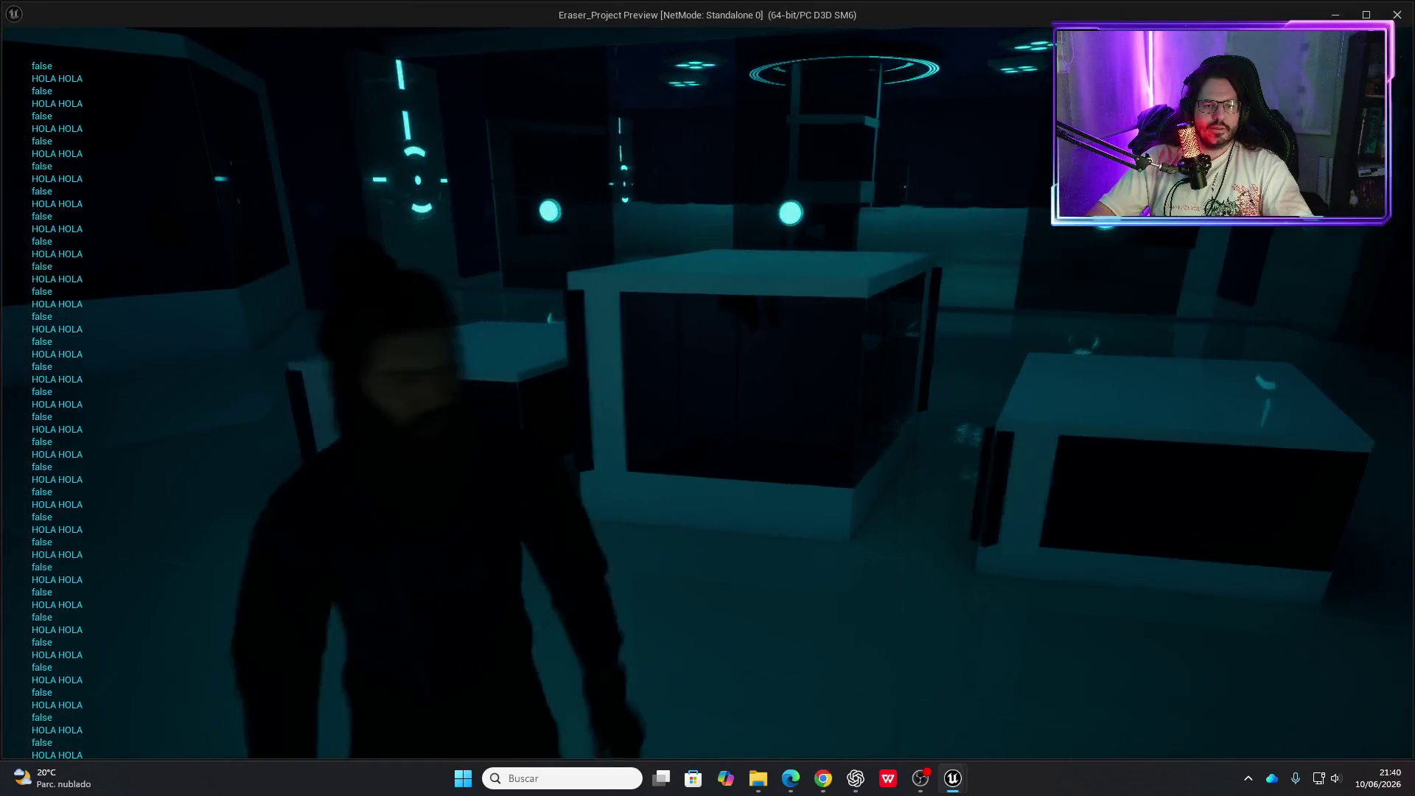
key(w)
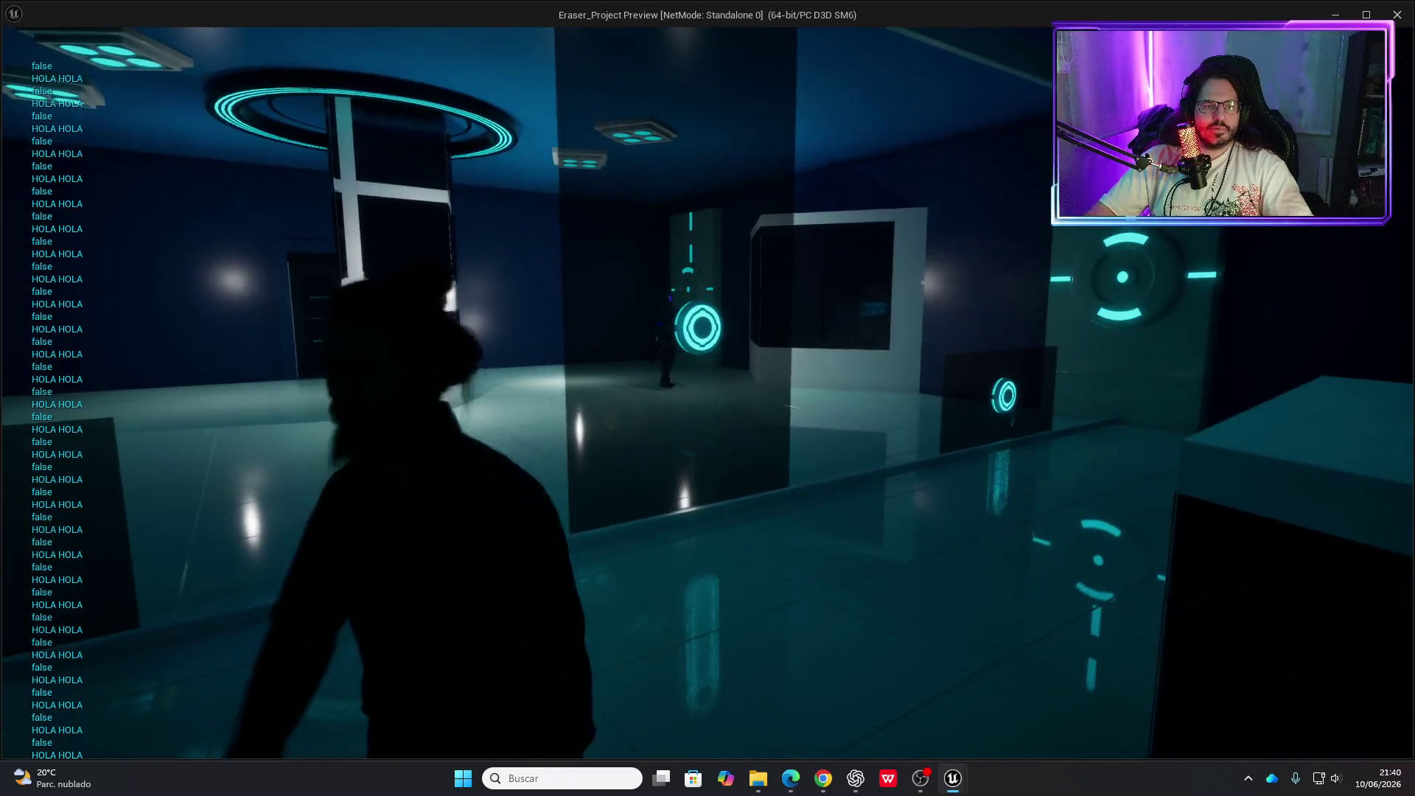
key(w)
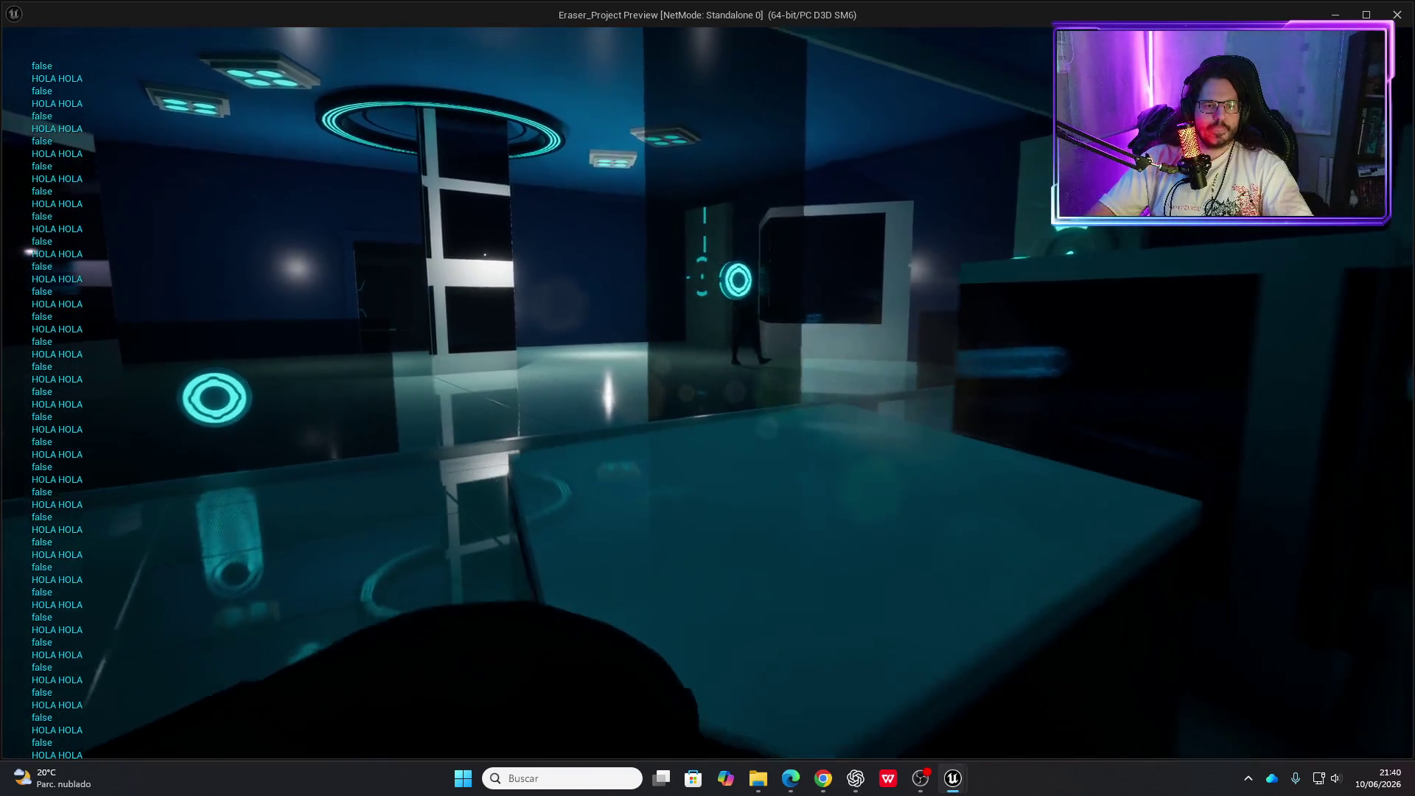
key(w)
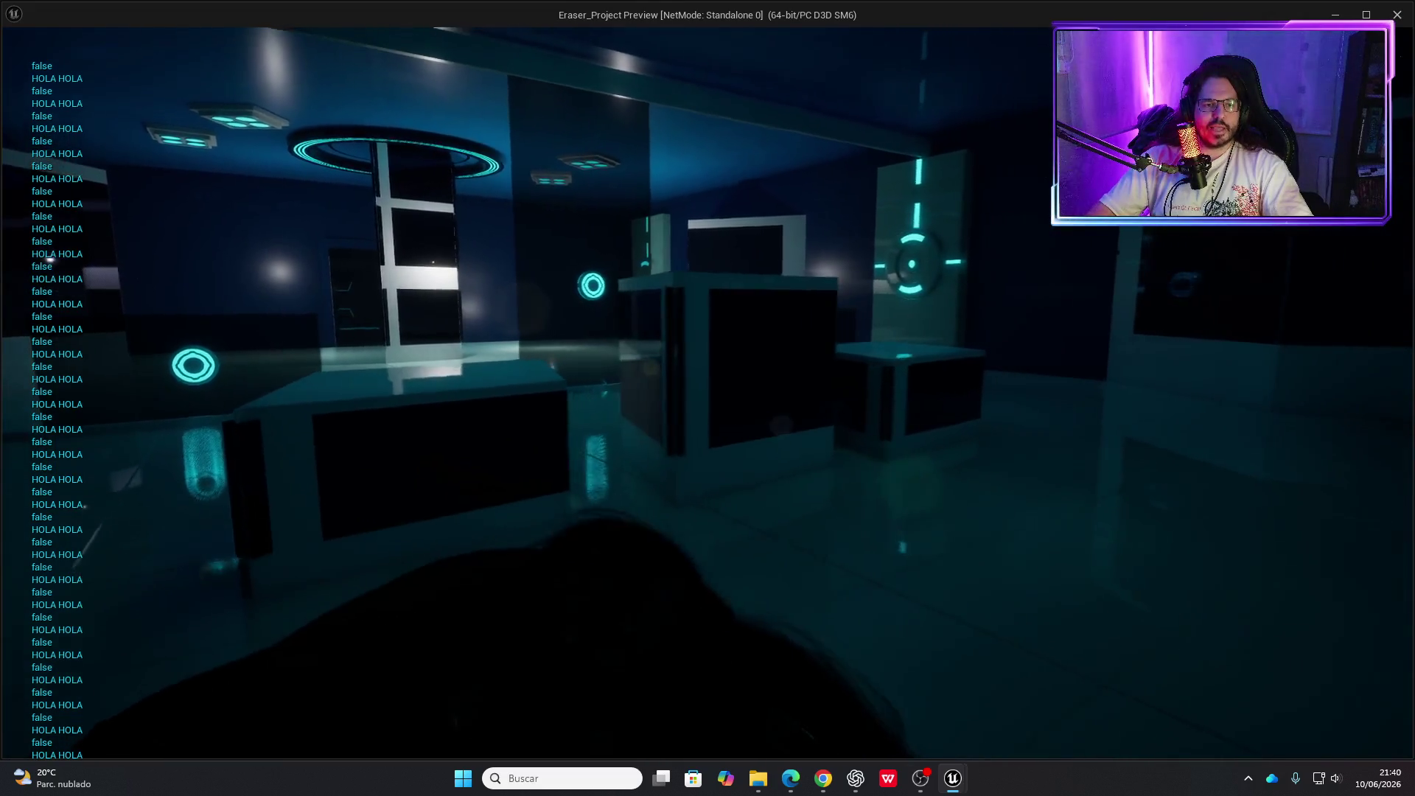
key(s)
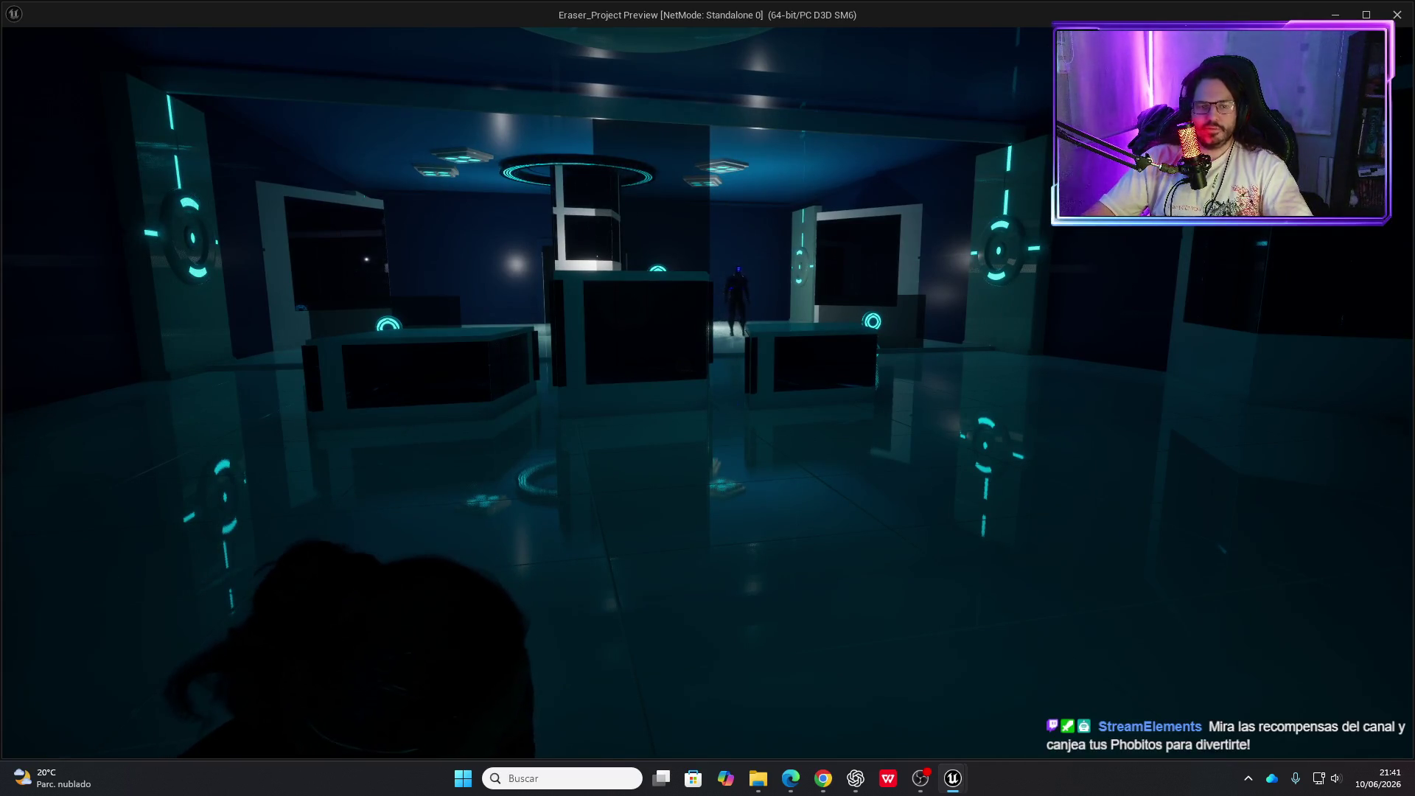
key(a)
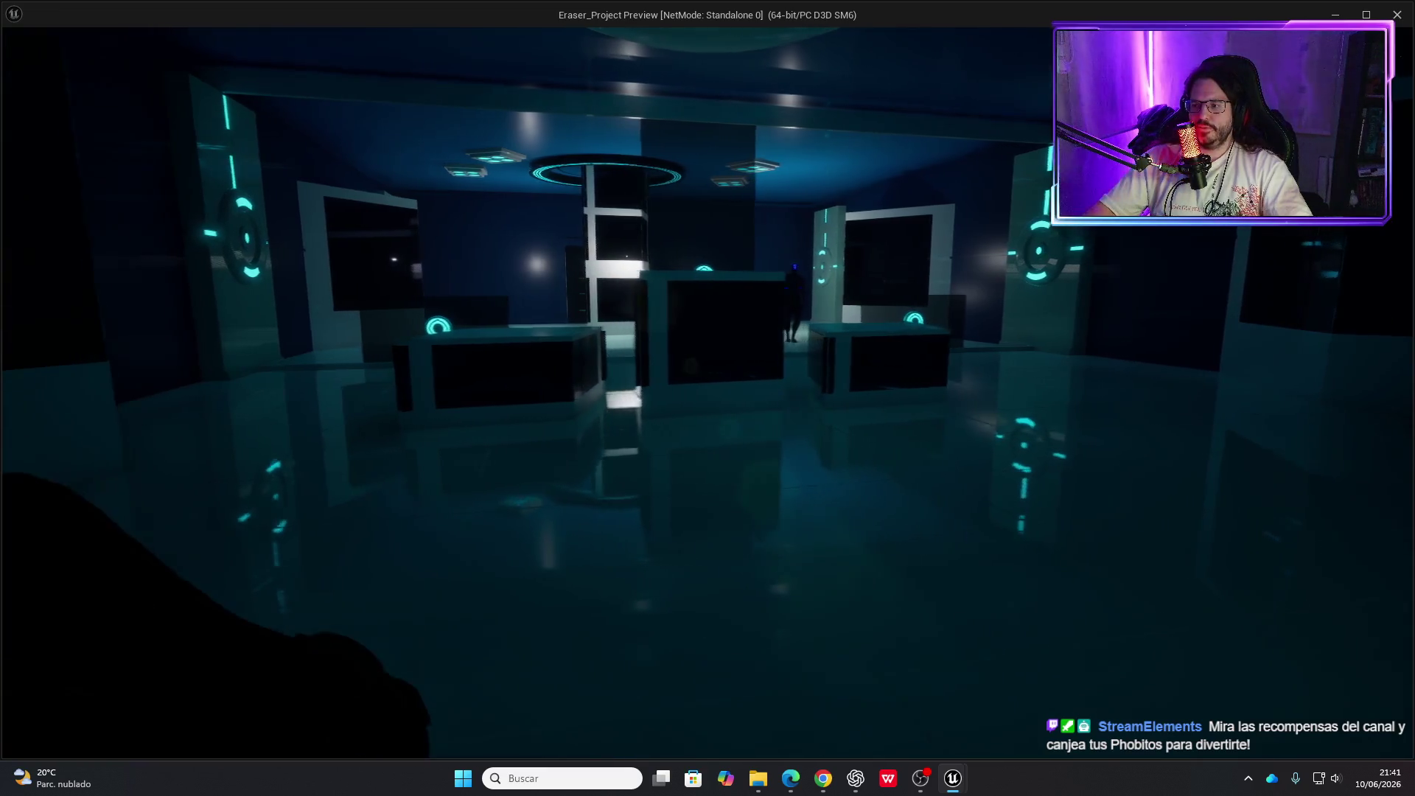
Advance through the room toward the enemy, then stop the play test
key(w)
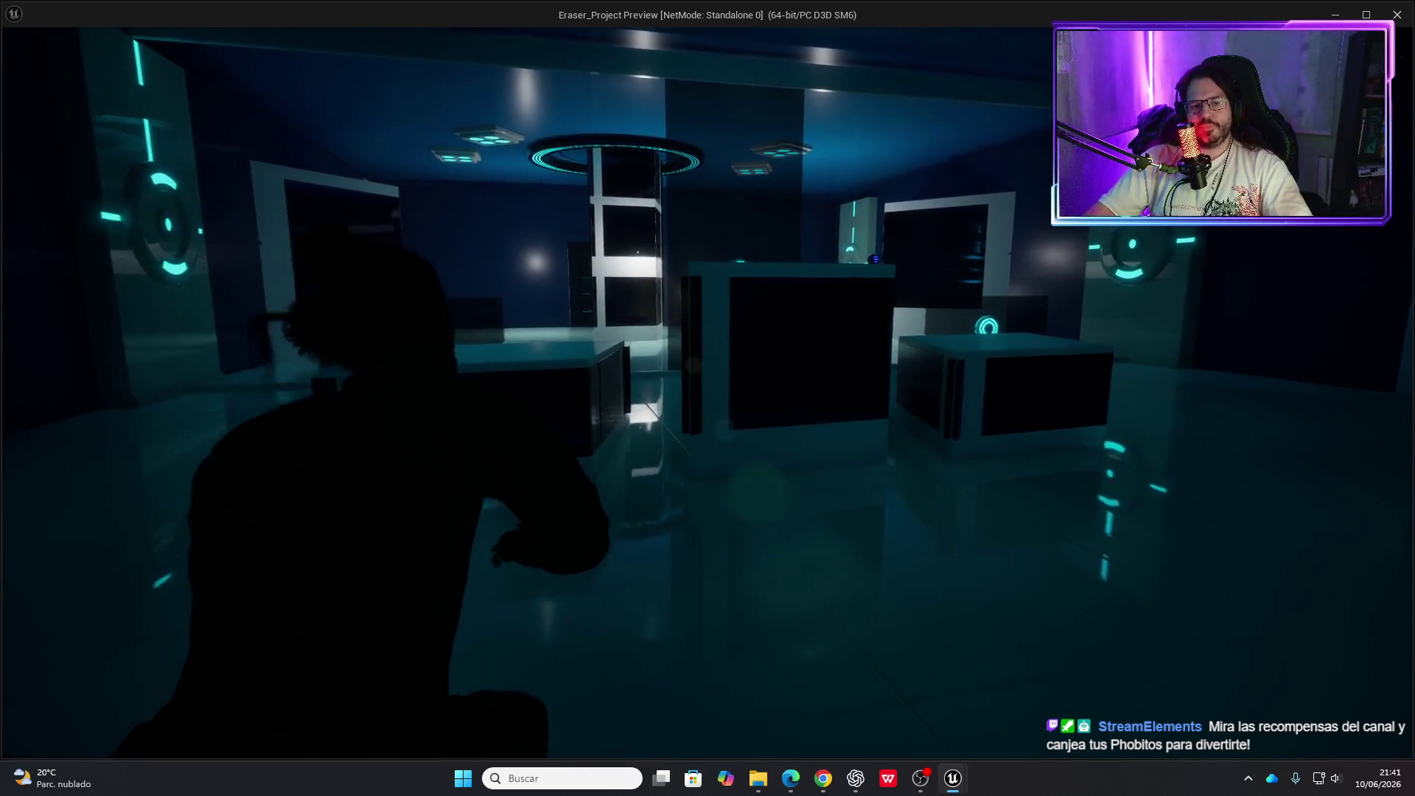
key(w)
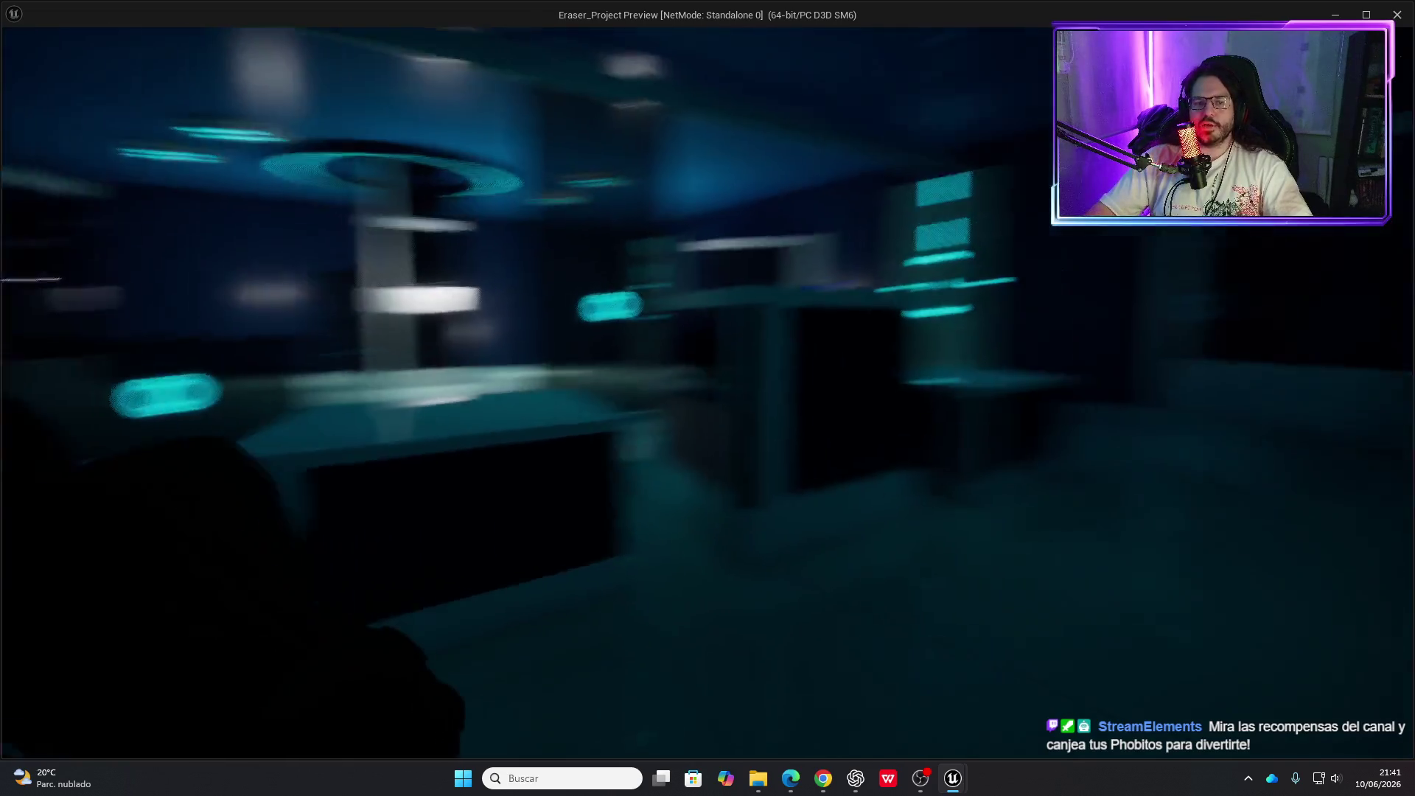
key(w)
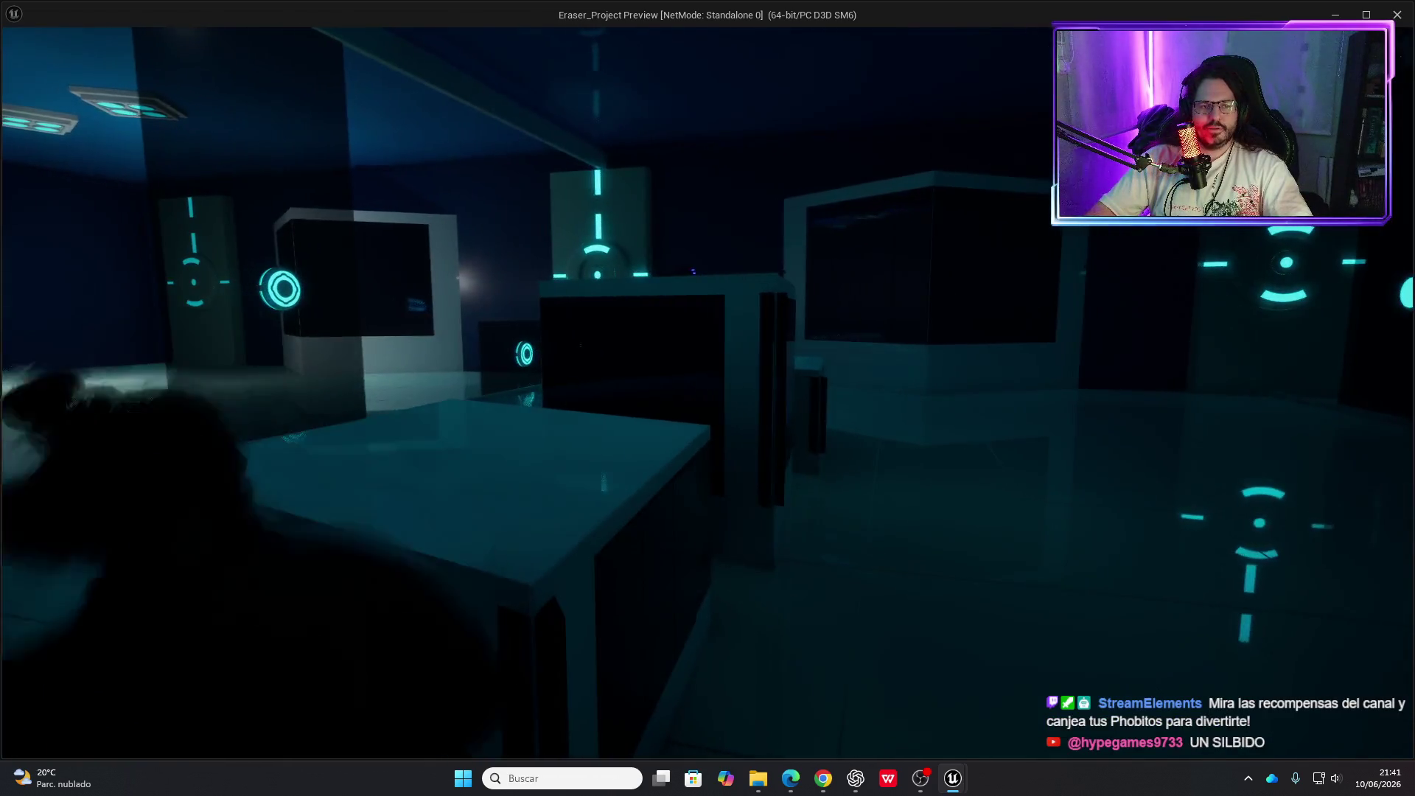
key(w)
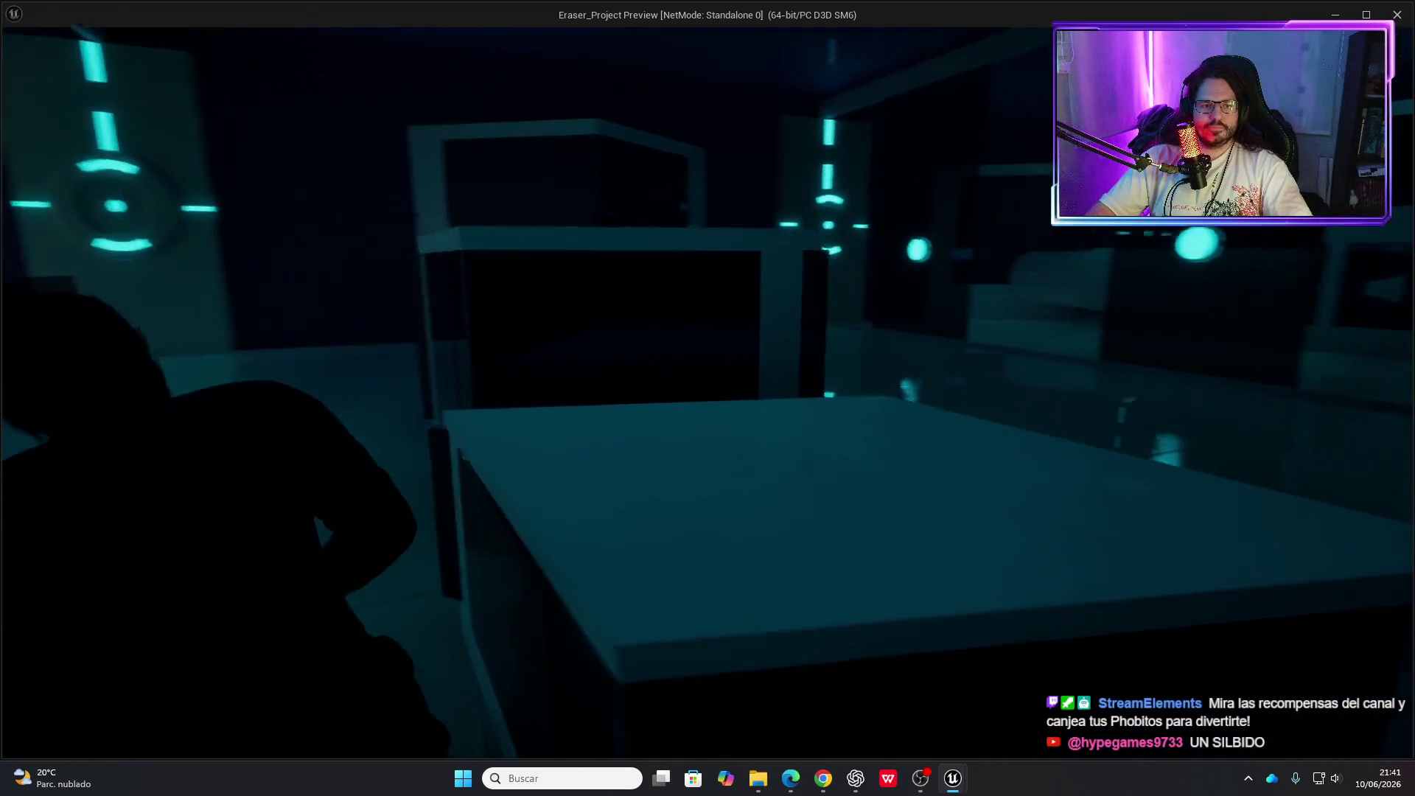
key(w)
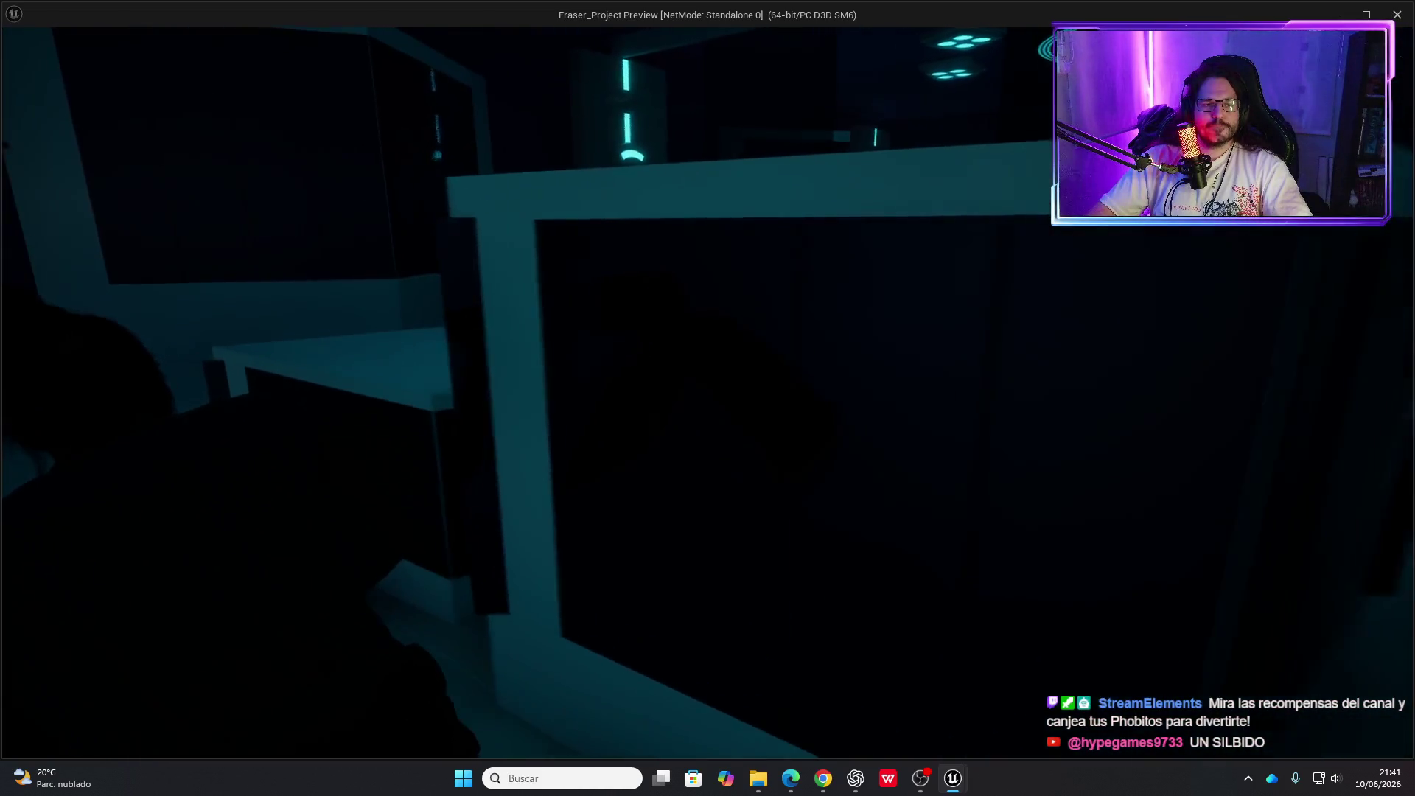
key(w)
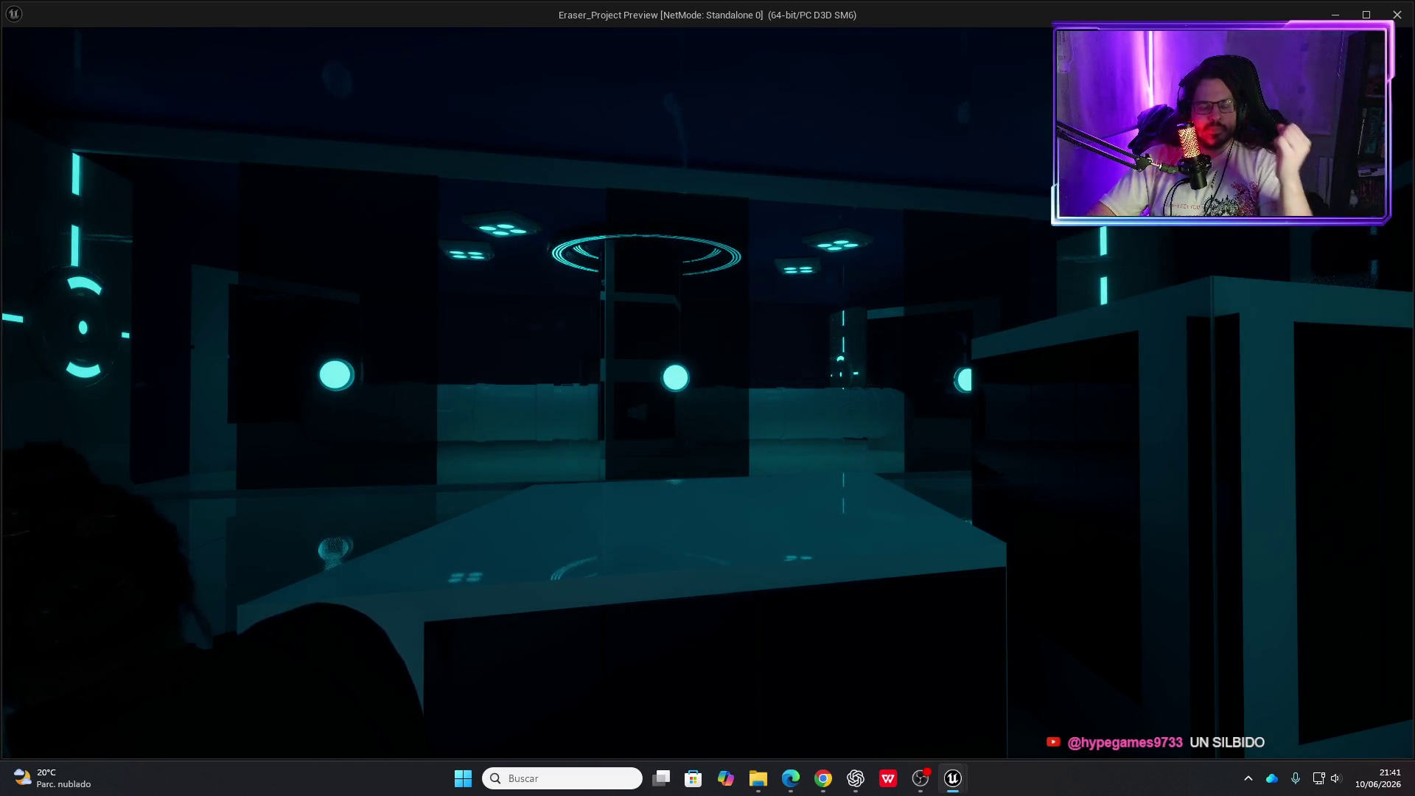
key(Escape)
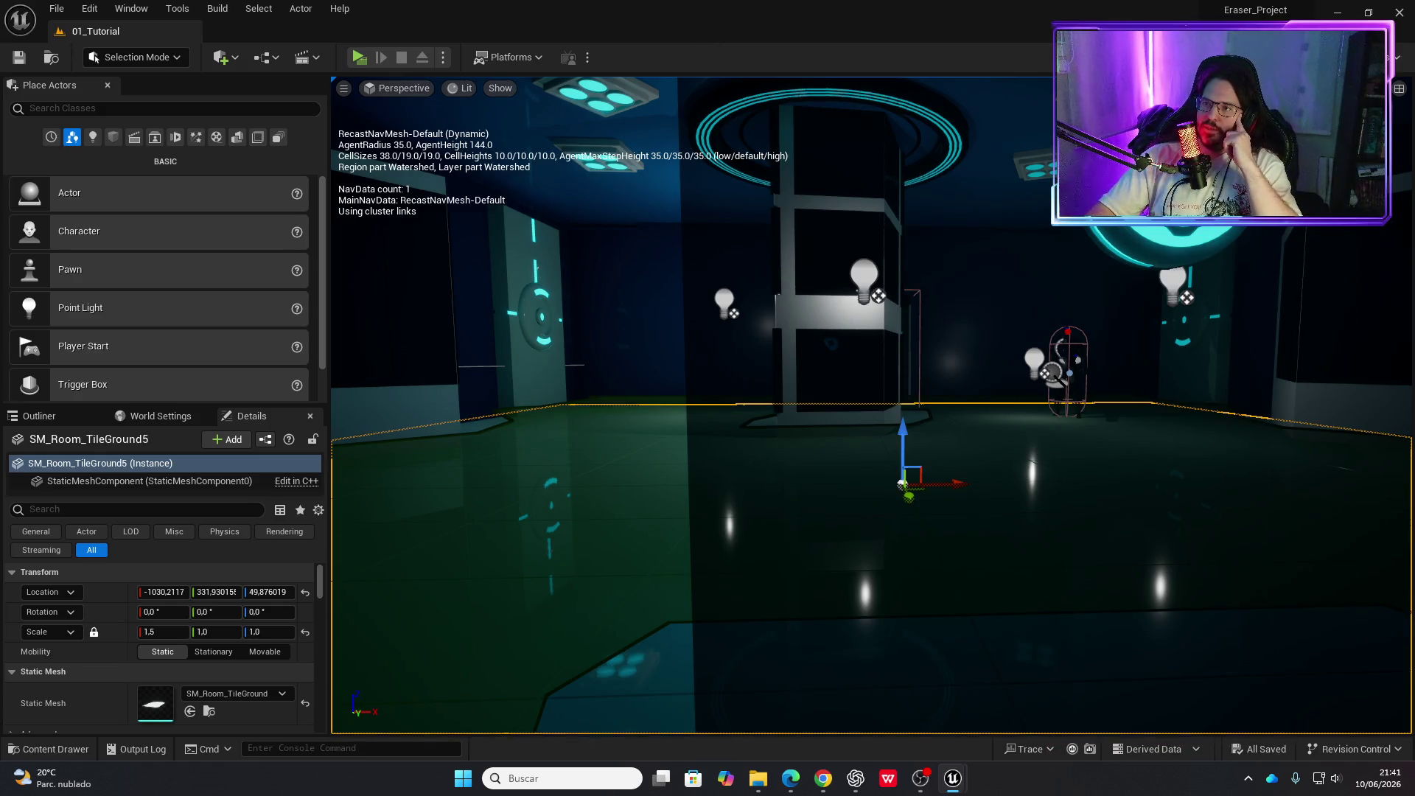
Fly the editor viewport down behind the enemy character
key(alt+Tab)
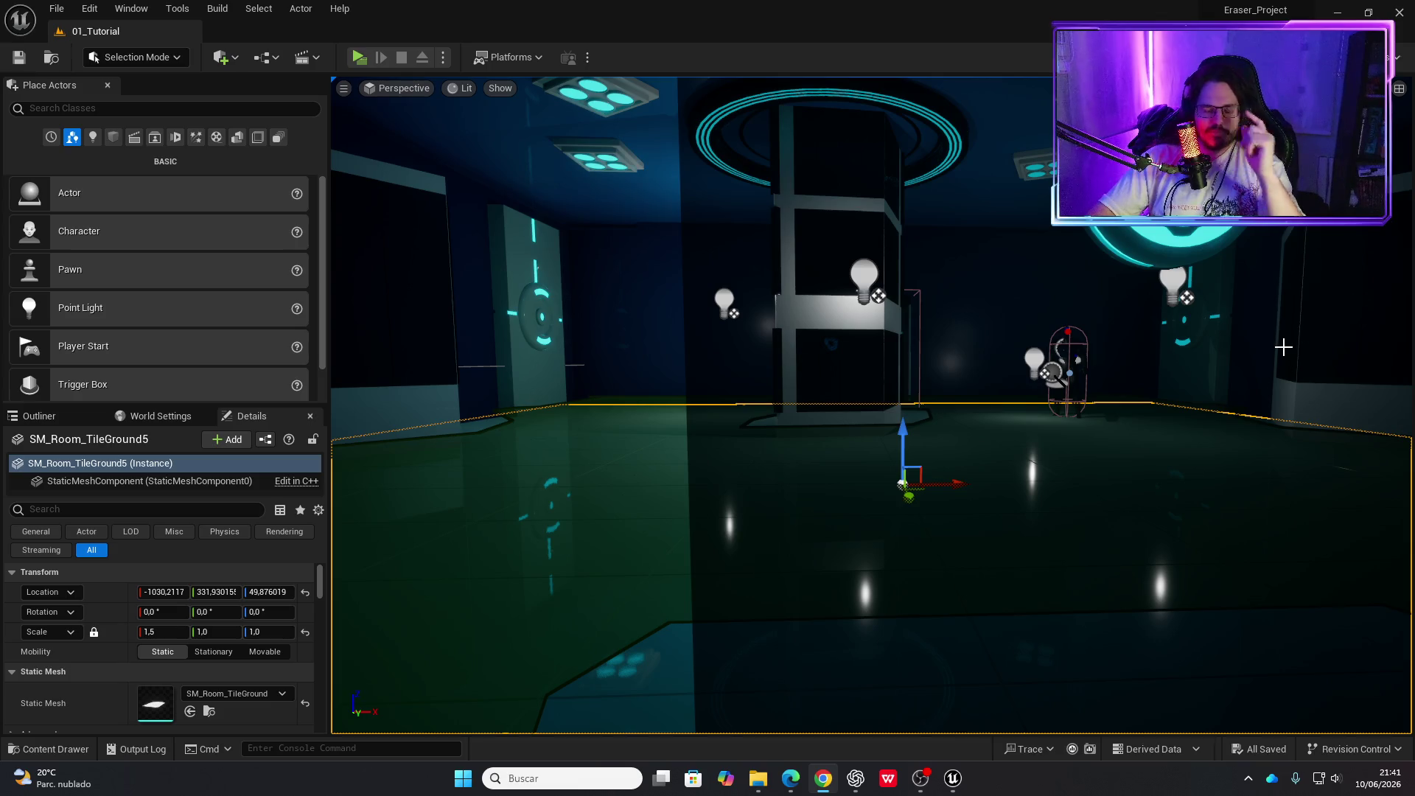
mouse_move(1237, 400)
mouse_down()
mouse_move(1224, 281)
mouse_move(1230, 398)
mouse_move(1210, 386)
mouse_up()
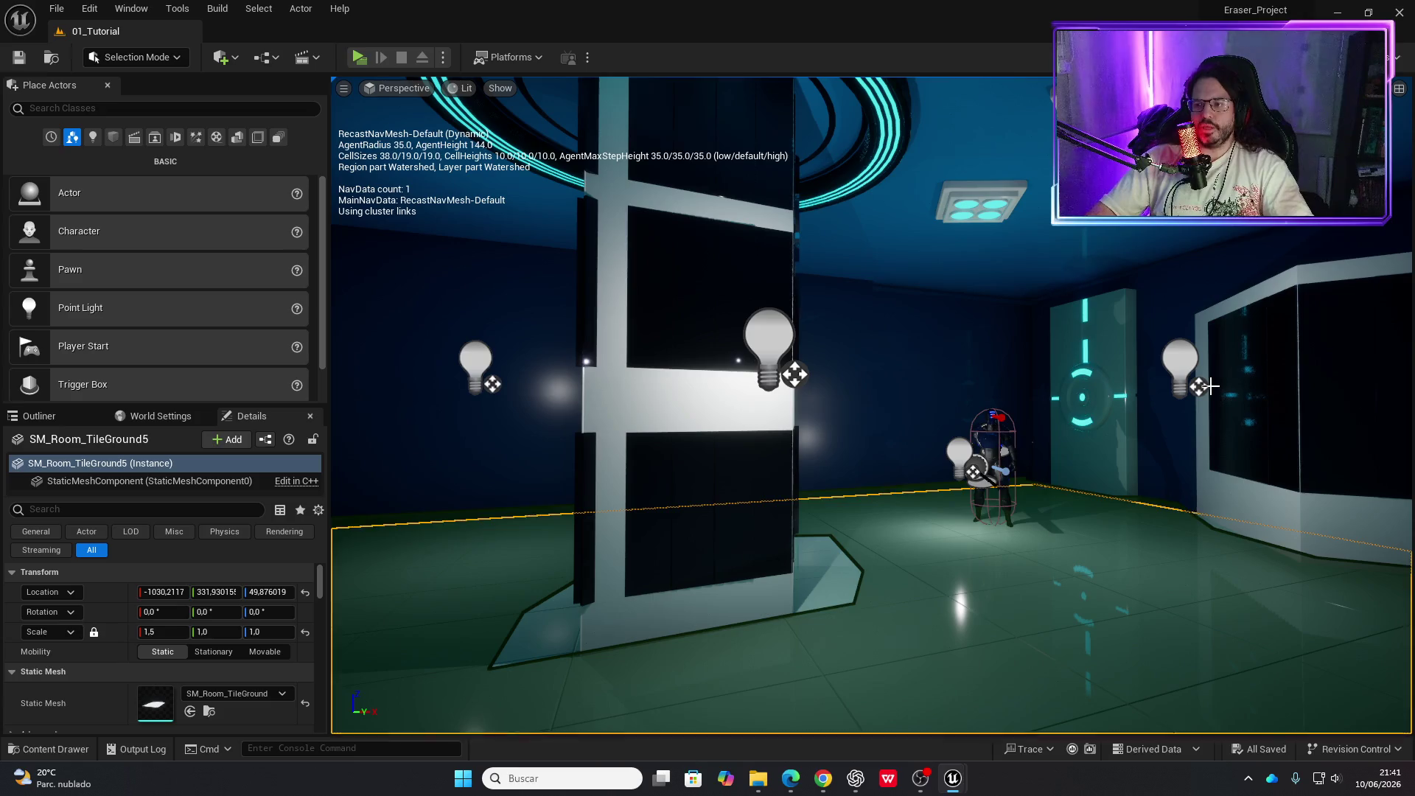
drag(849, 348, 843, 405)
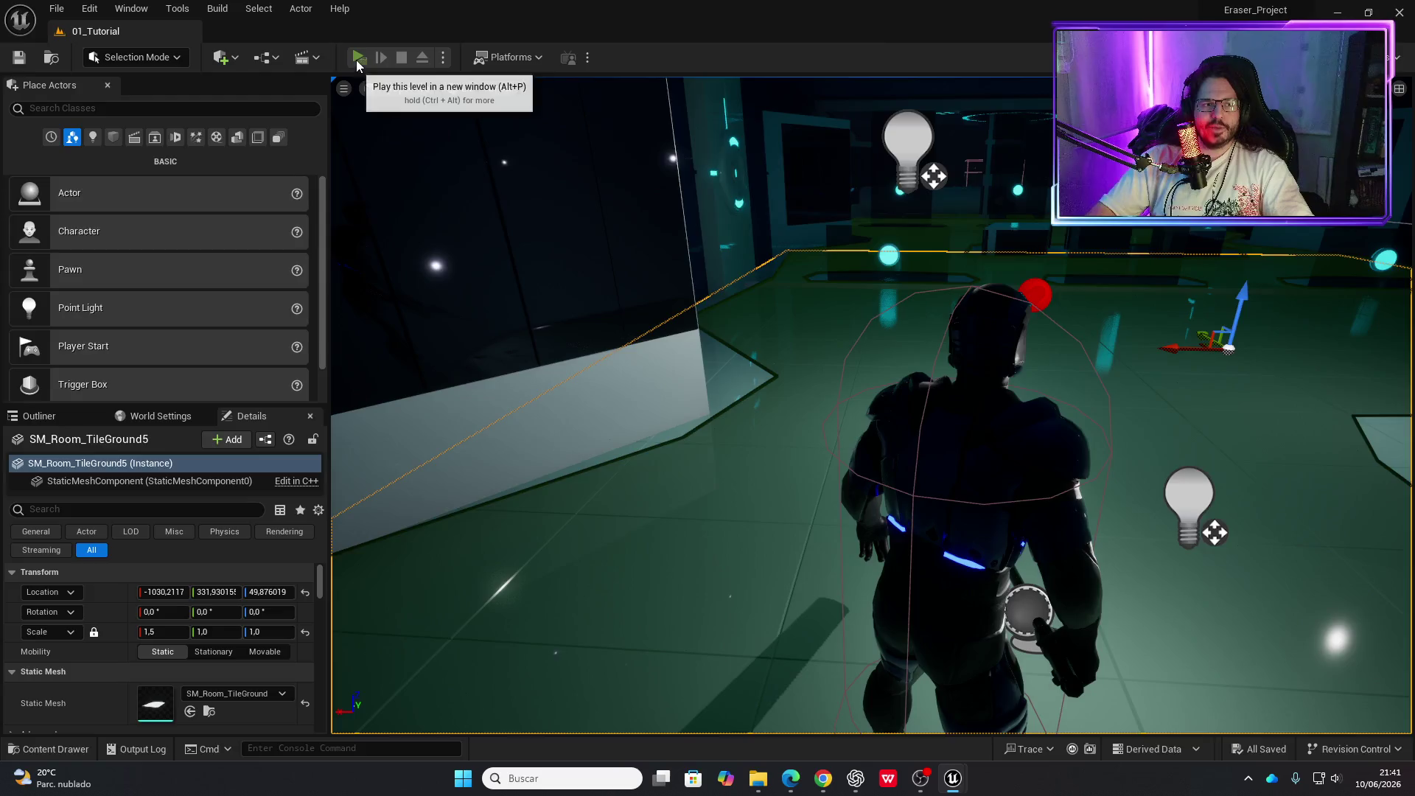
Run three standalone play tests of the enemy encounter, ending each with Esc
click(357, 59)
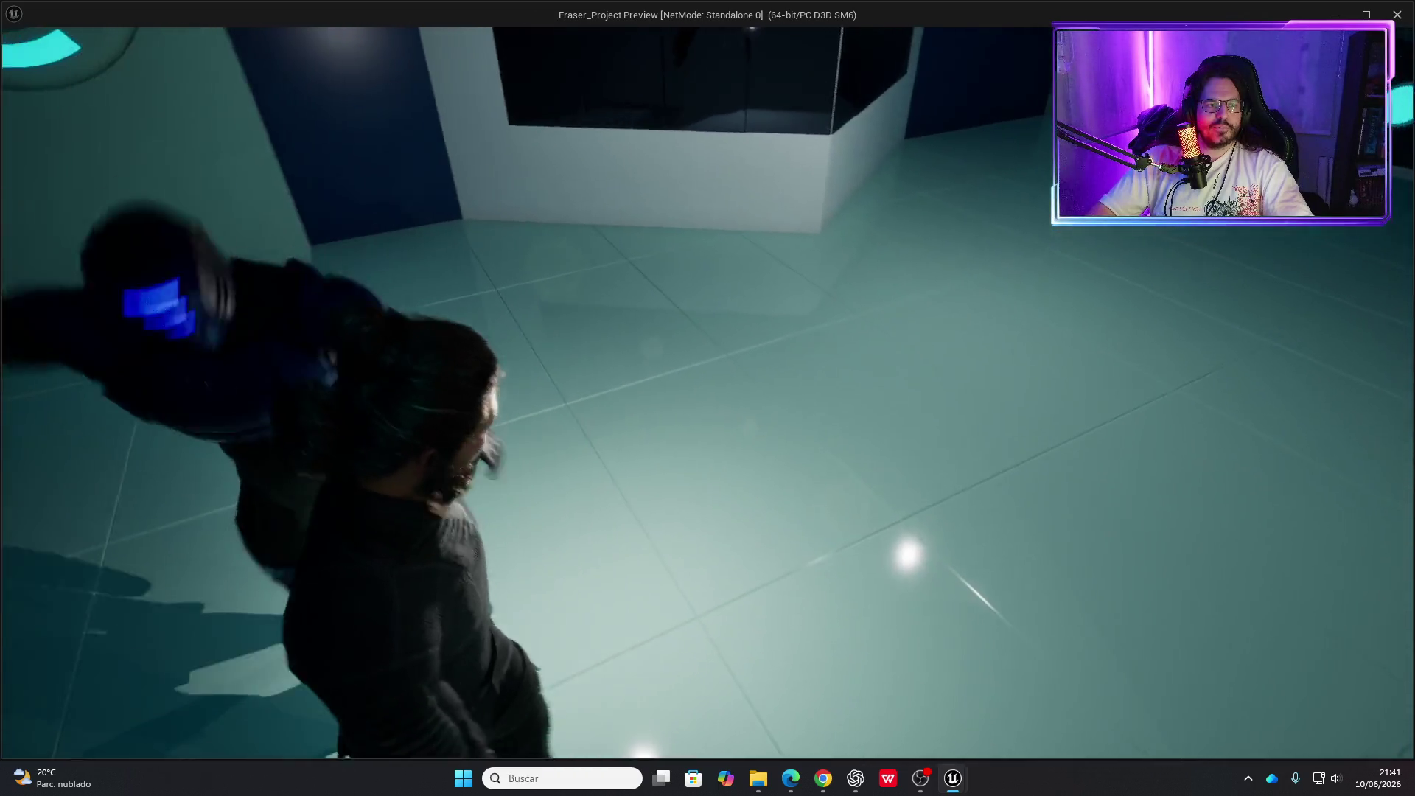
key(Escape)
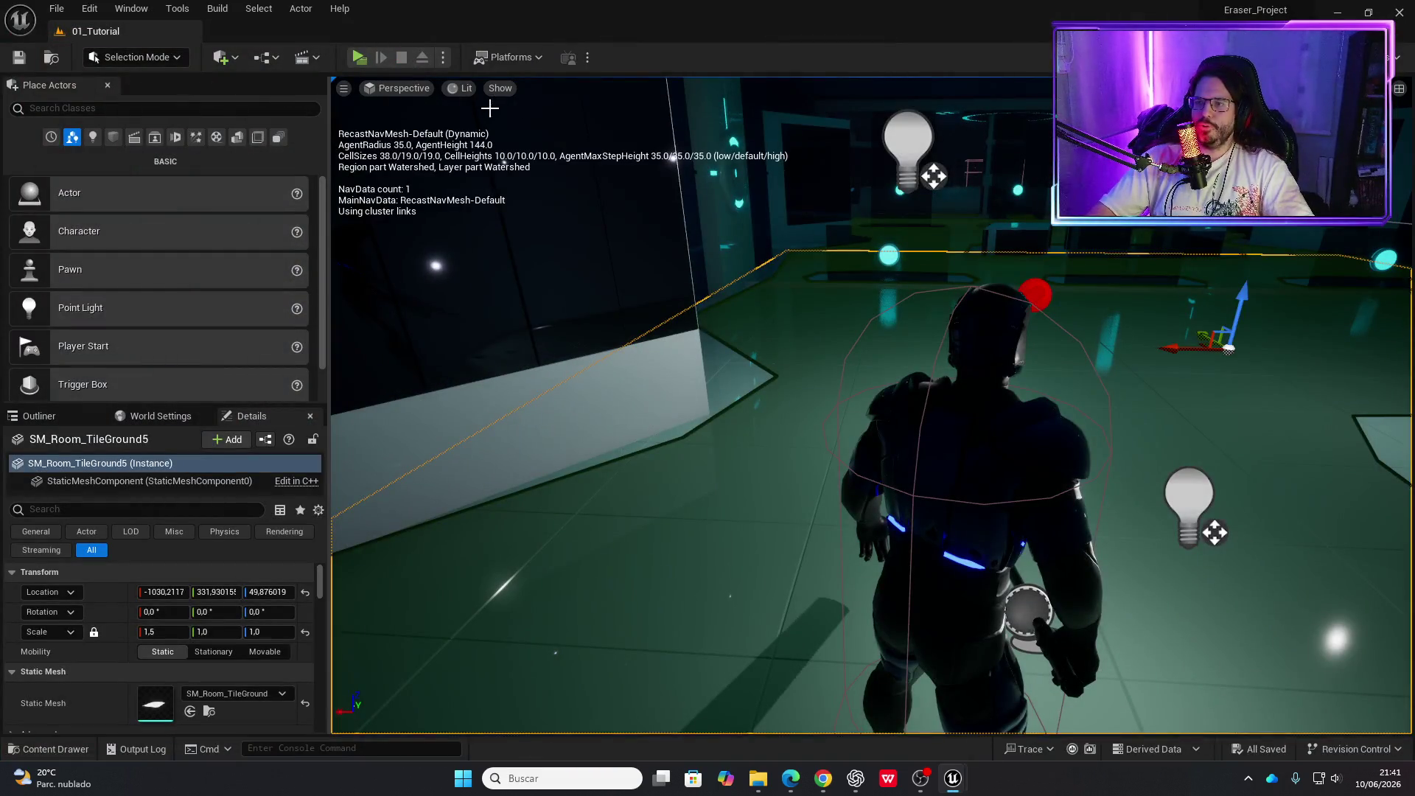
click(353, 63)
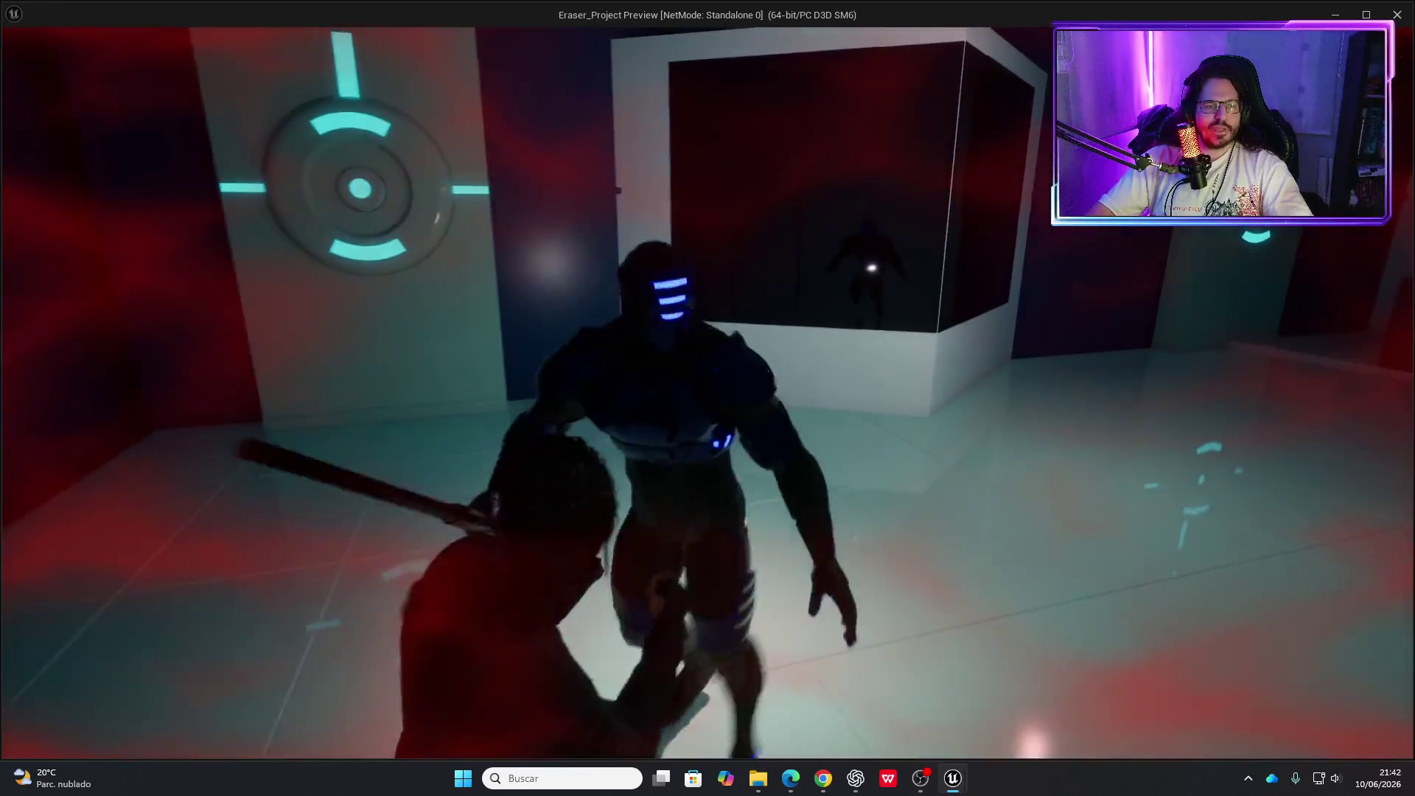
key(Escape)
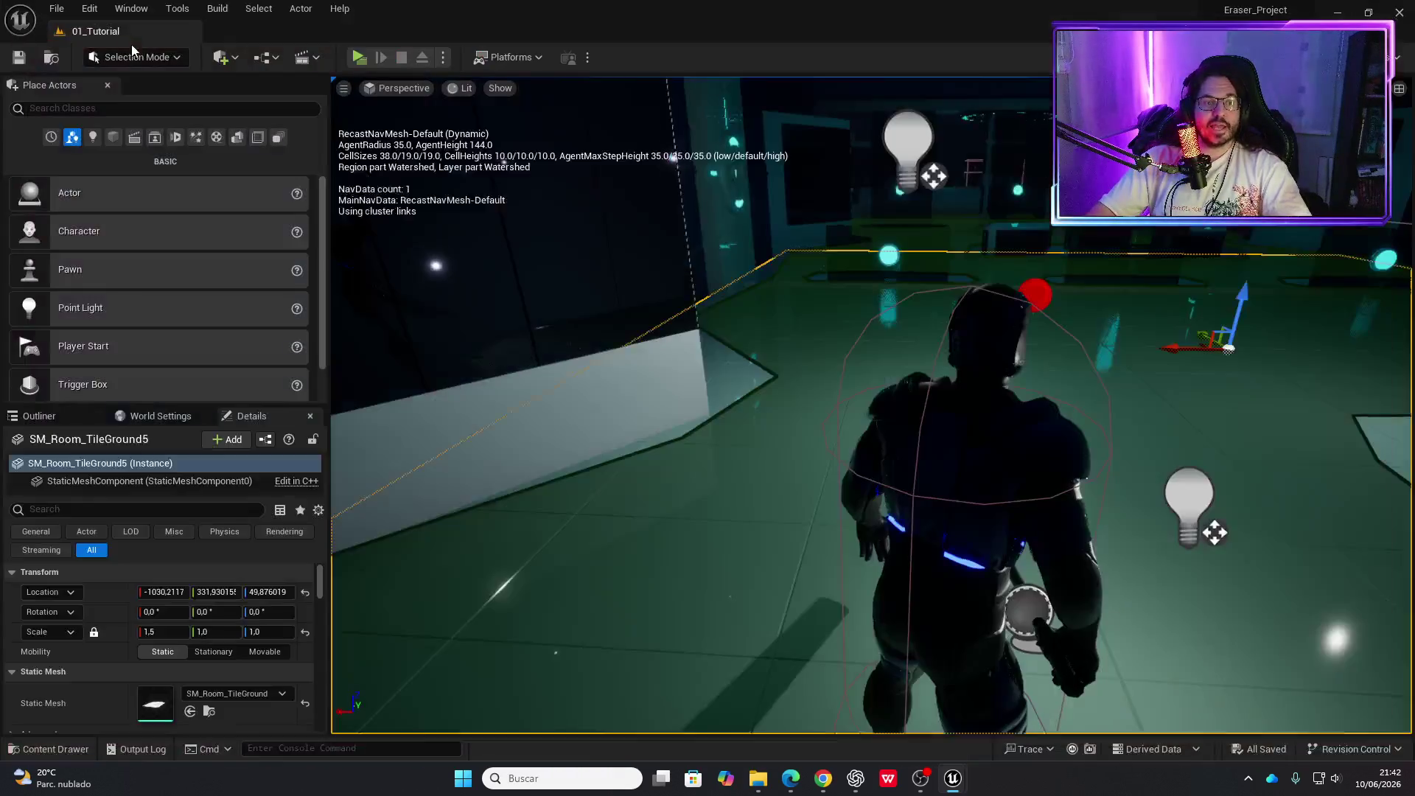
click(357, 58)
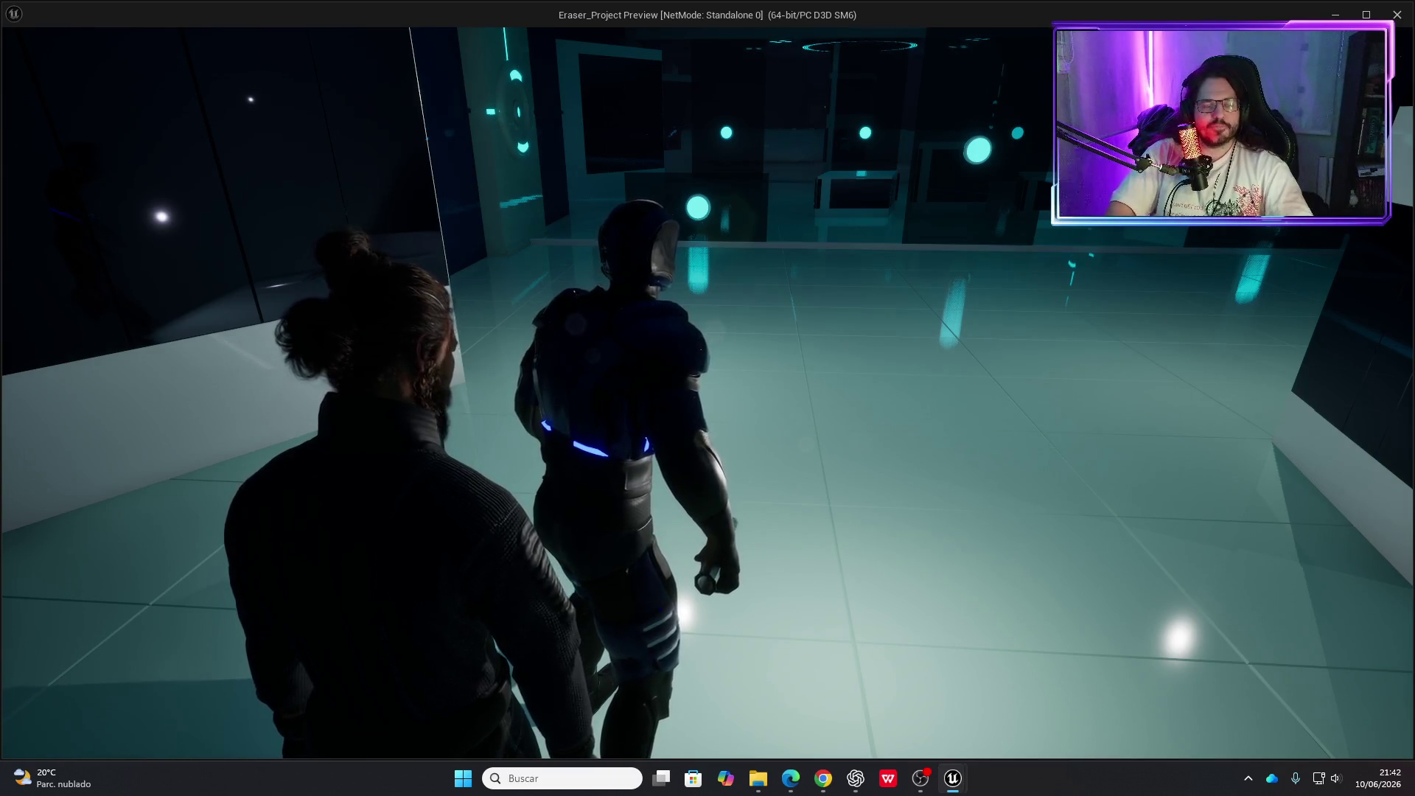
key(Escape)
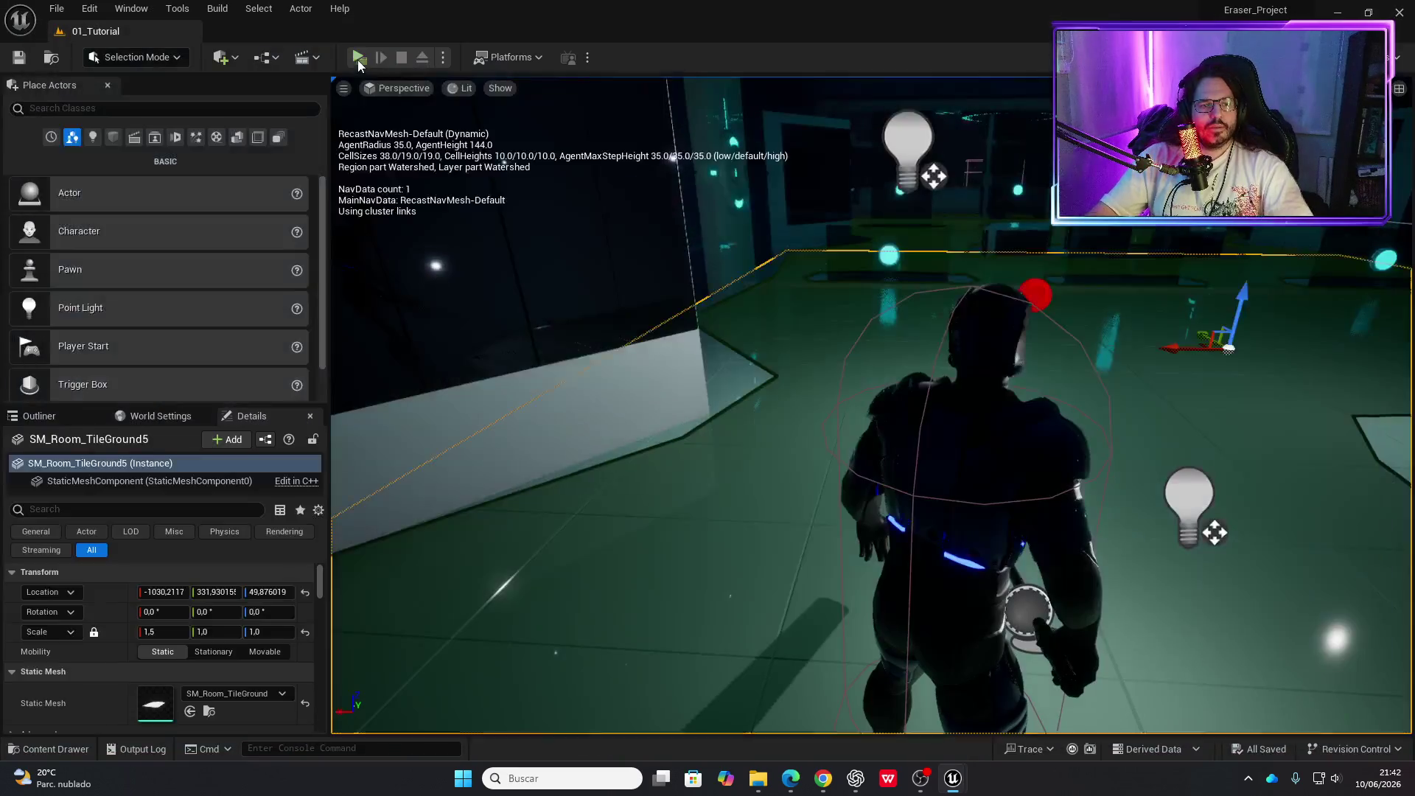
Bring the HumanBasicBT behavior tree window back up from the taskbar
mouse_move(921, 790)
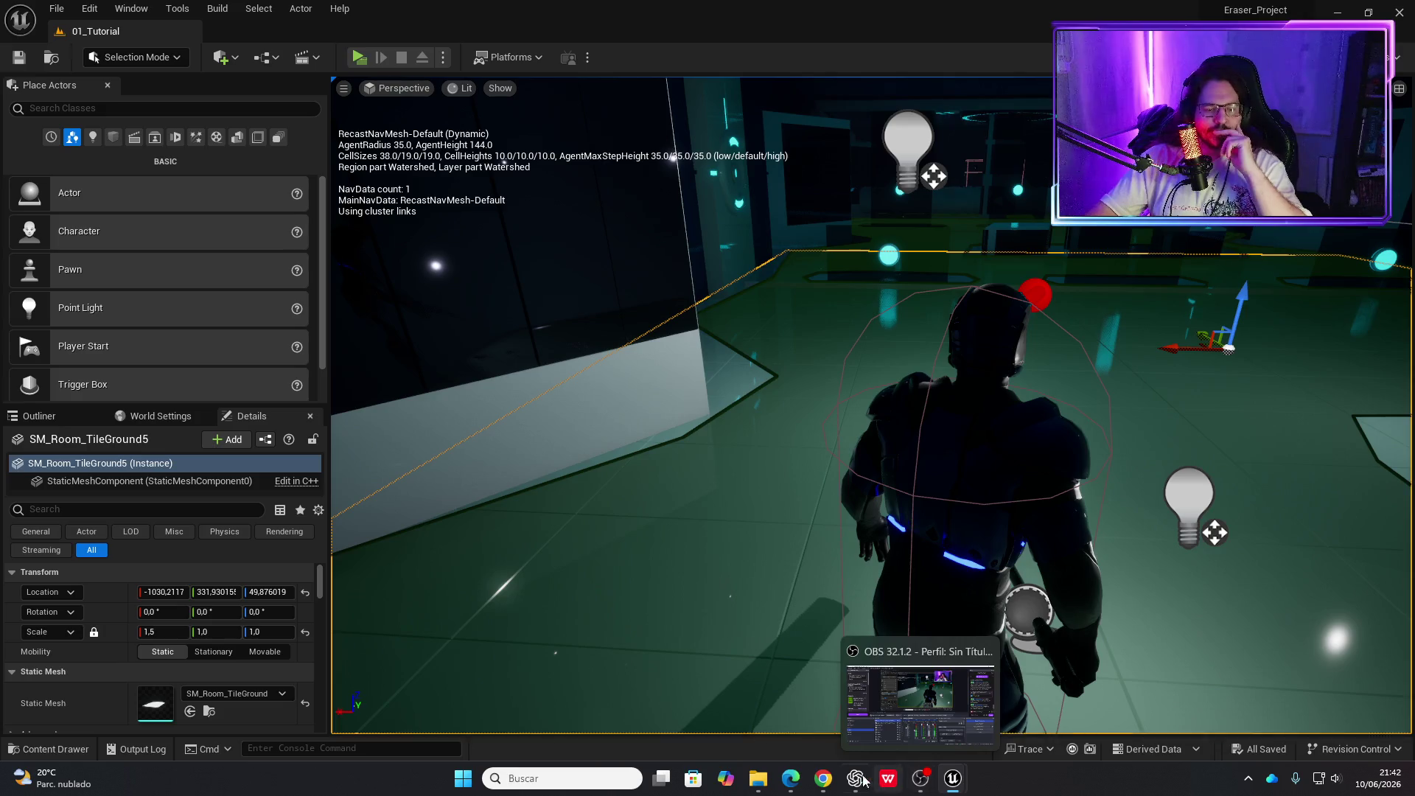
mouse_move(844, 778)
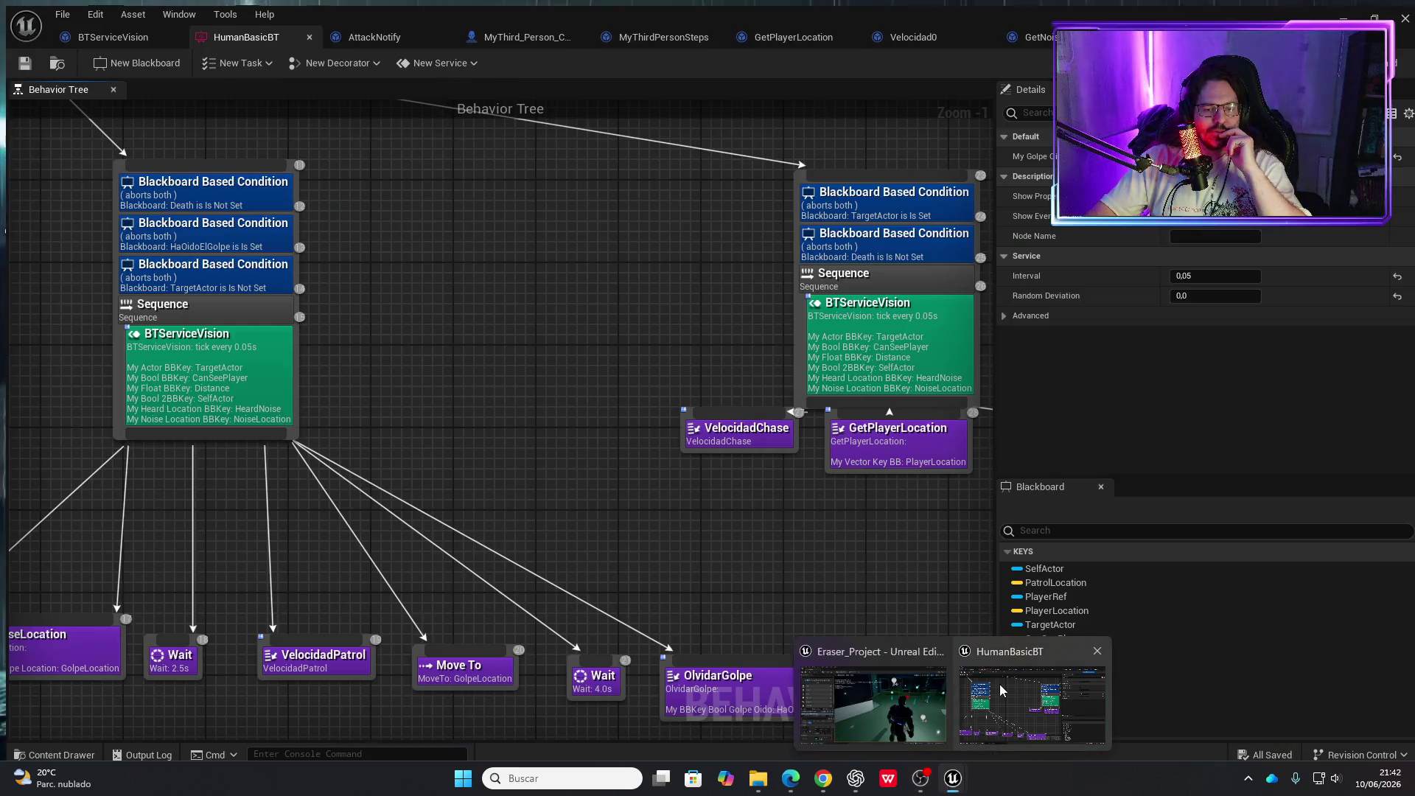
click(1000, 684)
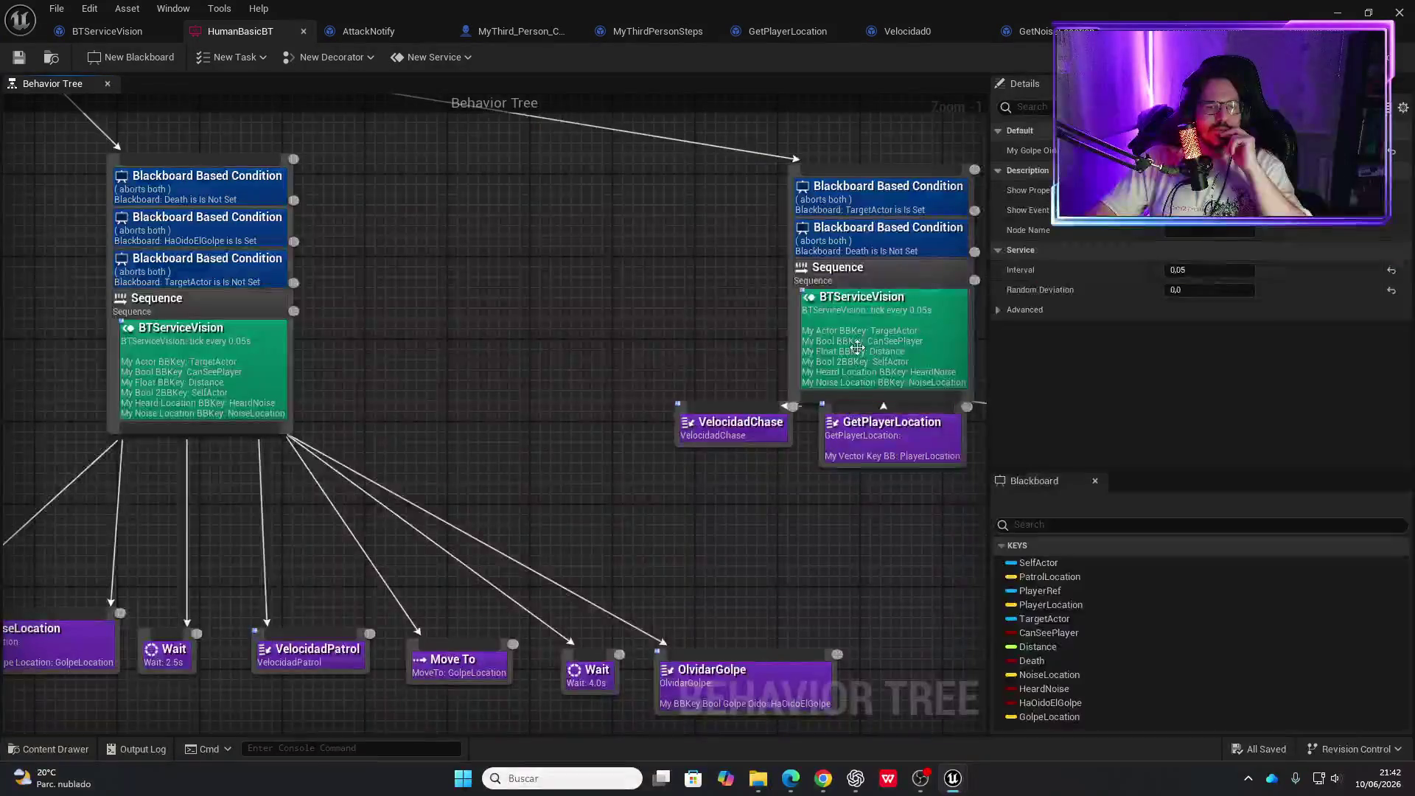
Double-click the BTServiceVision service node in HumanBasicBT to open its Event Graph
double_click(858, 354)
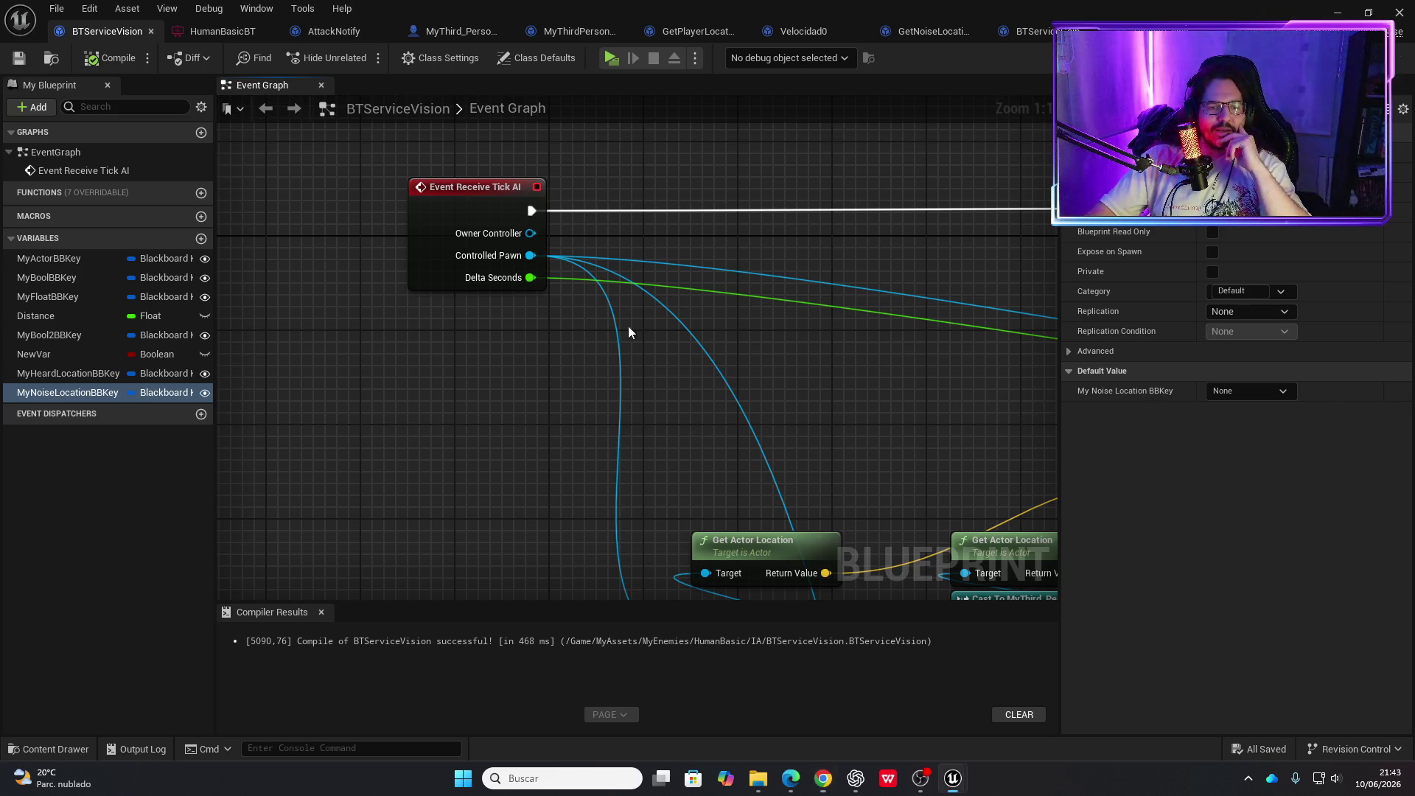
scroll(681, 343, down, 7)
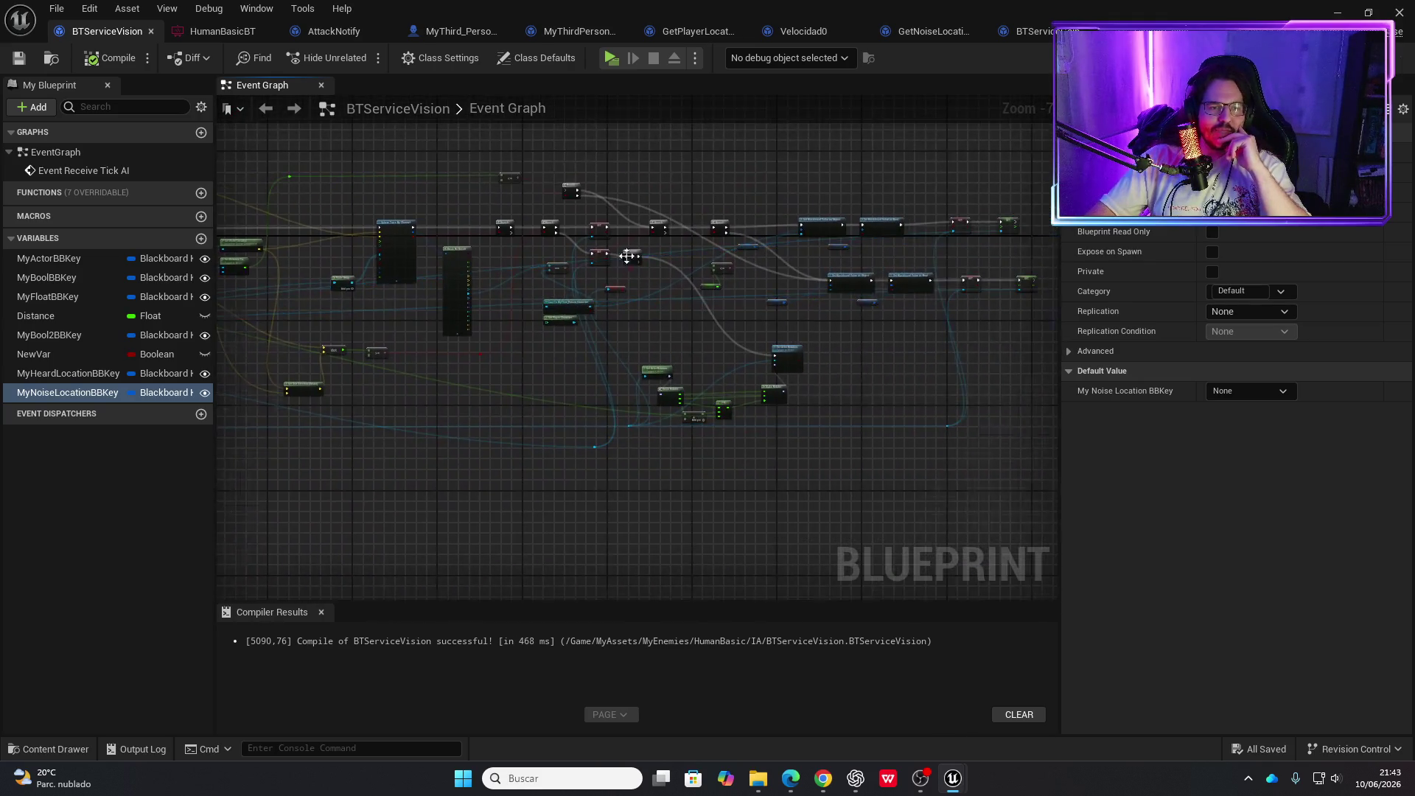
scroll(625, 264, up, 5)
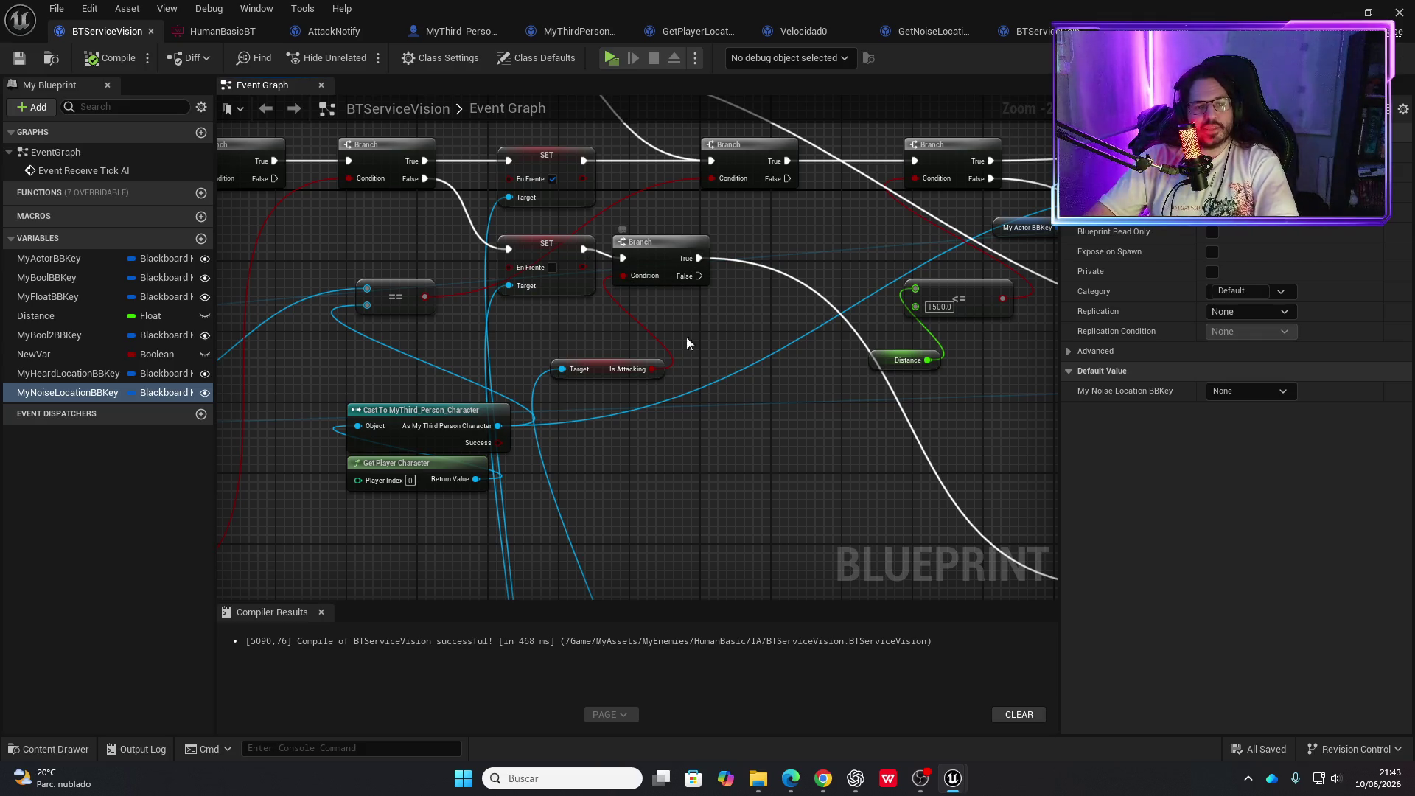
mouse_move(707, 308)
mouse_down()
mouse_move(635, 272)
mouse_move(525, 251)
mouse_up()
scroll(634, 272, down, 1)
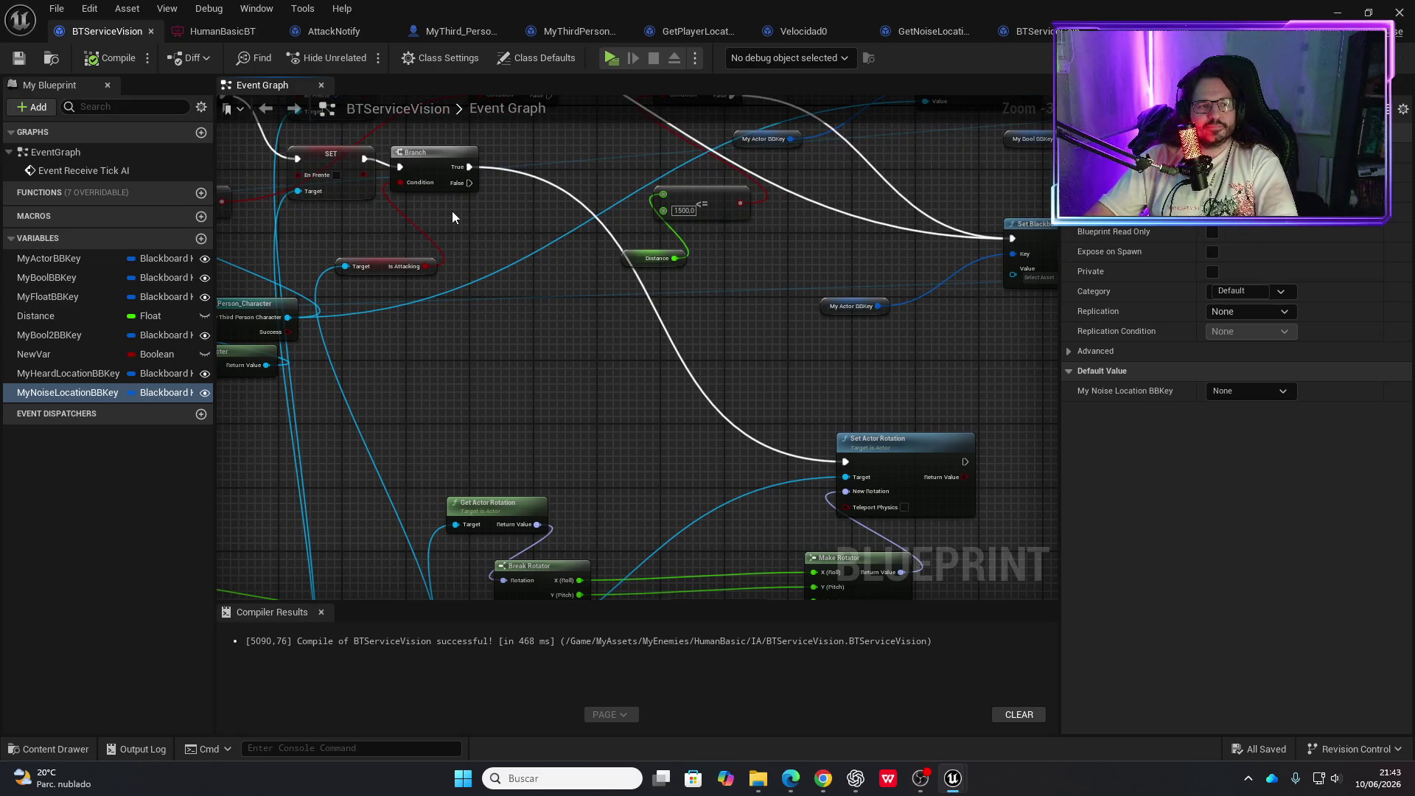
drag(452, 211, 497, 274)
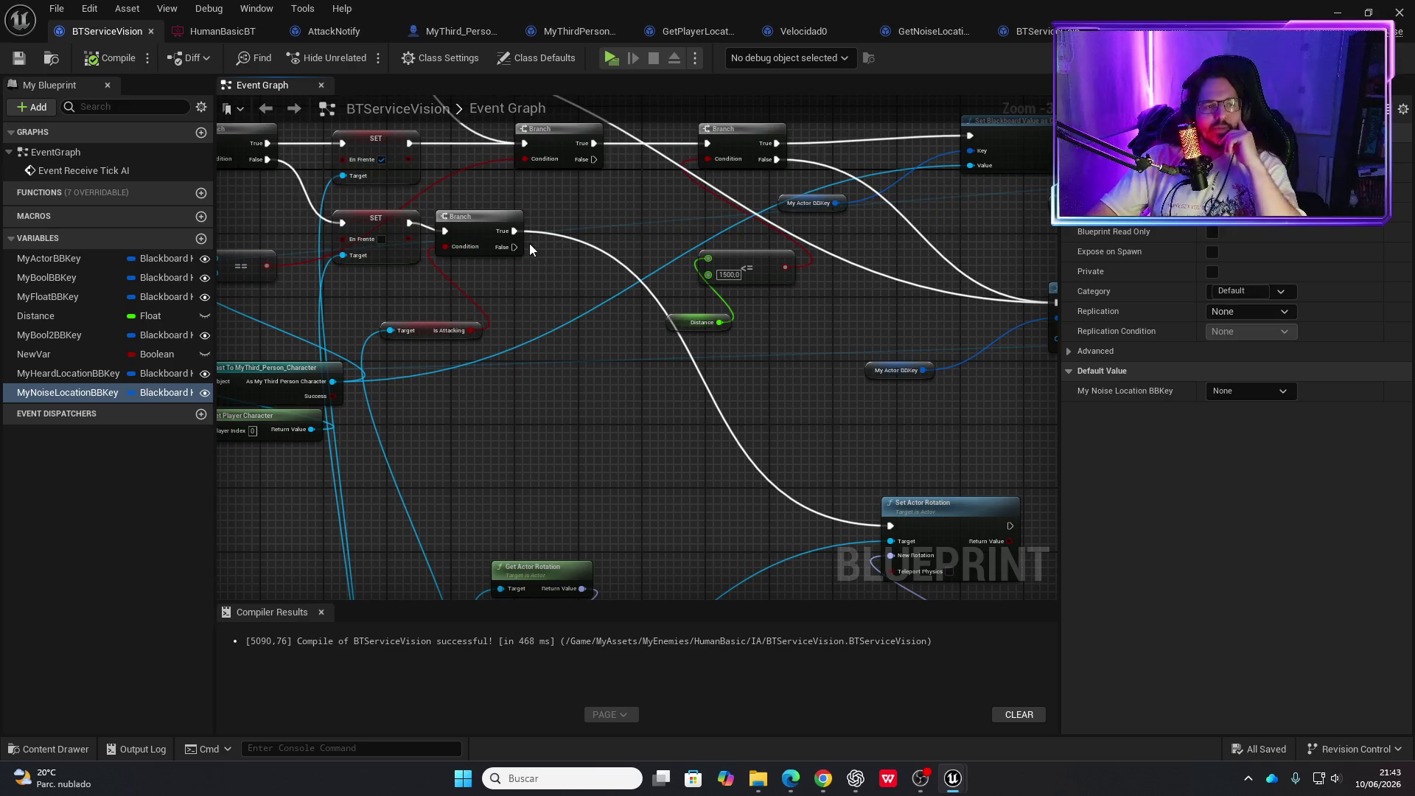
mouse_move(544, 304)
mouse_down()
mouse_move(467, 270)
mouse_move(392, 318)
mouse_up()
scroll(466, 270, down, 1)
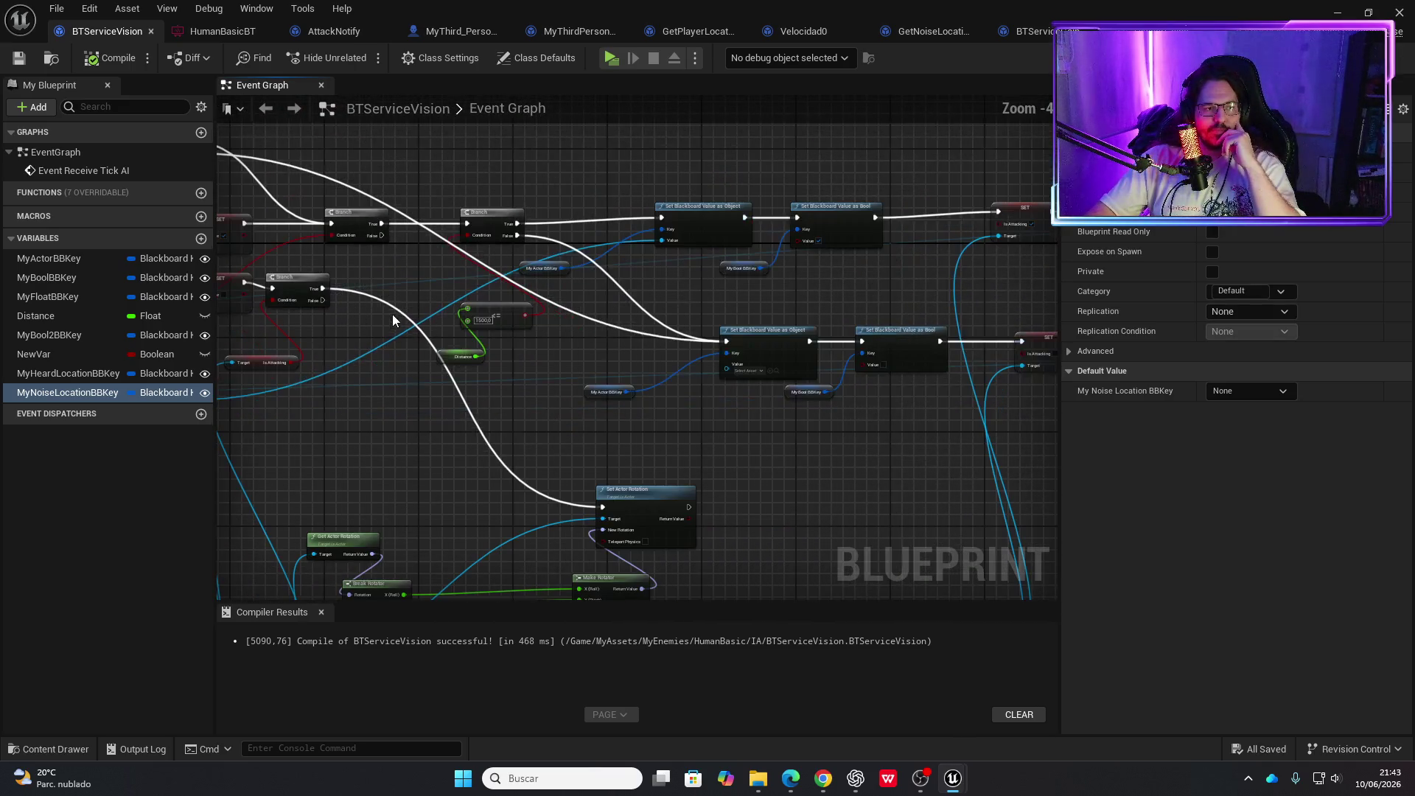
scroll(600, 413, up, 1)
drag(547, 335, 628, 403)
scroll(628, 402, up, 1)
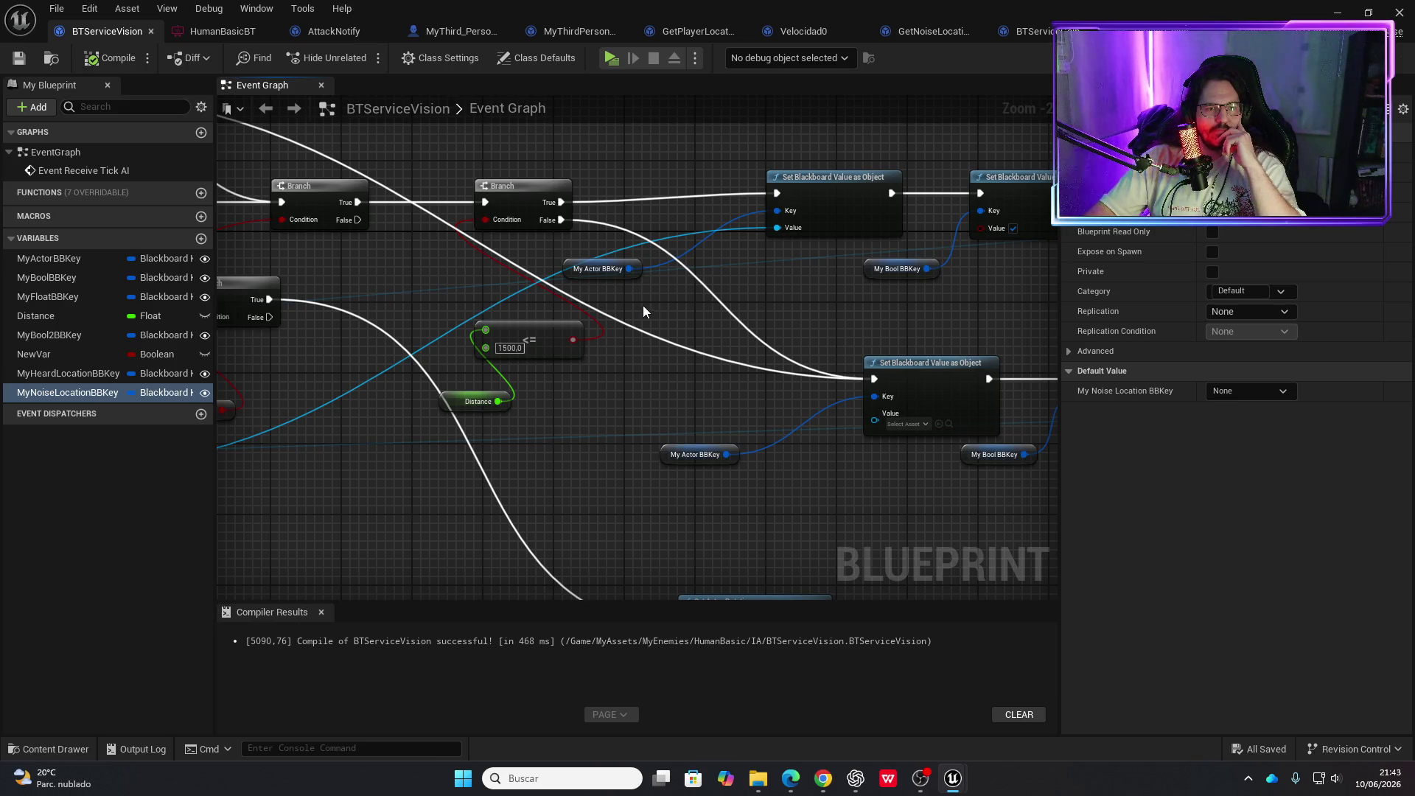
drag(649, 308, 762, 304)
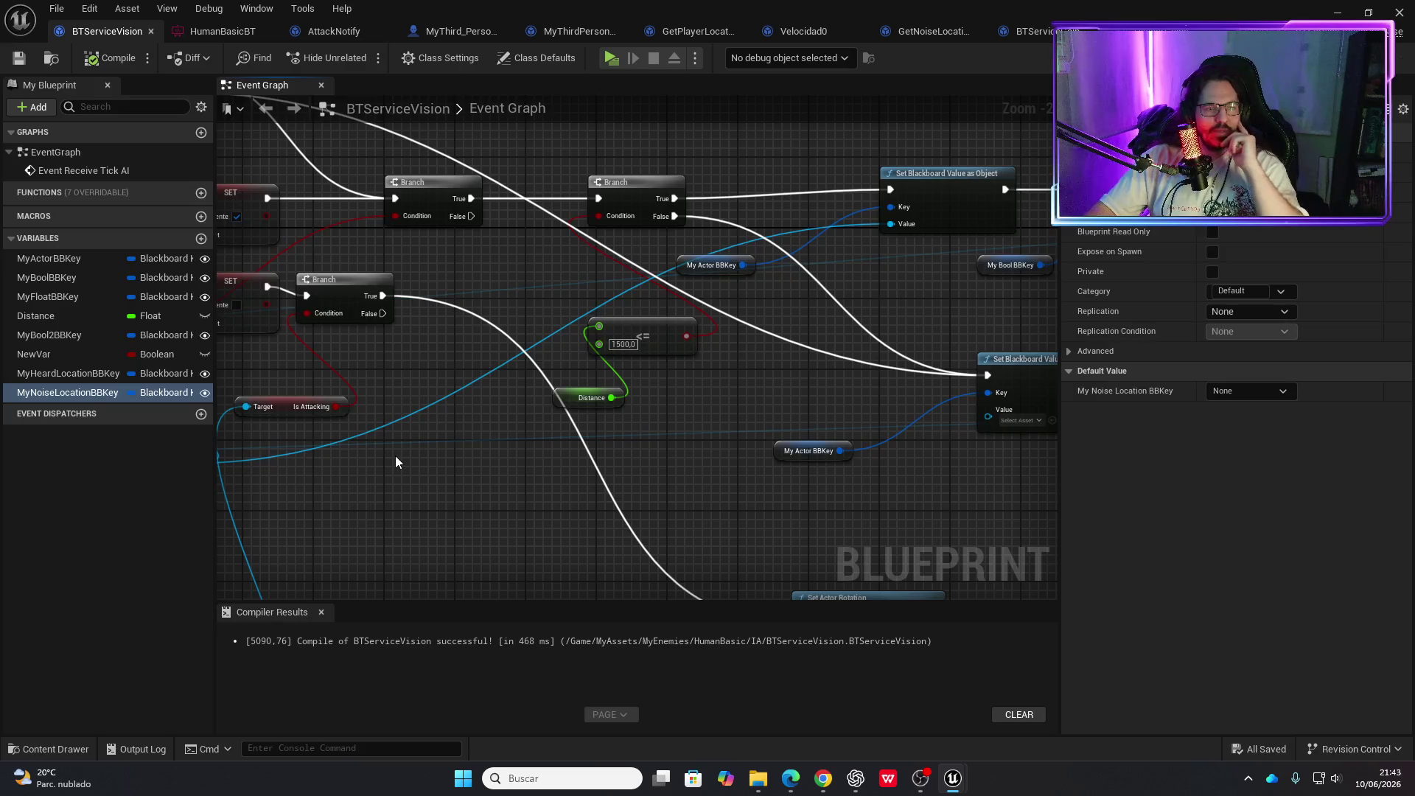
mouse_move(48, 260)
mouse_down()
mouse_move(348, 485)
mouse_move(454, 485)
mouse_up()
click(402, 507)
Add and then delete a stray Get Blackboard Value as Bool node
text(get)
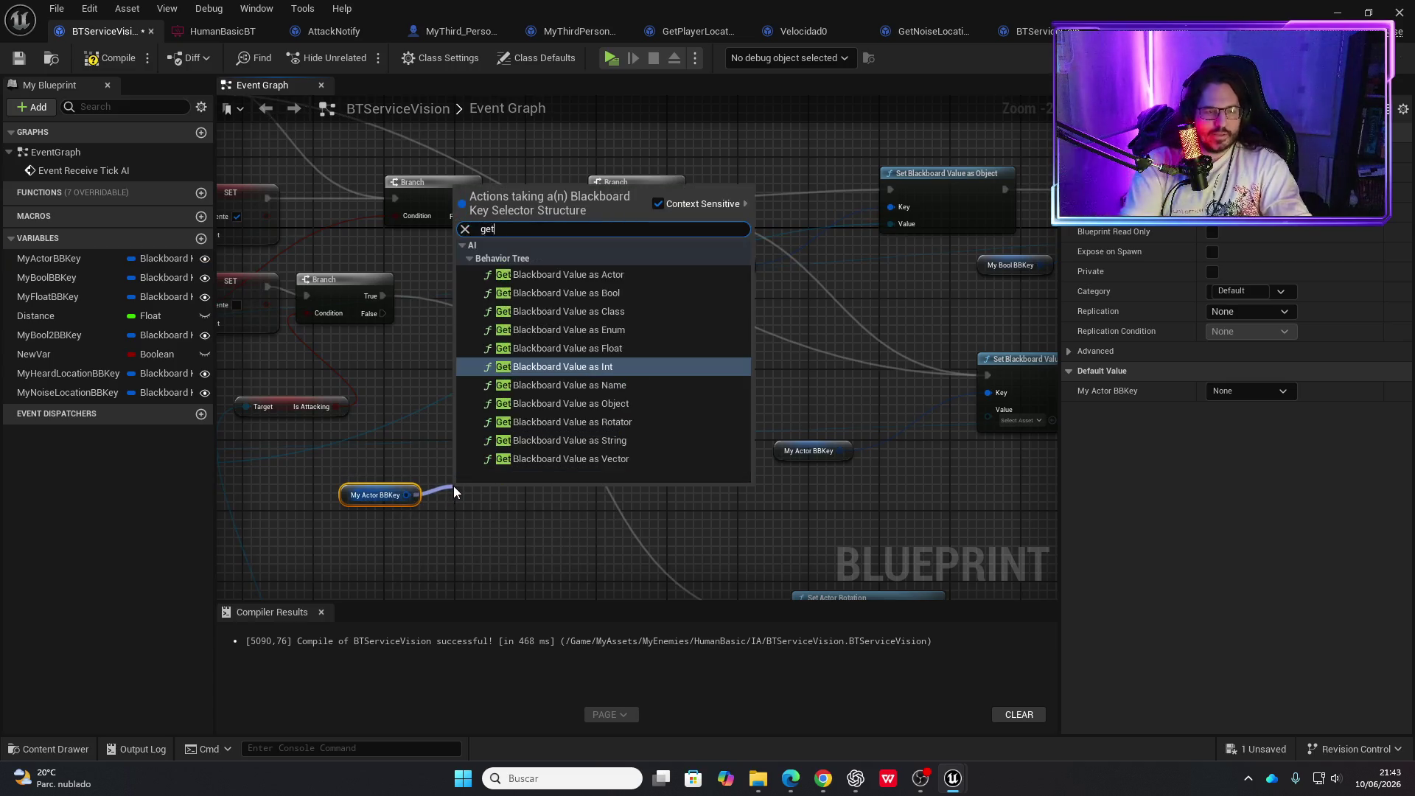
key(Up)
key(Up)
key(Up)
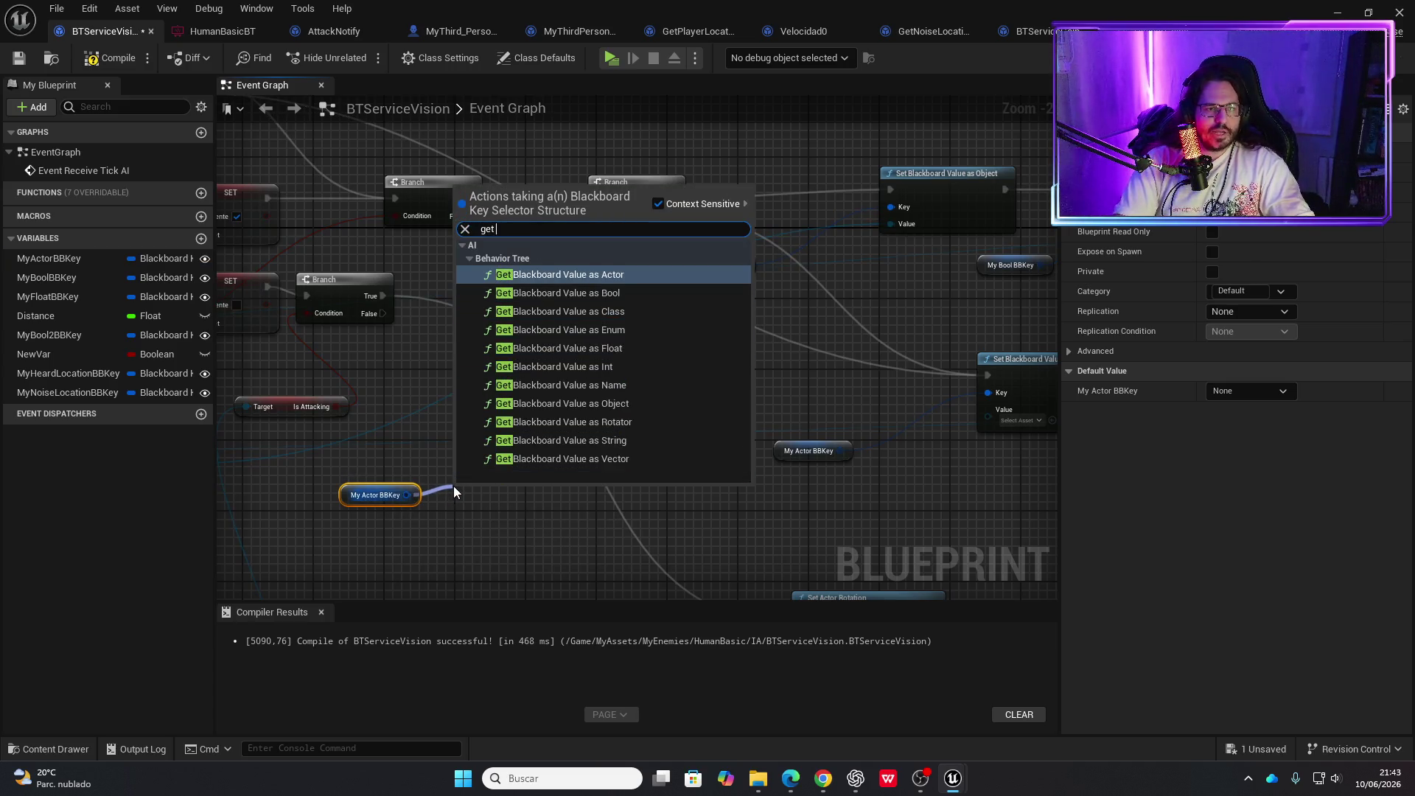
key(Down)
key(Return)
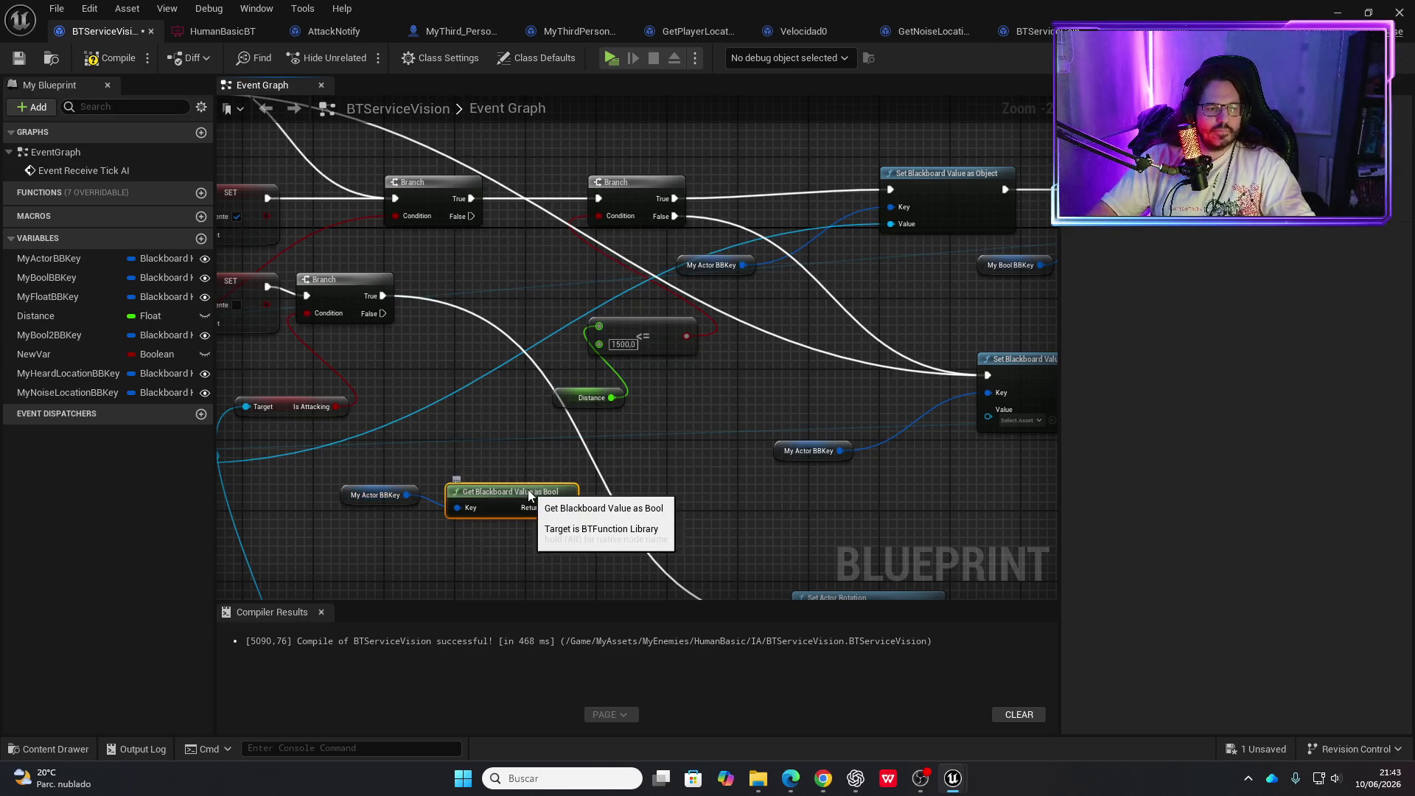
drag(529, 491, 521, 482)
key(Delete)
drag(407, 495, 451, 492)
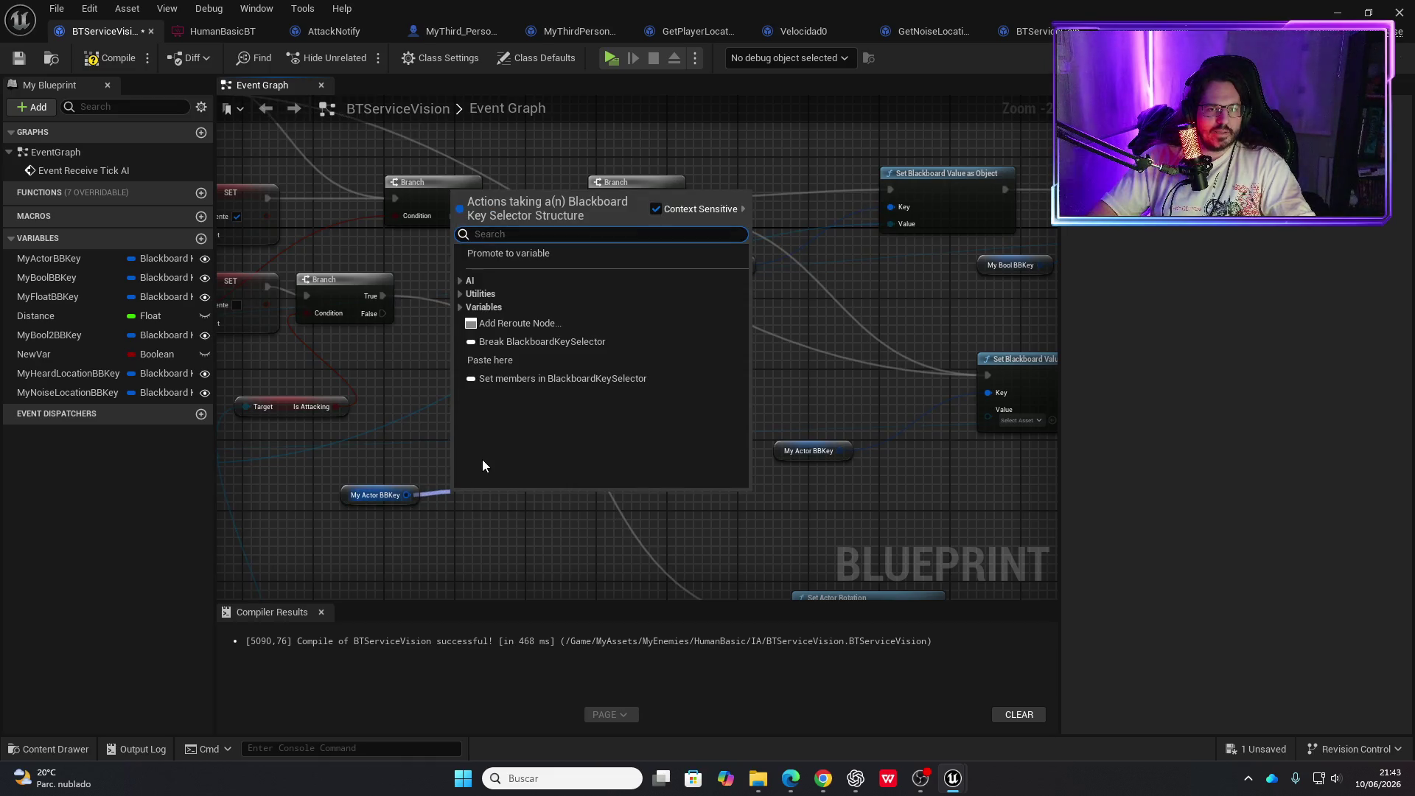
click(485, 496)
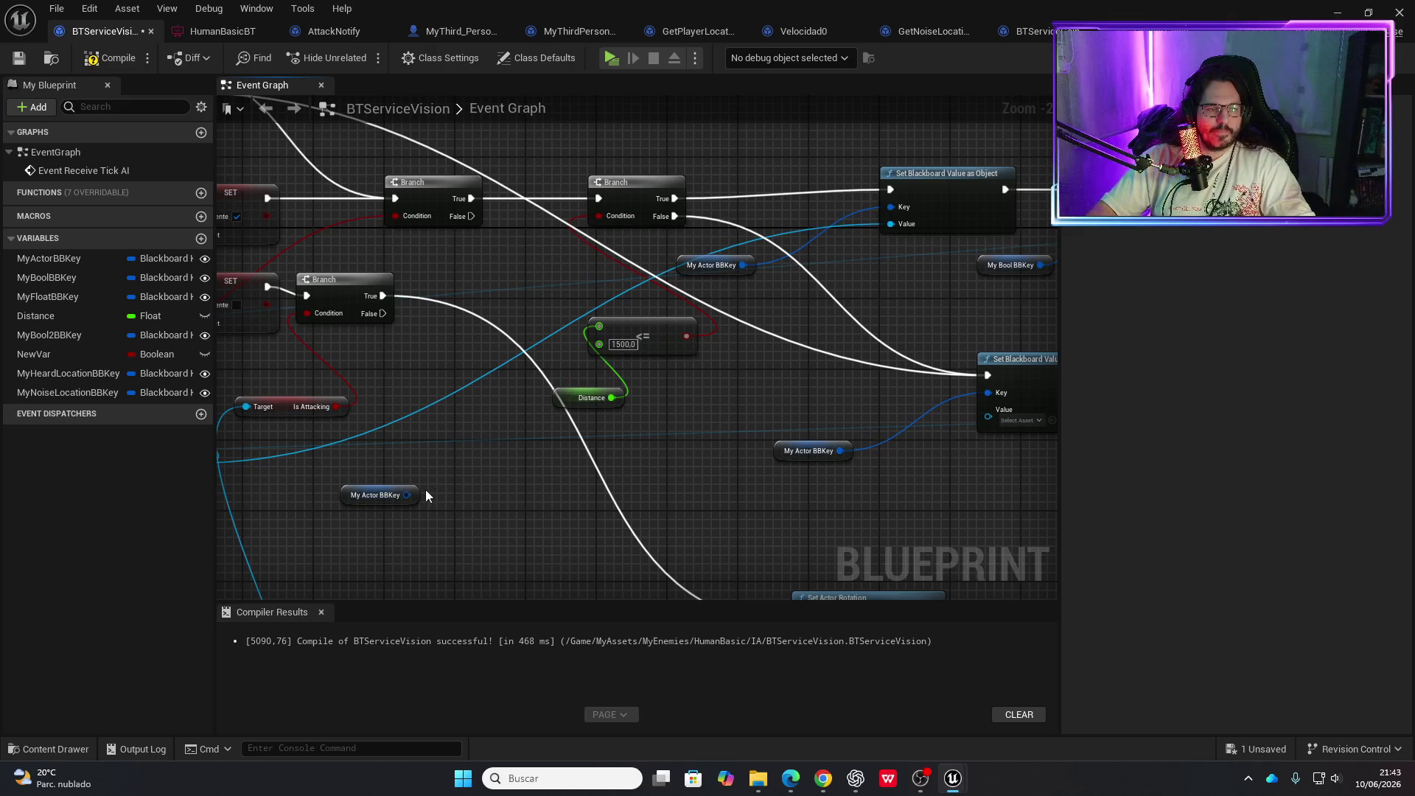
Add a Get Blackboard Value as Object node fed by My Actor BBKey
drag(406, 495, 450, 485)
text(ge)
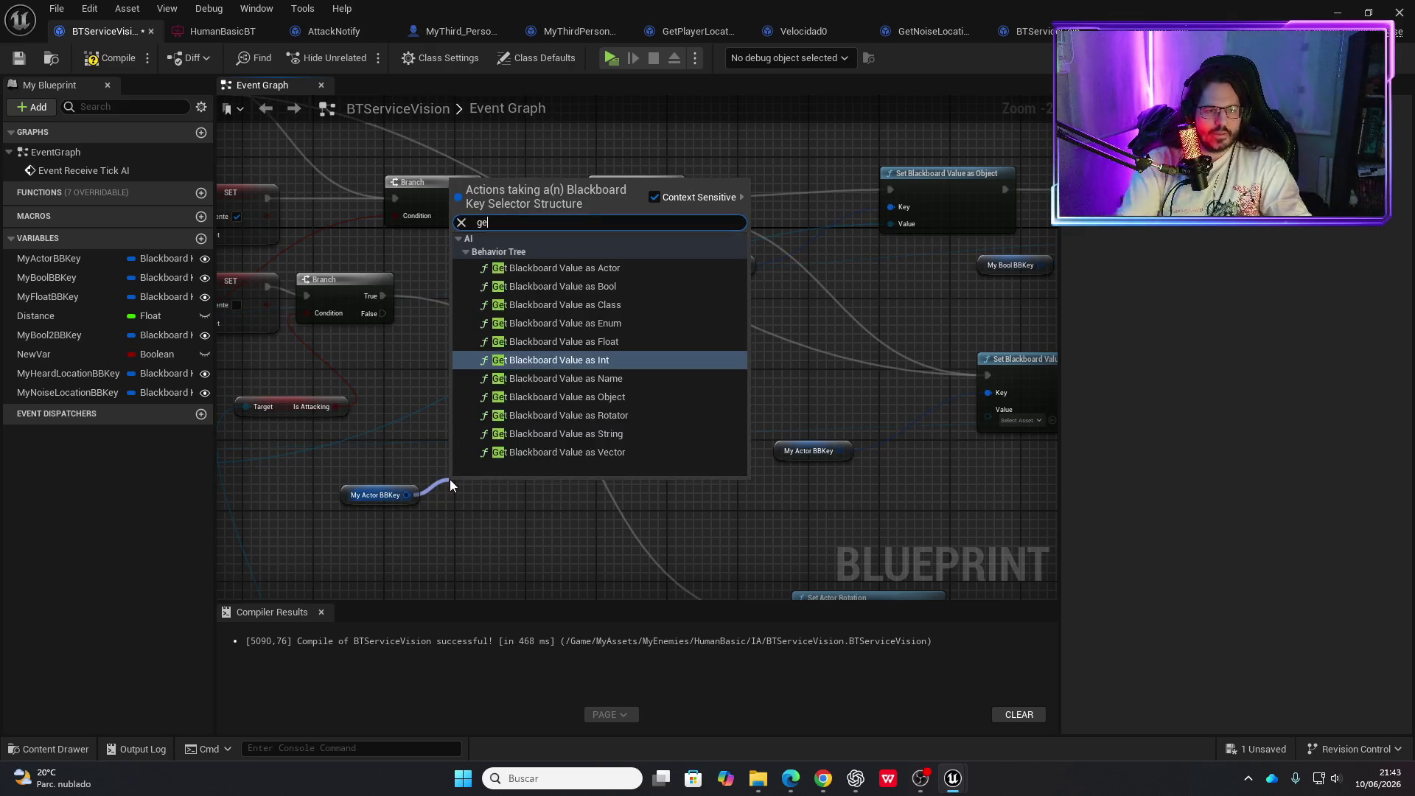
key(Up)
key(Up)
key(Down)
key(Down)
key(Down)
key(Return)
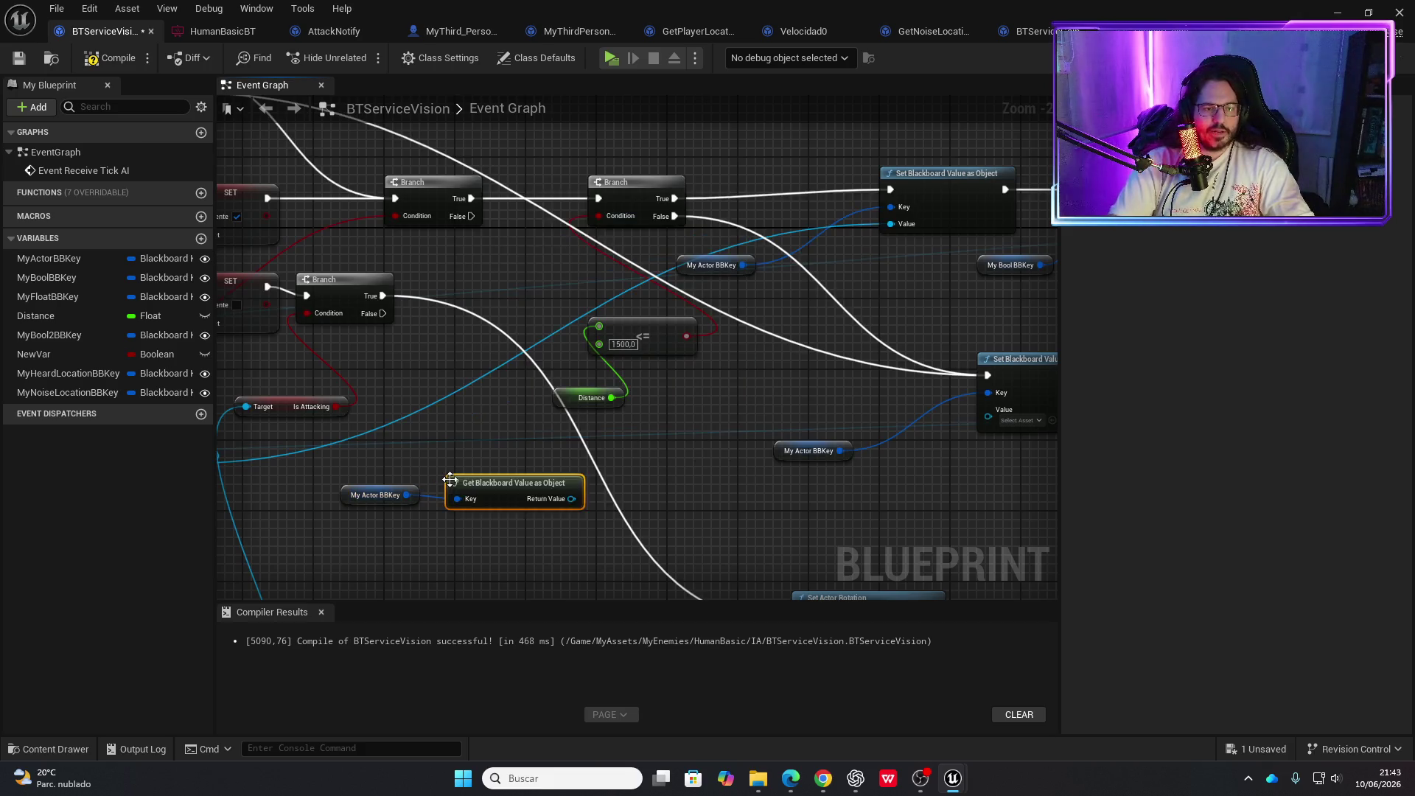
mouse_move(497, 542)
mouse_down()
mouse_move(764, 542)
mouse_move(706, 476)
mouse_move(712, 413)
mouse_move(683, 391)
mouse_up()
Add an == node comparing the blackboard object with the cast player character
text(?)
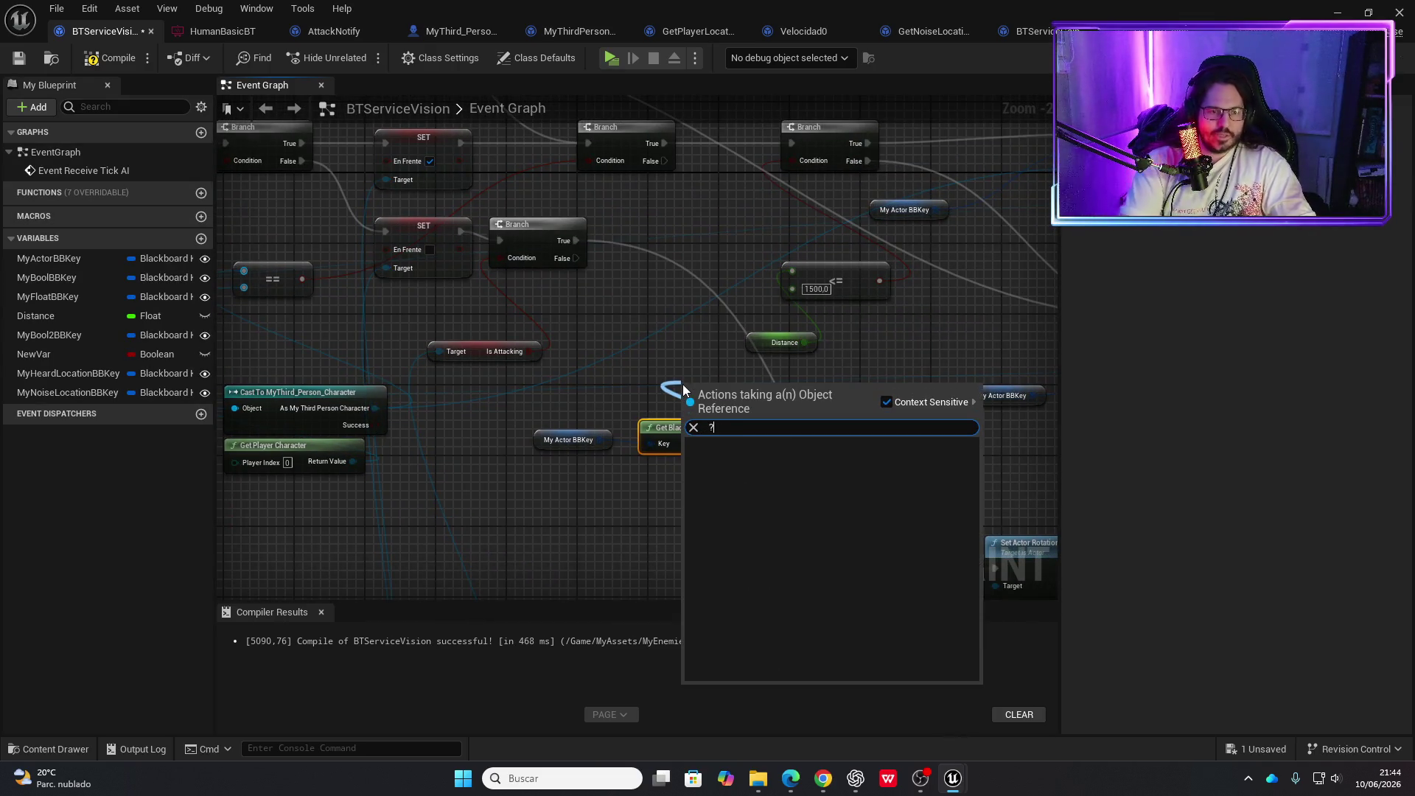
key(BackSpace)
text(=)
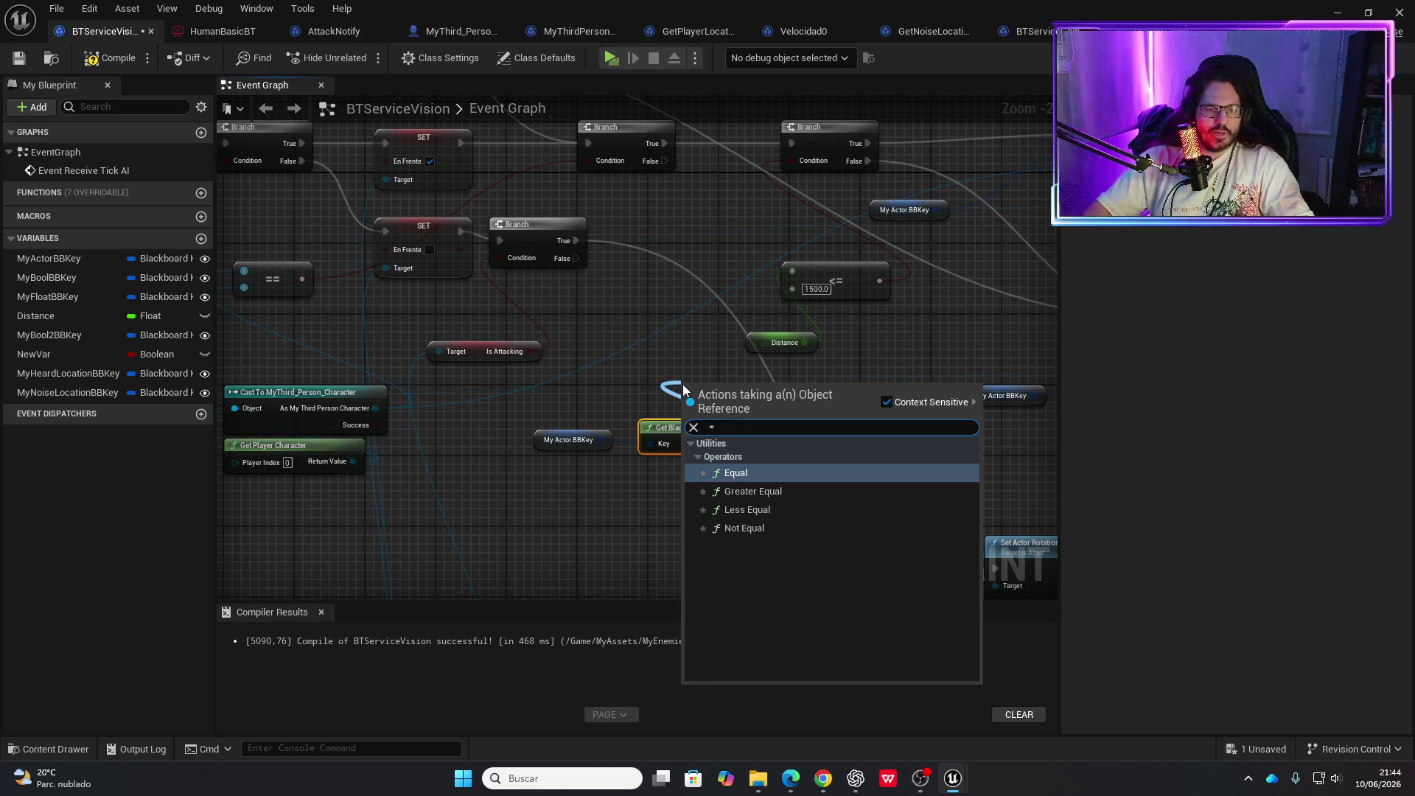
key(Return)
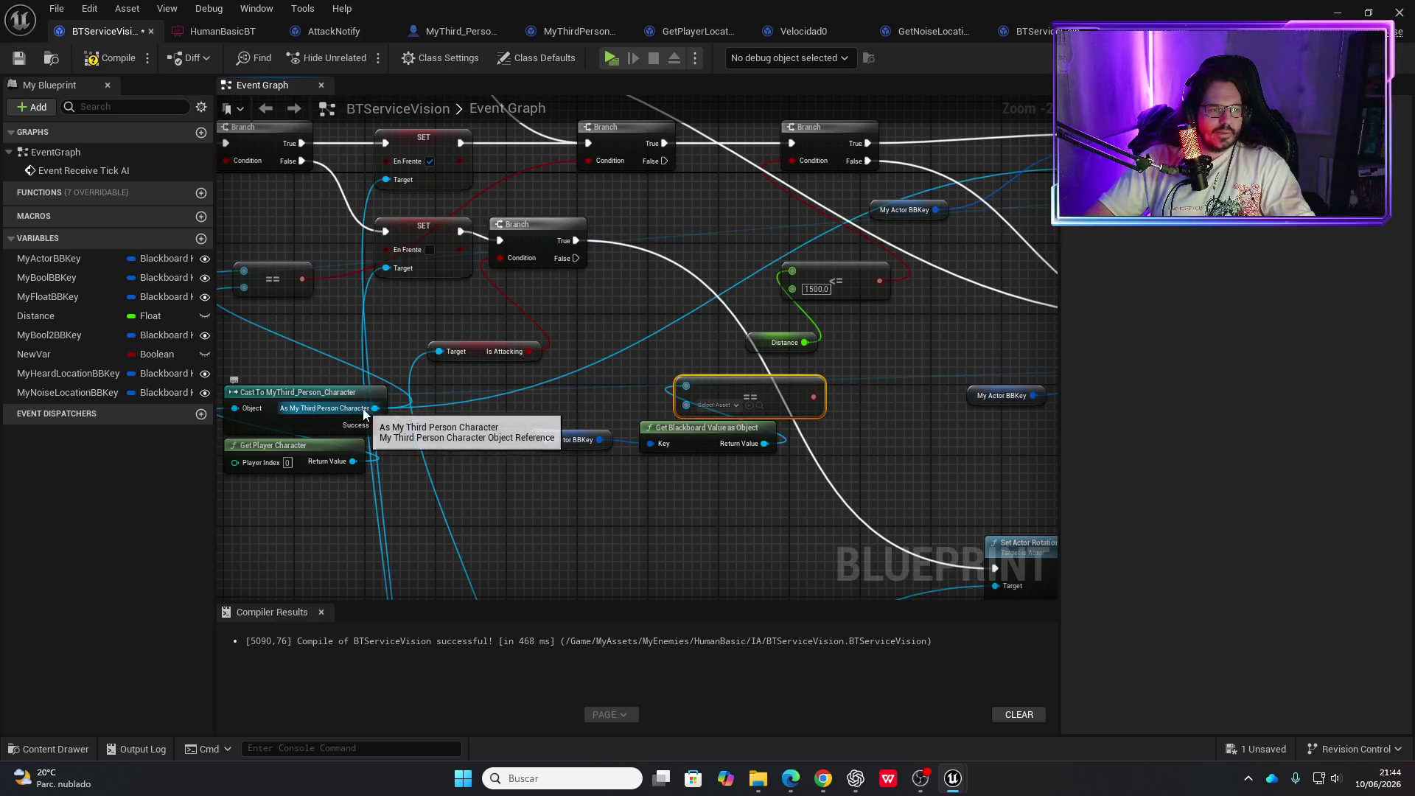
drag(364, 410, 686, 403)
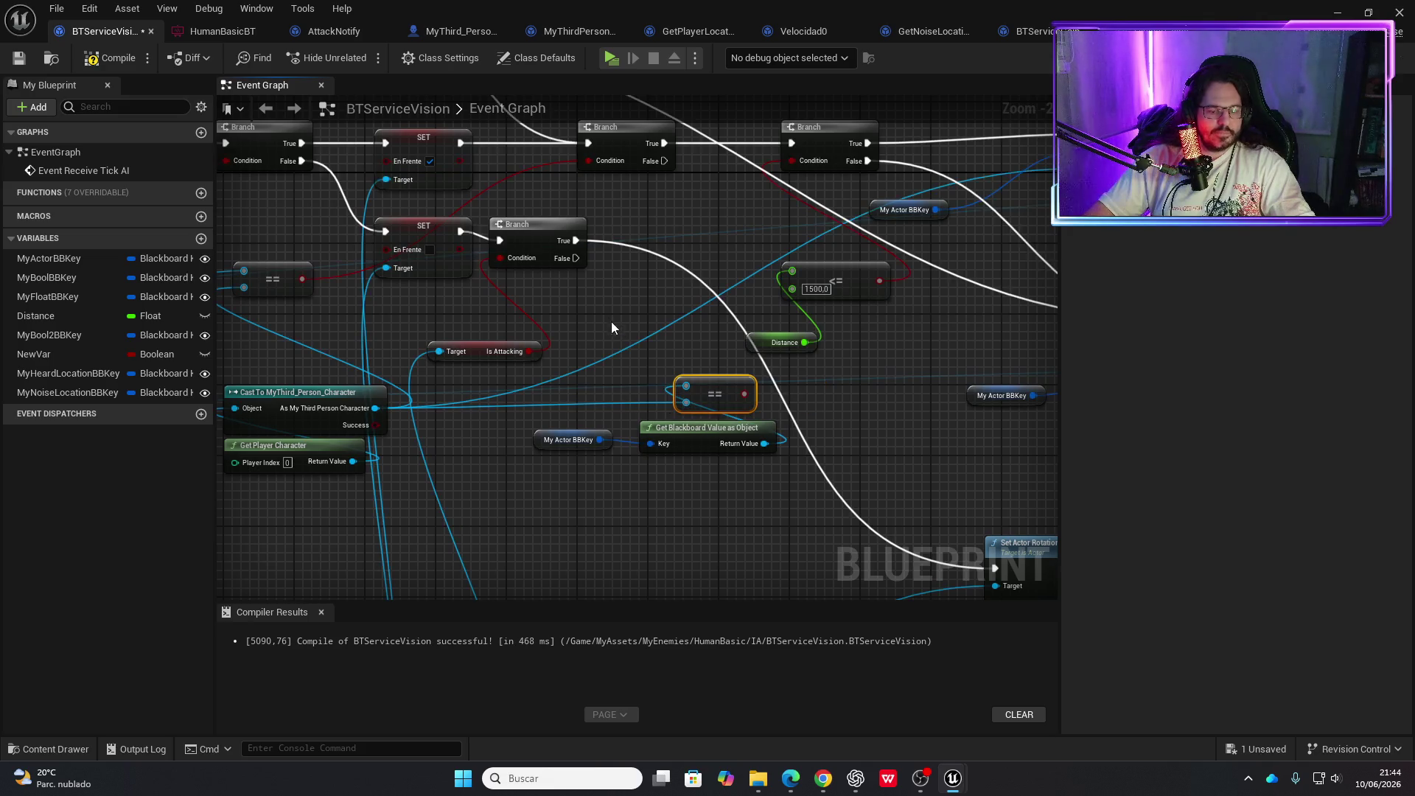
Add a Branch on the earlier branch's False path, using the equality result as Condition
click(593, 292)
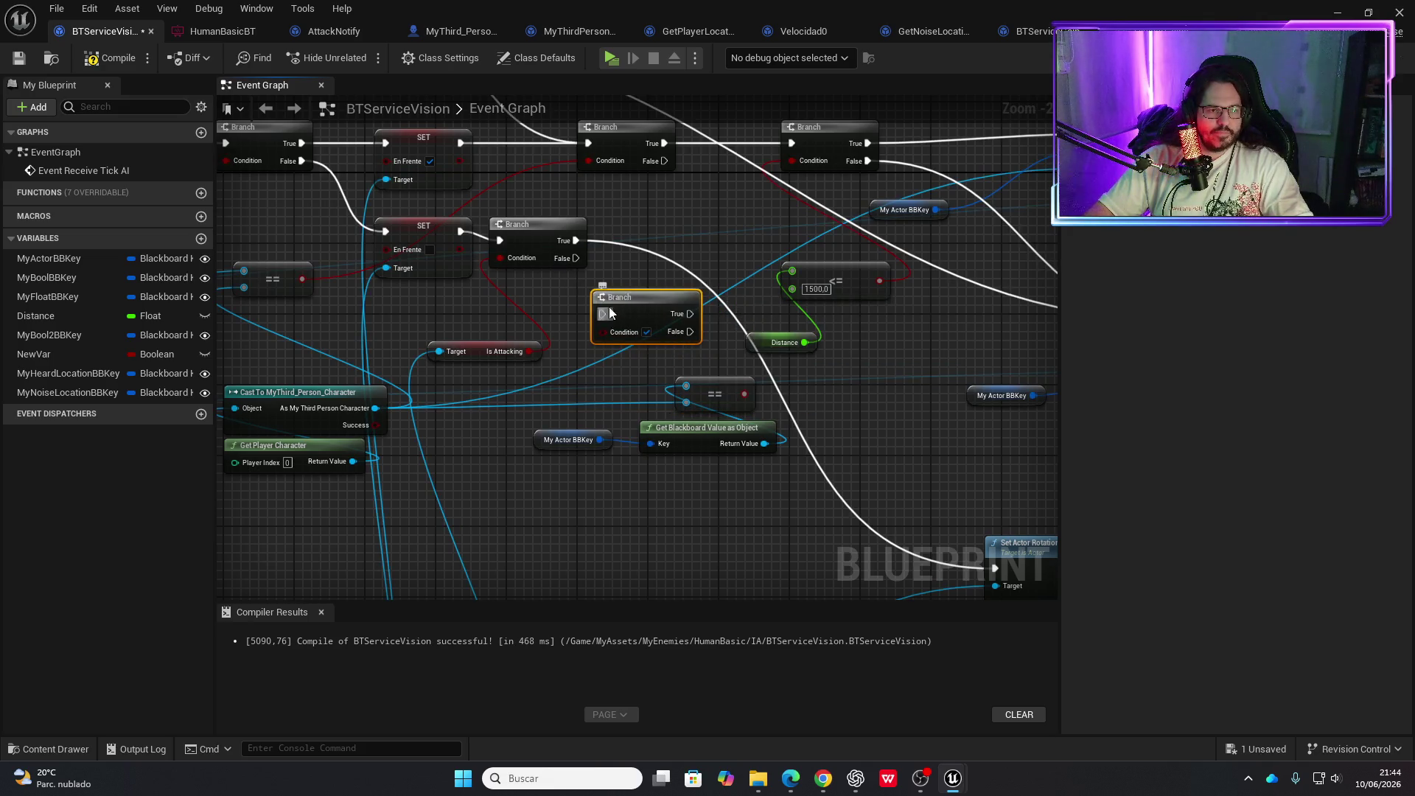
drag(581, 266, 579, 271)
drag(602, 318, 602, 319)
mouse_move(745, 394)
mouse_down()
mouse_move(606, 331)
mouse_move(642, 287)
mouse_move(697, 321)
mouse_move(989, 612)
mouse_move(949, 322)
mouse_move(979, 255)
mouse_move(995, 259)
mouse_move(612, 395)
mouse_up()
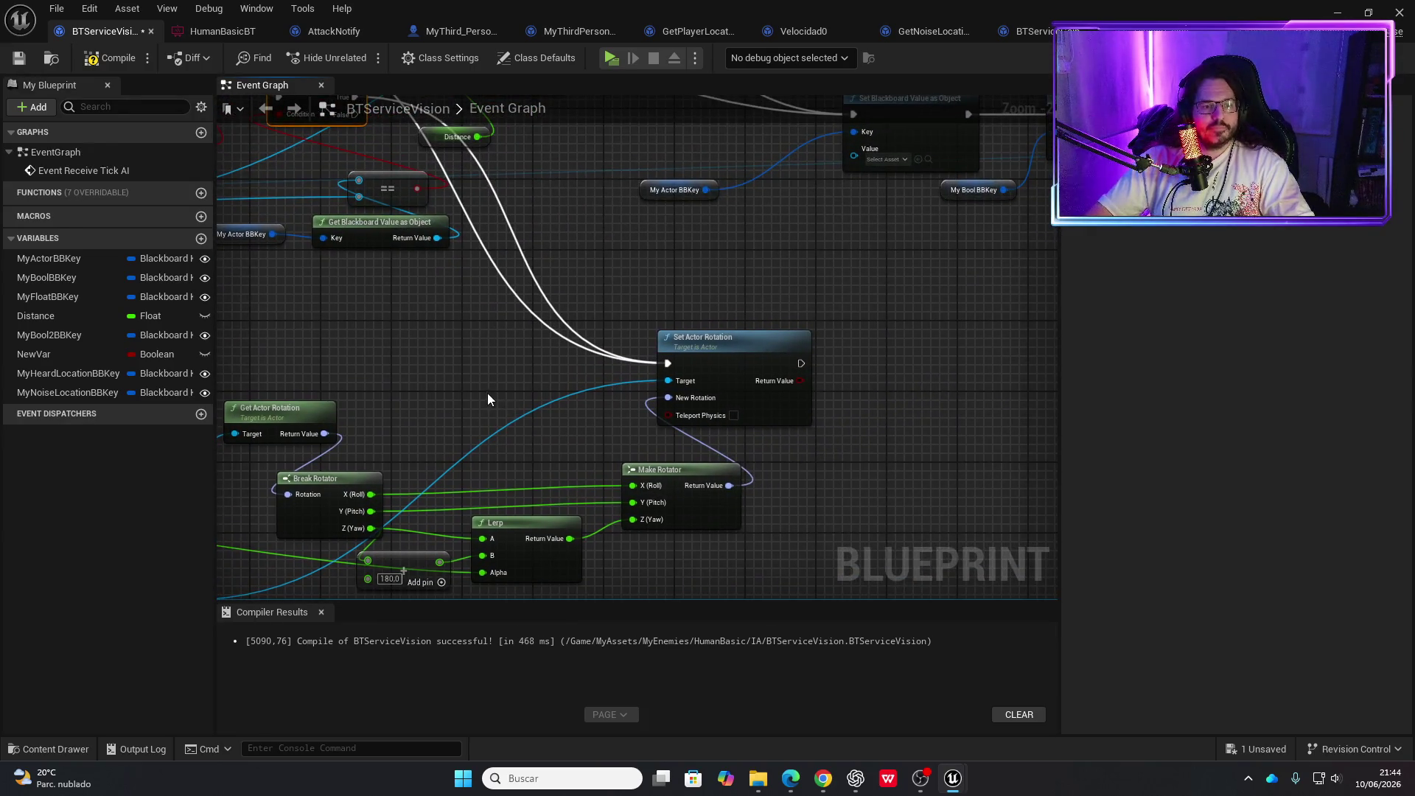
scroll(471, 373, down, 1)
drag(472, 374, 644, 423)
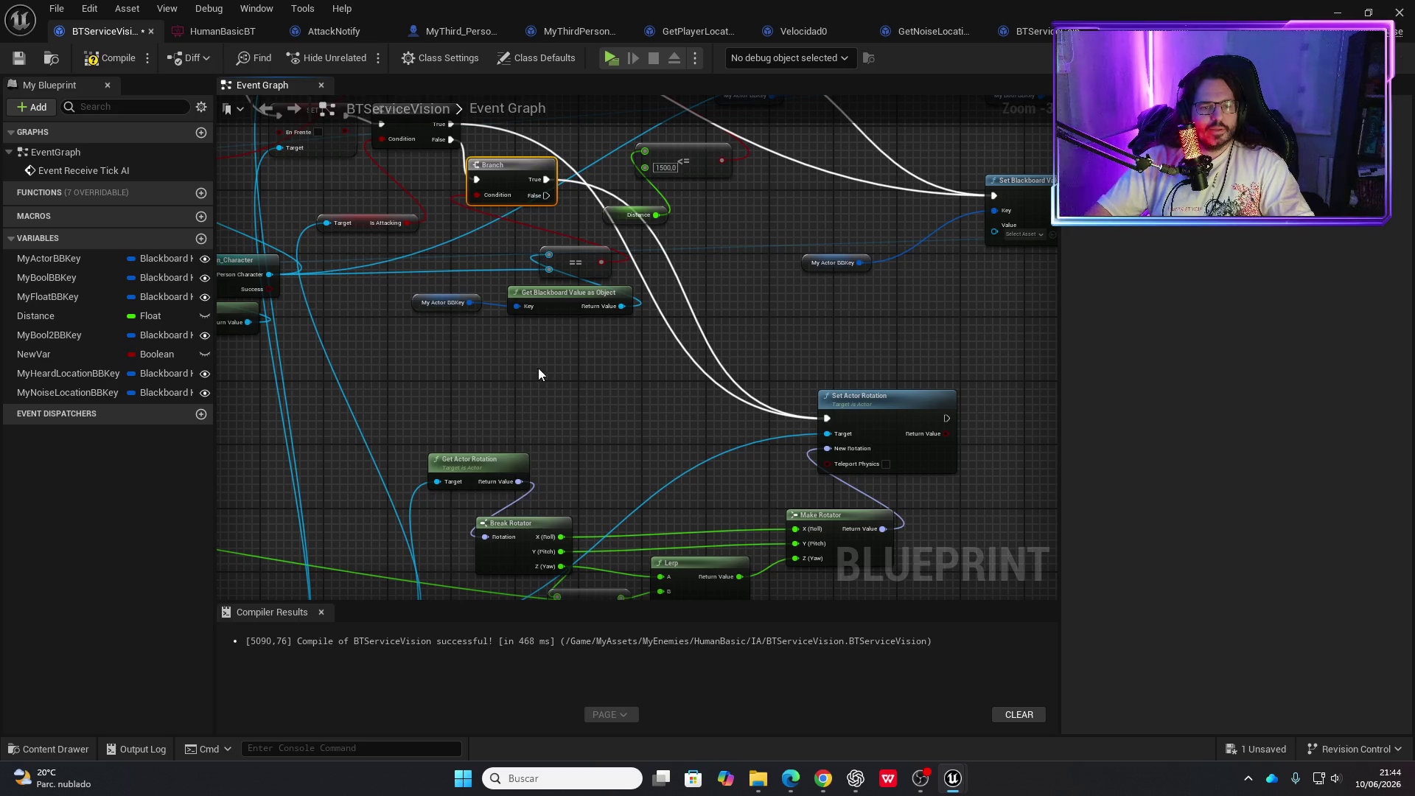
drag(538, 373, 639, 463)
Compile BTServiceVision and run a standalone play test
click(115, 64)
click(612, 60)
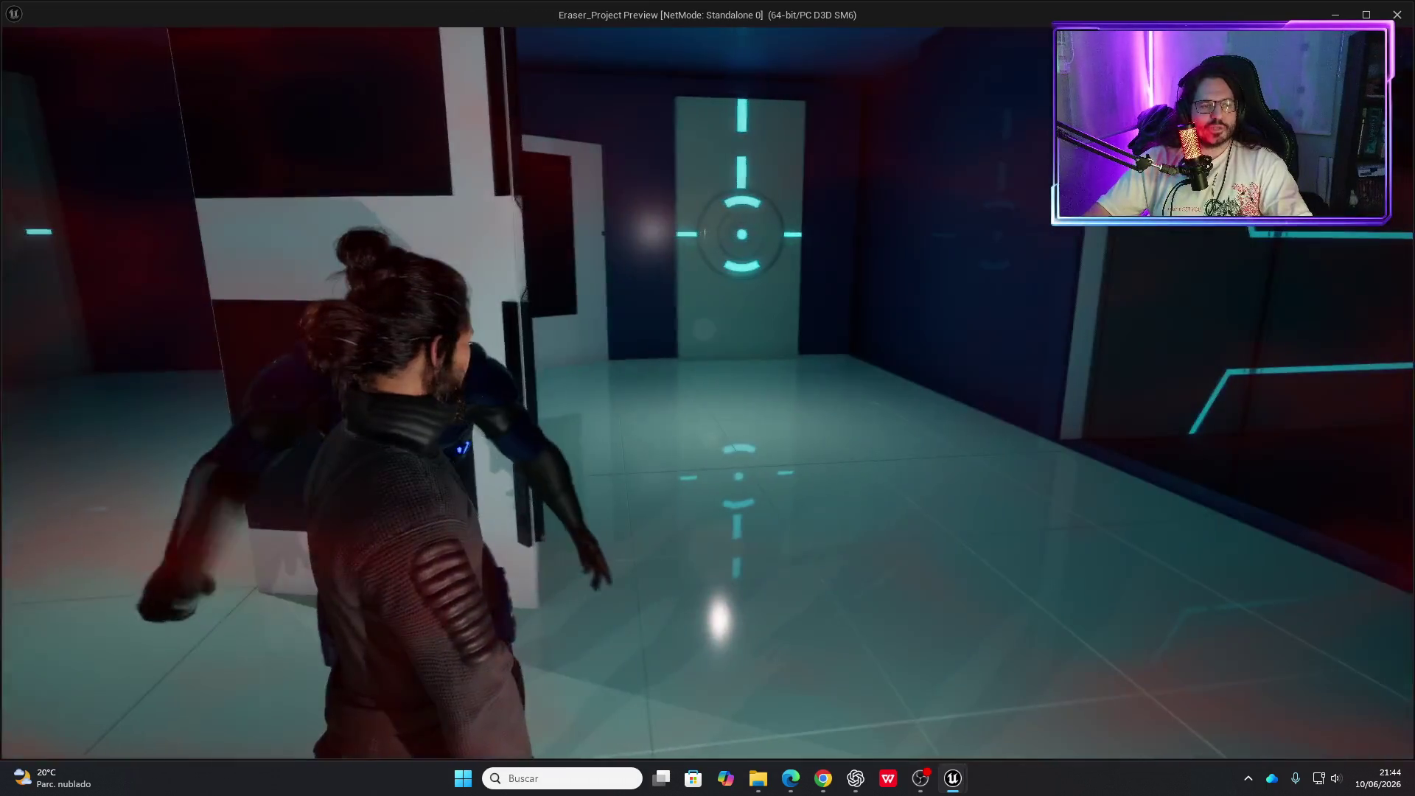
key(Escape)
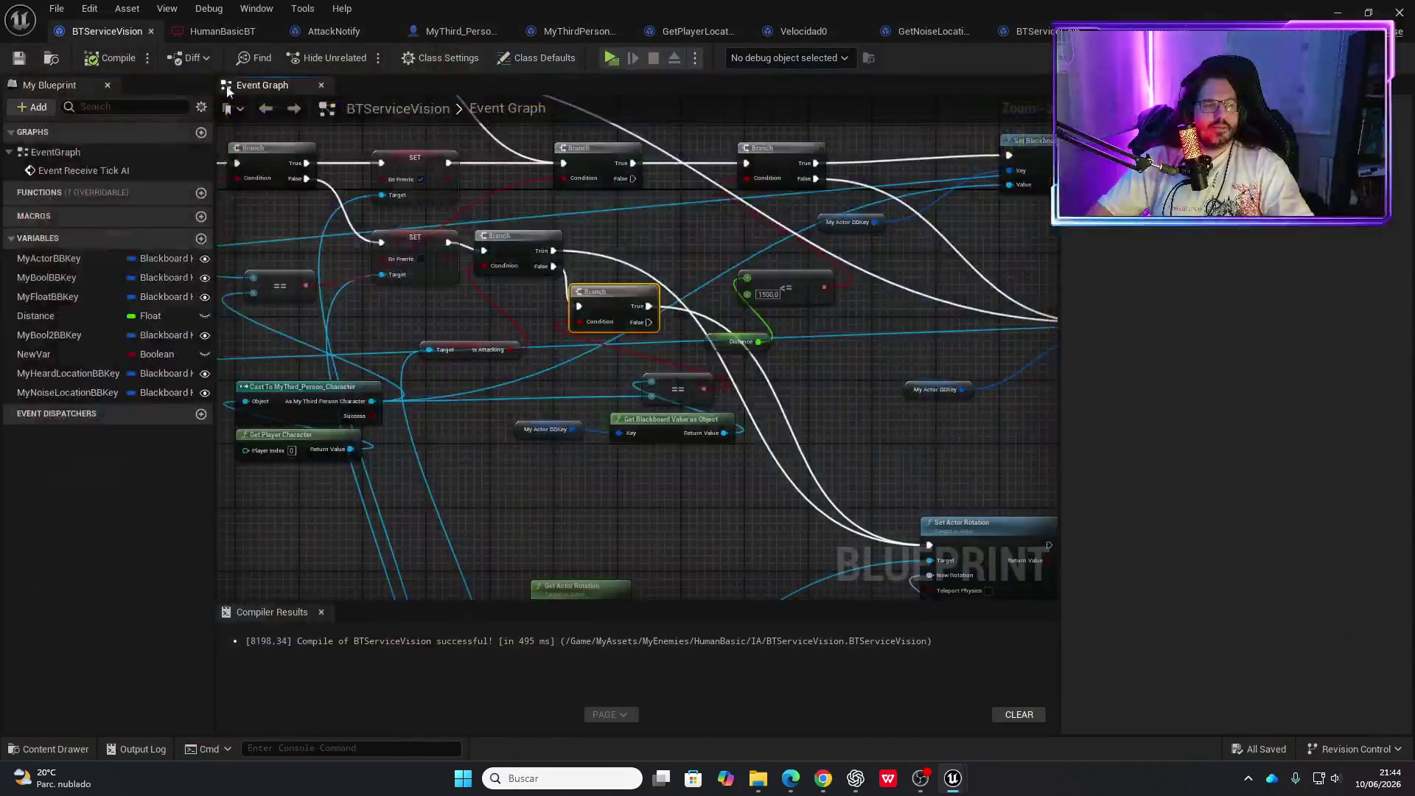
Run two more standalone play tests, ending each with Esc
click(611, 58)
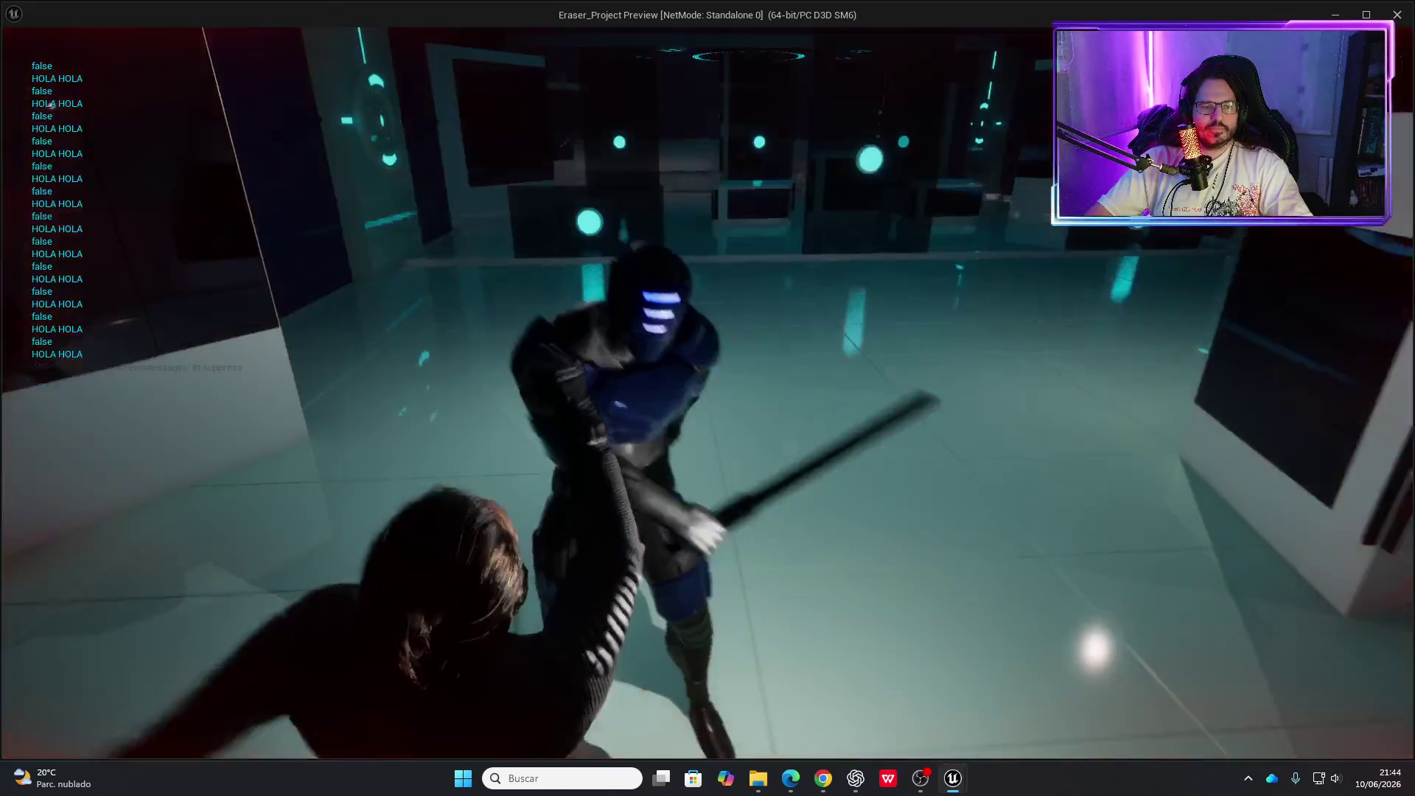
key(Escape)
click(608, 62)
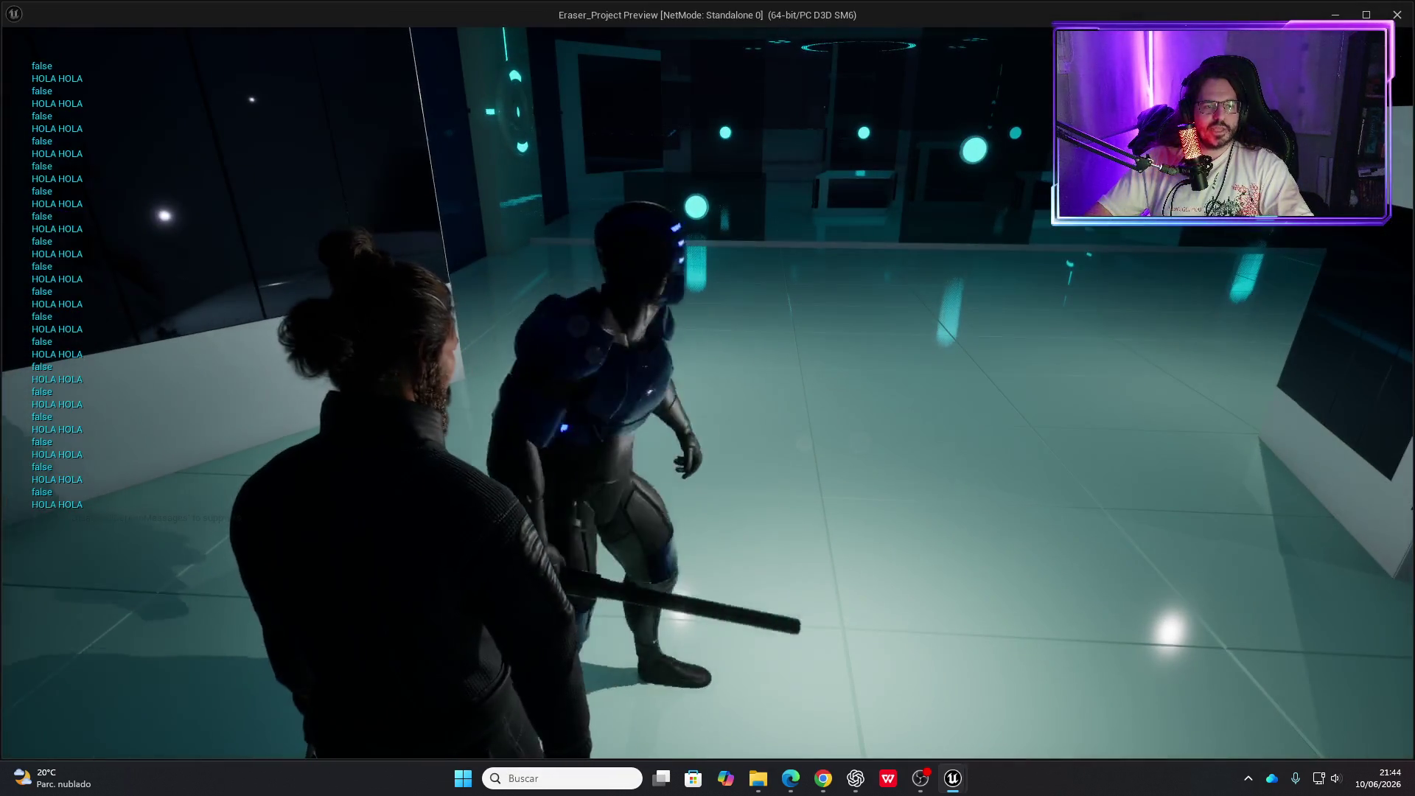
key(Escape)
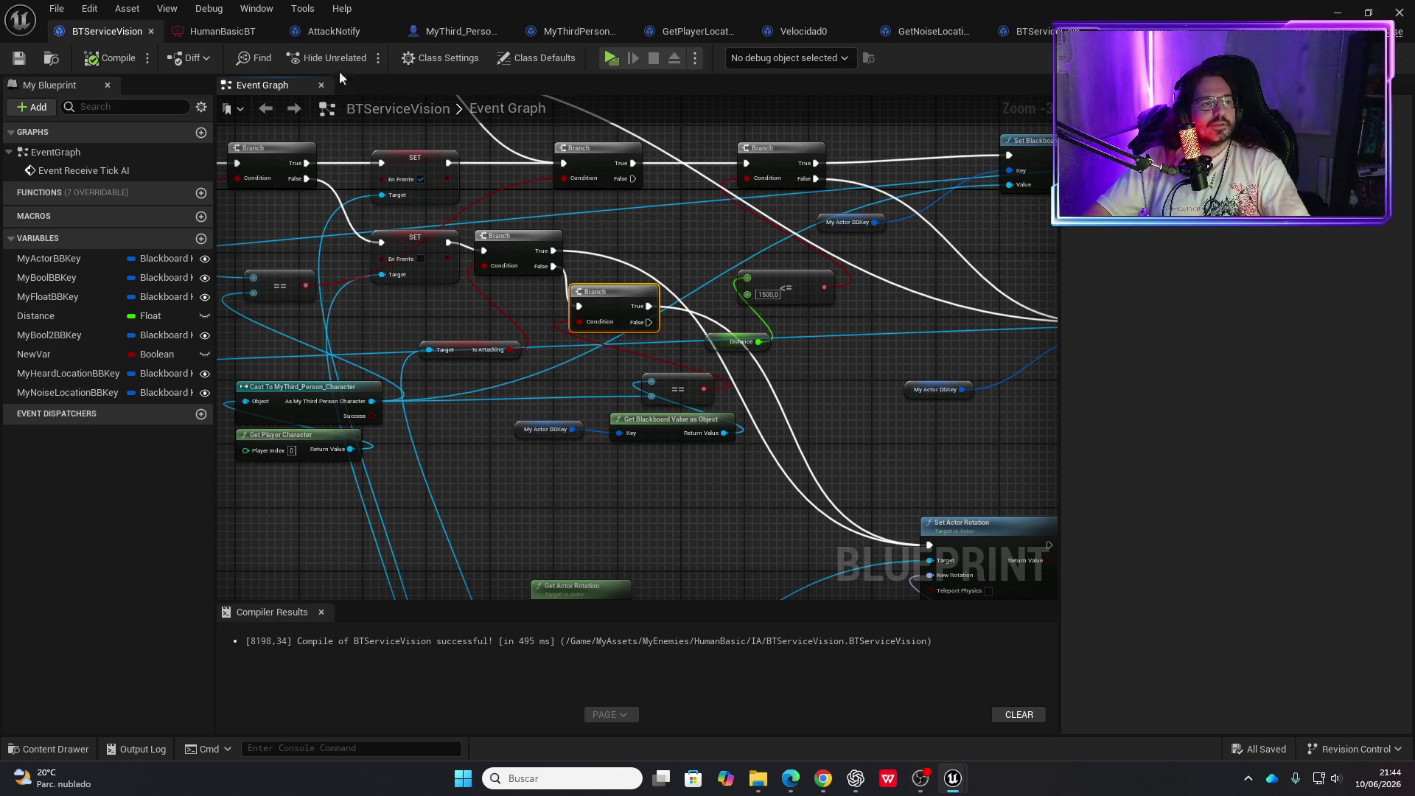
scroll(749, 390, down, 5)
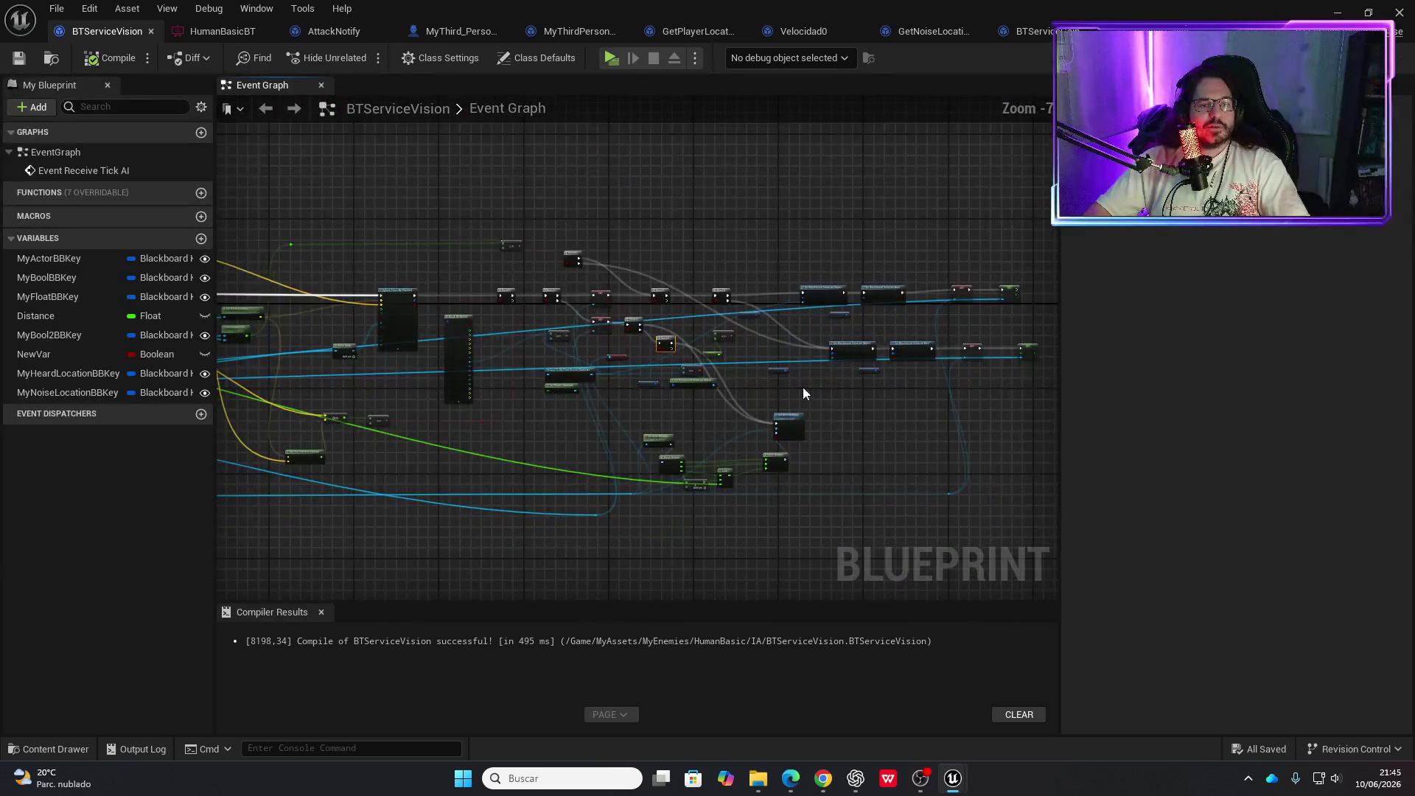
scroll(475, 309, up, 5)
mouse_move(474, 313)
mouse_down()
mouse_move(457, 369)
mouse_move(743, 372)
mouse_up()
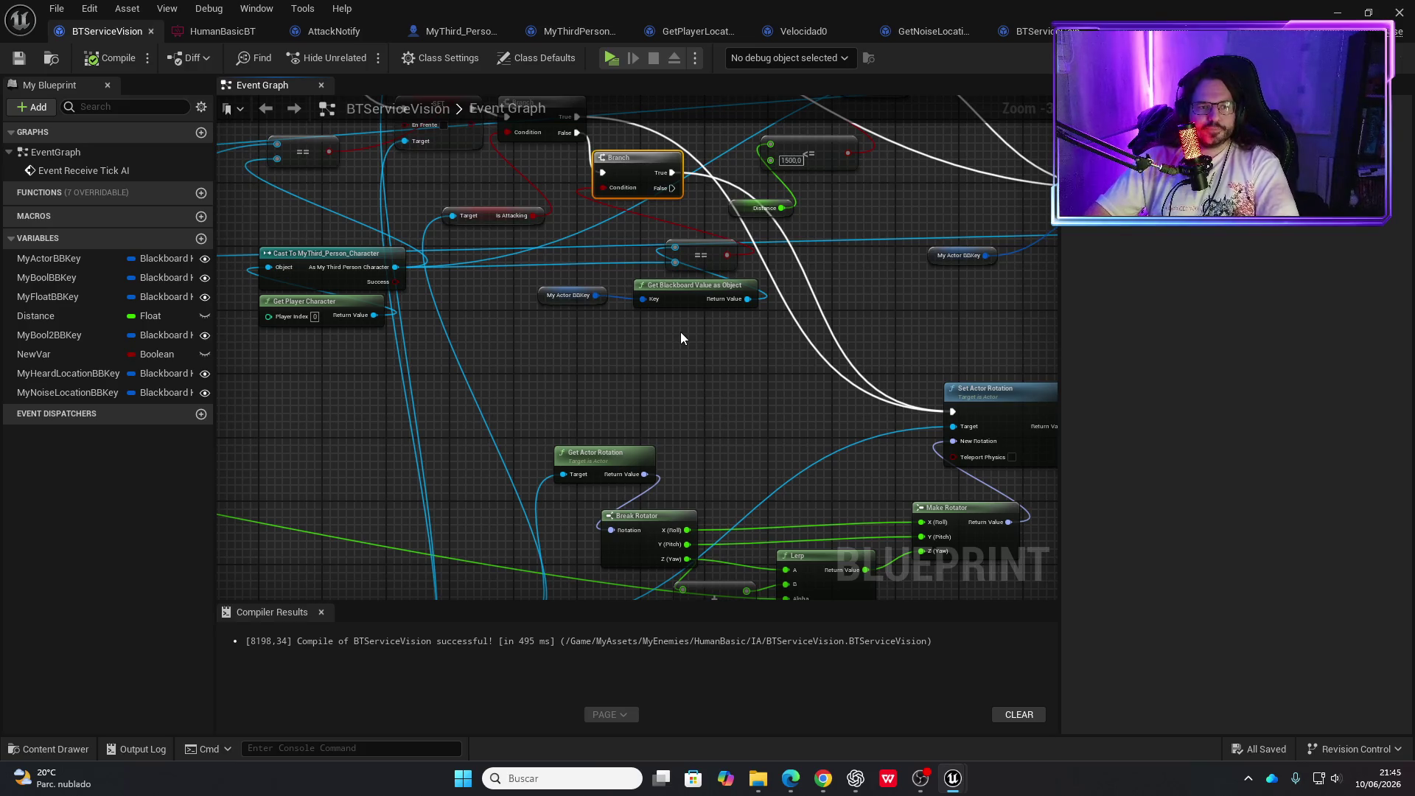
scroll(604, 348, down, 2)
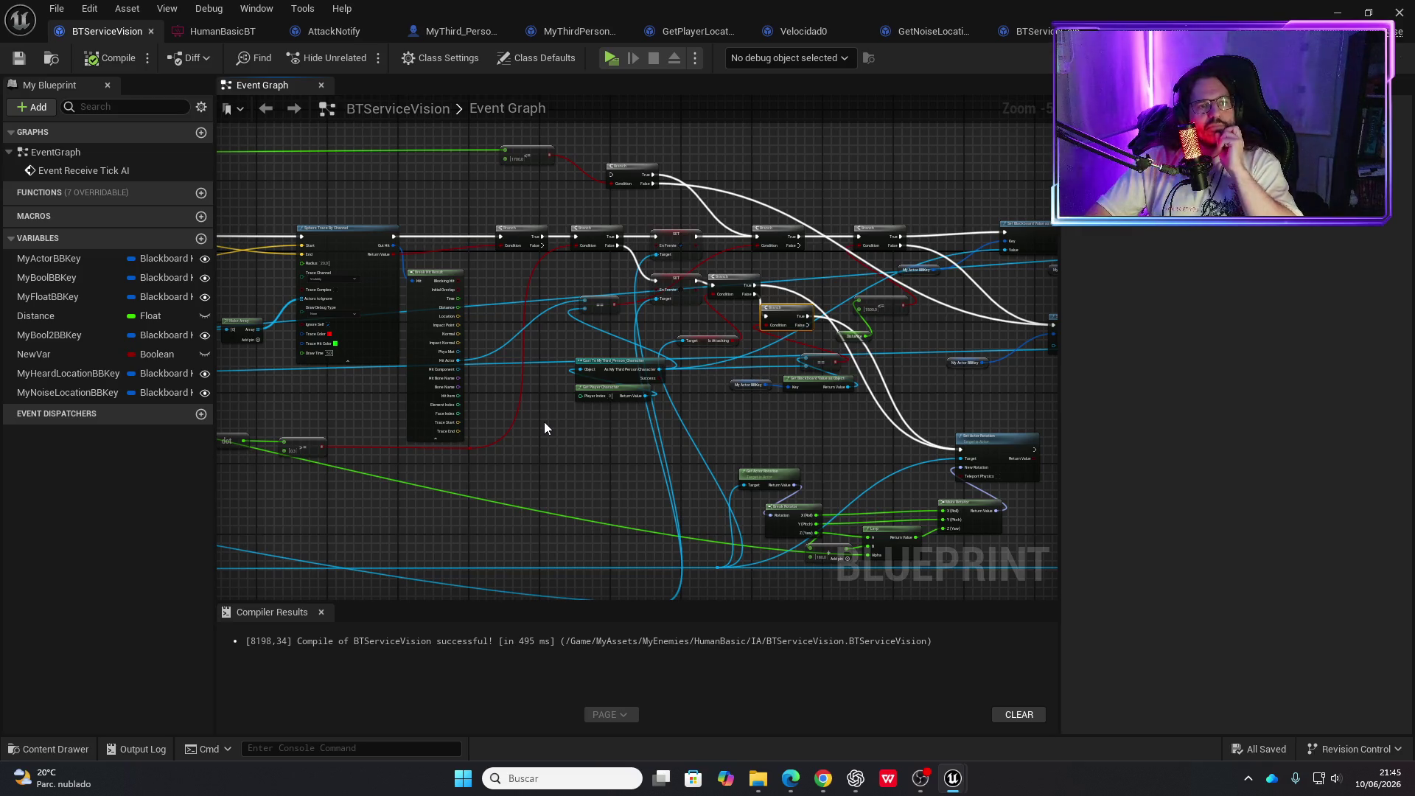
scroll(544, 422, down, 2)
mouse_move(546, 431)
mouse_down()
mouse_move(595, 366)
mouse_move(726, 400)
mouse_move(878, 391)
mouse_up()
scroll(489, 300, up, 2)
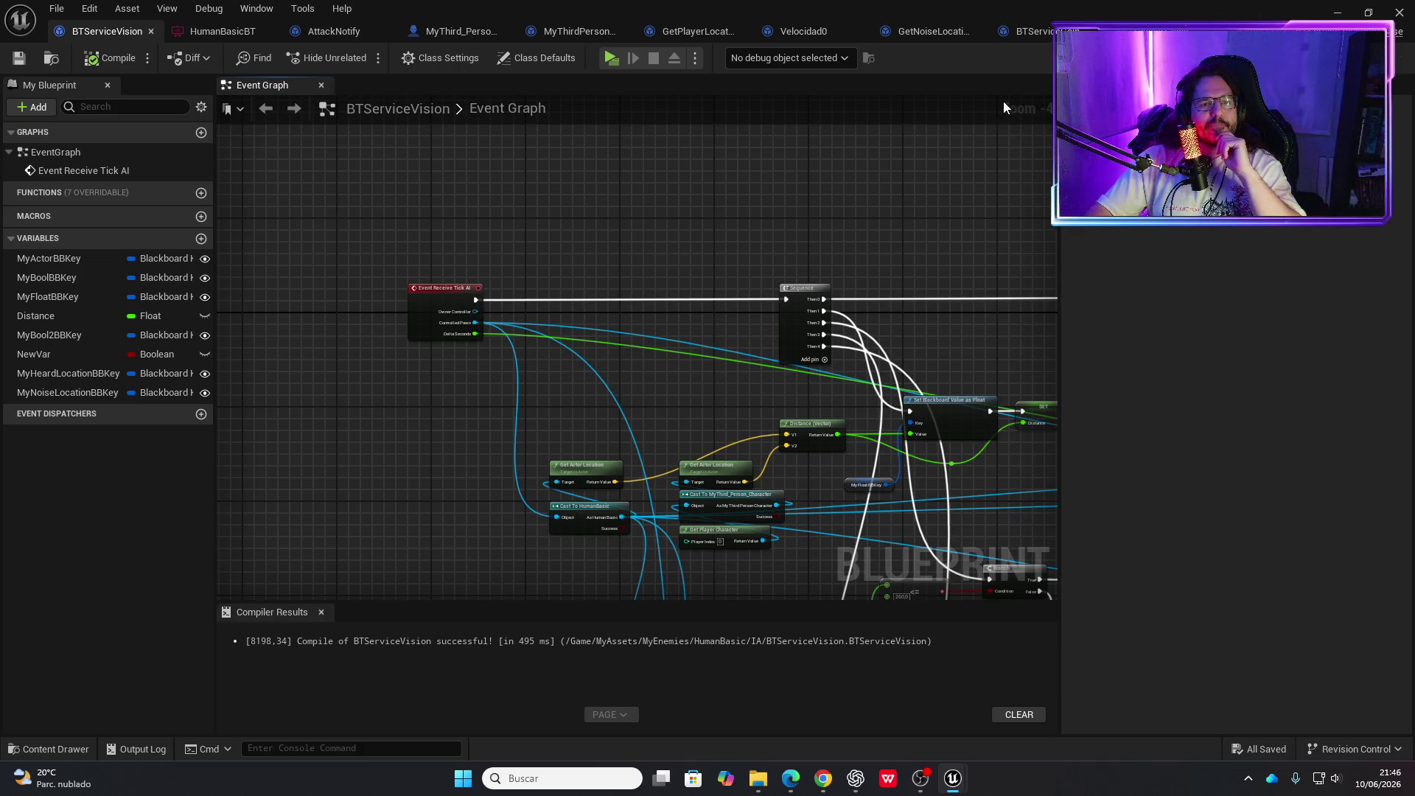
scroll(616, 208, down, 3)
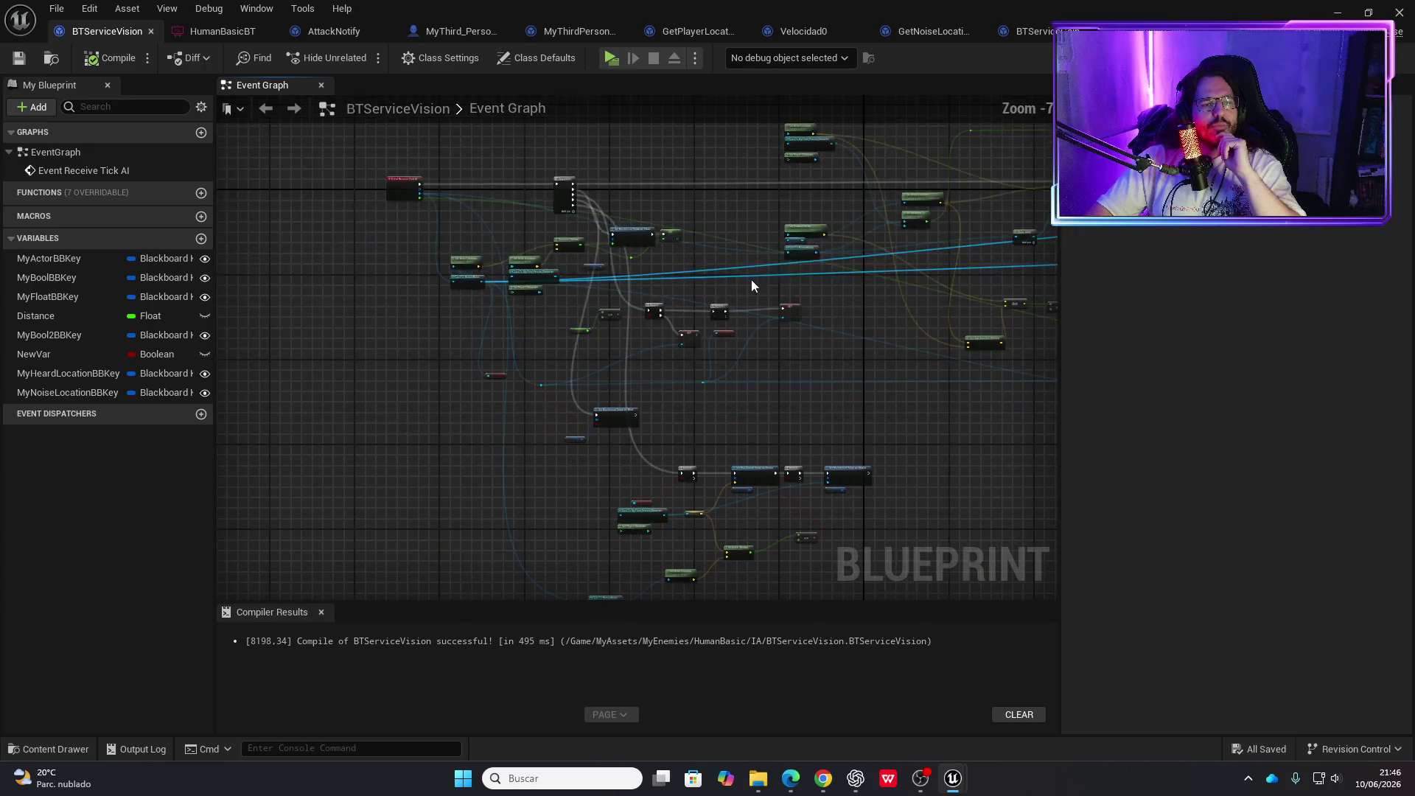
mouse_move(634, 424)
mouse_down()
mouse_move(506, 455)
mouse_move(590, 468)
mouse_move(510, 399)
mouse_move(753, 391)
mouse_up()
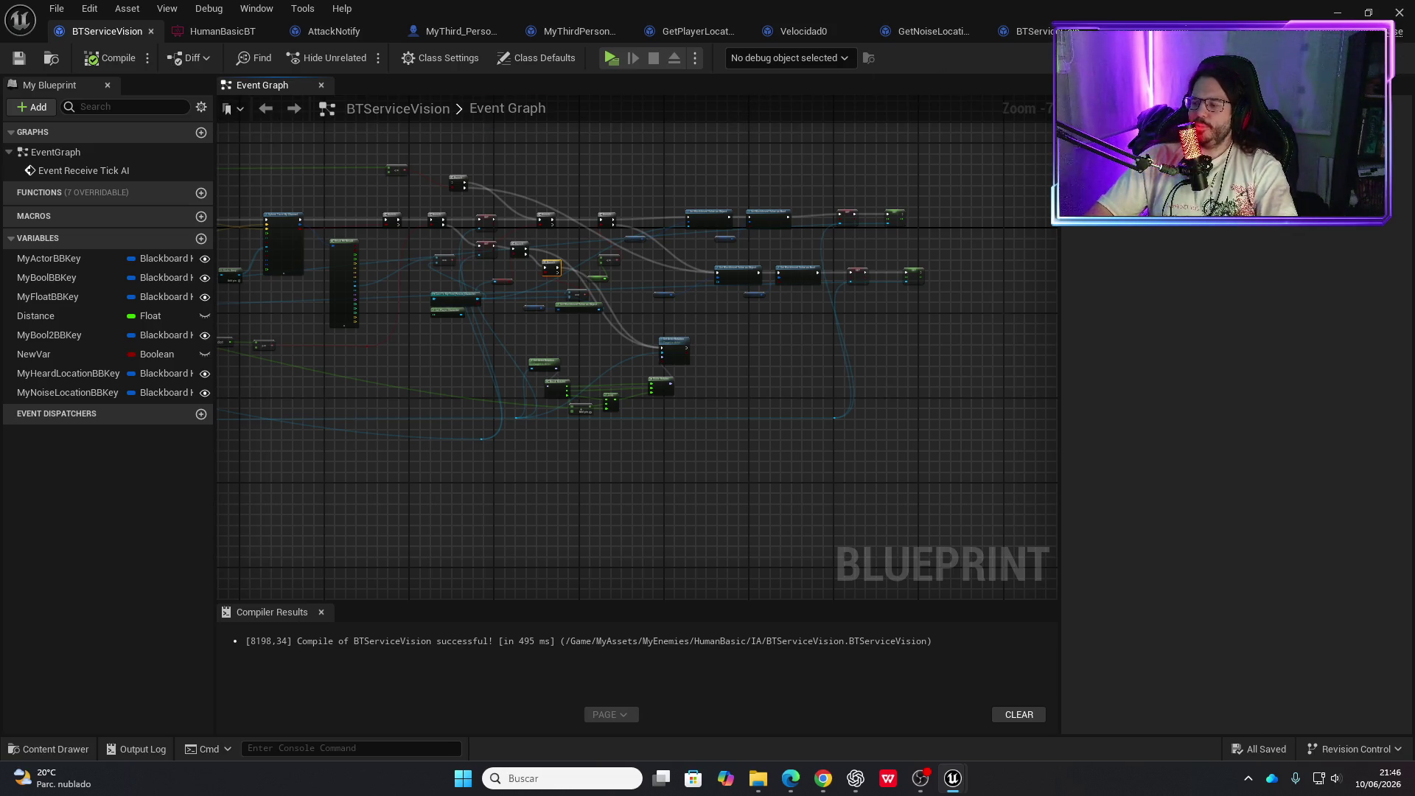
key(alt+Tab)
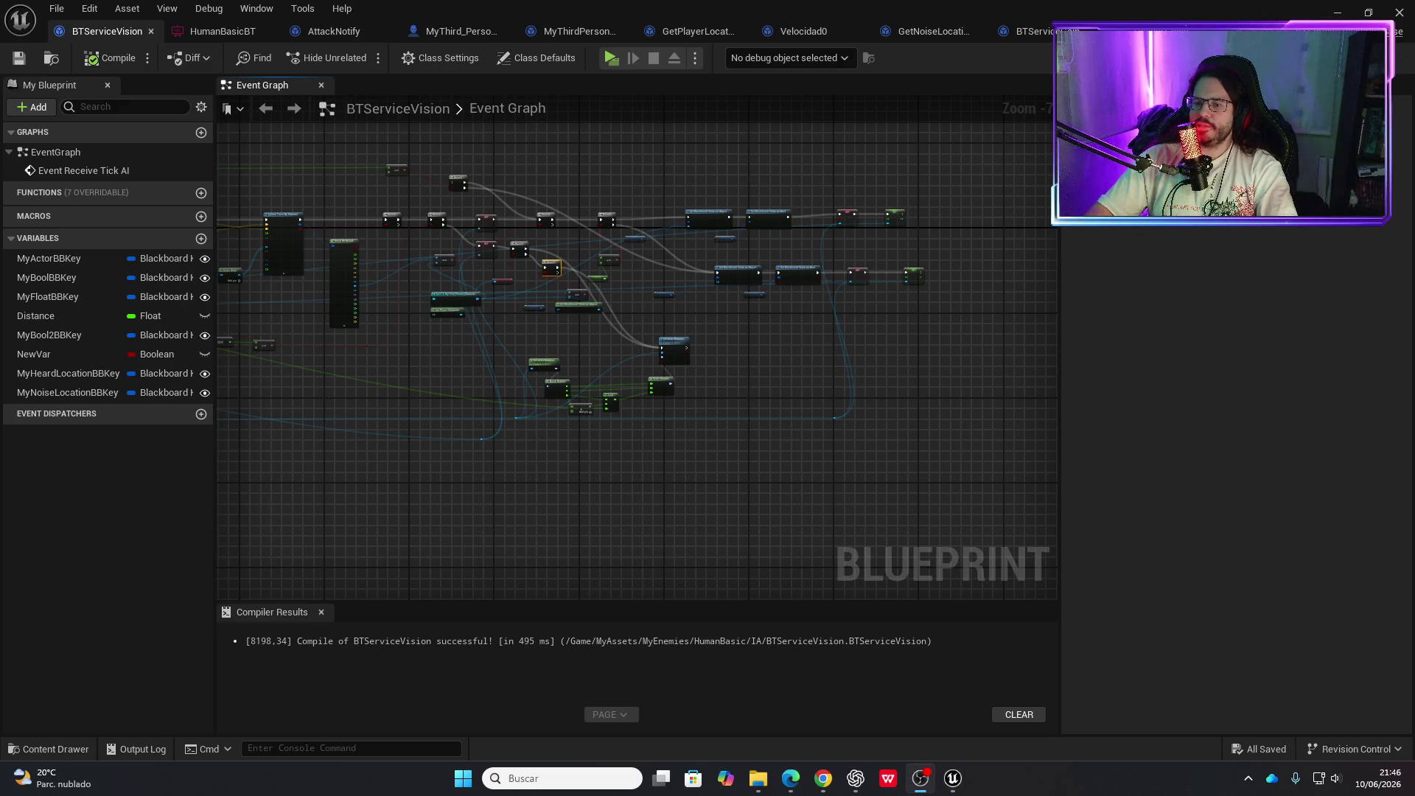